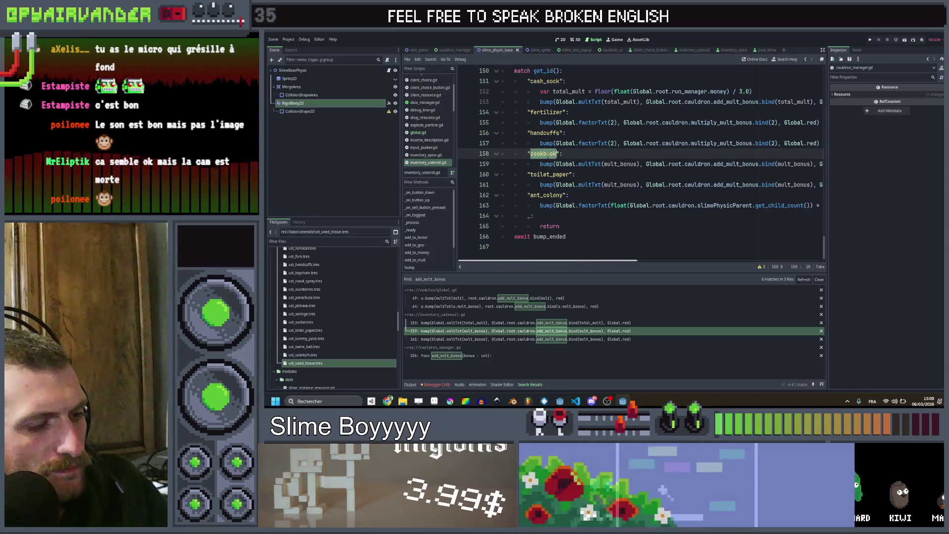
Find the cookbook check in spice_use_tooltip.gd and duplicate its bump line.
left_click(605, 235)
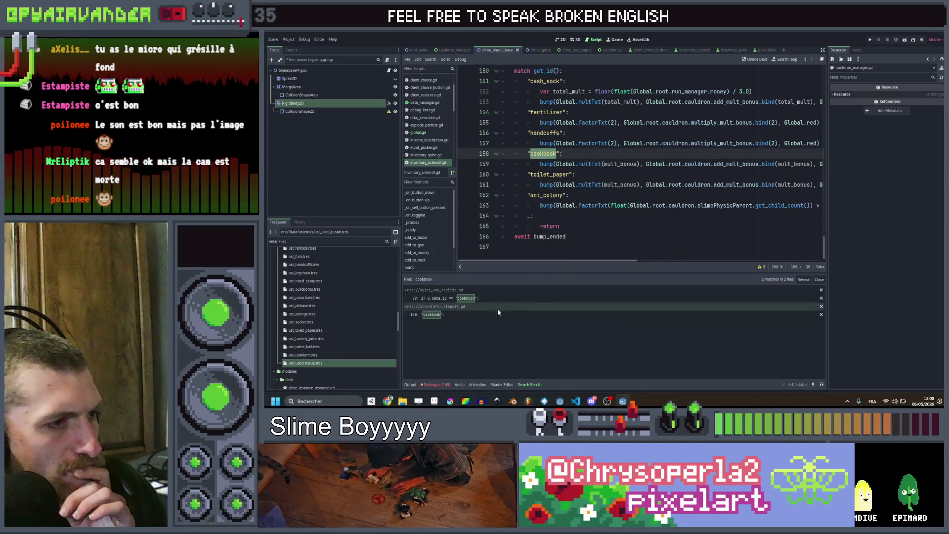
left_click(466, 299)
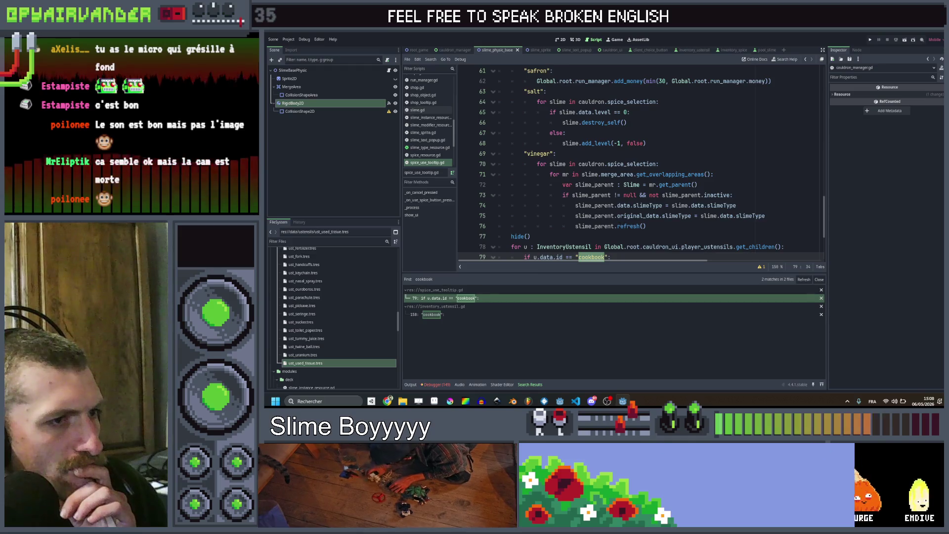
scroll(642, 163, "down", 3)
left_click(735, 173)
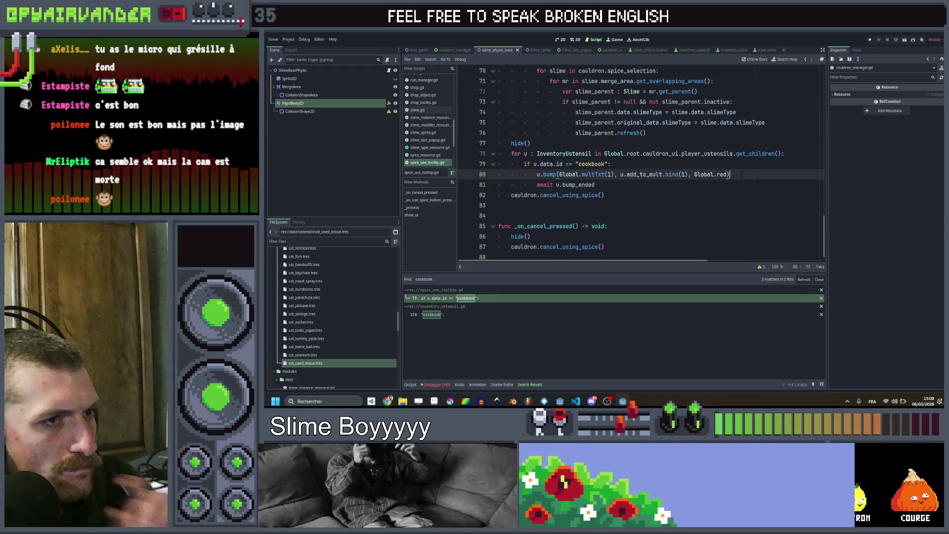
key("ctrl+shift+d")
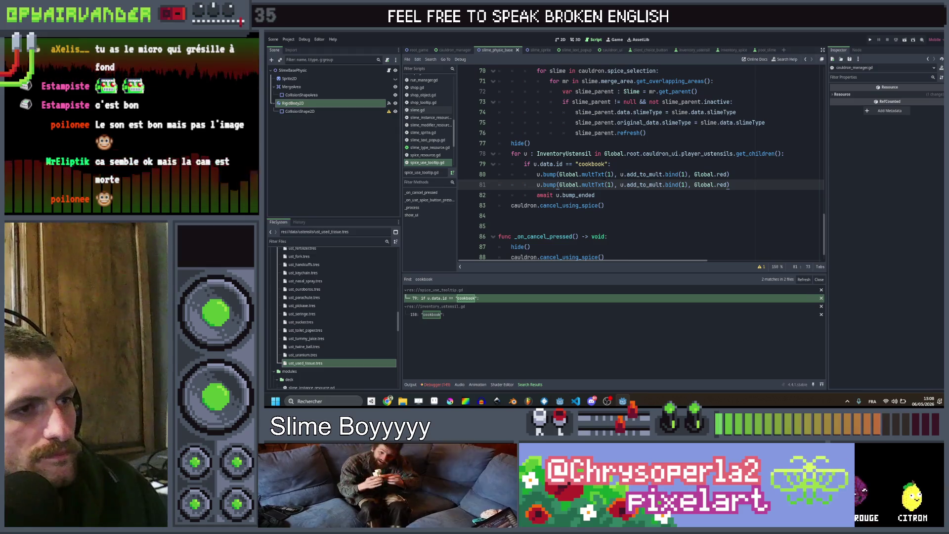
Jump from the multTxt(1) call to its definition in global.gd.
left_click(609, 174)
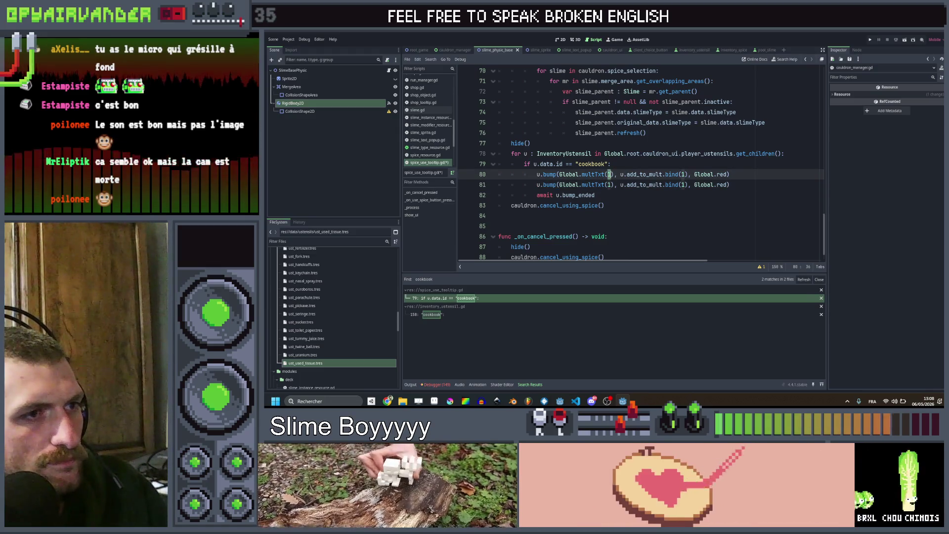
left_click(593, 174, "ctrl")
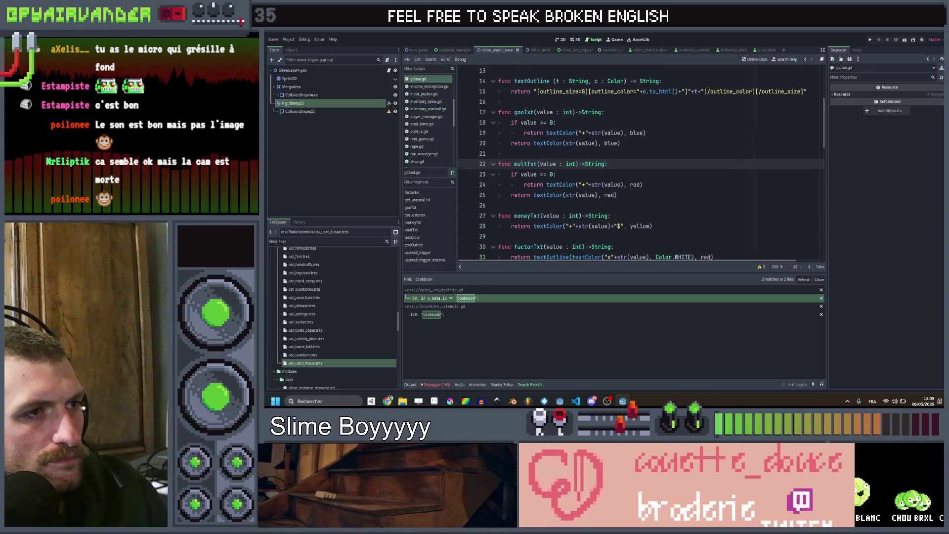
scroll(641, 164, "down", 1)
scroll(642, 163, "down", 1)
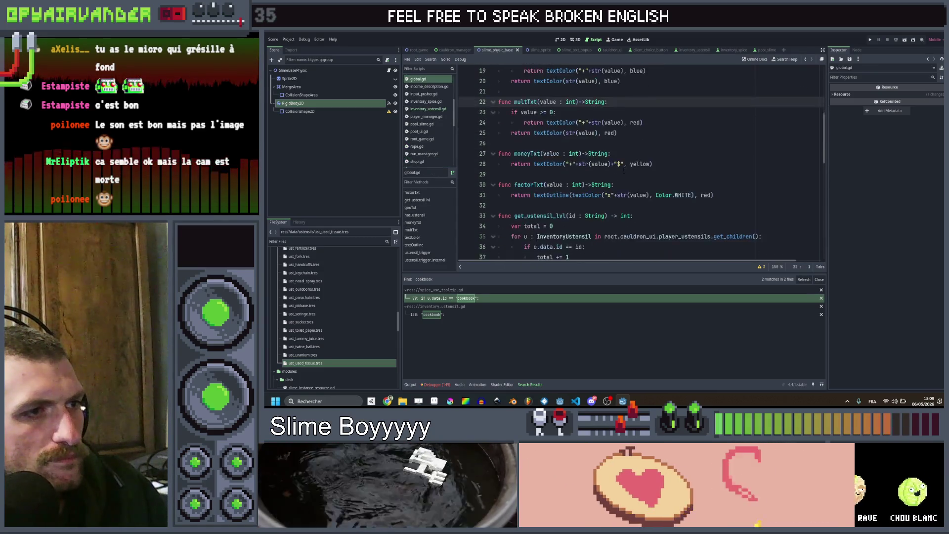
scroll(641, 164, "up", 2)
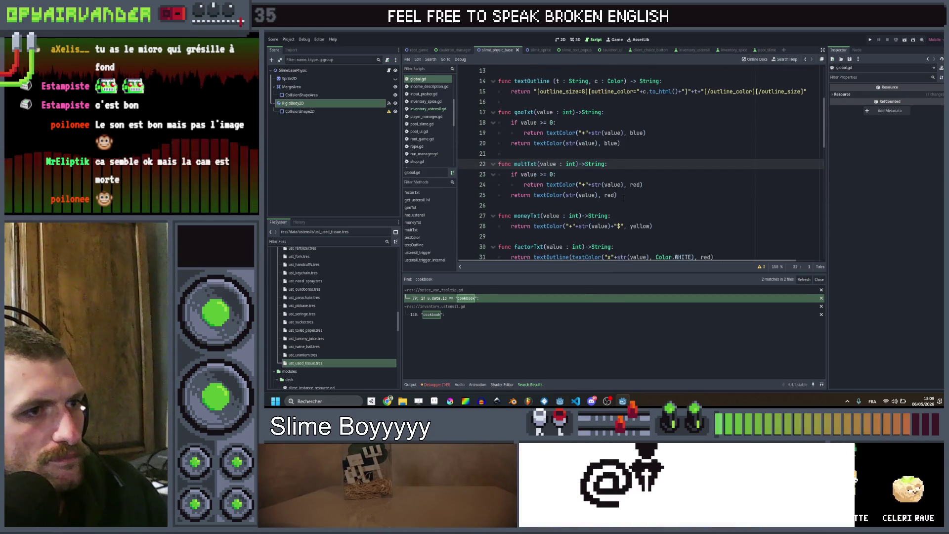
Return to the edited script and move the UPGRADE bump line up, stripping its add_to_mult argument.
left_click_drag(622, 195, 498, 163)
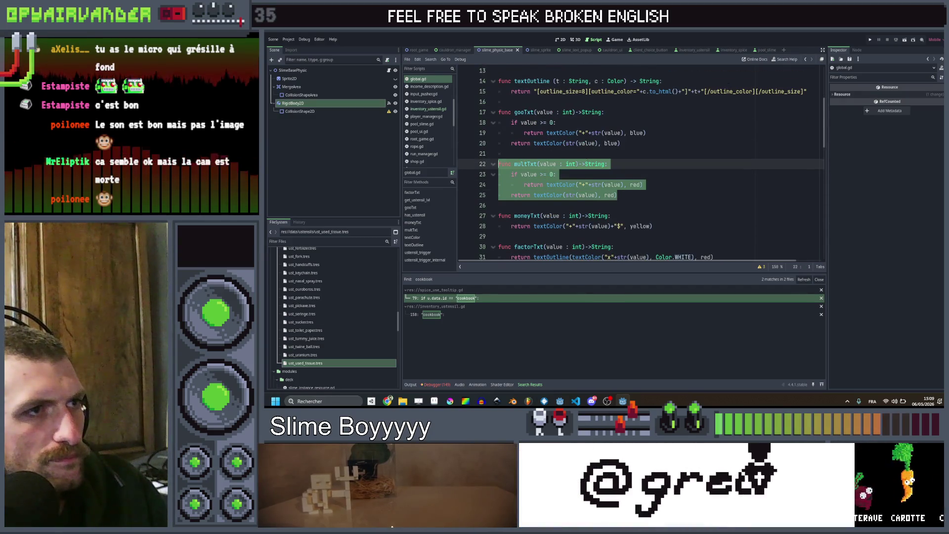
left_click(807, 59)
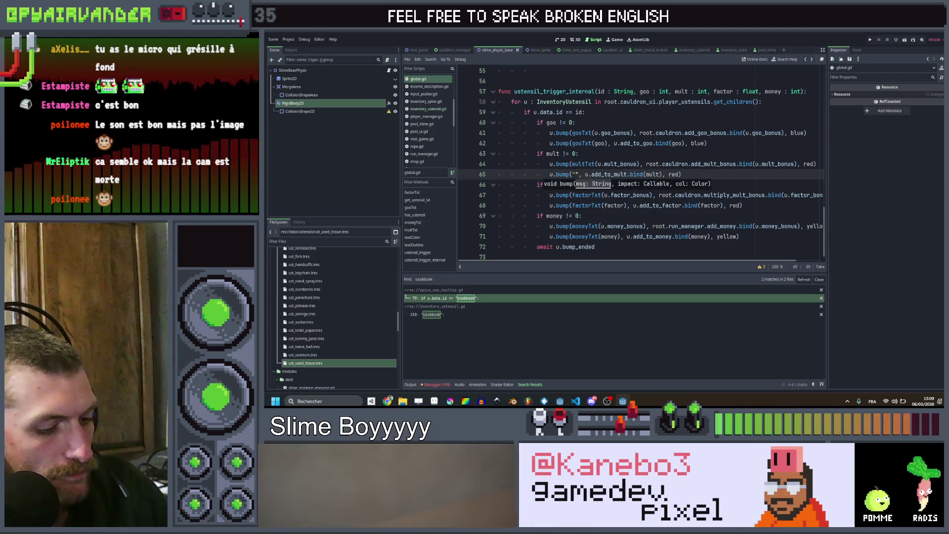
type("UPGRADE")
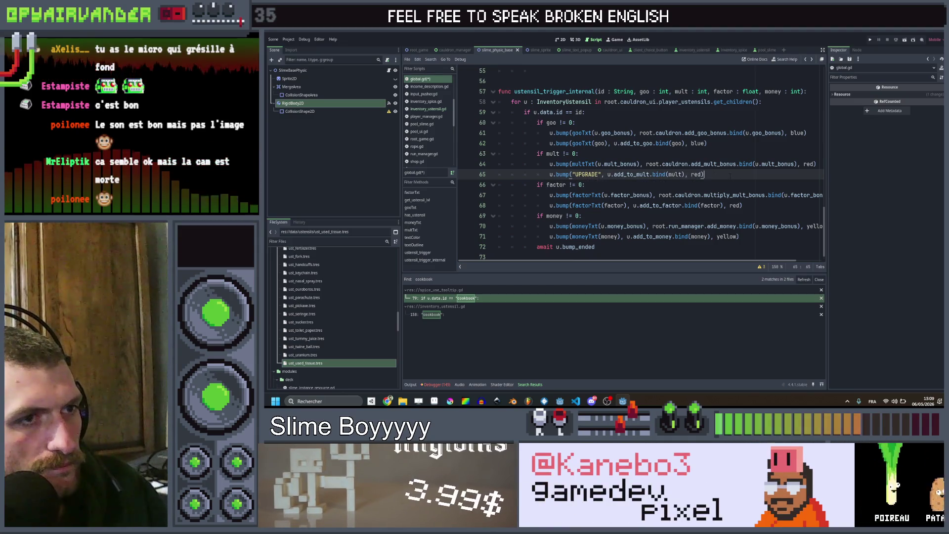
key("alt+Up")
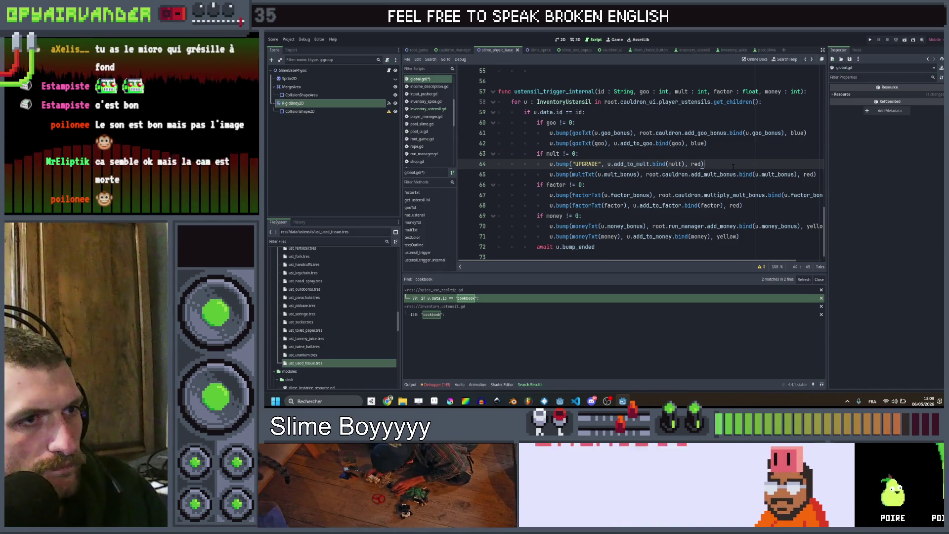
key("ctrl+shift+Right")
key("ctrl+shift+Right")
key("ctrl+shift+Right")
key("BackSpace")
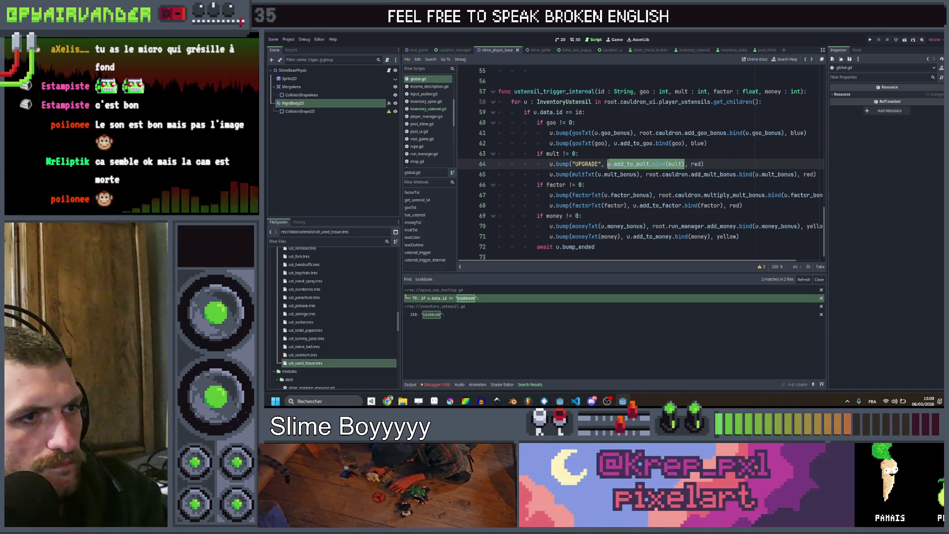
key("ctrl+BackSpace")
key("ctrl+BackSpace")
key("BackSpace")
key("BackSpace")
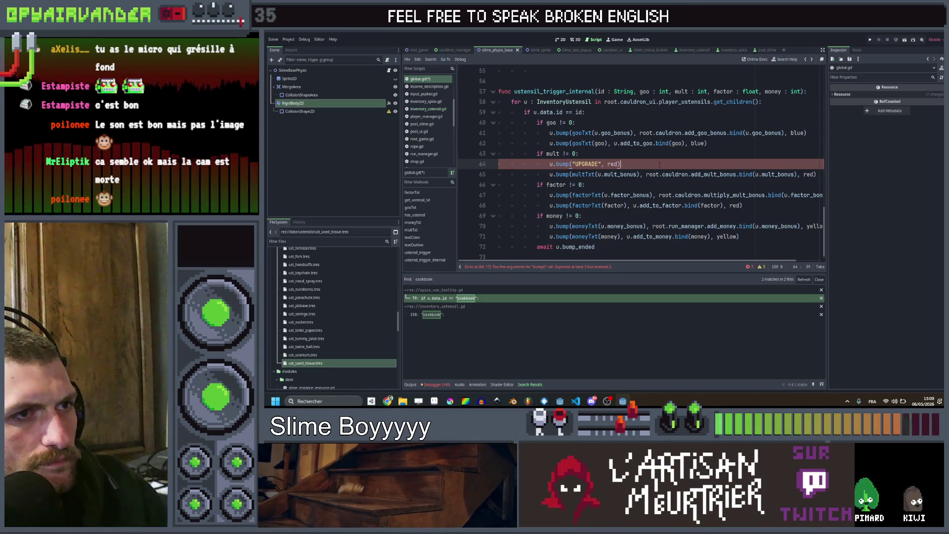
Undo and redo the argument edit, then go to the cookbook case in inventory_ustensil.gd.
key("ctrl+z")
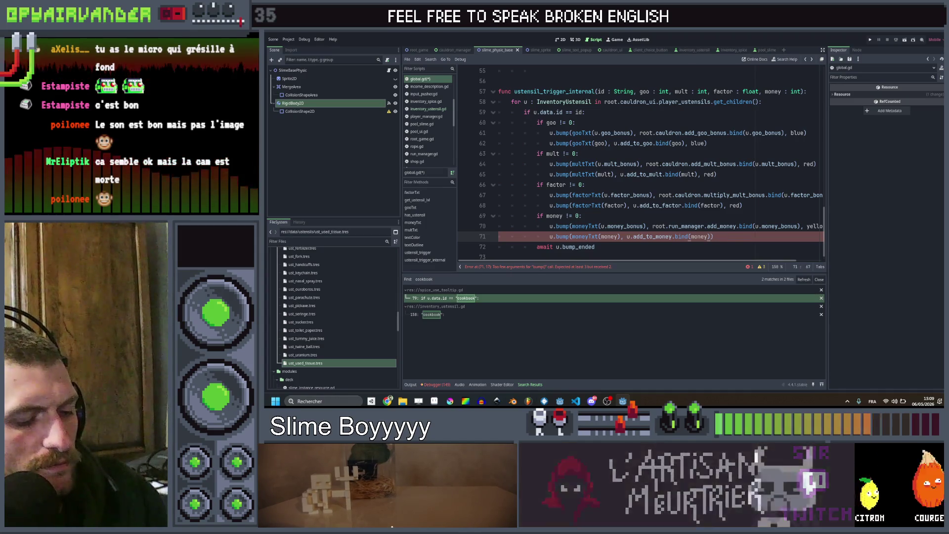
key("ctrl+shift+z")
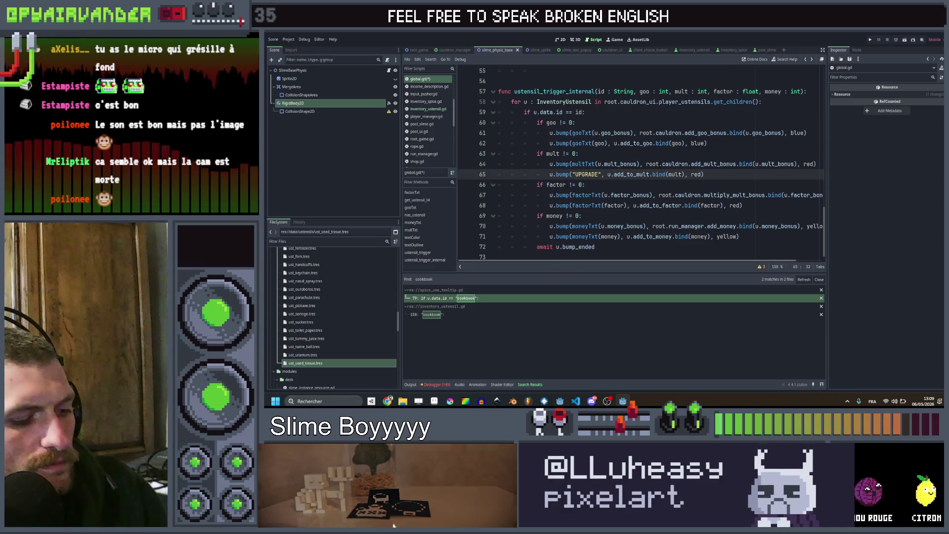
key("BackSpace")
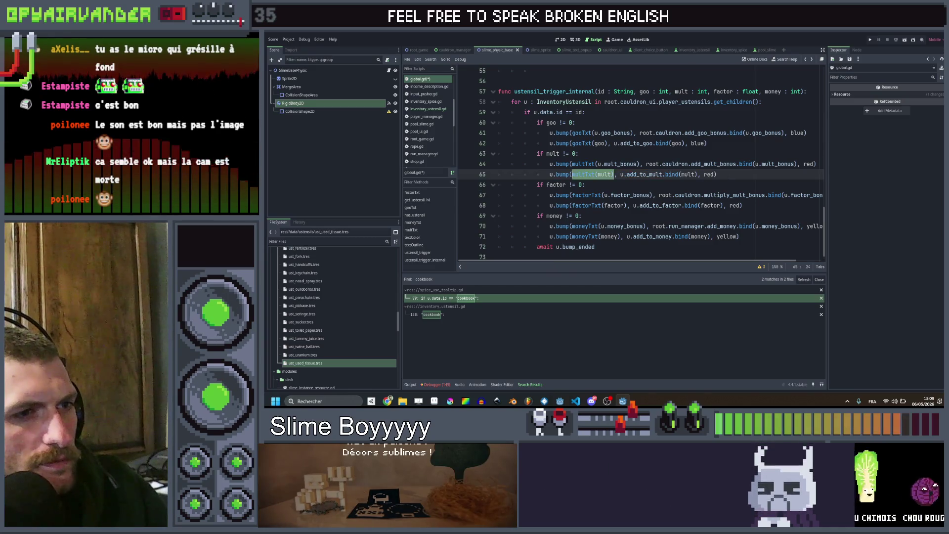
left_click(459, 313)
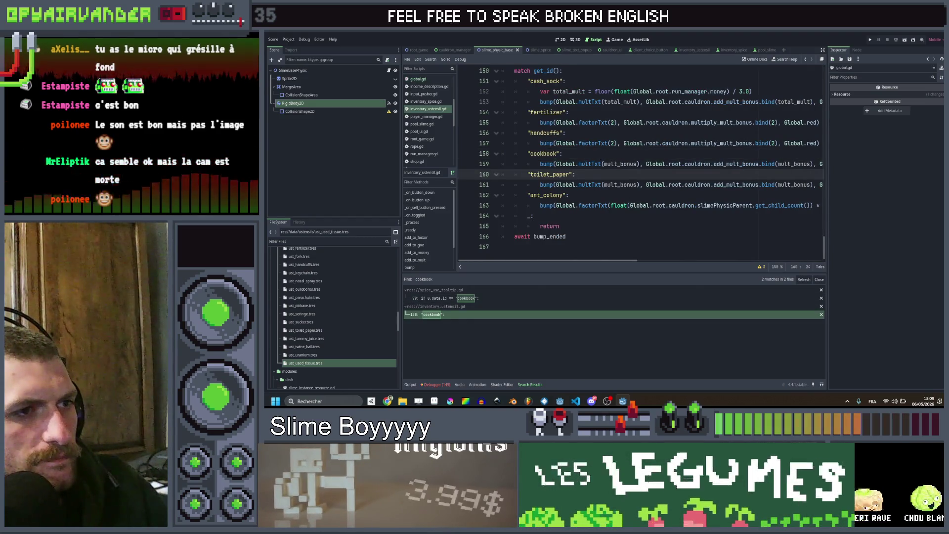
Inspect the multTxt(mult_bonus) call on line 159 and return to the spice tooltip cookbook check.
left_click_drag(577, 163, 640, 164)
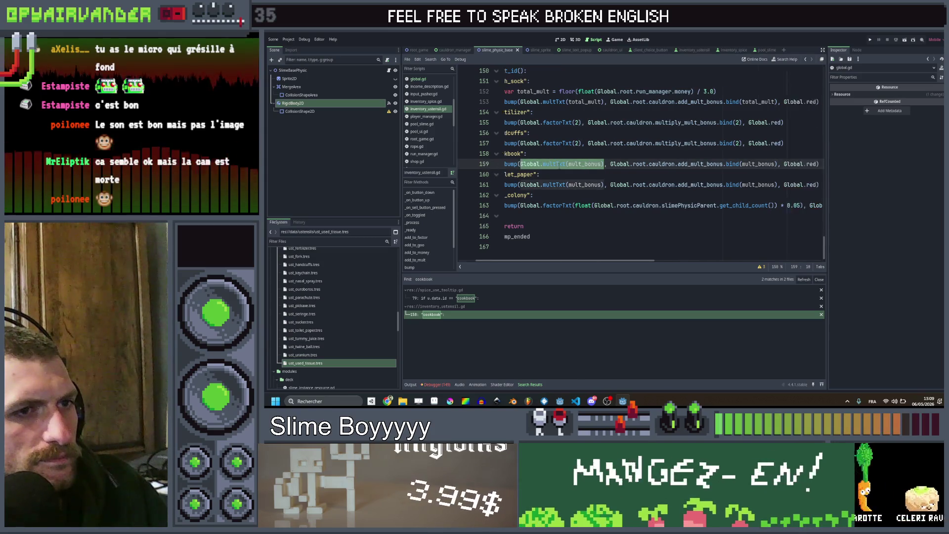
scroll(640, 164, "right", 5)
scroll(639, 164, "left", 3)
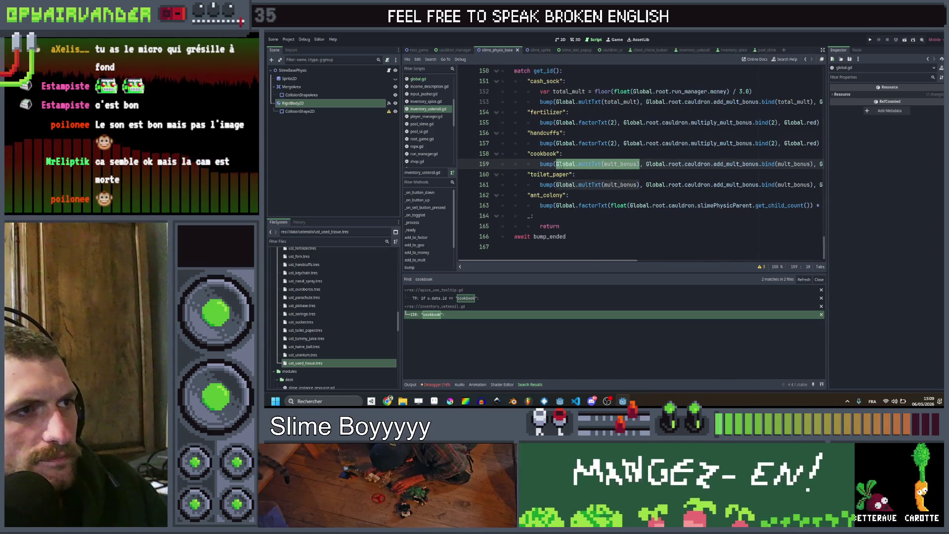
scroll(560, 165, "up", 4)
scroll(560, 165, "down", 4)
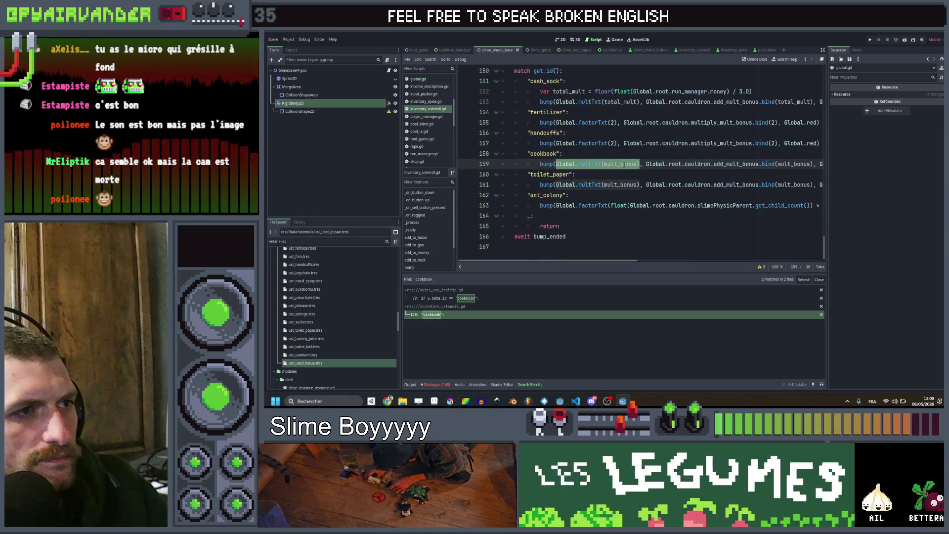
scroll(560, 165, "right", 5)
scroll(560, 165, "left", 5)
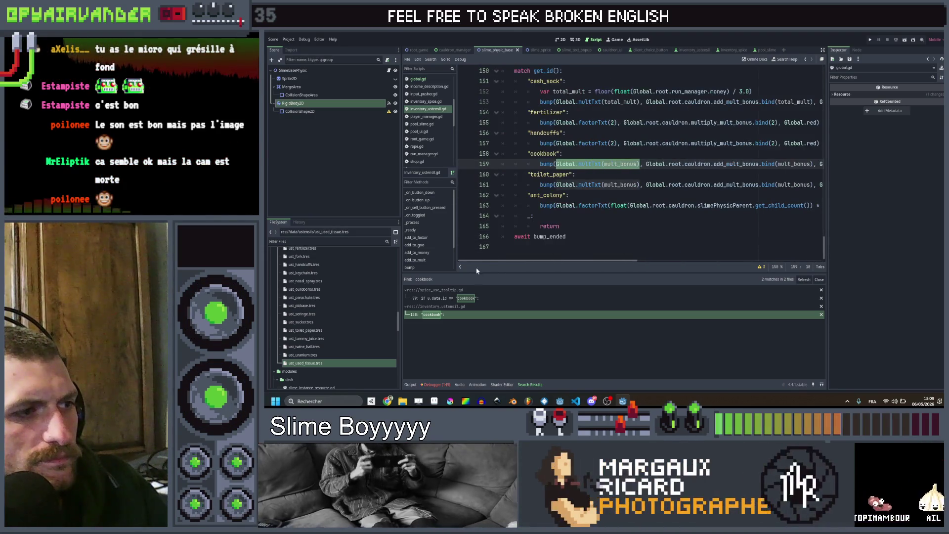
left_click(451, 298)
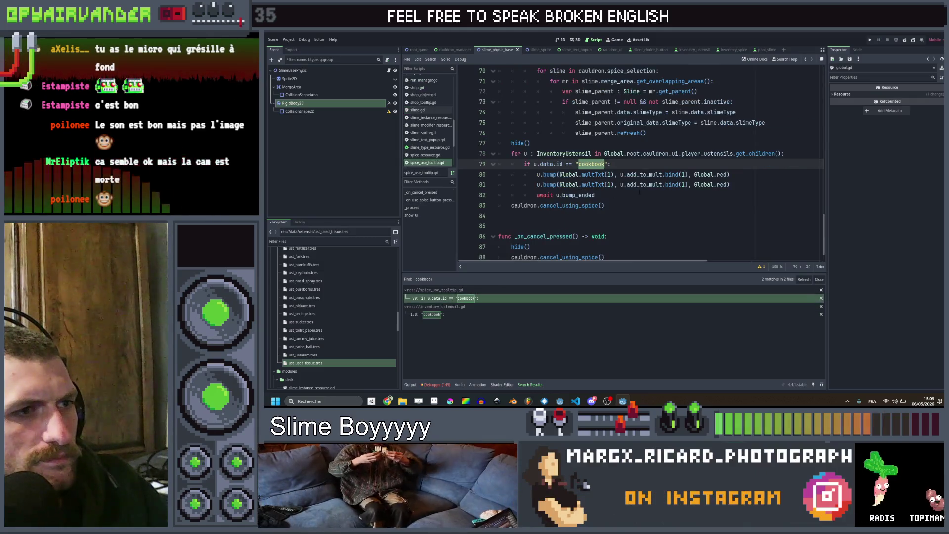
Finish the UPGRADE string on line 80, save the script and run the game.
left_click(735, 174)
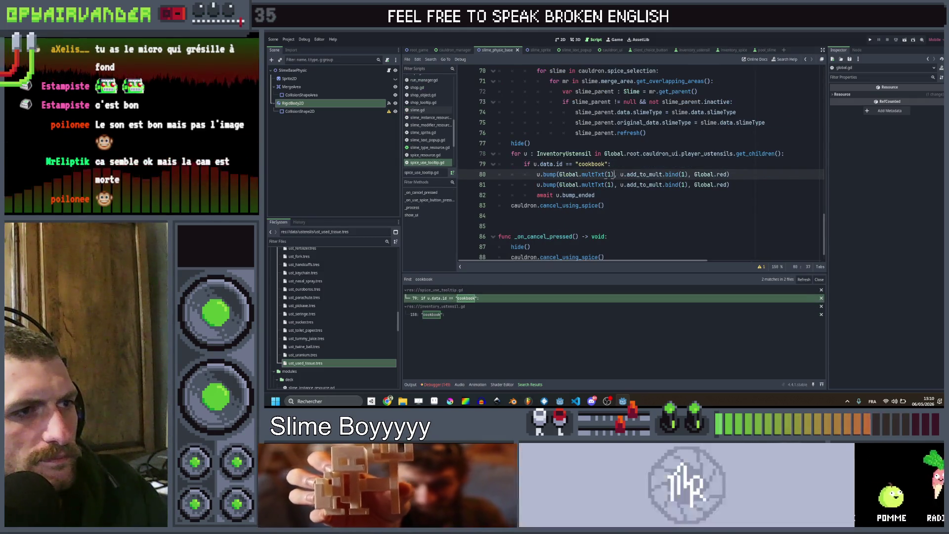
double_click(578, 175)
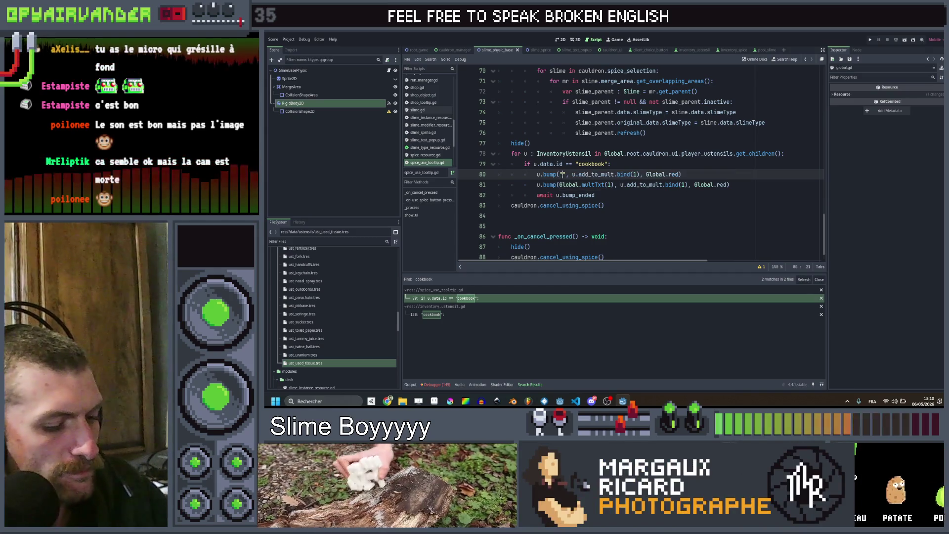
type("\"UPGRADE")
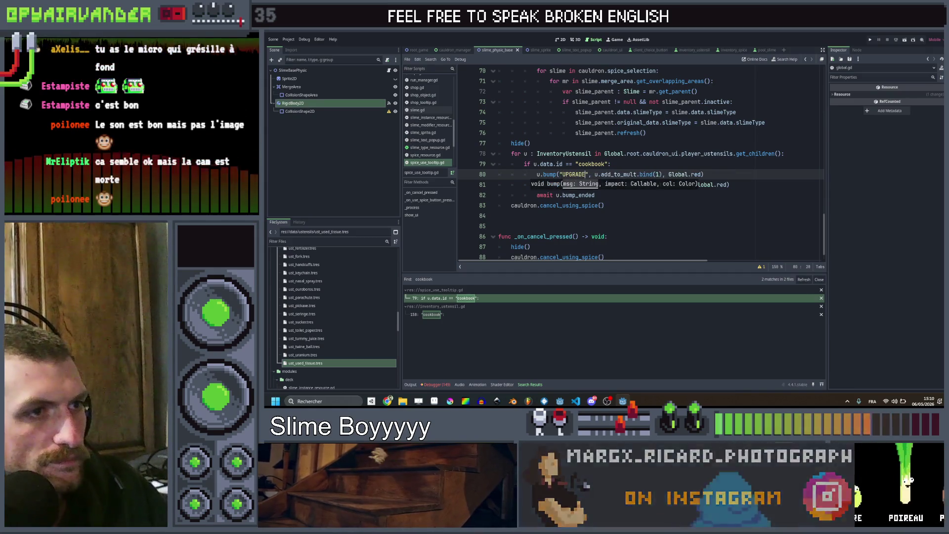
key("Right")
key("Right")
key("Right")
key("ctrl+shift+Right")
key("ctrl+shift+Right")
key("ctrl+shift+Right")
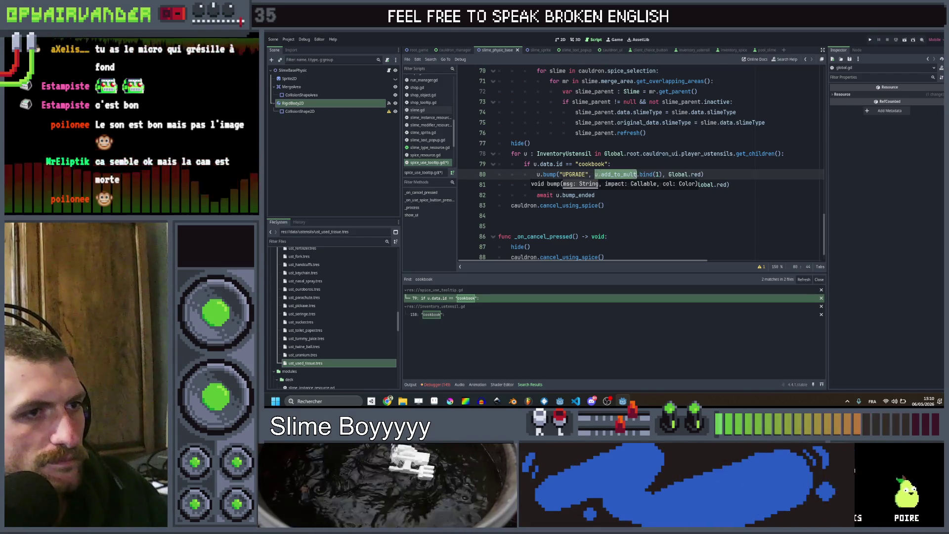
key("Right")
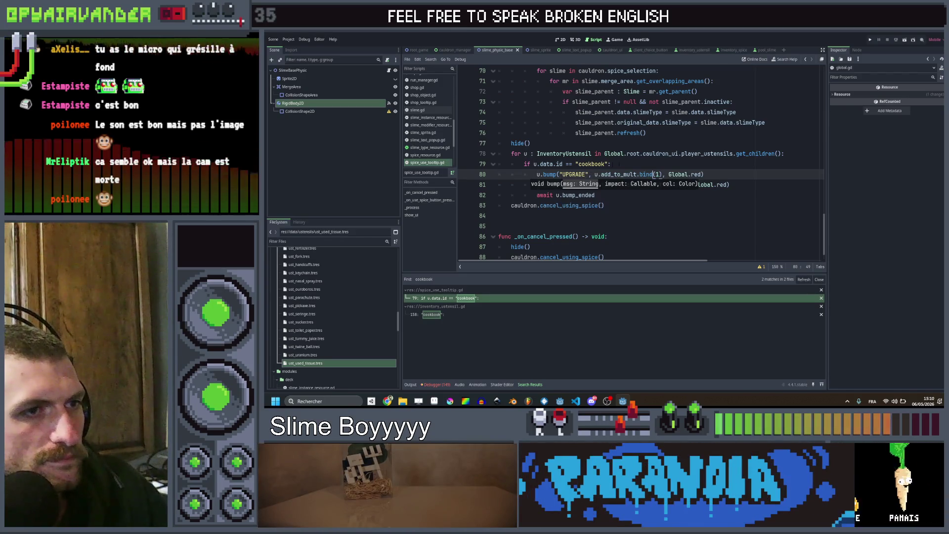
key("Up")
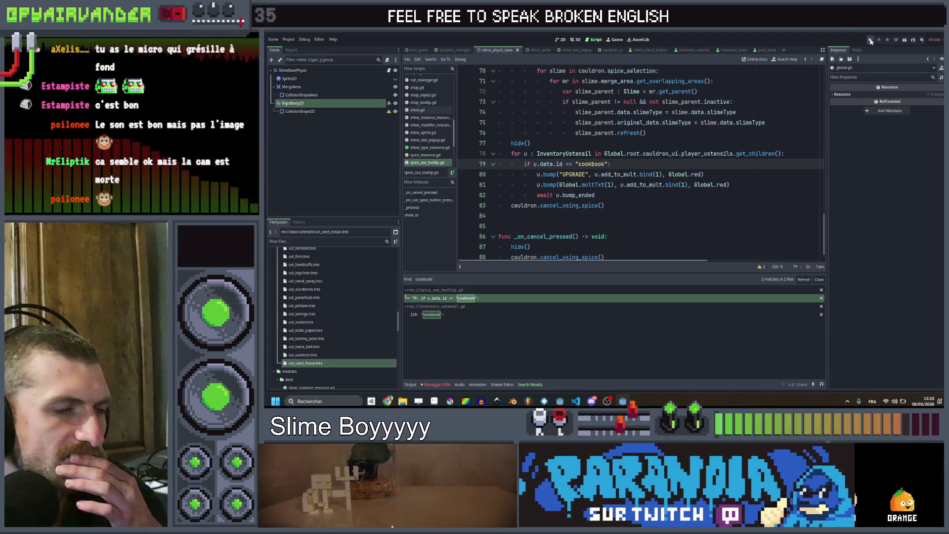
key("ctrl+s")
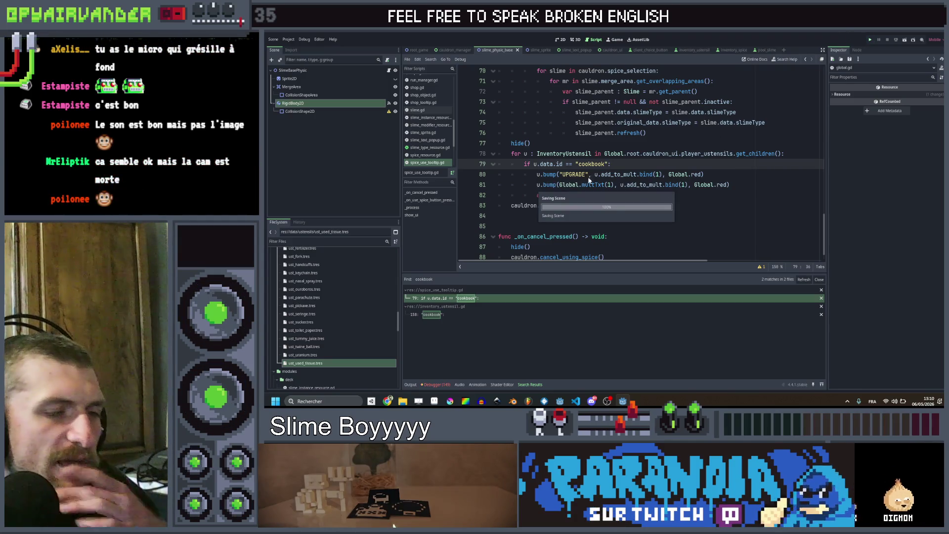
key("F5")
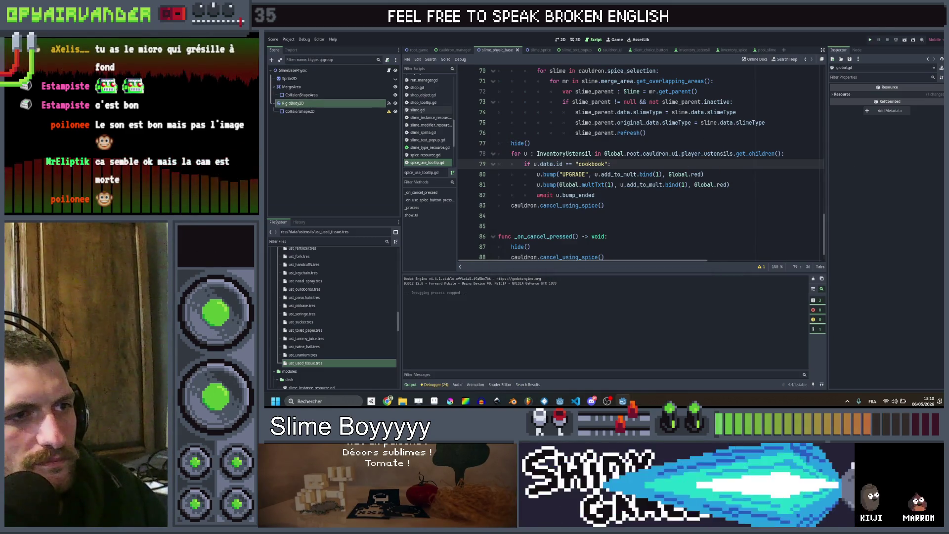
Replace u.add_to_mult.bind(1) on line 80 with null, leaving a Callable error.
double_click(626, 174)
key("BackSpace")
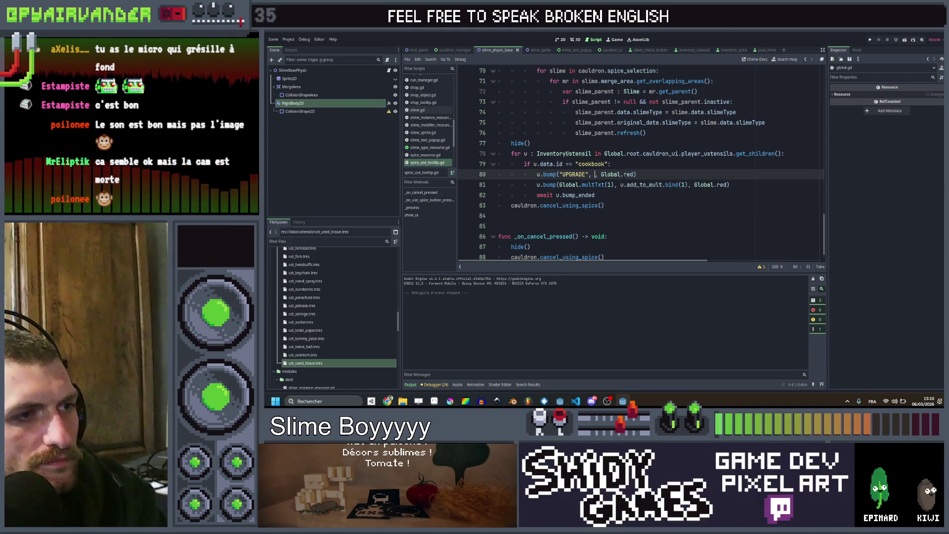
type("pass")
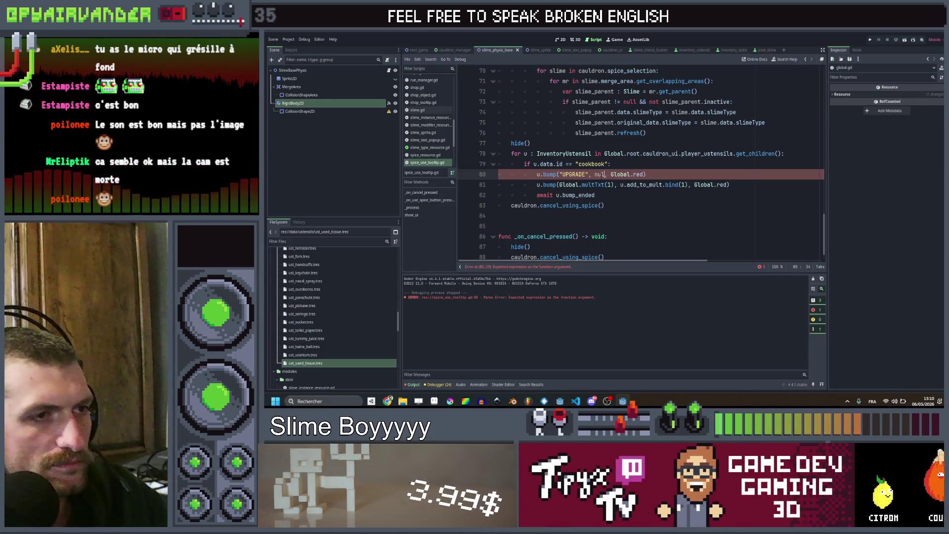
type("l")
left_click(676, 164)
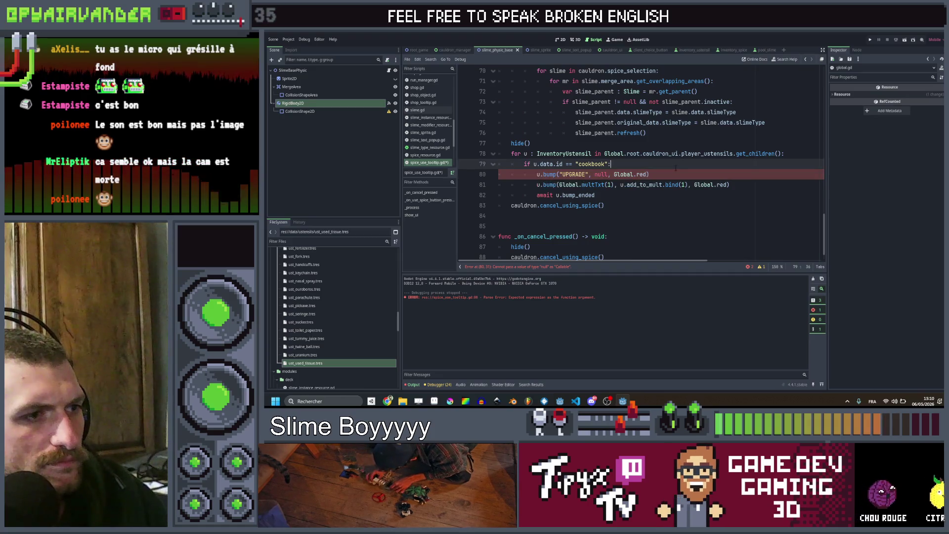
key("Down")
key("Down")
key("Down")
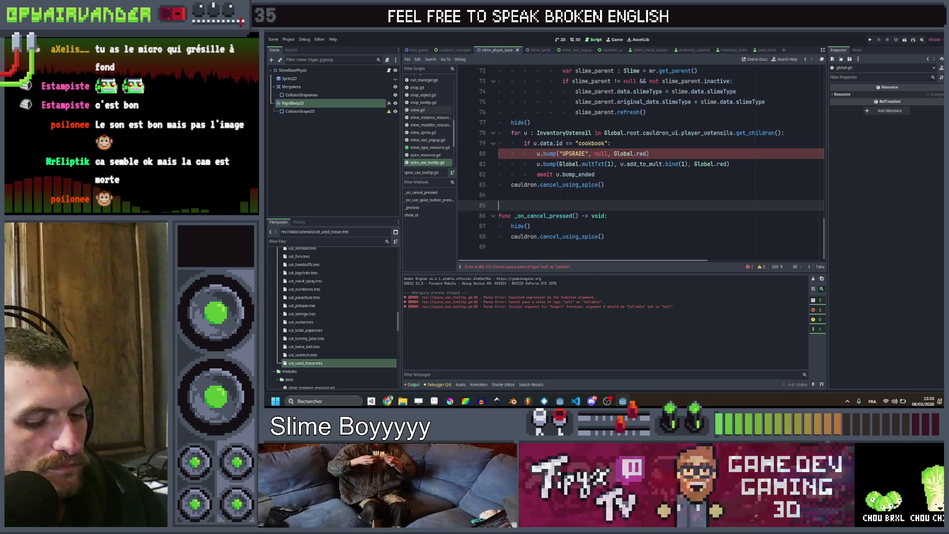
Add a helper 'func empty_func(): pass' below the cookbook branch.
key("Return")
key("Up")
type("func ")
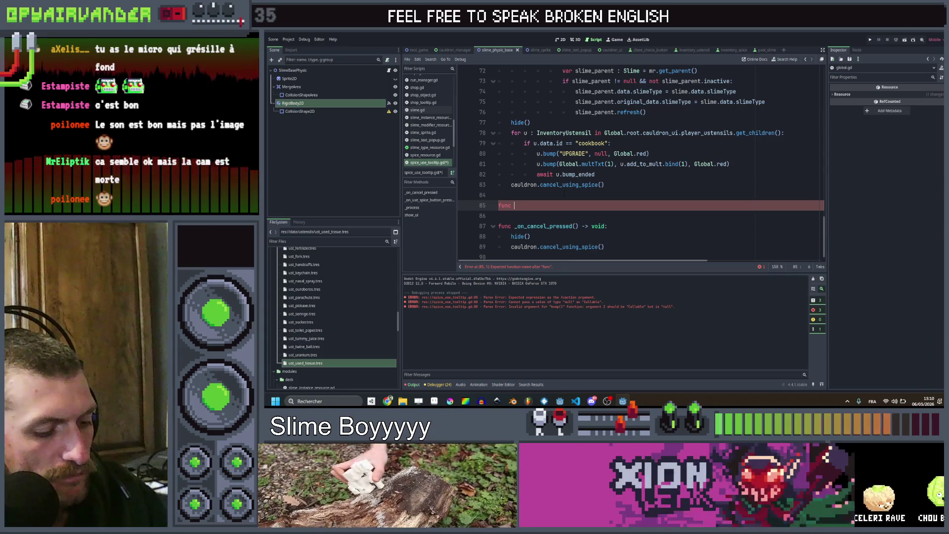
type("emp(")
key("BackSpace")
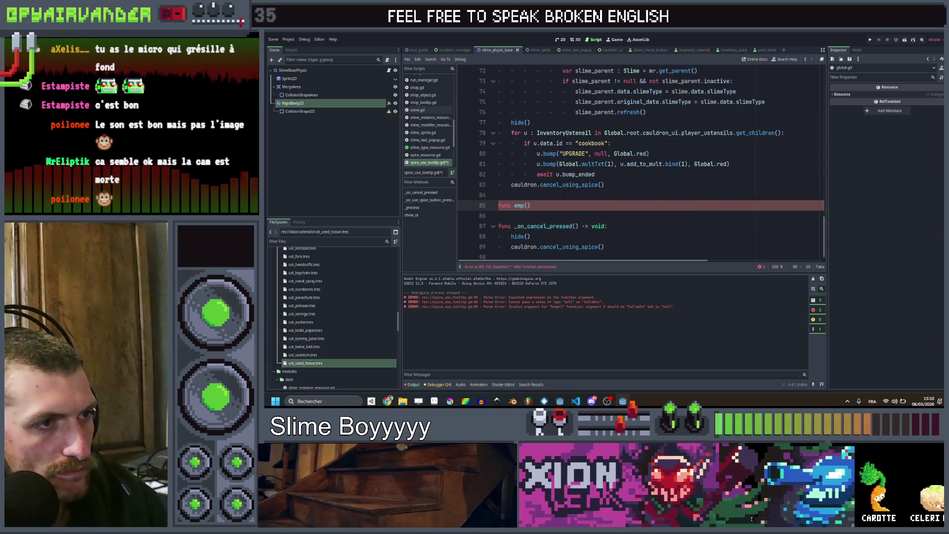
type("ty(")
type("_func")
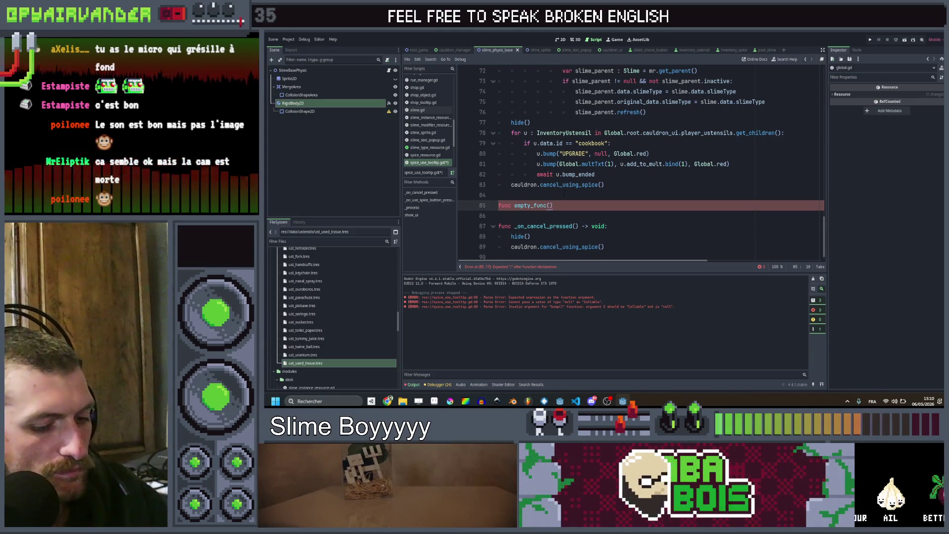
type(":")
key("Return")
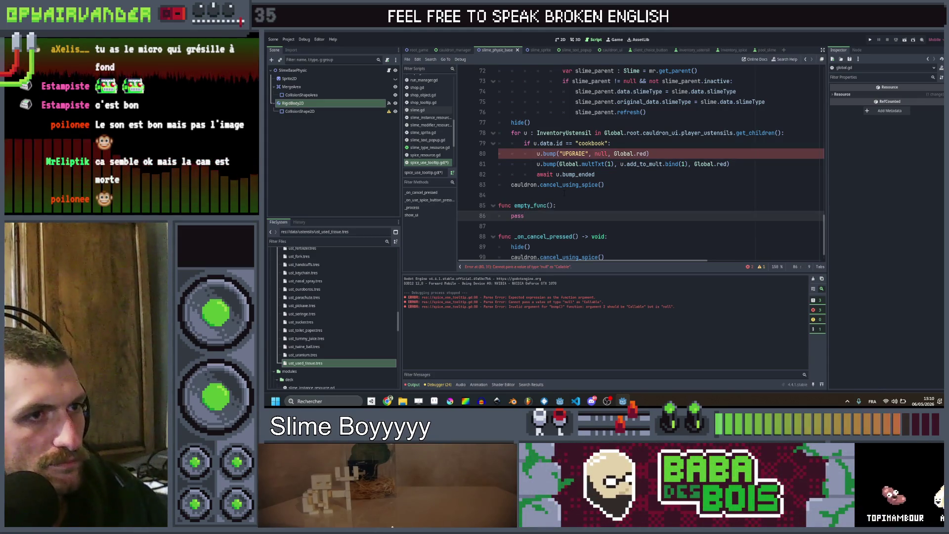
Pass empty_func (not called) to u.bump on line 80 instead of null, save and run.
double_click(601, 154)
type("y")
key("Return")
type("()")
key("BackSpace")
key("BackSpace")
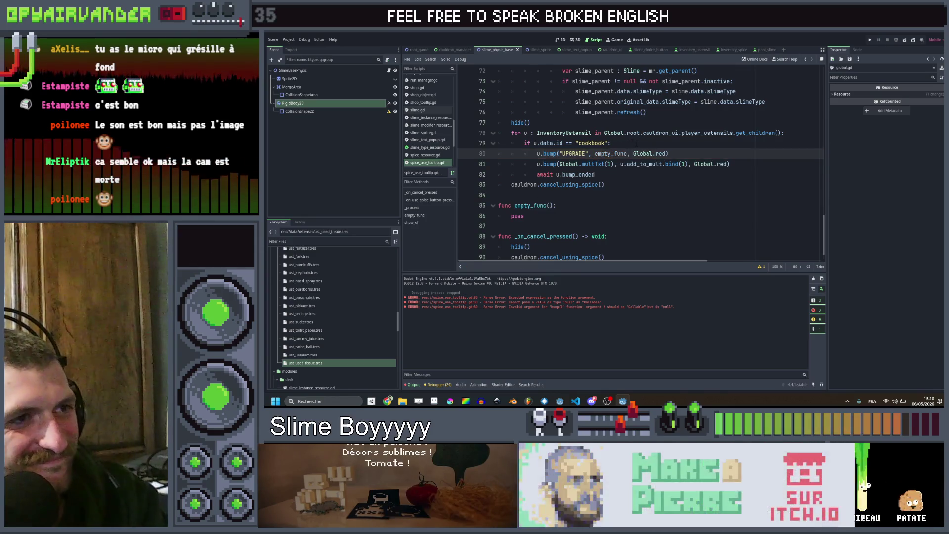
key("Up")
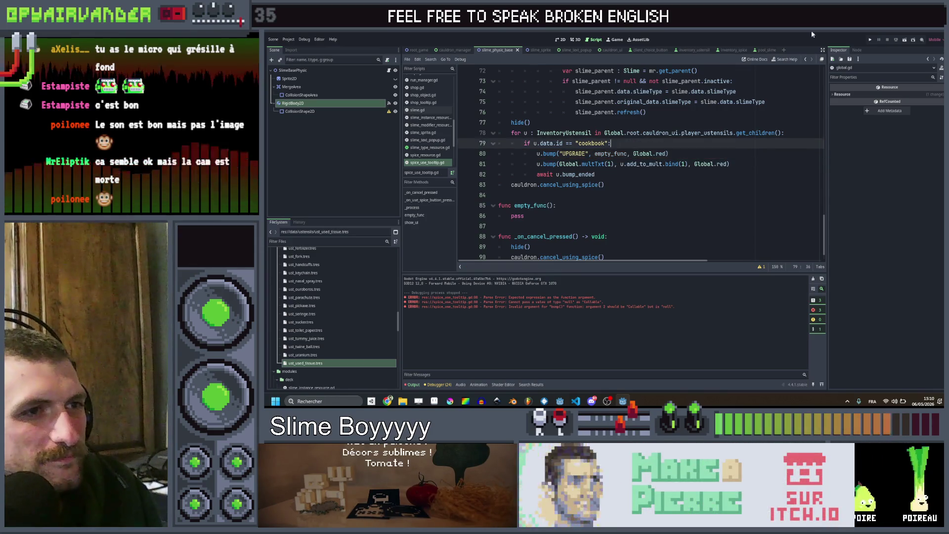
key("ctrl+s")
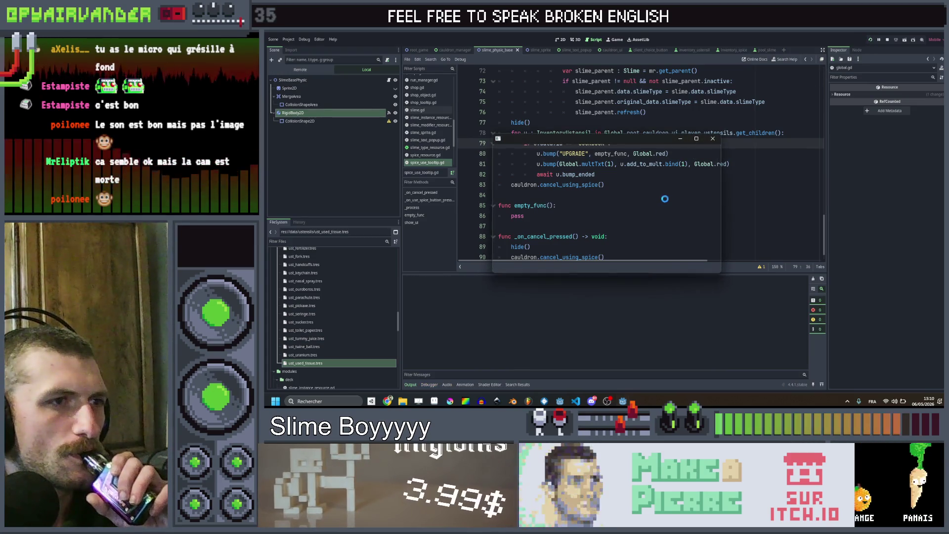
Maximize the Slime Soup window, watch slimes drop into the cauldron, then stop the game.
left_click(697, 139)
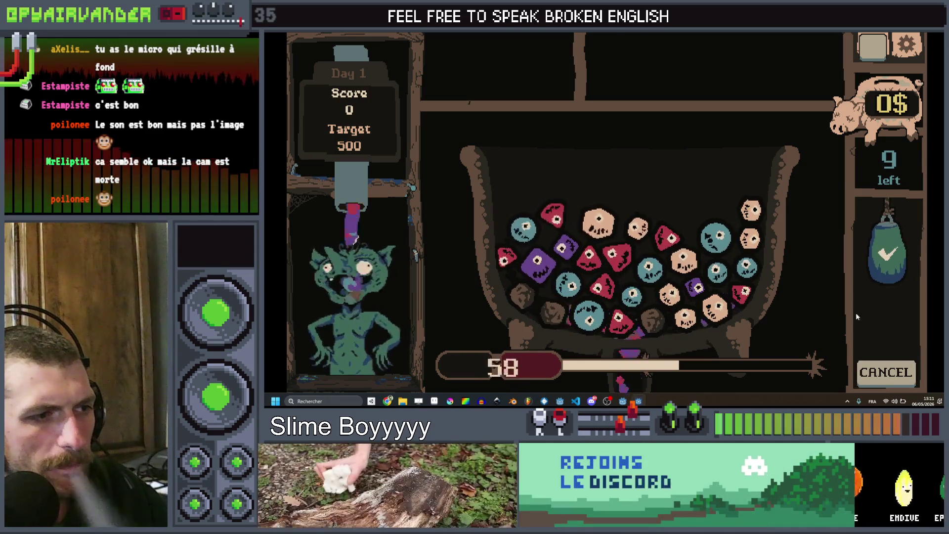
key("F8")
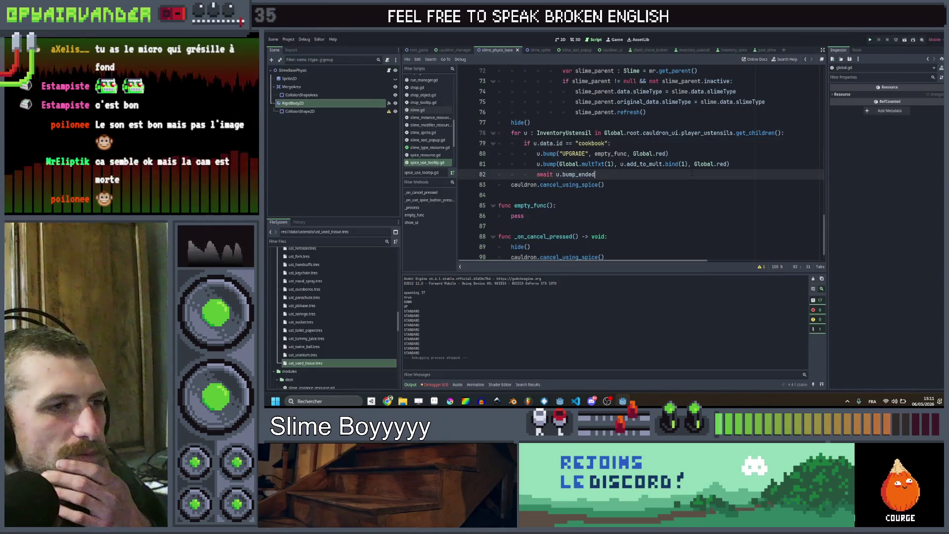
scroll(638, 163, "up", 3)
scroll(638, 163, "up", 5)
scroll(637, 164, "up", 5)
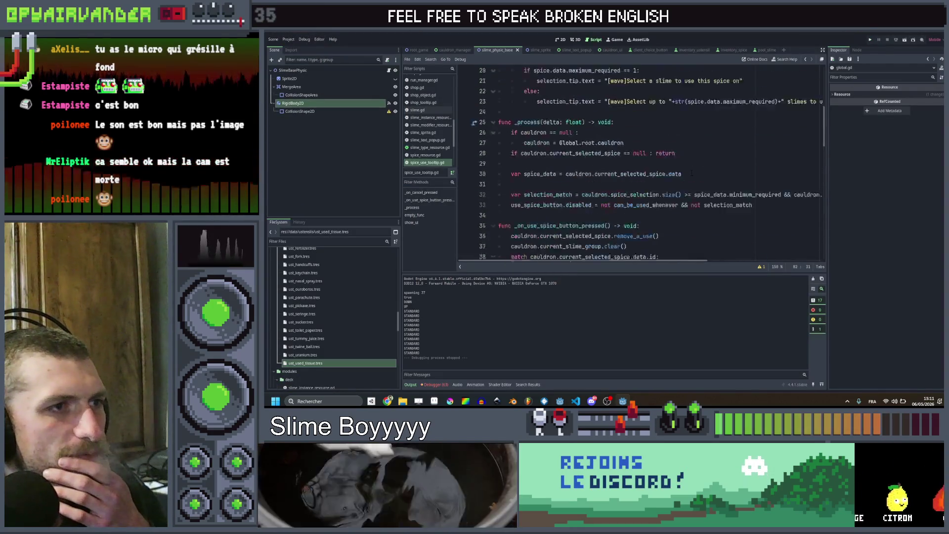
scroll(638, 163, "up", 3)
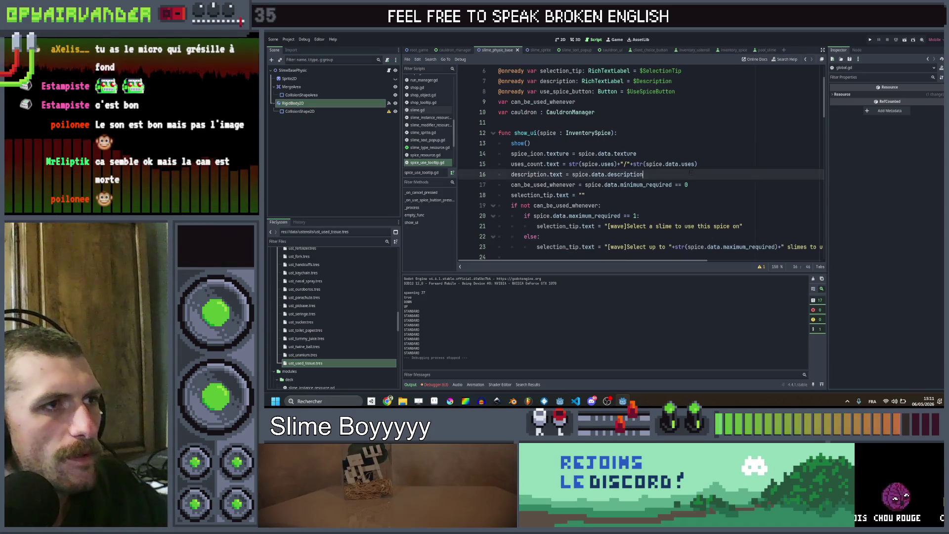
Open slime.gd at its explode() function and start a project-wide search for explode.
left_click(496, 51)
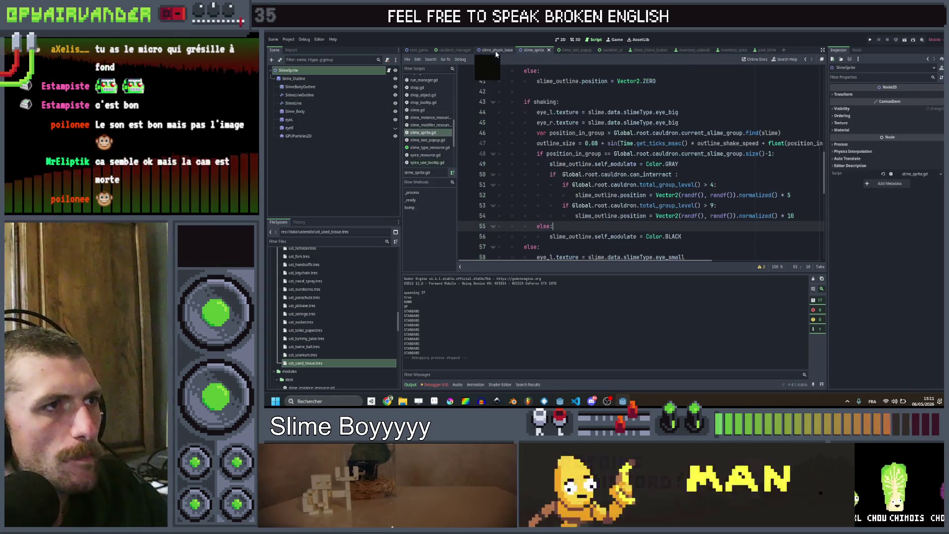
scroll(638, 163, "down", 5)
scroll(638, 163, "down", 3)
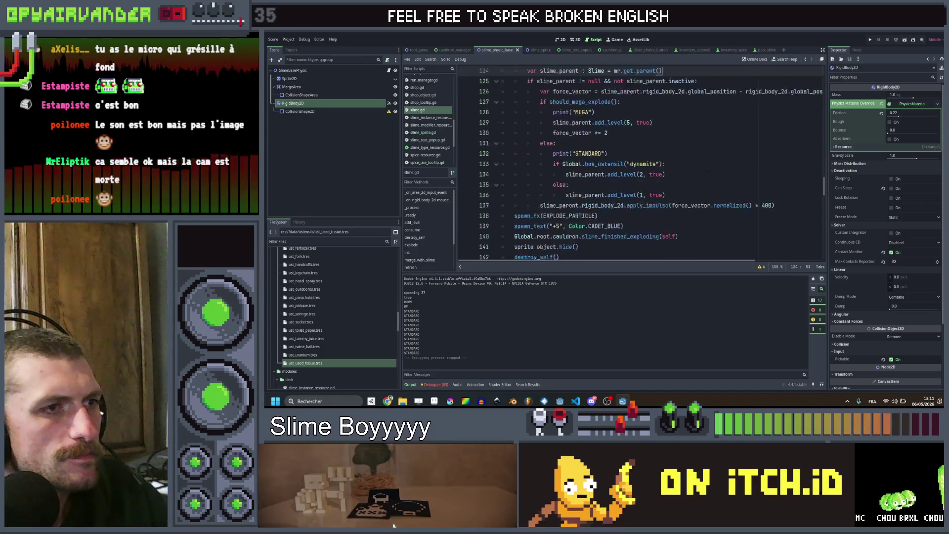
scroll(638, 164, "up", 4)
scroll(709, 170, "up", 2)
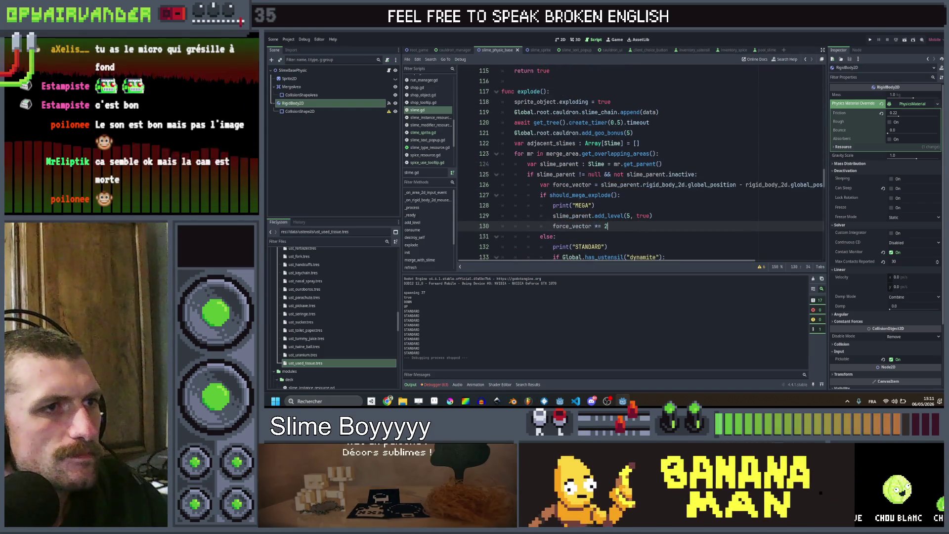
scroll(638, 164, "up", 3)
scroll(637, 164, "down", 6)
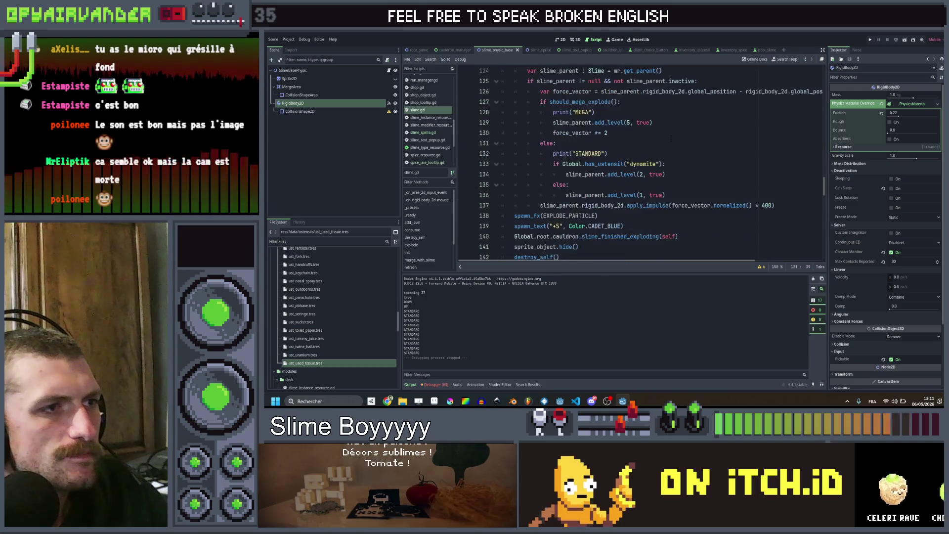
scroll(637, 164, "down", 2)
scroll(639, 164, "up", 4)
double_click(530, 121)
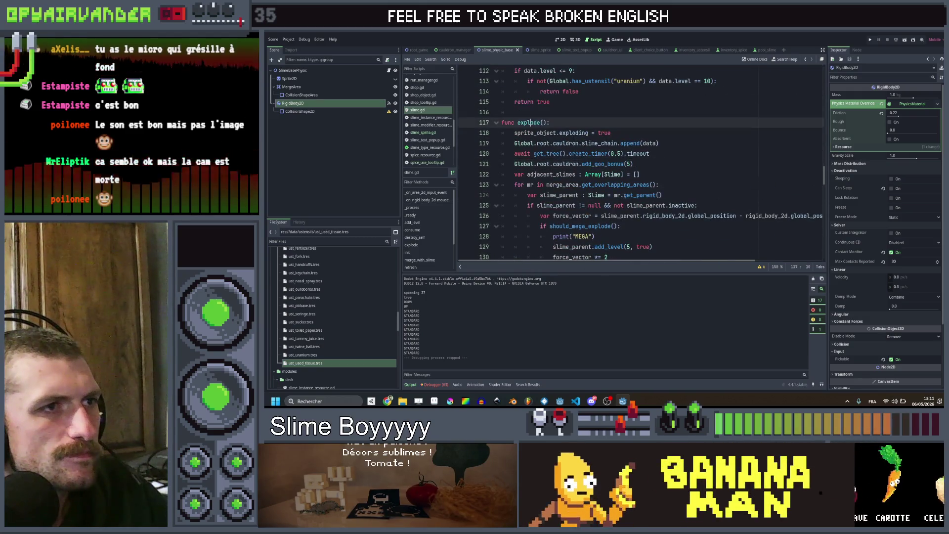
key("ctrl+shift+f")
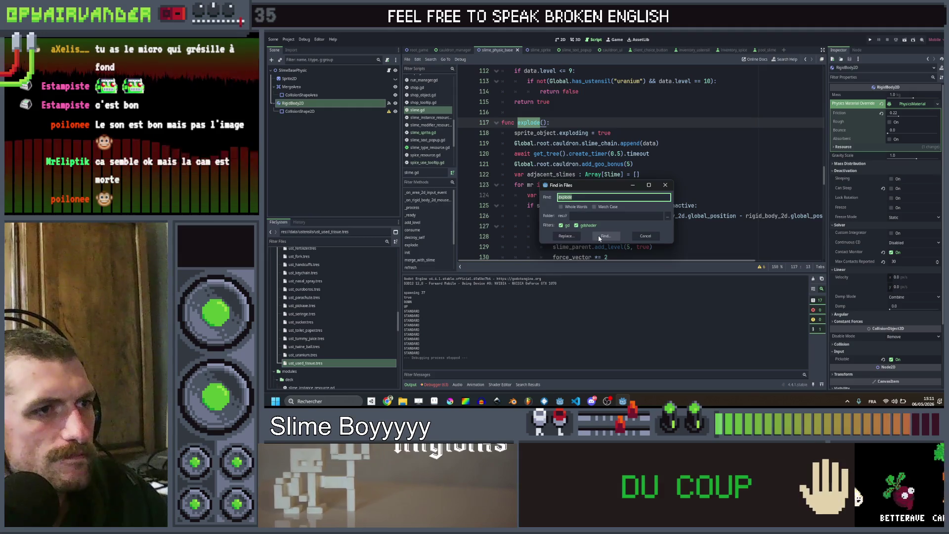
left_click(605, 236)
scroll(514, 316, "up", 4)
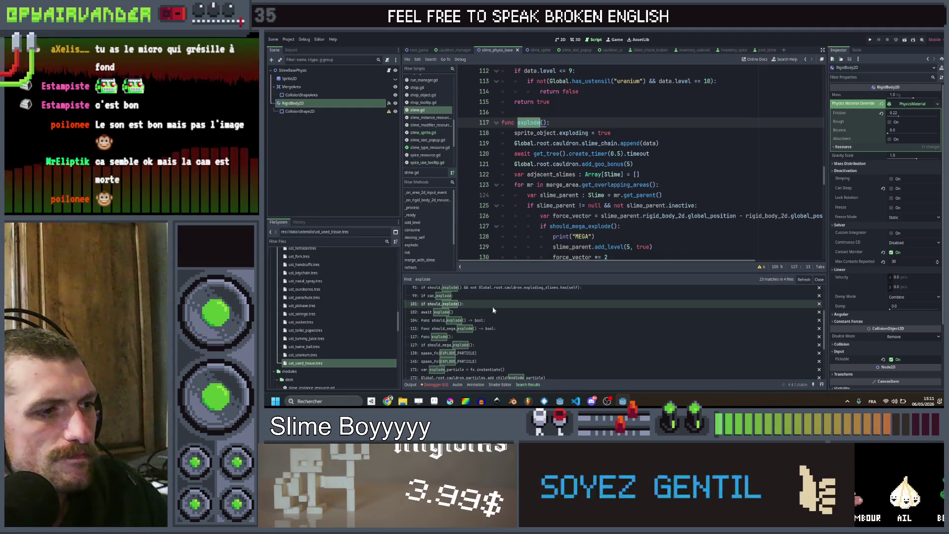
left_click(445, 311)
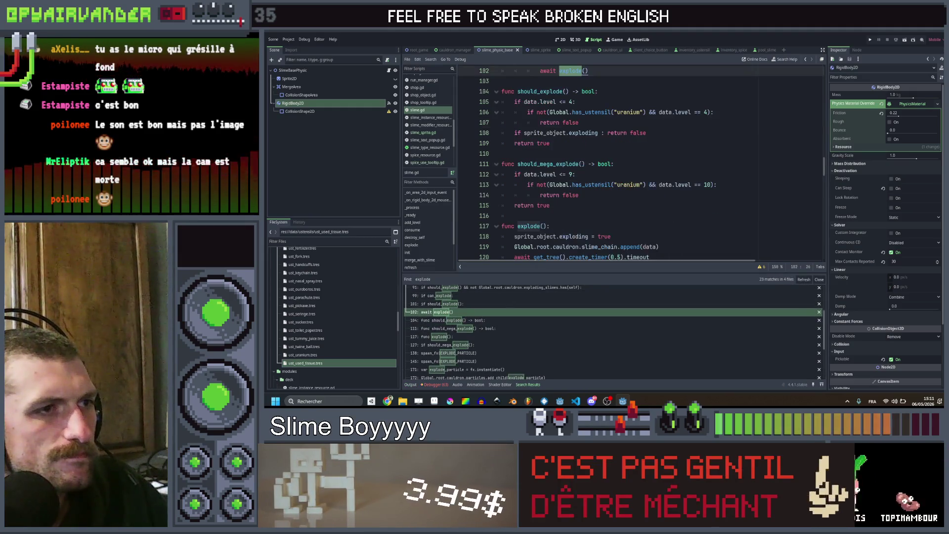
scroll(638, 231, "up", 3)
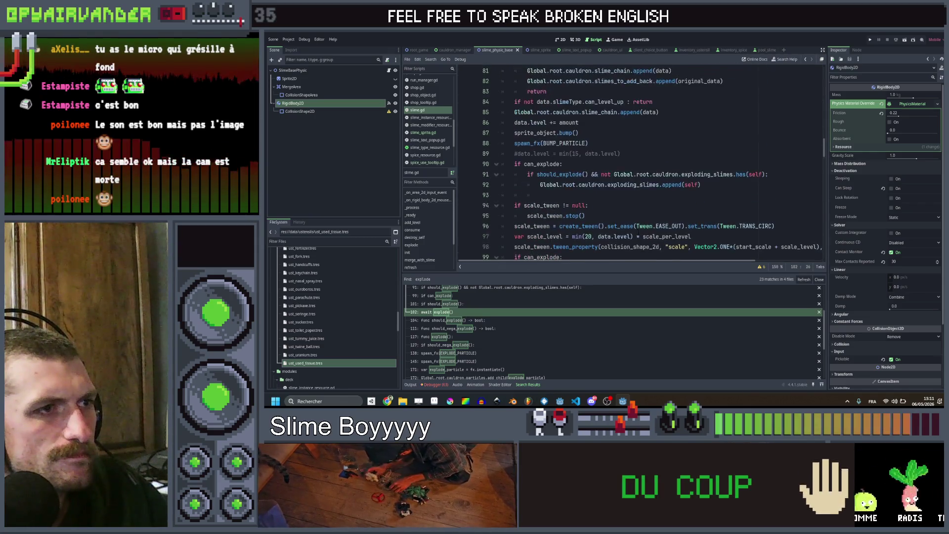
scroll(637, 231, "up", 3)
left_click(637, 206)
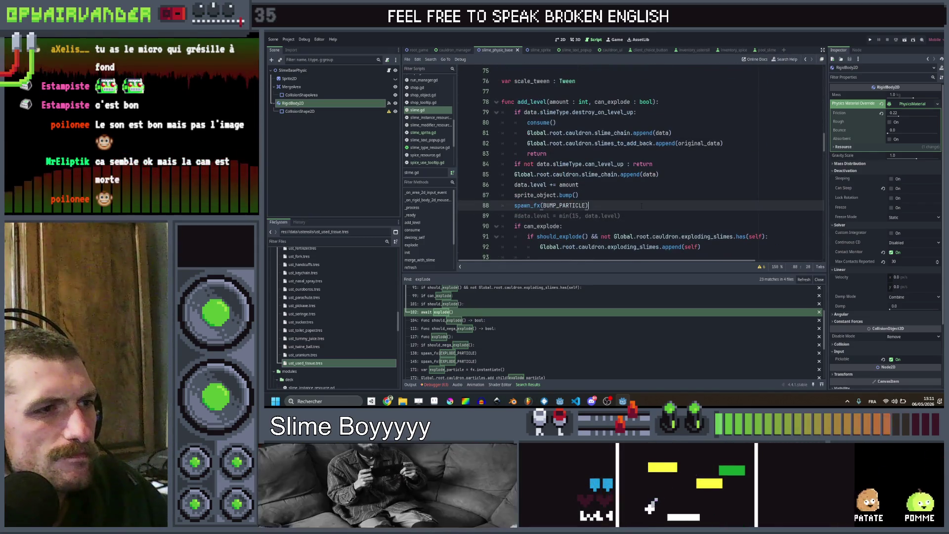
scroll(638, 185, "down", 3)
scroll(638, 186, "down", 3)
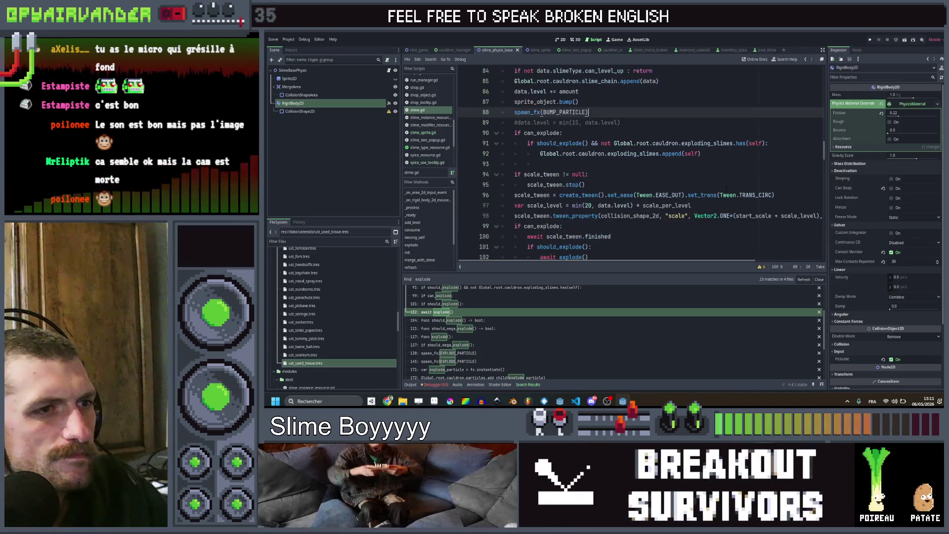
scroll(638, 186, "up", 3)
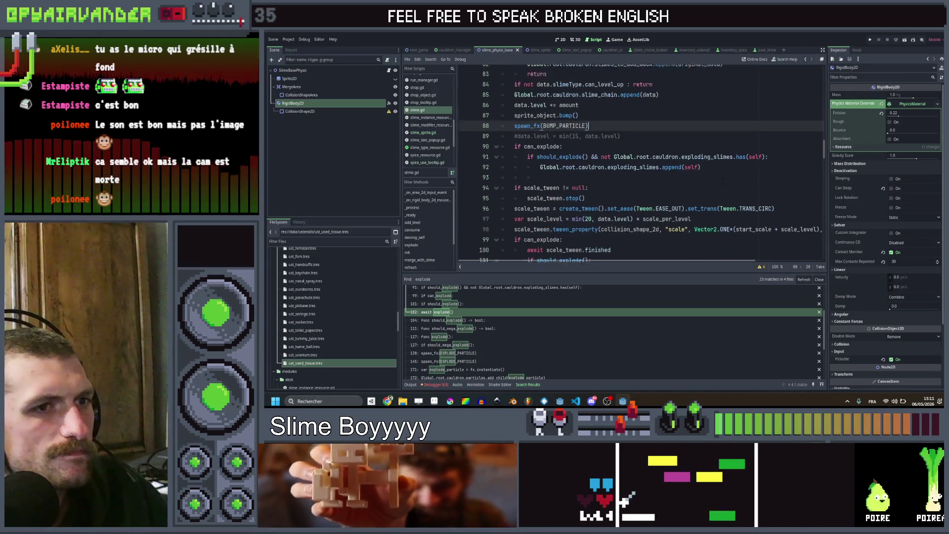
scroll(638, 186, "up", 3)
scroll(638, 185, "up", 3)
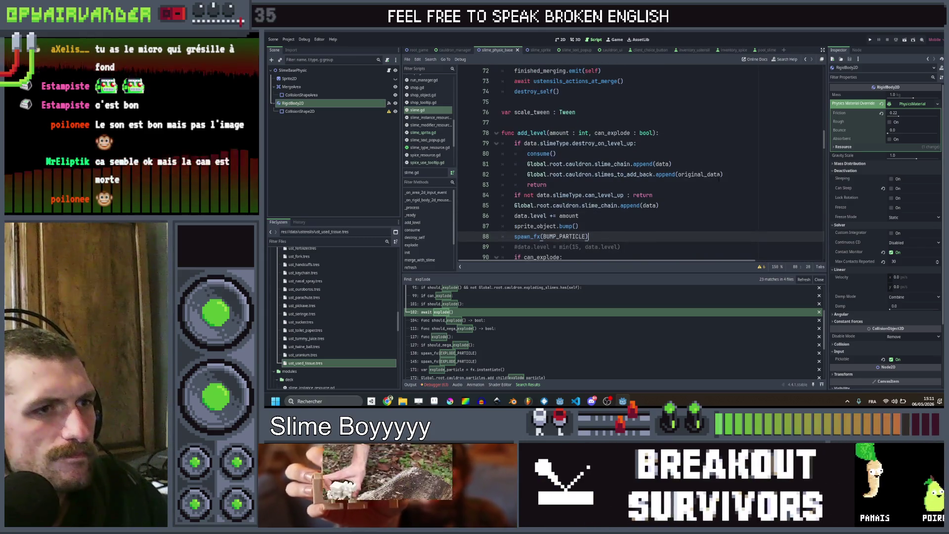
scroll(638, 186, "up", 3)
scroll(637, 186, "up", 3)
scroll(638, 185, "up", 3)
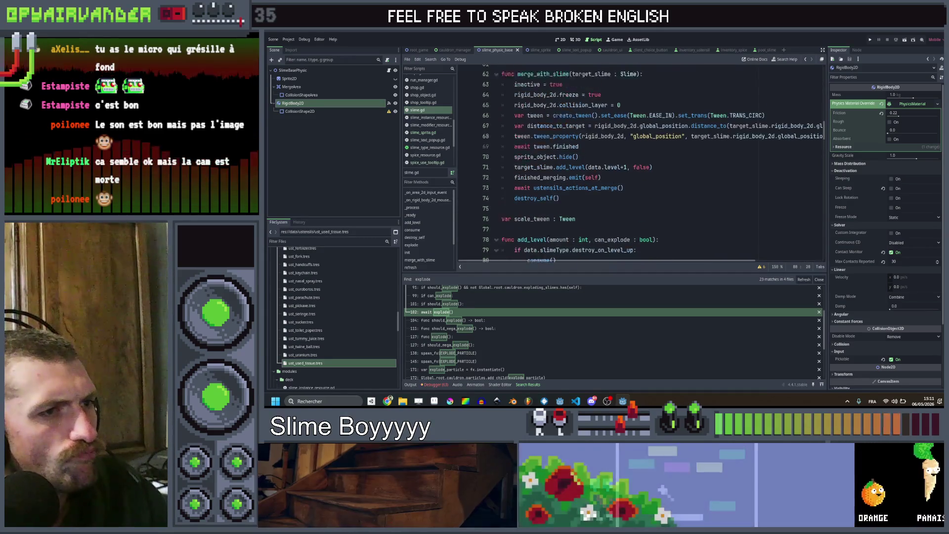
scroll(638, 186, "up", 3)
scroll(638, 185, "up", 3)
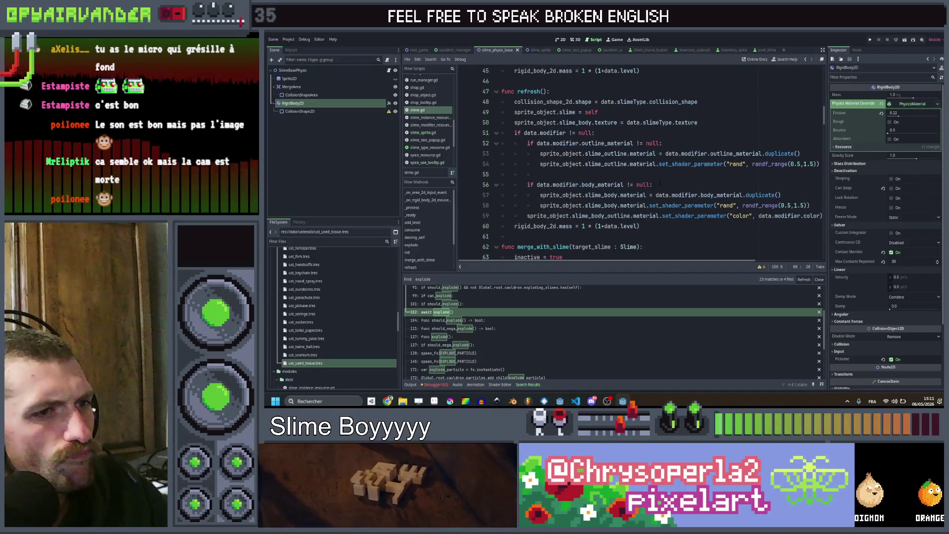
scroll(639, 186, "up", 5)
scroll(637, 186, "up", 5)
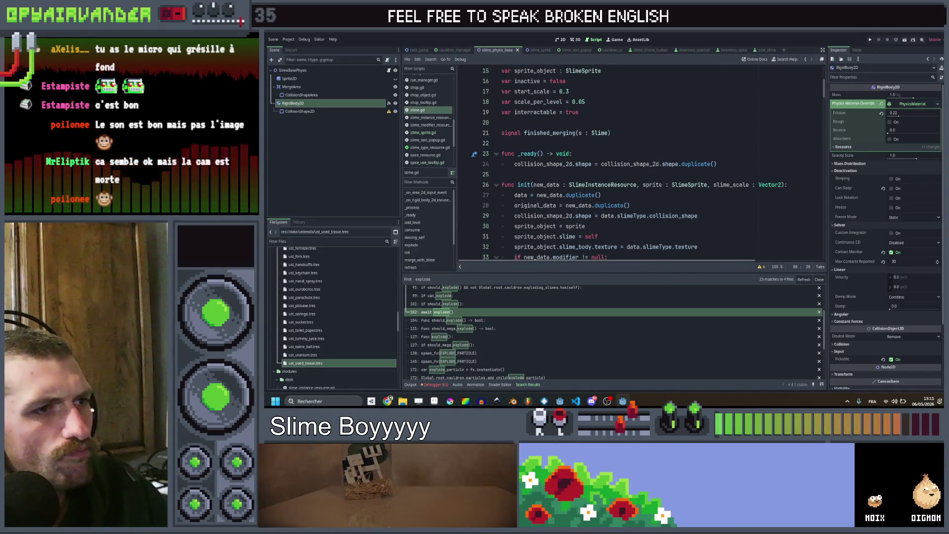
scroll(638, 185, "down", 5)
scroll(638, 186, "down", 3)
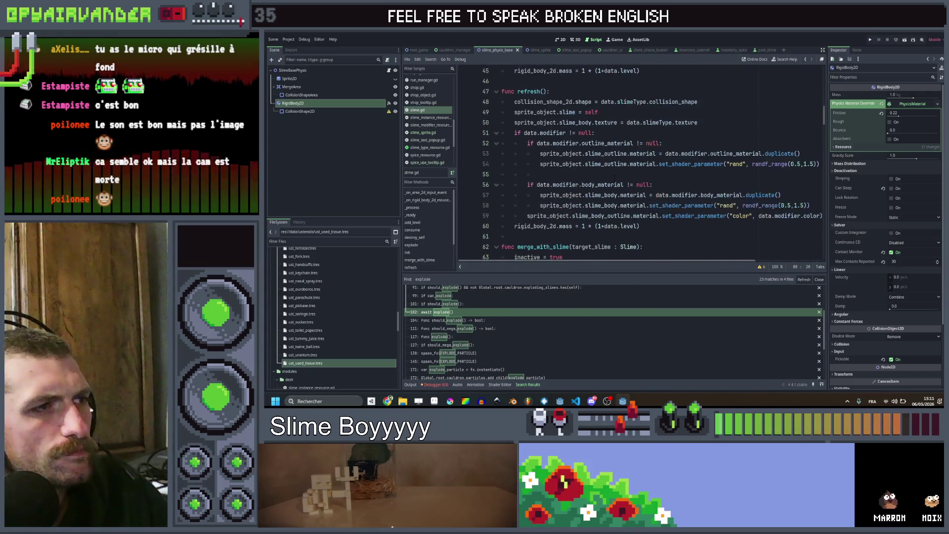
scroll(638, 185, "down", 3)
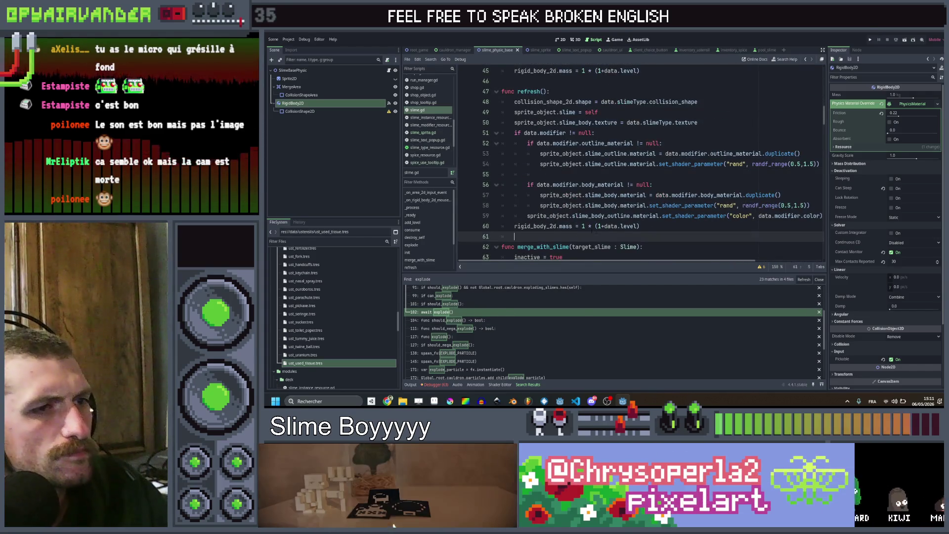
scroll(638, 185, "down", 3)
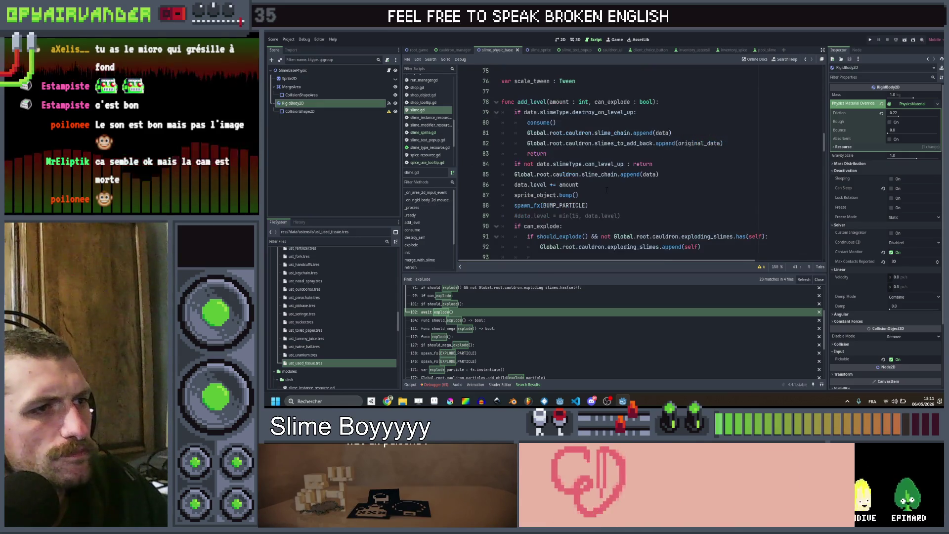
scroll(638, 185, "down", 4)
scroll(638, 185, "down", 4)
scroll(638, 185, "down", 3)
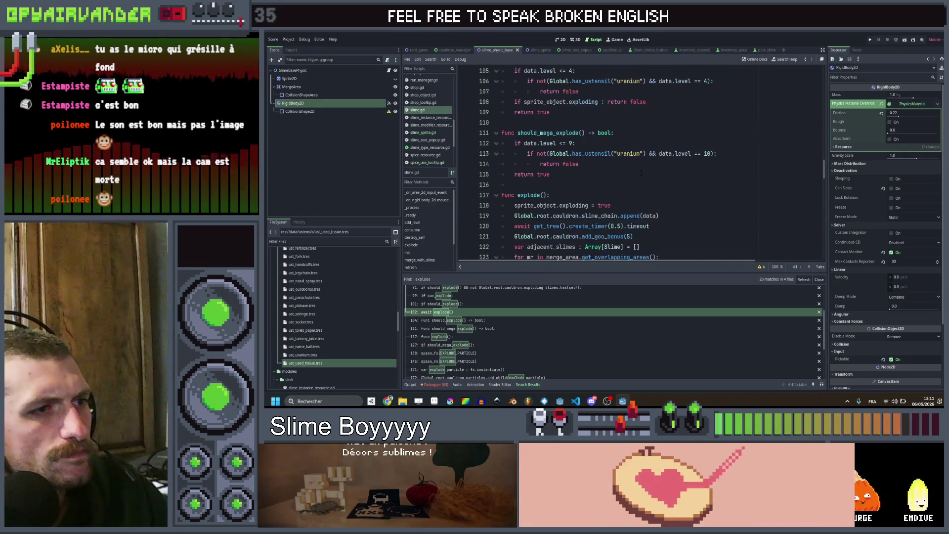
scroll(638, 185, "down", 3)
scroll(638, 185, "down", 4)
scroll(638, 185, "down", 2)
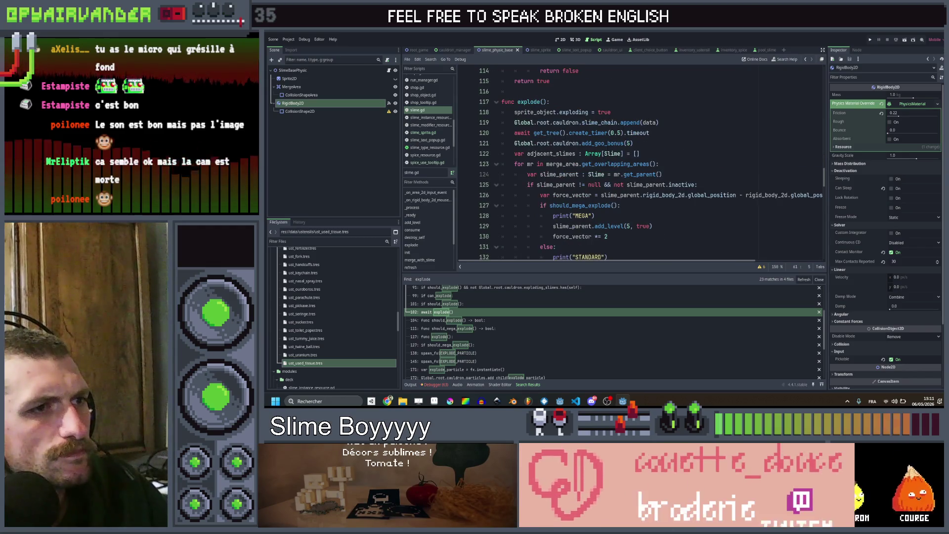
Open cauldron_manager.gd and search all files for add_mult_bonus.
left_click(604, 143, "ctrl")
scroll(638, 185, "down", 2)
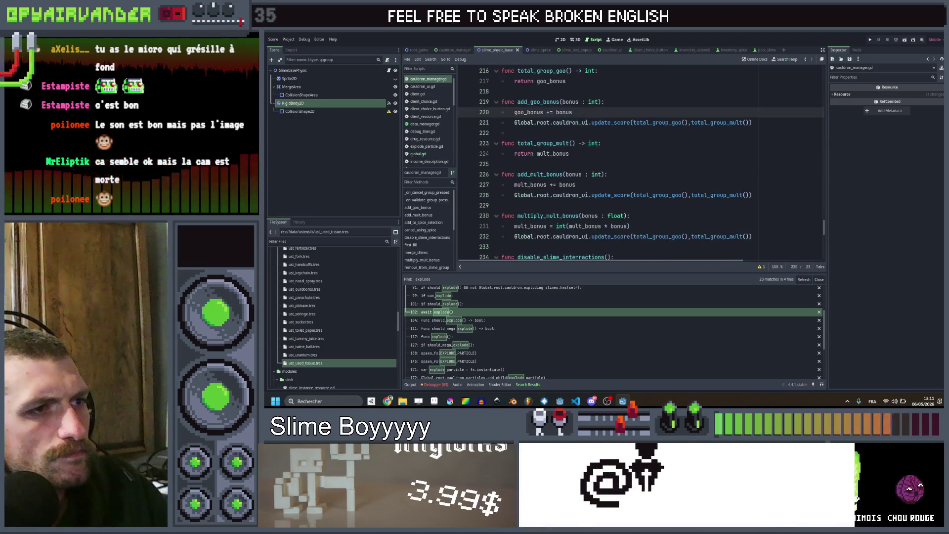
double_click(539, 174)
key("ctrl+shift+f")
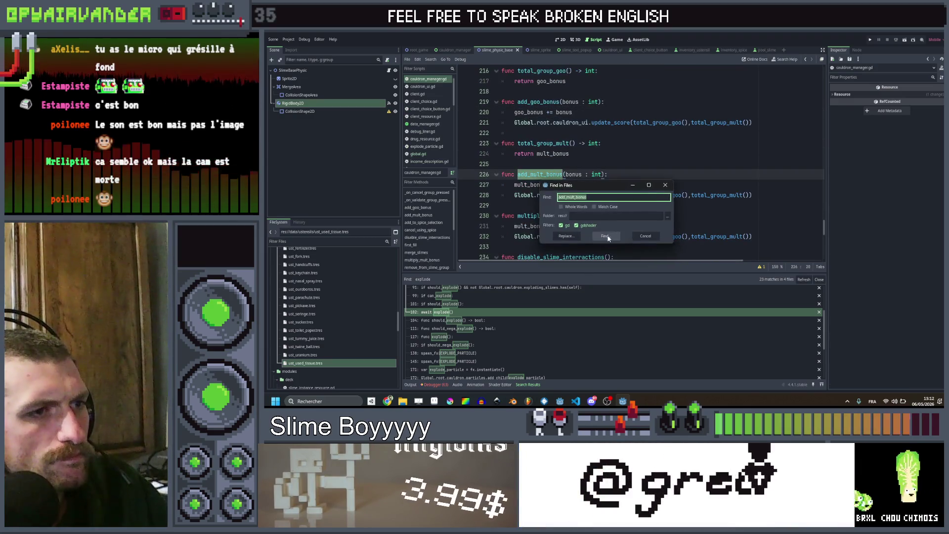
key("Return")
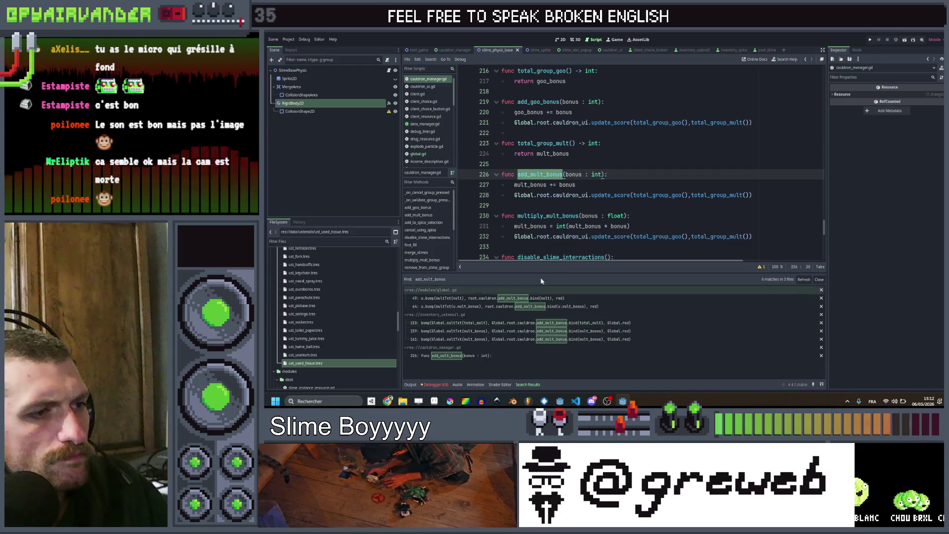
scroll(607, 154, "up", 2)
scroll(606, 236, "up", 2)
scroll(607, 236, "up", 2)
scroll(639, 163, "down", 8)
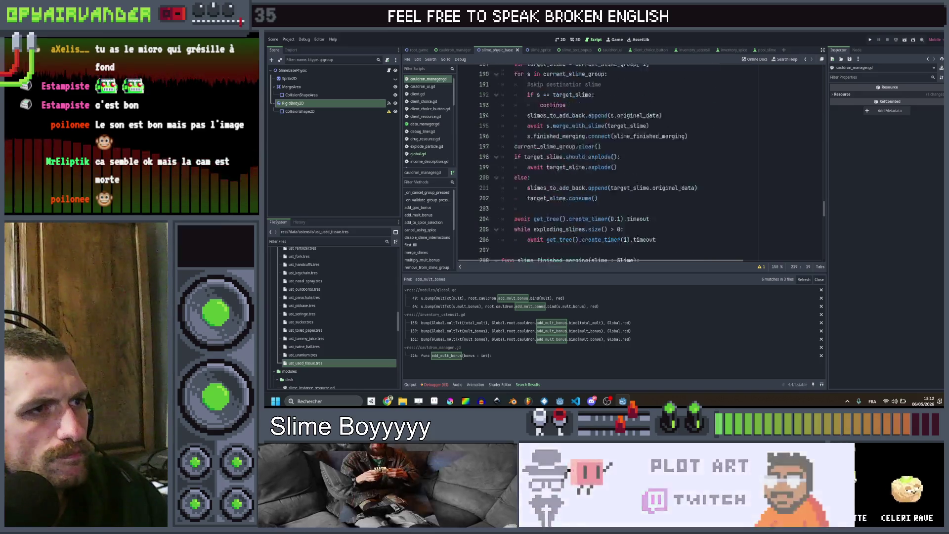
Select goo_bonus then mult_bonus and bring up its context actions.
double_click(528, 142)
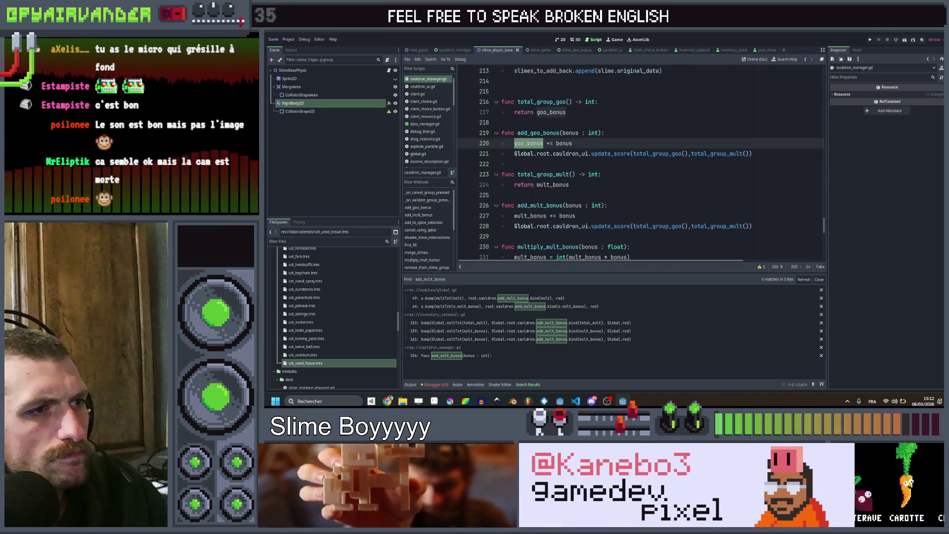
double_click(529, 215)
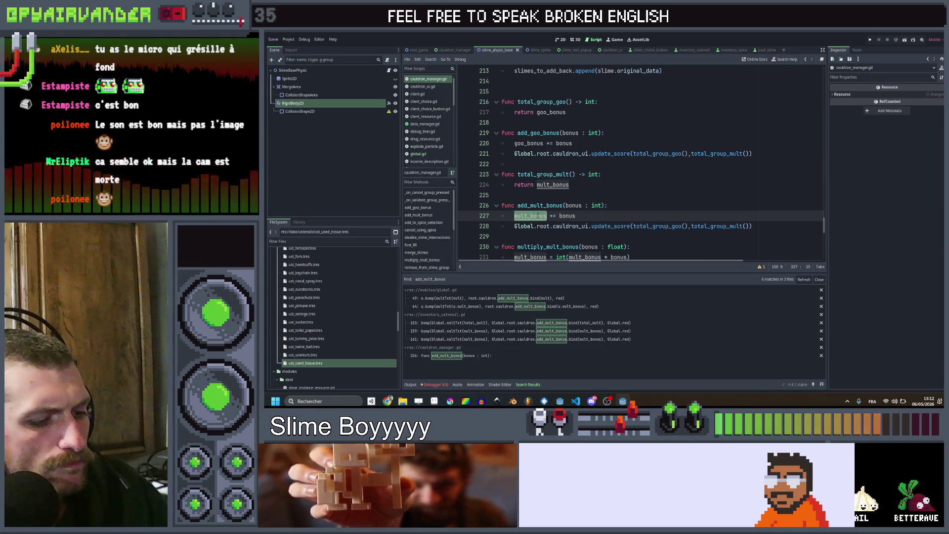
right_click(530, 215)
Find all mult_bonus uses and delete the group-size increment line in merge_slimes.
left_click(586, 230)
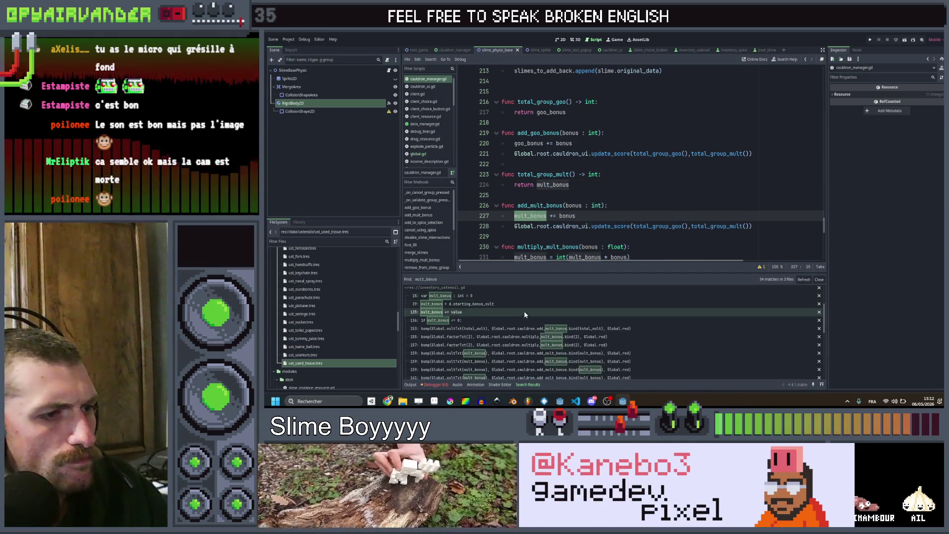
scroll(525, 315, "down", 3)
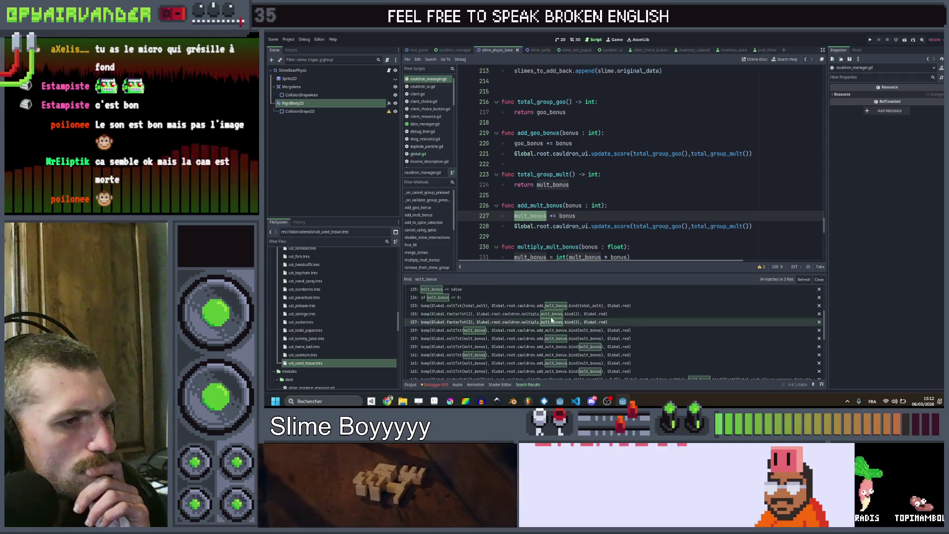
scroll(471, 322, "up", 5)
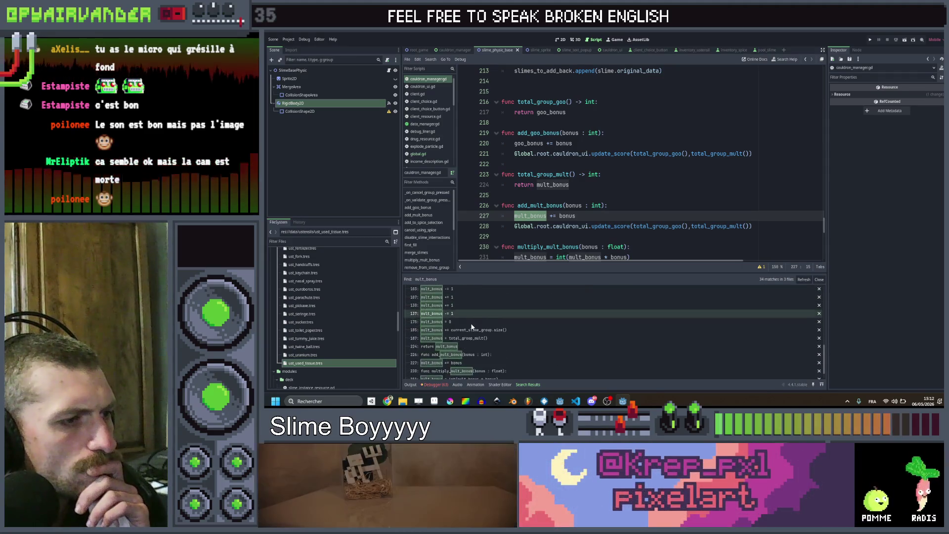
scroll(471, 321, "up", 4)
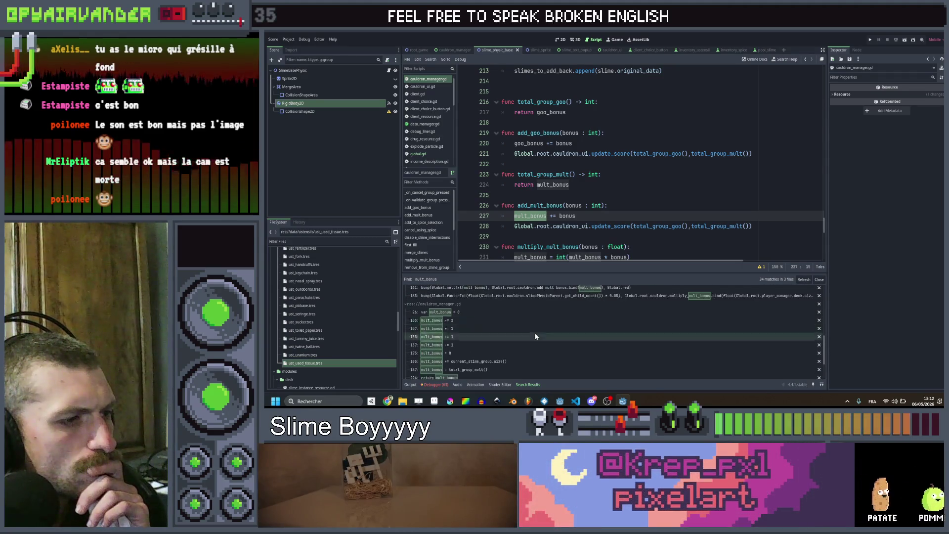
left_click(535, 361)
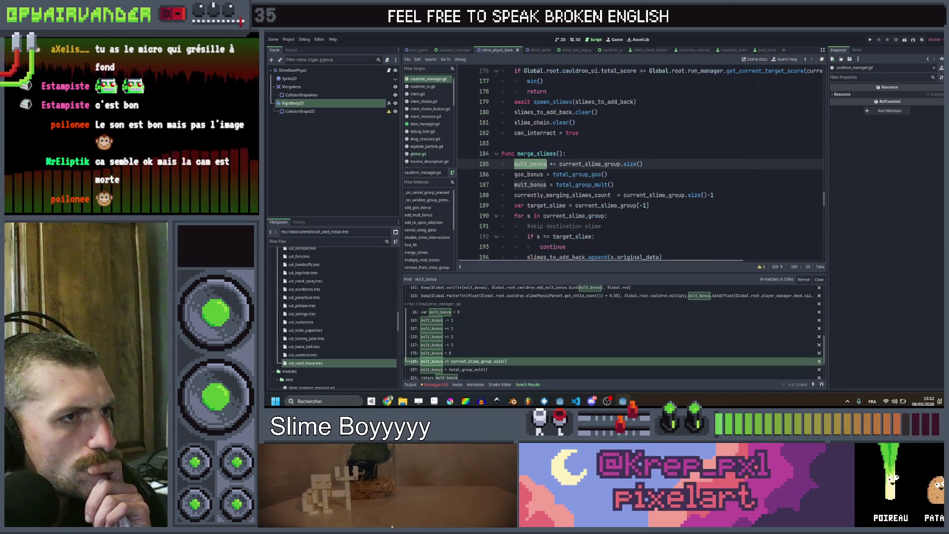
scroll(651, 194, "up", 1)
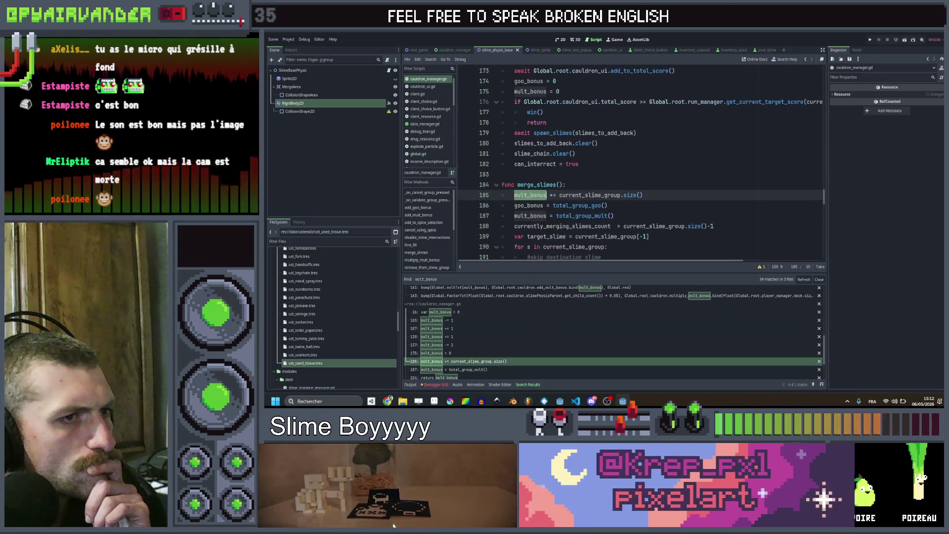
triple_click(645, 194)
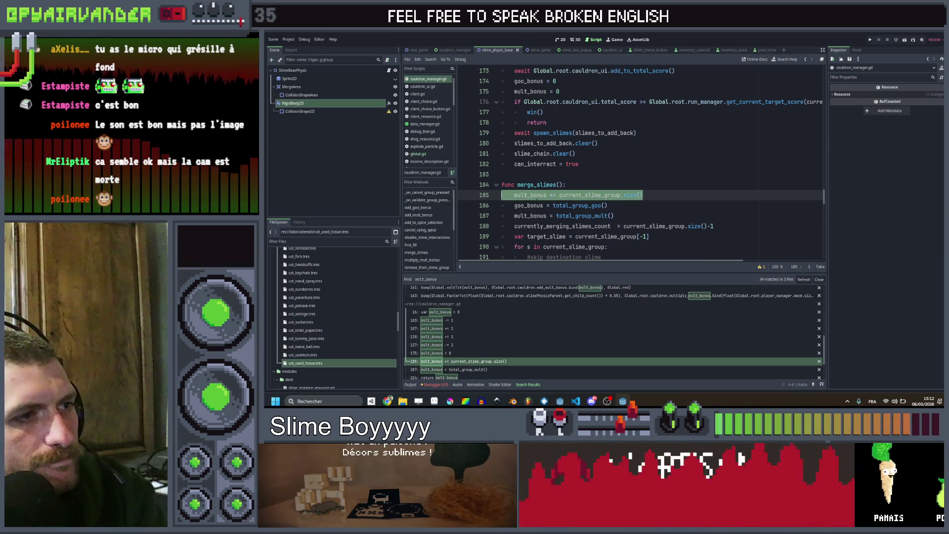
key("BackSpace")
key("BackSpace")
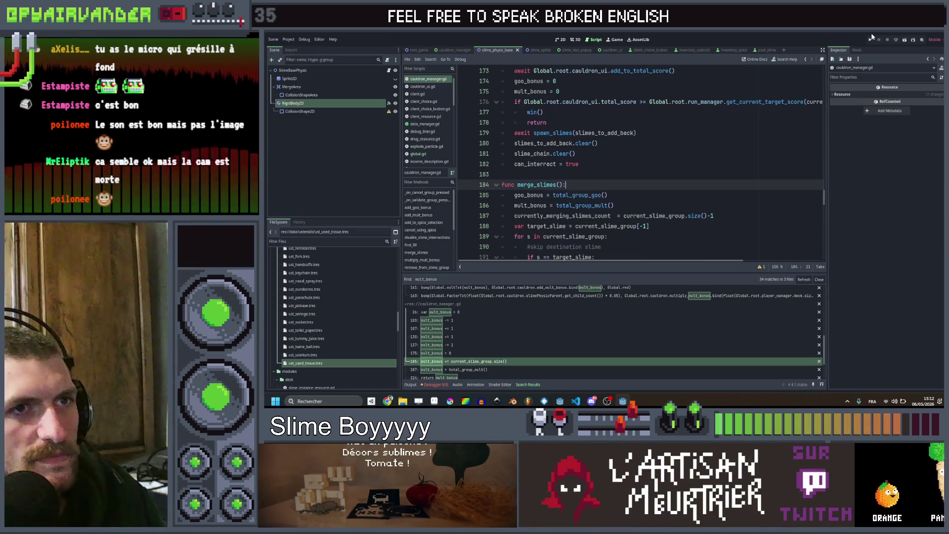
Launch the game maximized and merge several slime groups in the cauldron, using a throw.
left_click(873, 39)
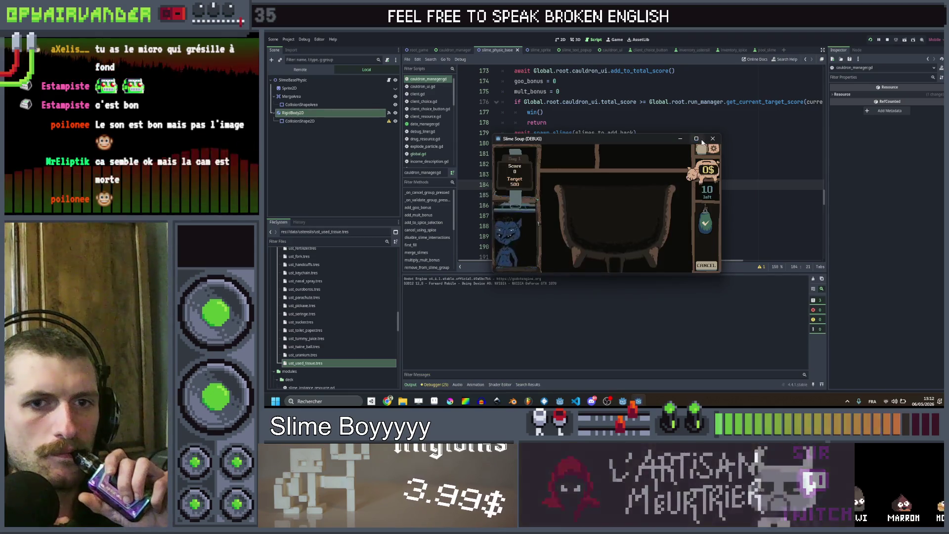
left_click(695, 139)
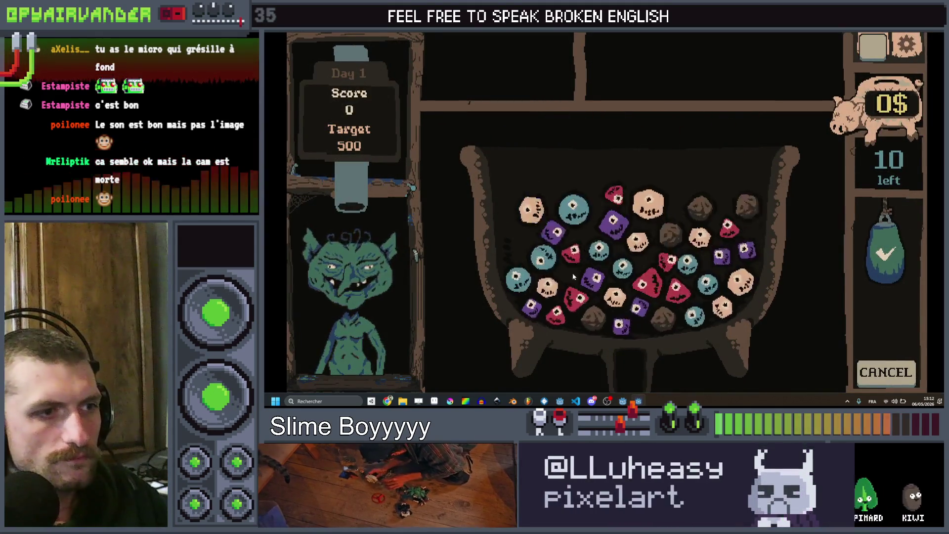
left_click(597, 246)
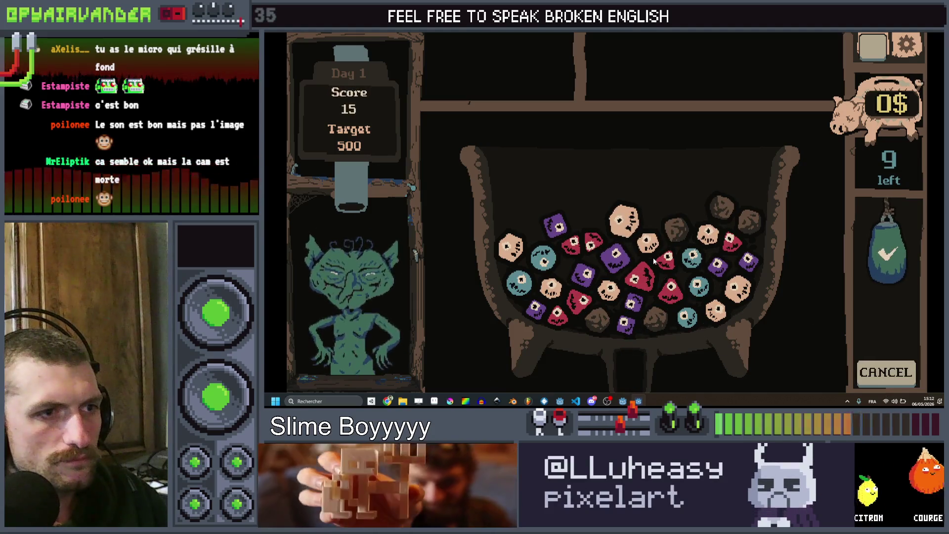
left_click(634, 292)
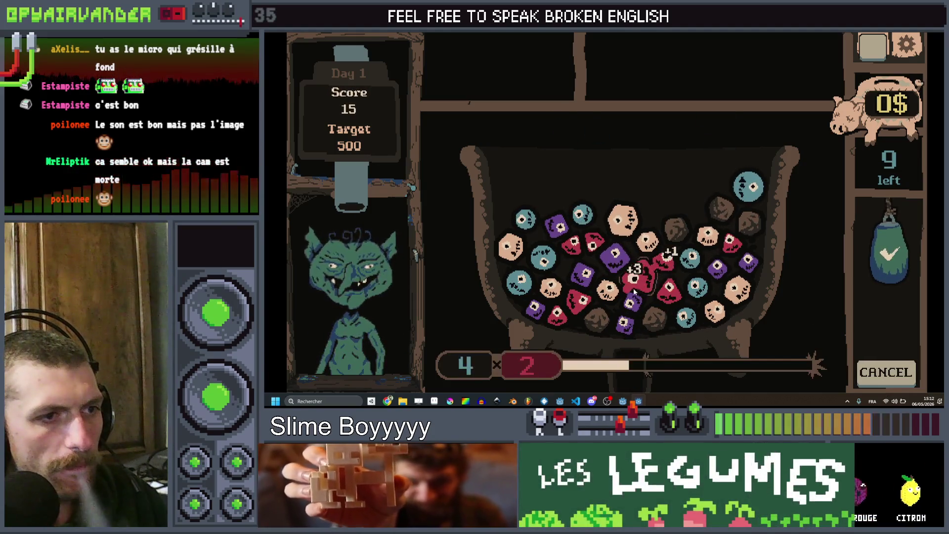
left_click(663, 285)
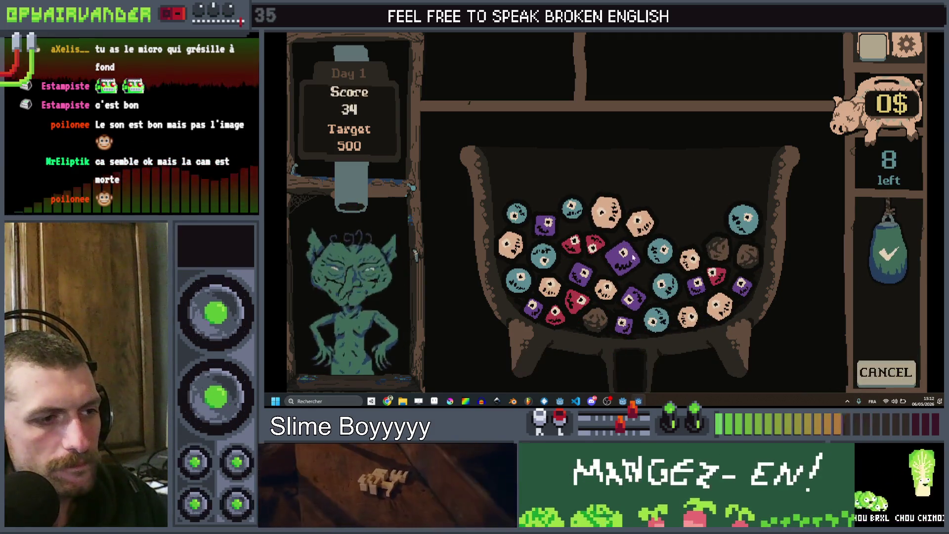
left_click(623, 260)
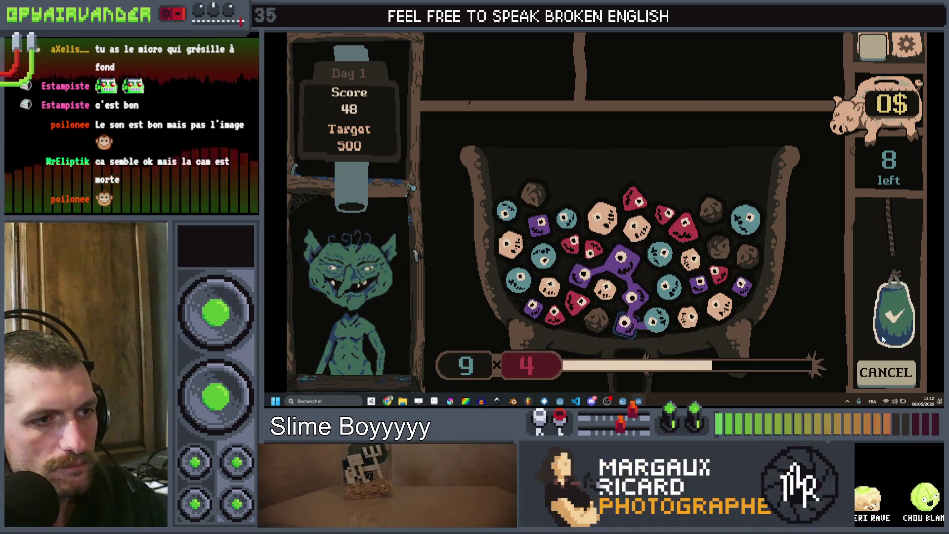
left_click(888, 255)
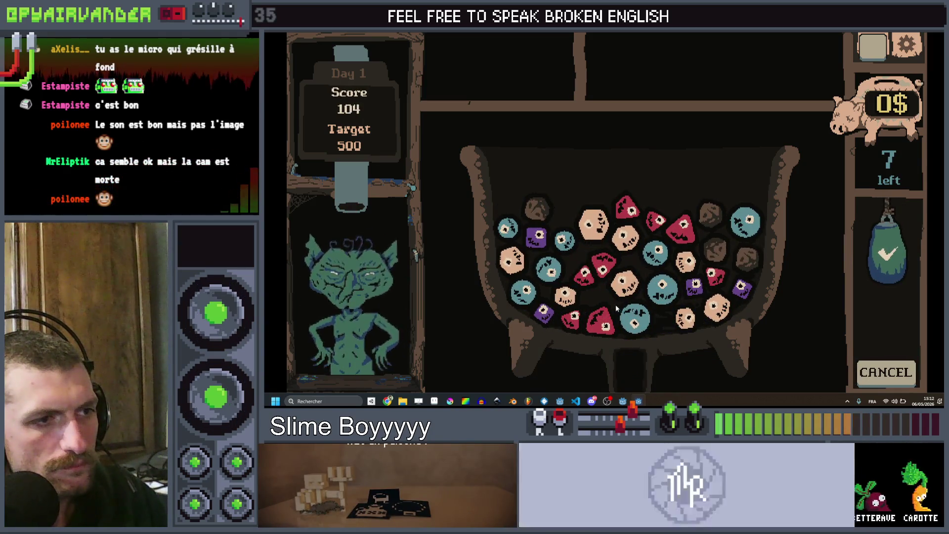
Chain and confirm more slime merges down to 4 throws at score 158, then return to the editor.
left_click(568, 243)
left_click(888, 247)
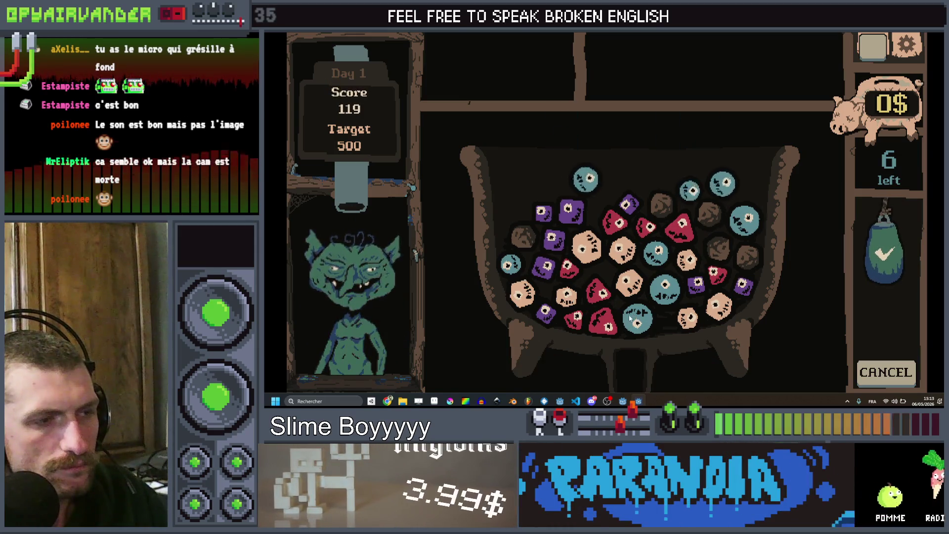
left_click(651, 277)
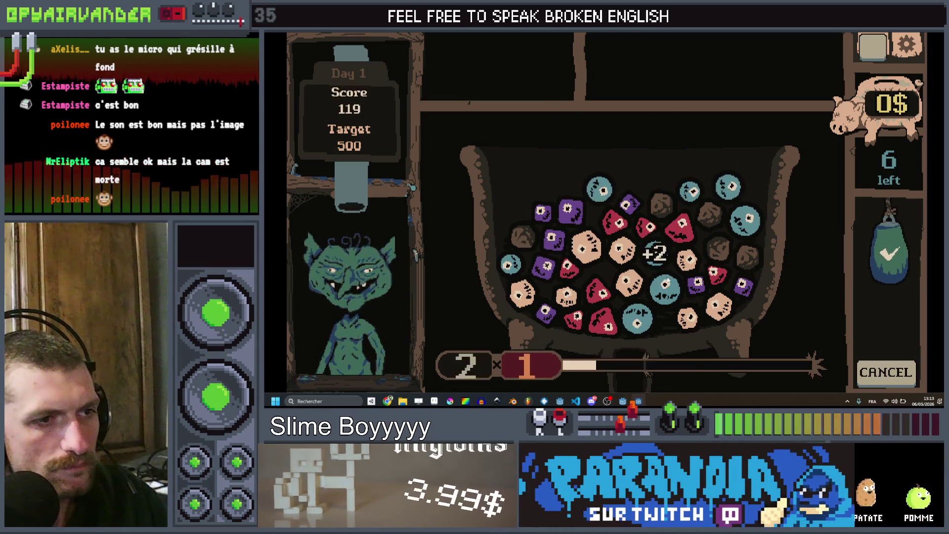
left_click(892, 254)
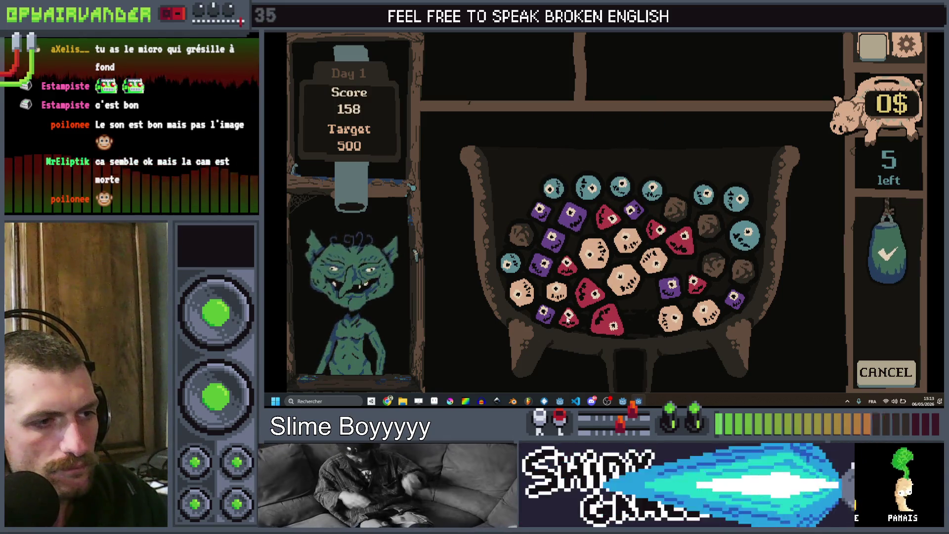
left_click(892, 254)
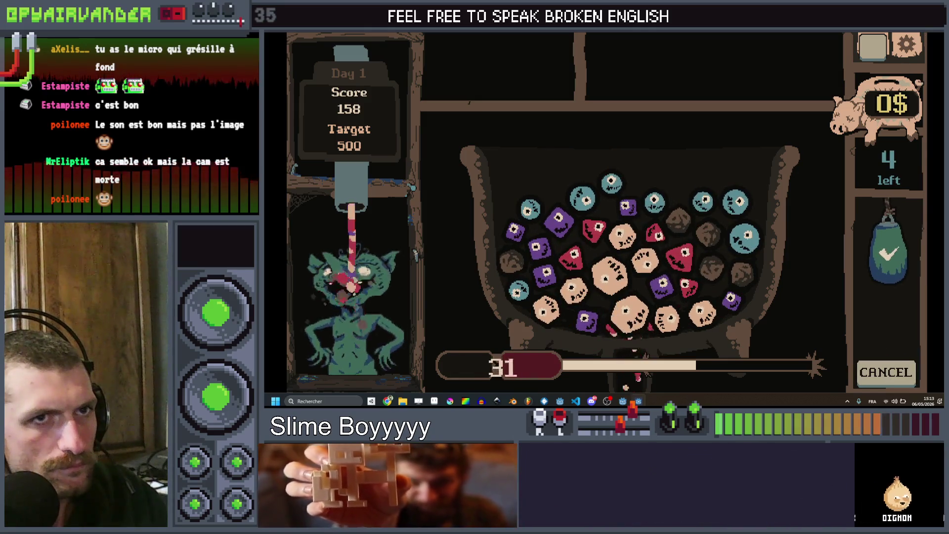
key("alt+Tab")
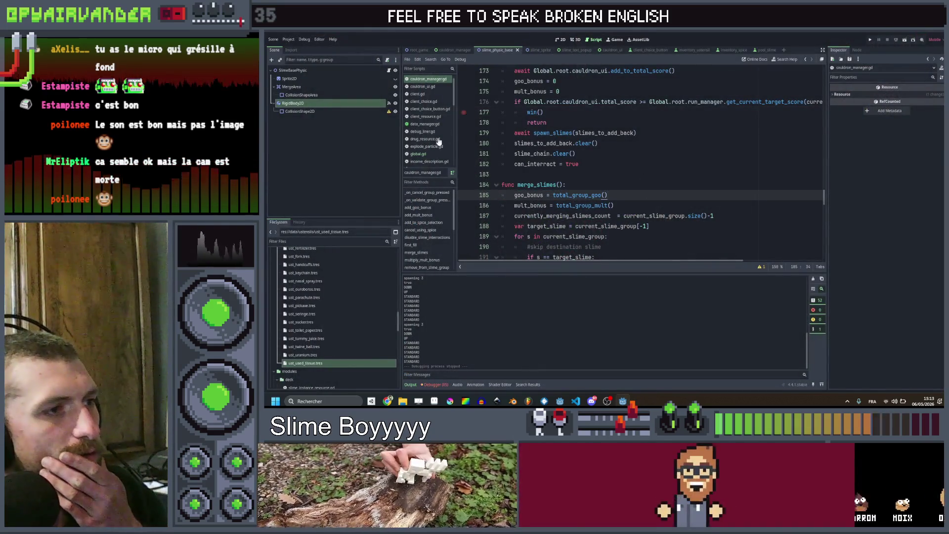
scroll(437, 143, "down", 2)
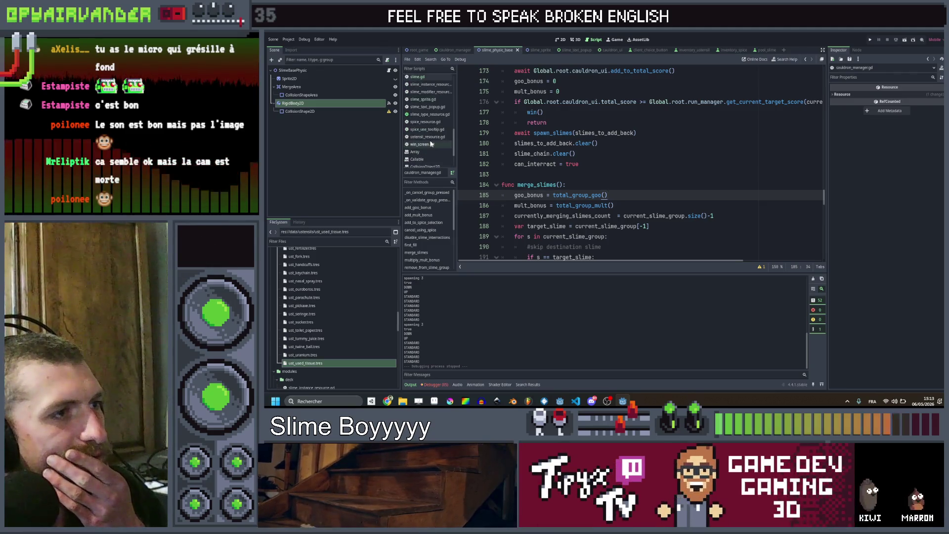
scroll(431, 143, "up", 2)
scroll(431, 141, "up", 2)
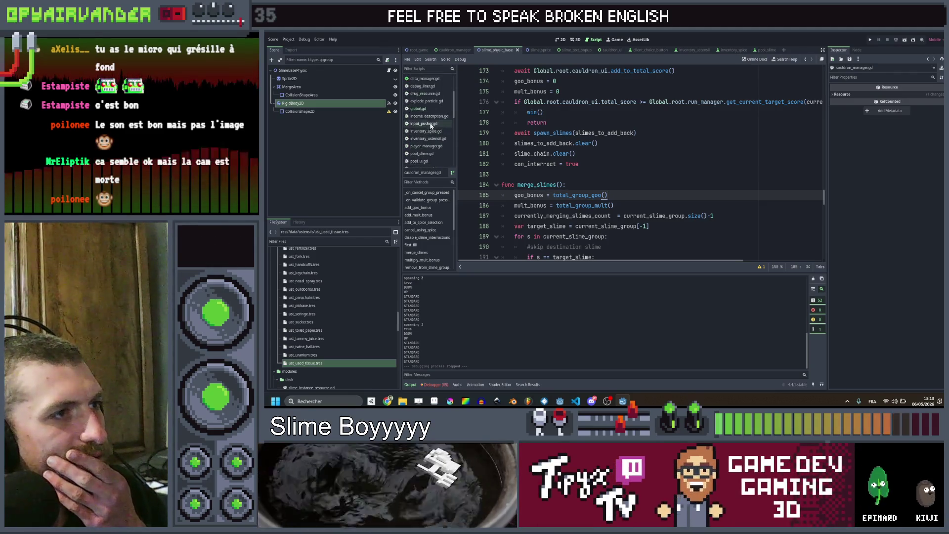
In slime_sprite.gd, duplicate the outline scale tween and retarget the copy to slime_body.
left_click(515, 52)
scroll(637, 163, "down", 5)
scroll(638, 163, "down", 5)
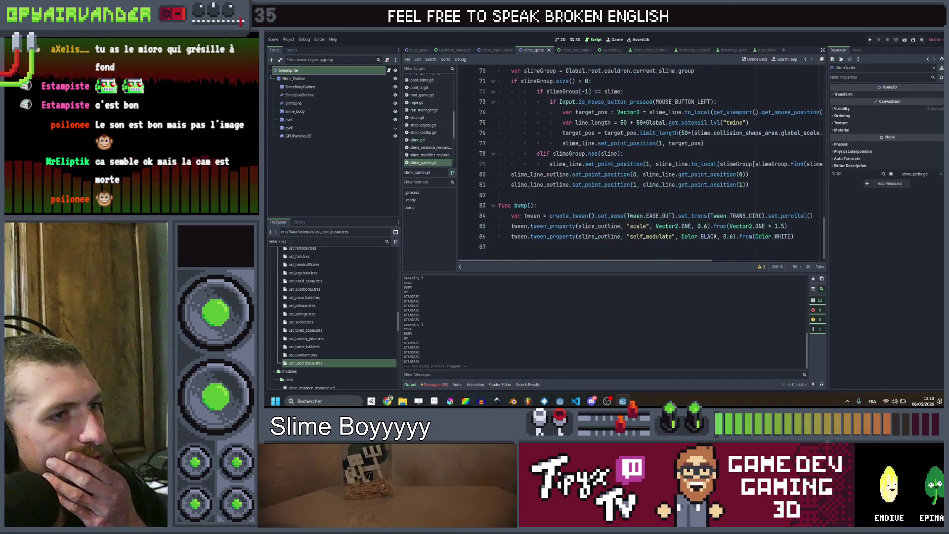
key("Down")
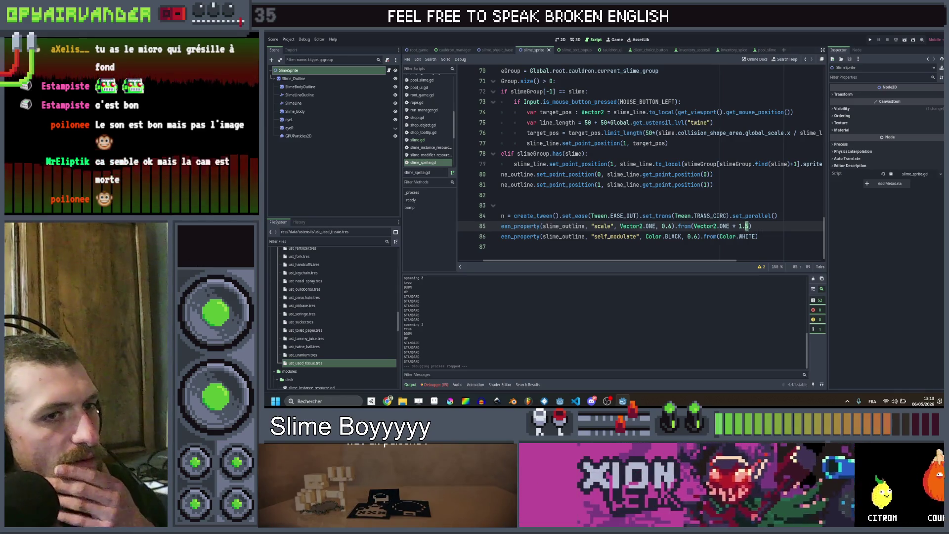
key("Home")
key("ctrl+shift+d")
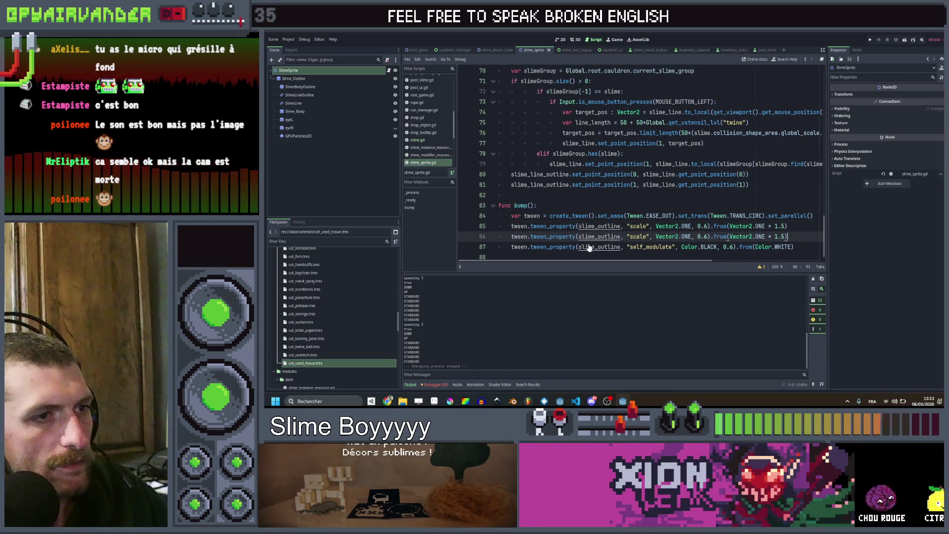
type("slim")
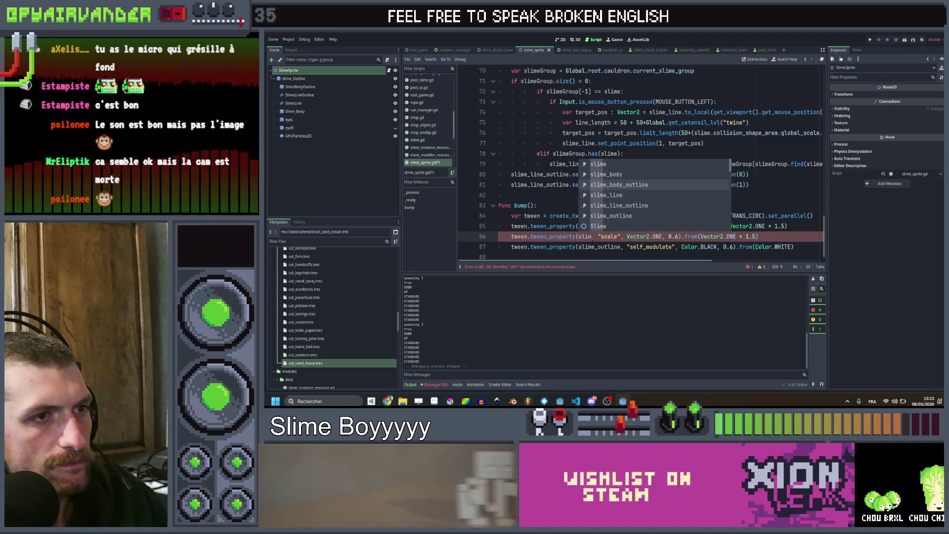
key("Down")
key("Return")
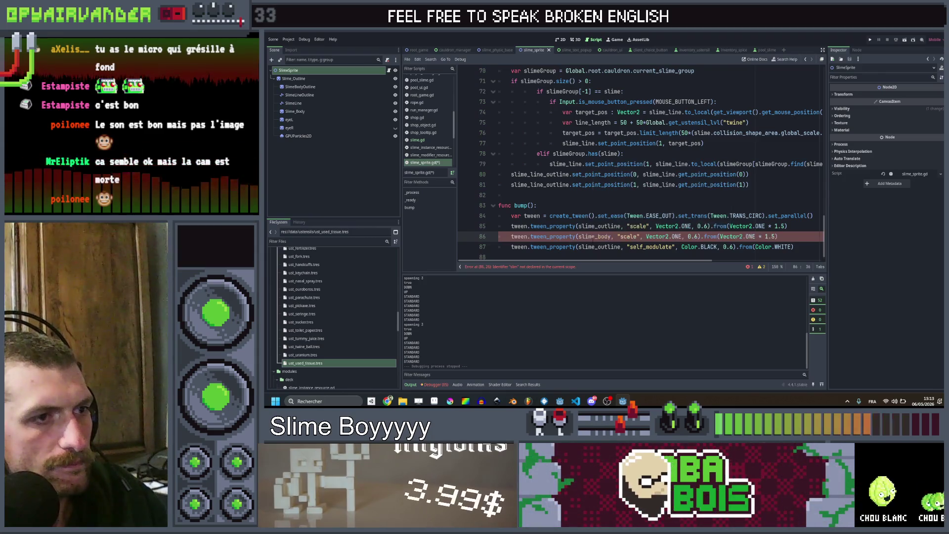
scroll(645, 185, "right", 3)
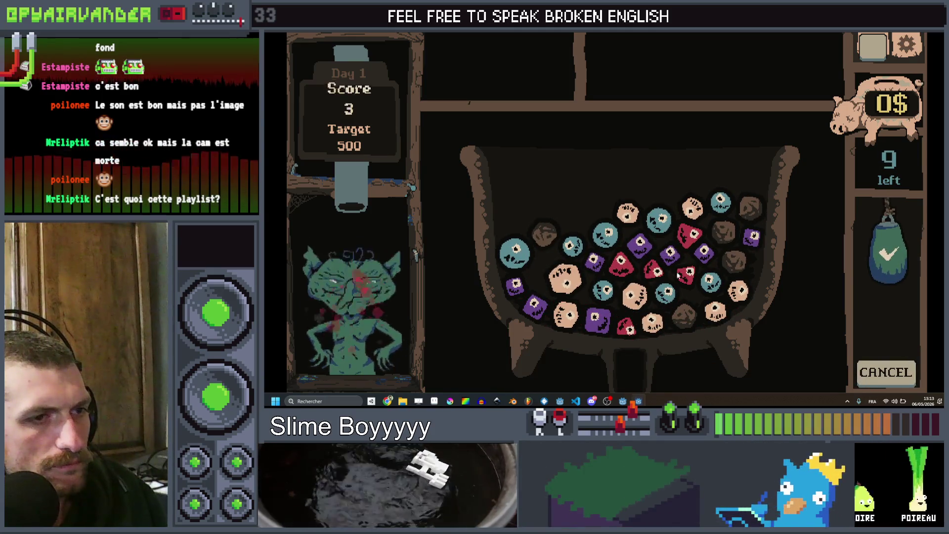
Chain red slimes in the cauldron, confirm a merge to watch the bump, then return to the editor.
left_click(636, 273)
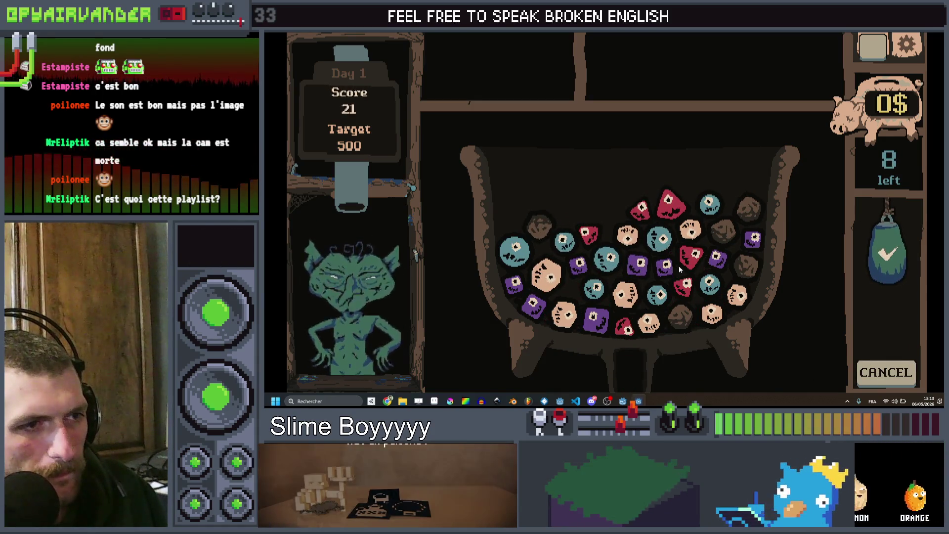
left_click(608, 263)
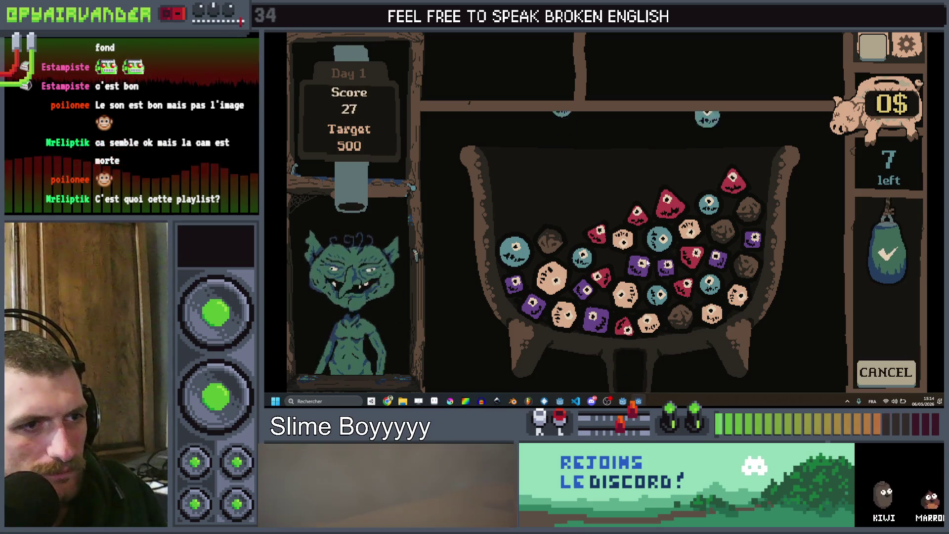
left_click(671, 269)
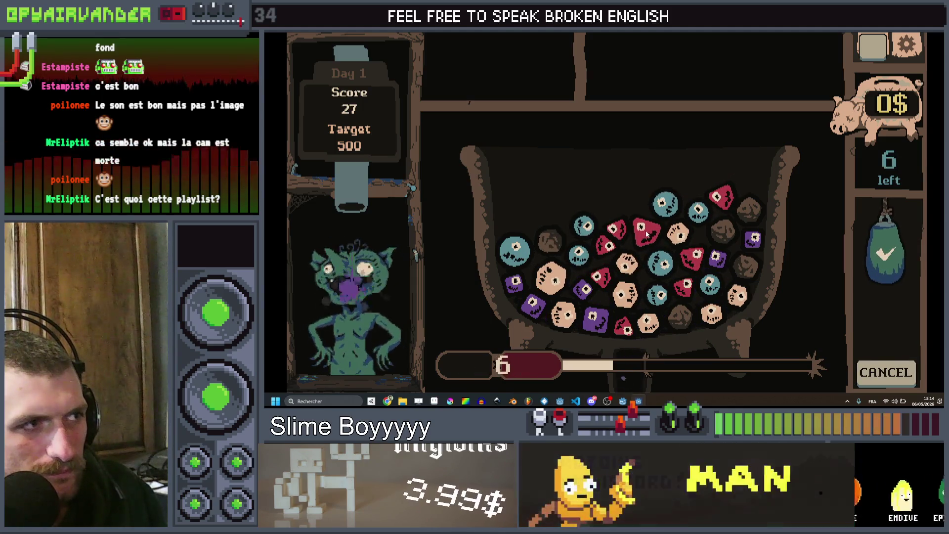
left_click(651, 235)
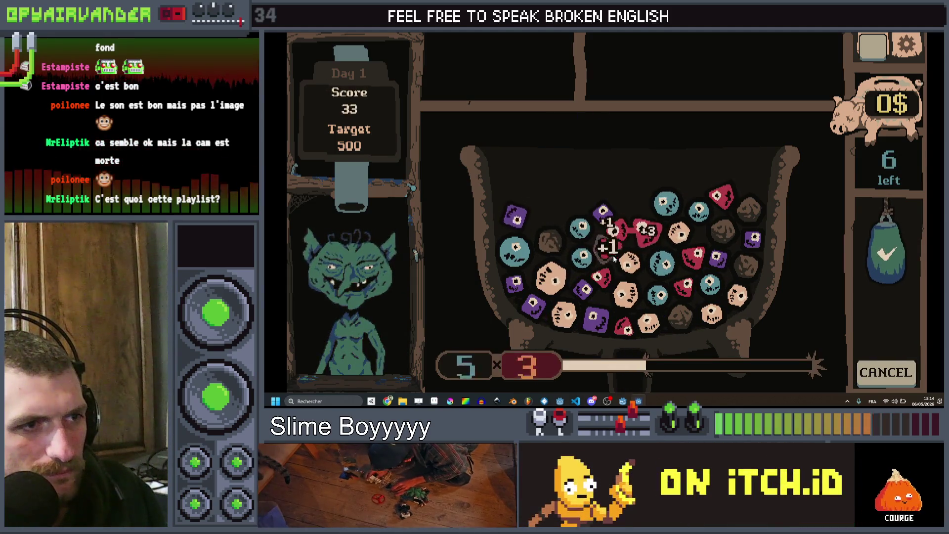
left_click(887, 252)
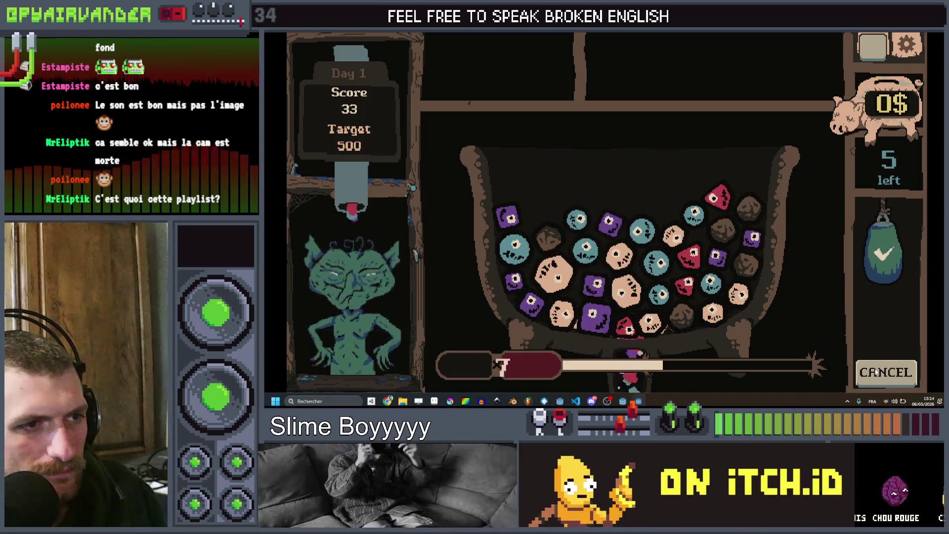
key("alt+Tab")
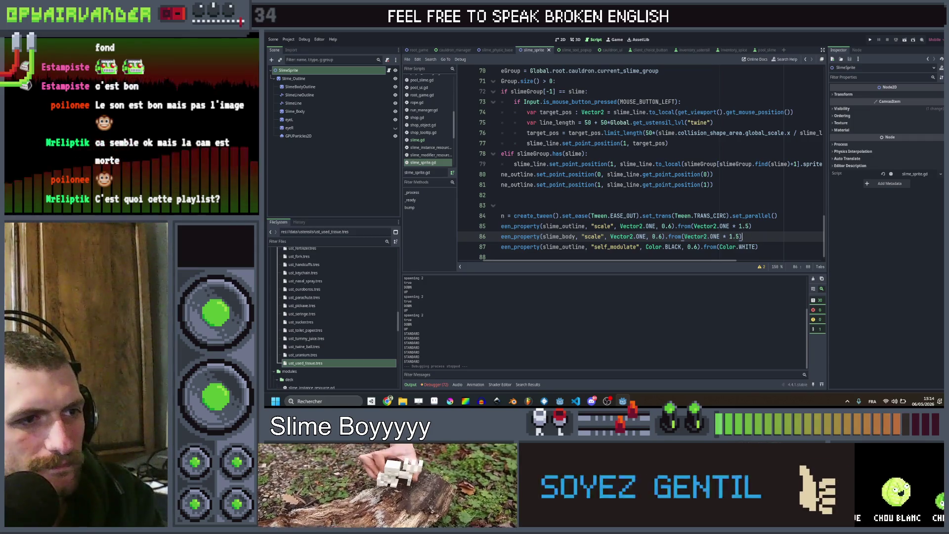
scroll(646, 163, "up", 4)
scroll(645, 163, "up", 3)
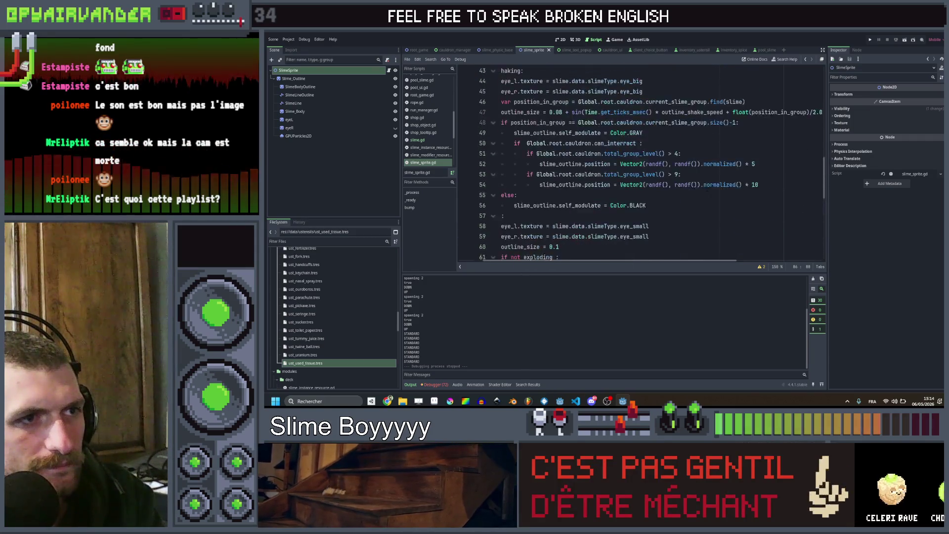
scroll(645, 164, "up", 3)
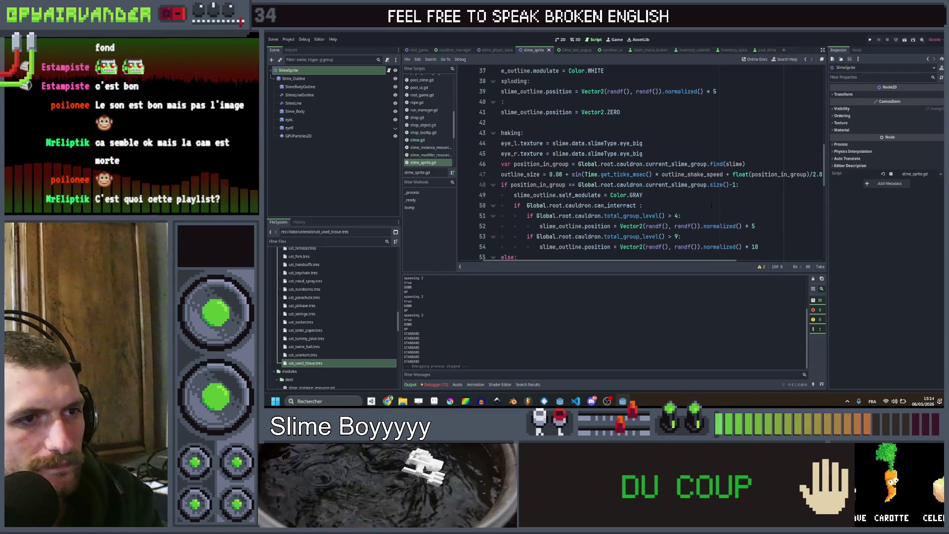
scroll(645, 163, "up", 3)
scroll(646, 163, "up", 3)
scroll(645, 163, "up", 3)
scroll(646, 163, "up", 2)
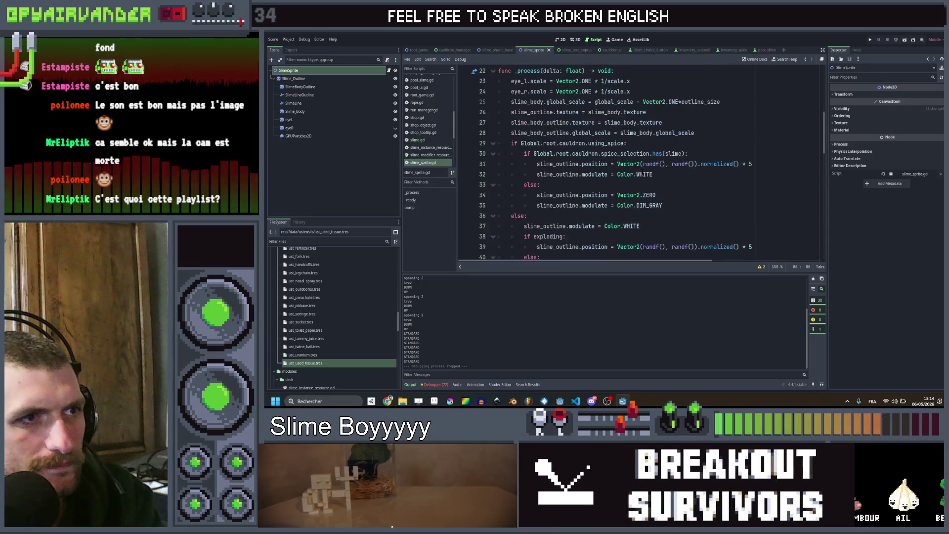
scroll(645, 163, "up", 1)
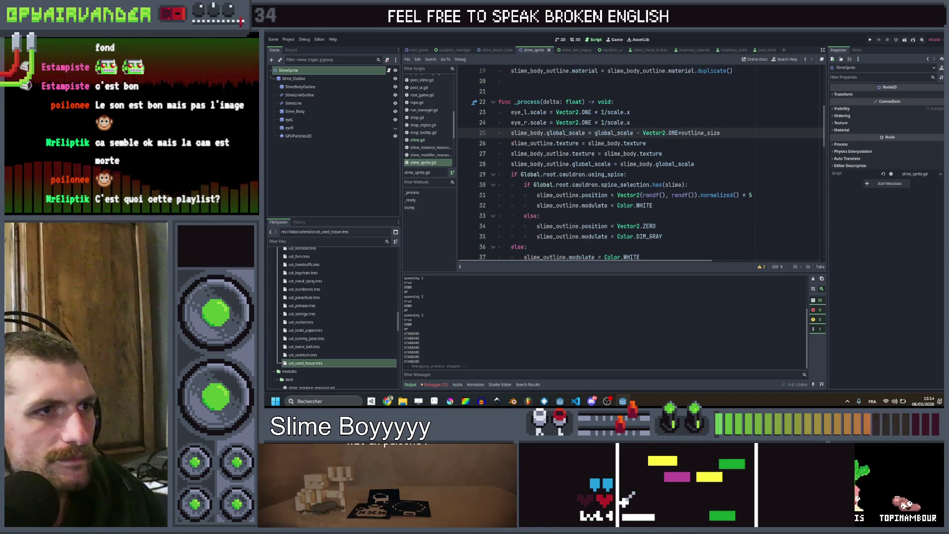
left_click_drag(720, 133, 602, 133)
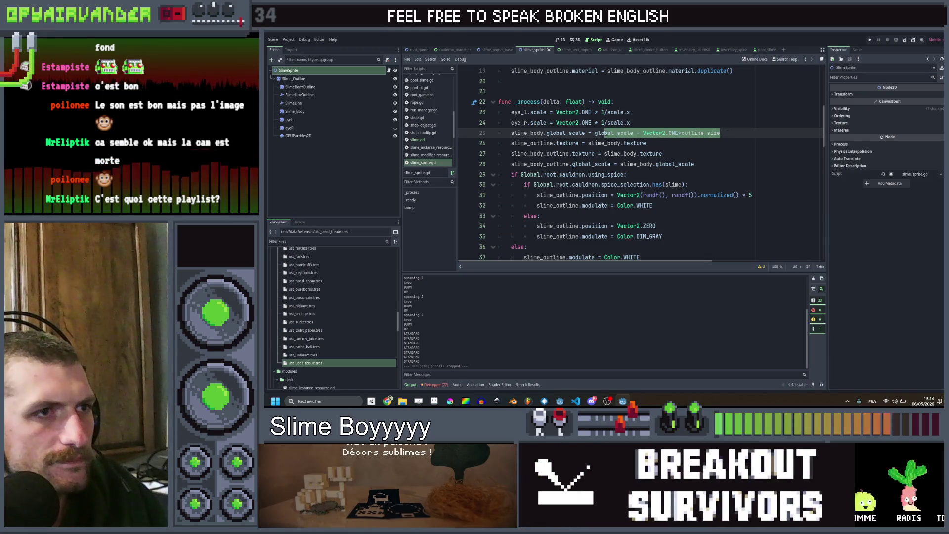
left_click(595, 133)
double_click(614, 133)
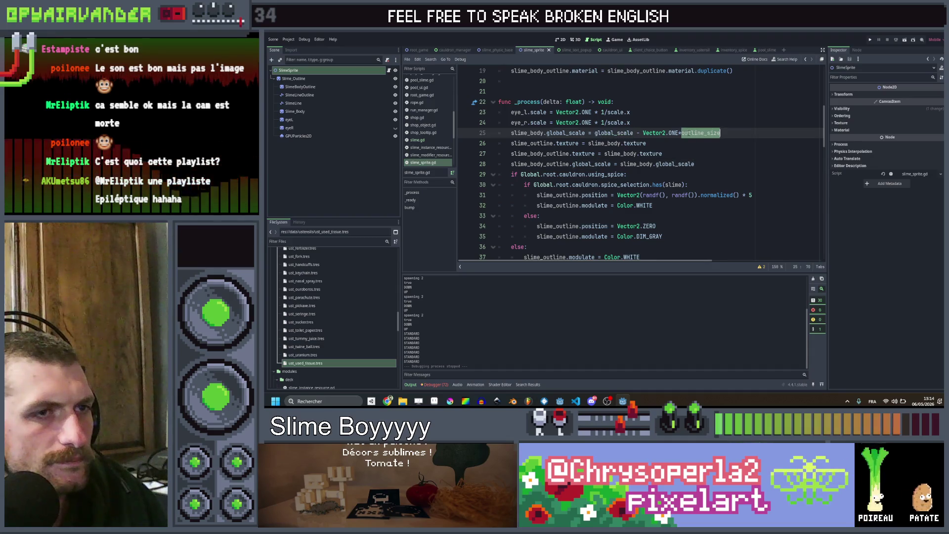
left_click(723, 132)
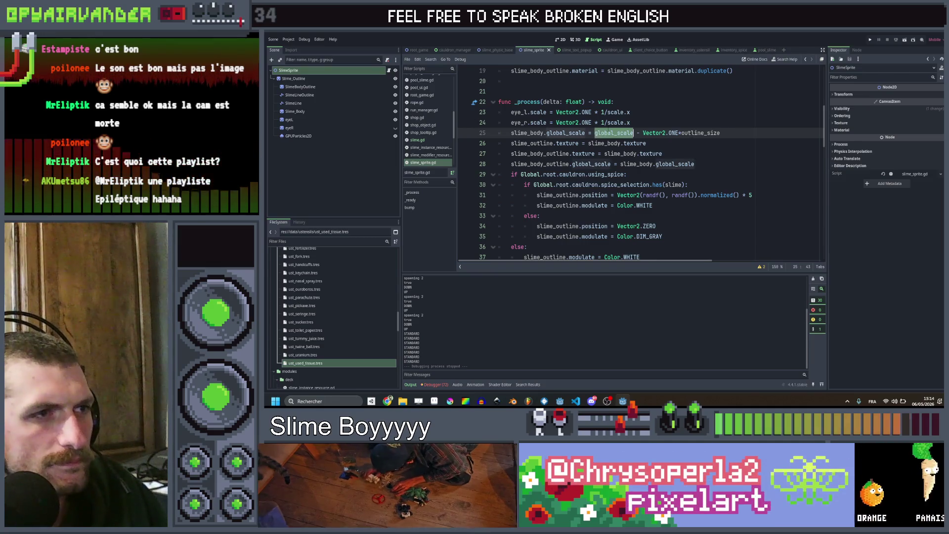
left_click(675, 132)
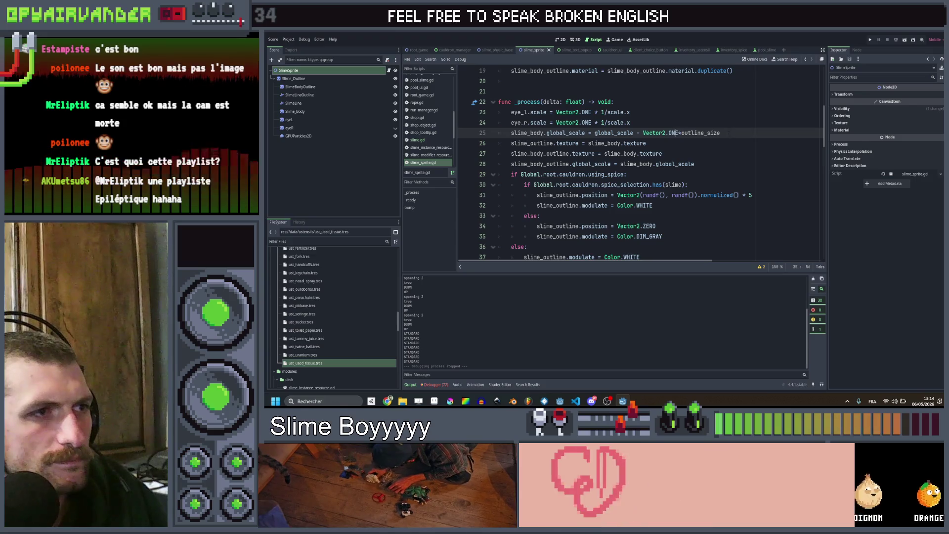
double_click(613, 132)
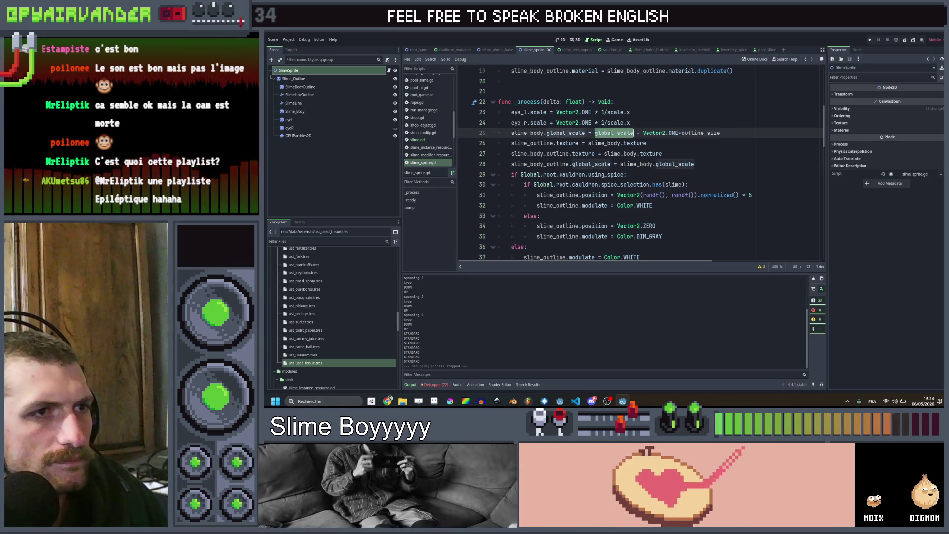
scroll(645, 171, "down", 5)
scroll(645, 171, "down", 5)
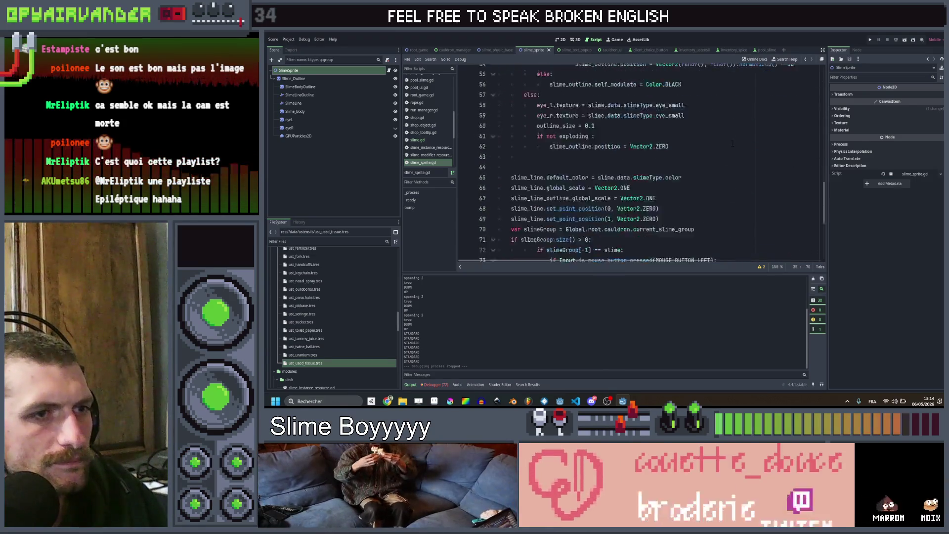
scroll(645, 170, "down", 5)
scroll(645, 171, "right", 3)
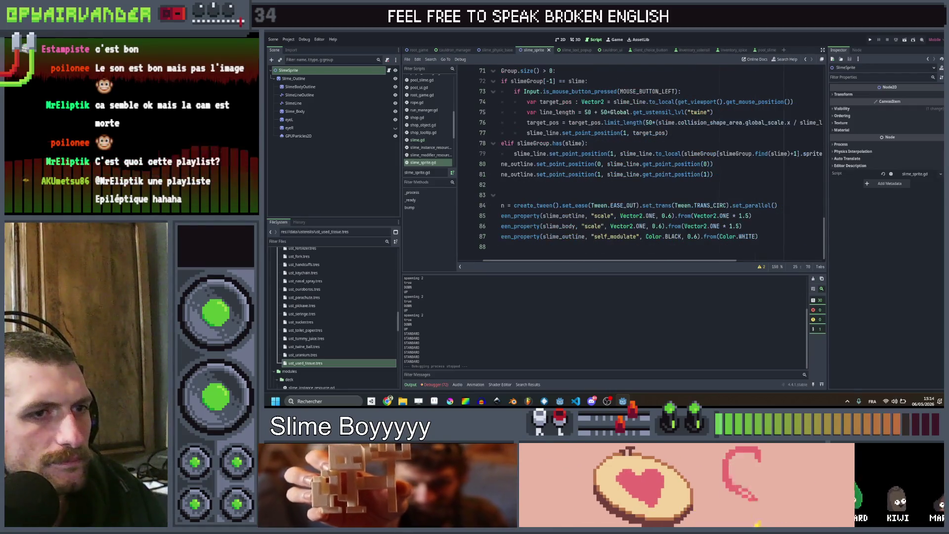
scroll(645, 171, "left", 3)
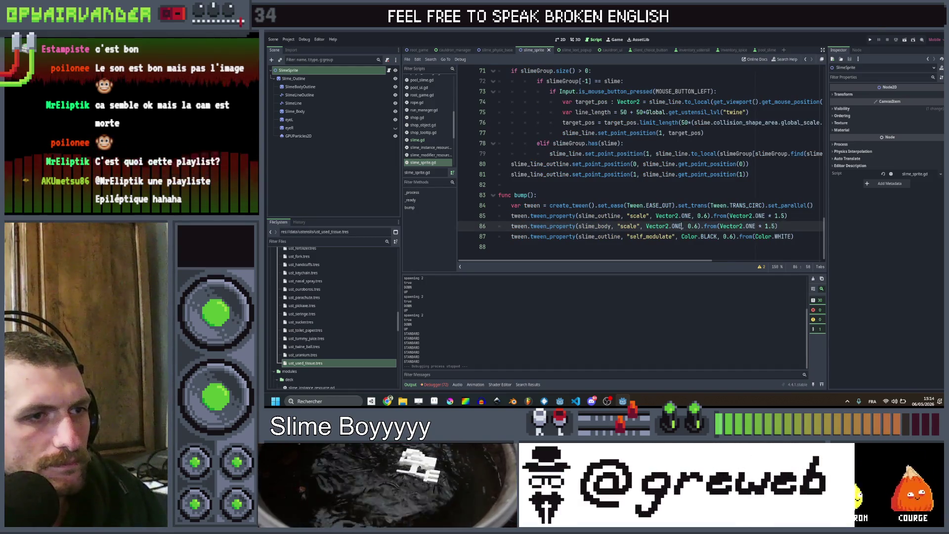
scroll(645, 171, "up", 5)
scroll(645, 171, "up", 5)
scroll(645, 171, "up", 5)
scroll(645, 171, "up", 3)
scroll(646, 171, "up", 1)
left_click_drag(596, 153, 640, 154)
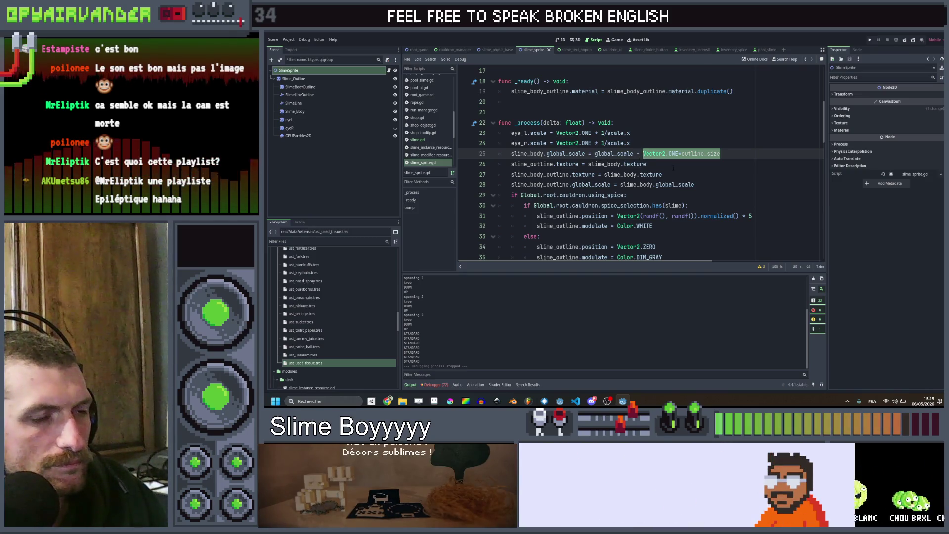
scroll(673, 168, "down", 6)
scroll(673, 179, "down", 6)
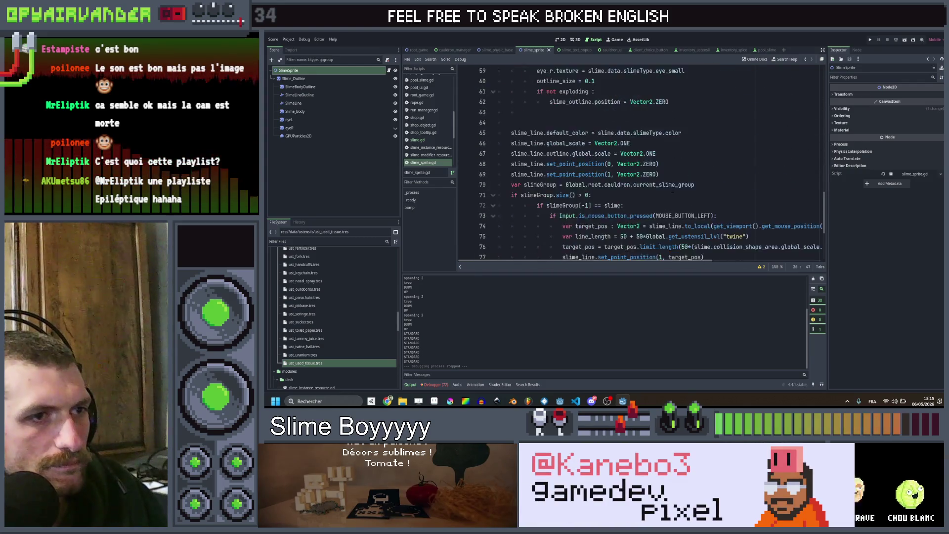
scroll(672, 190, "down", 5)
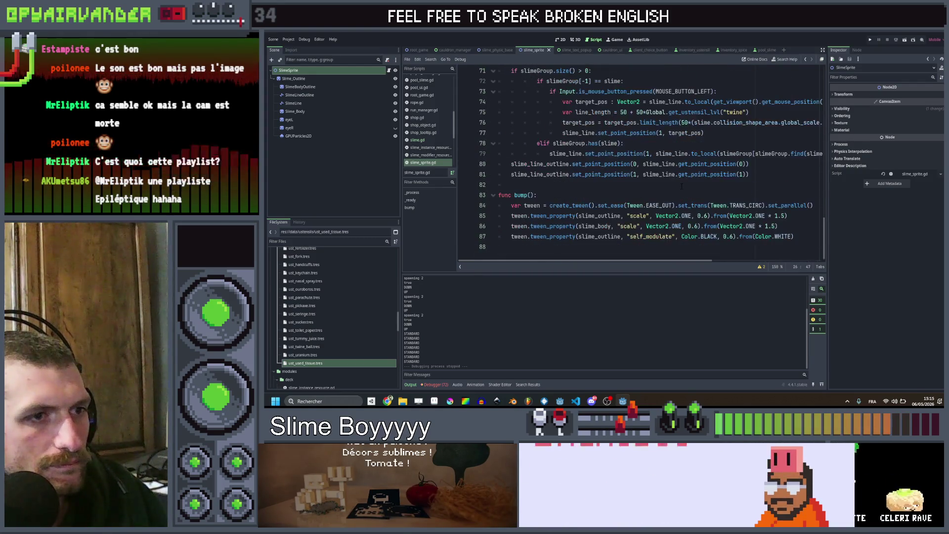
left_click(681, 225)
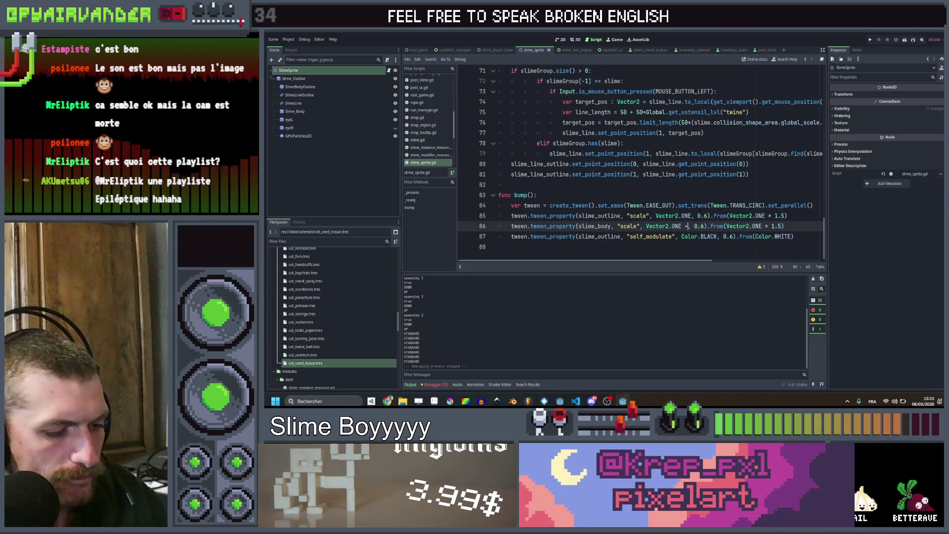
type("*")
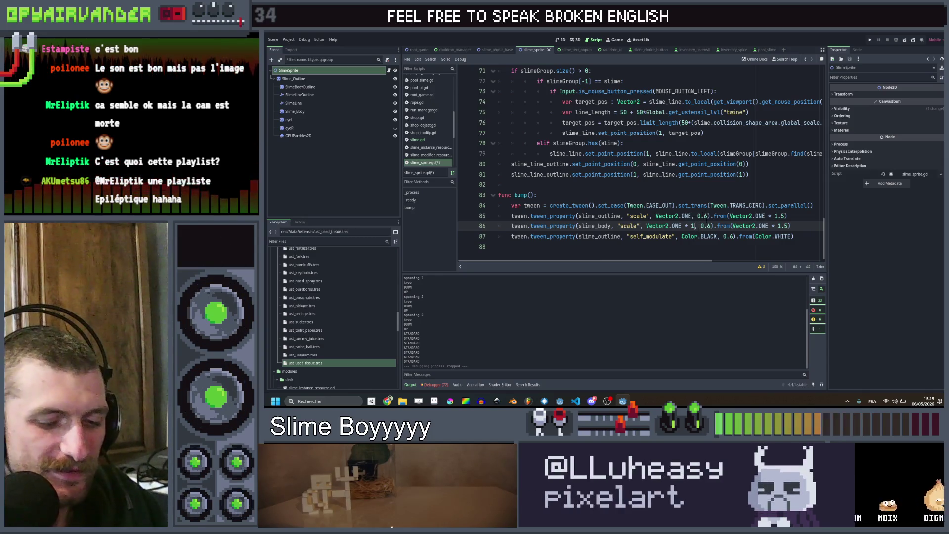
Make the body scale tween target Vector2.ONE * (1-outline_size), save and relaunch the game.
key("ctrl+space")
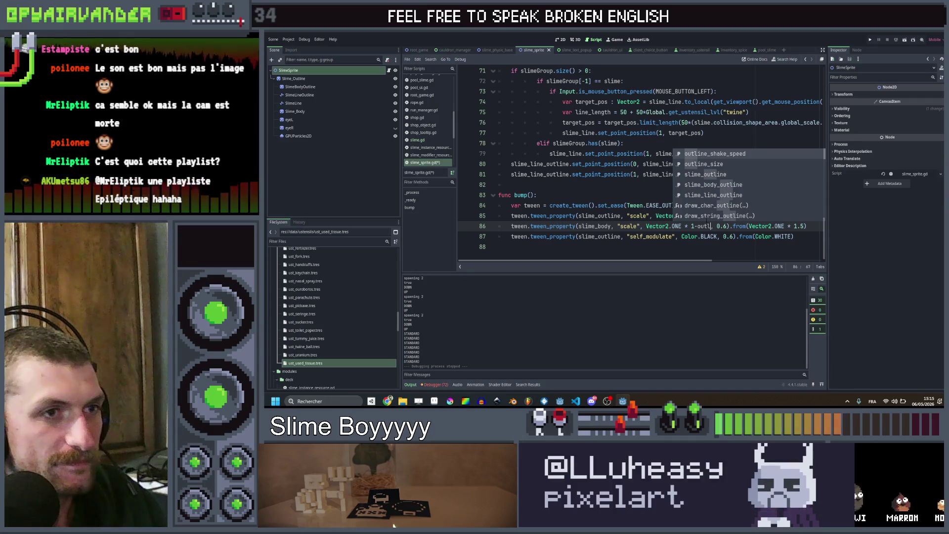
key("Down")
key("Return")
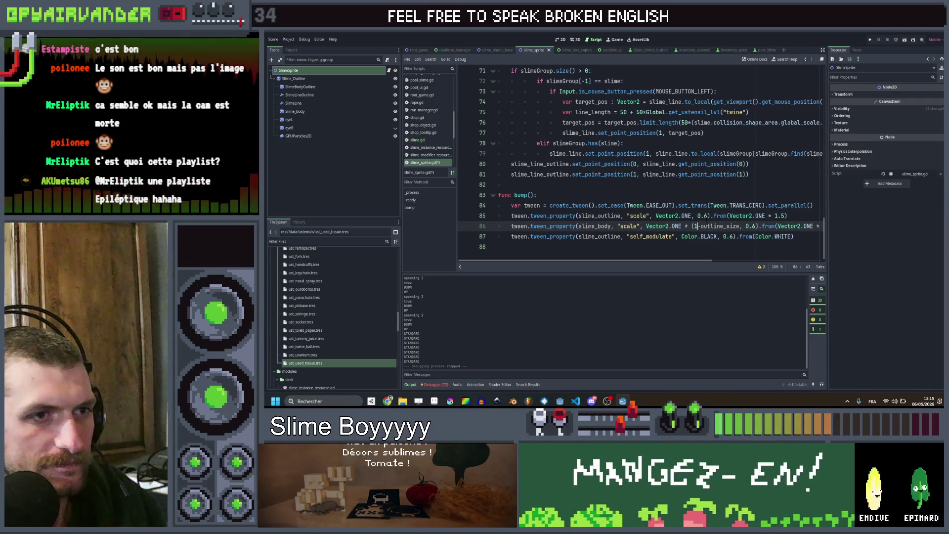
type(")")
key("ctrl+shift+Left")
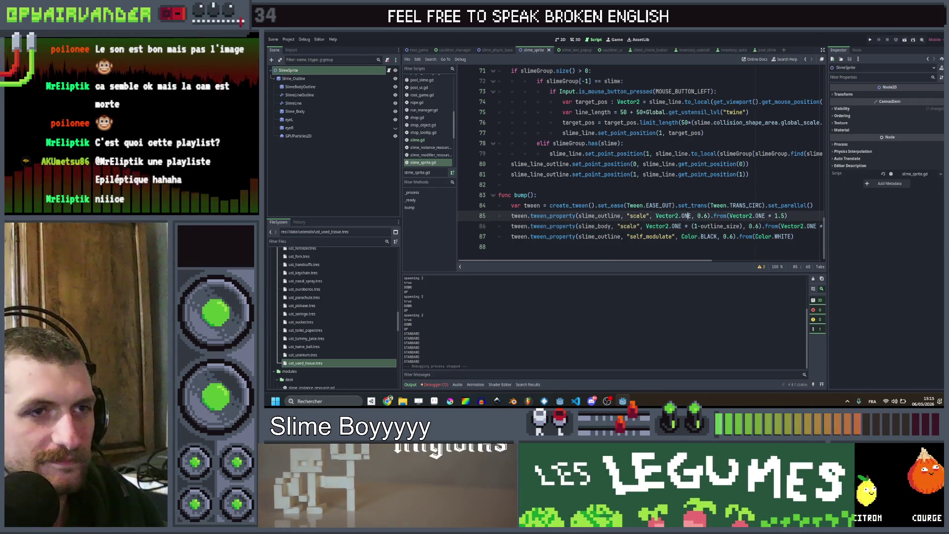
key("ctrl+s")
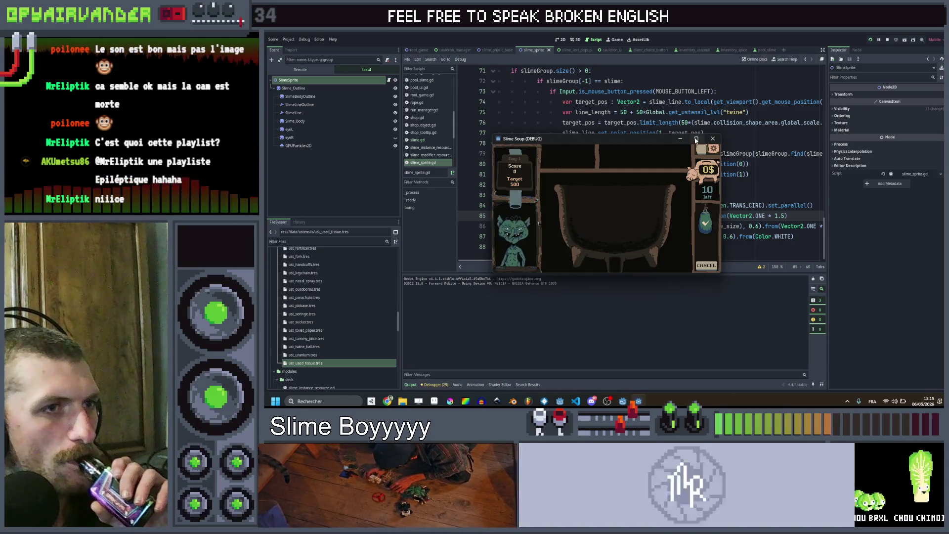
Maximize the game and merge several slime chains to watch the new body bump.
left_click(696, 139)
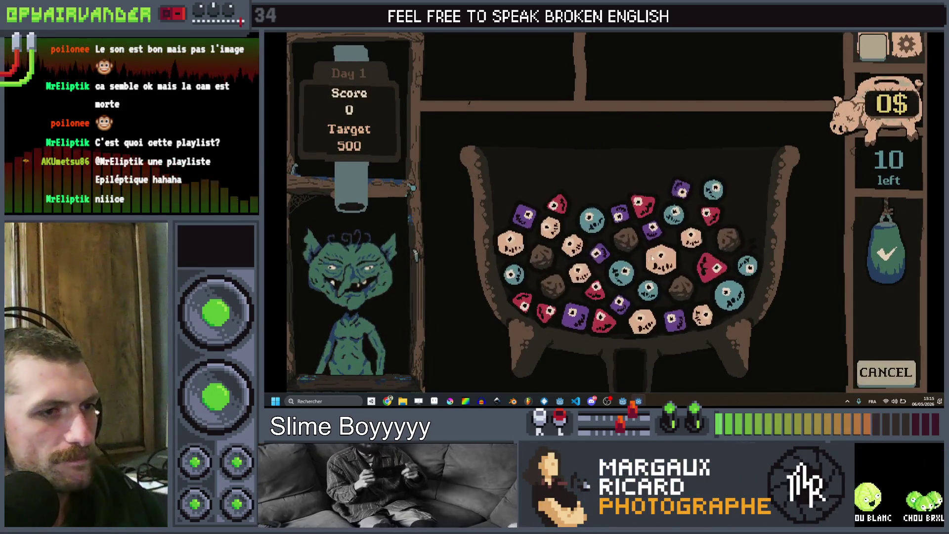
left_click_drag(512, 244, 596, 254)
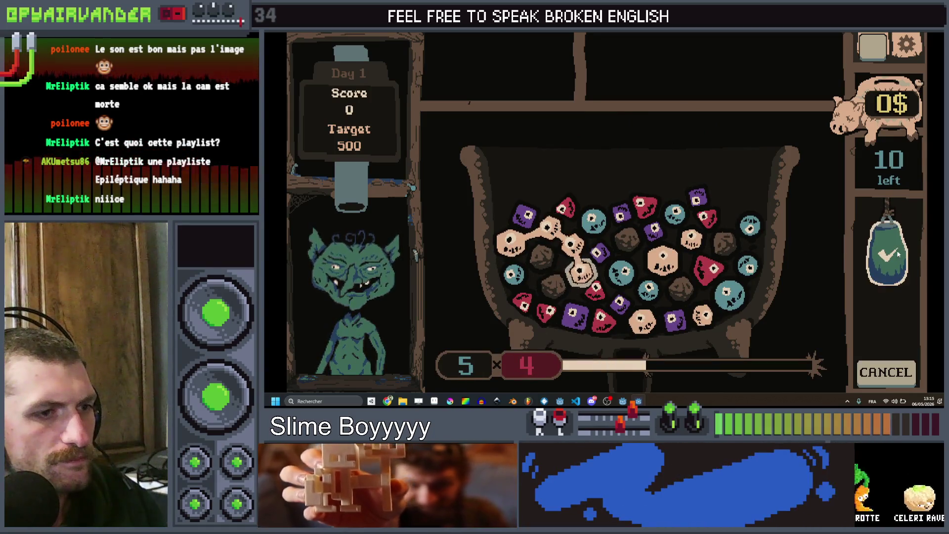
left_click(889, 349)
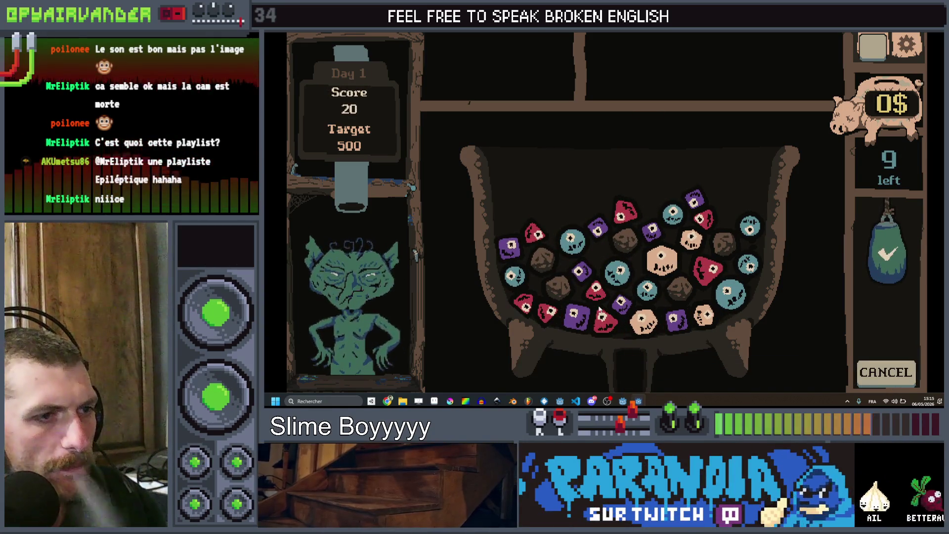
left_click_drag(600, 312, 616, 219)
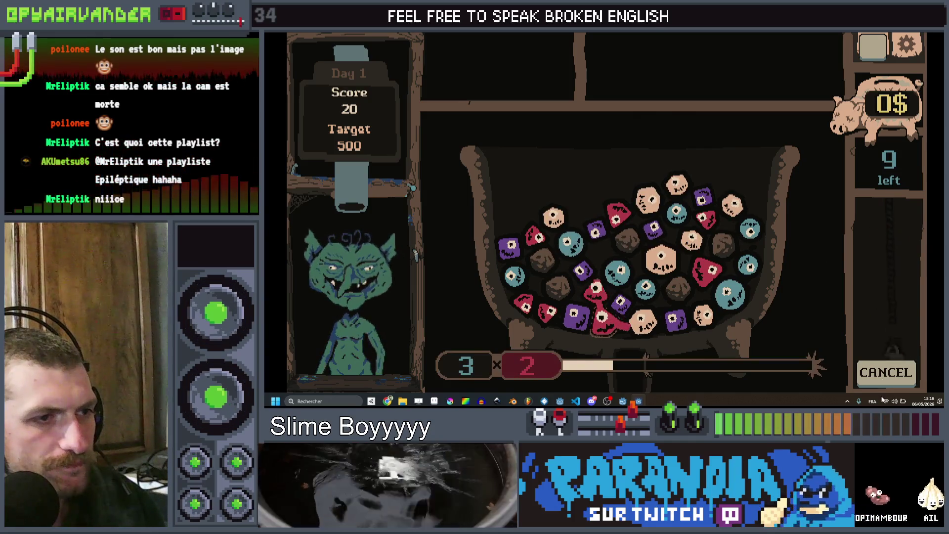
left_click(593, 296)
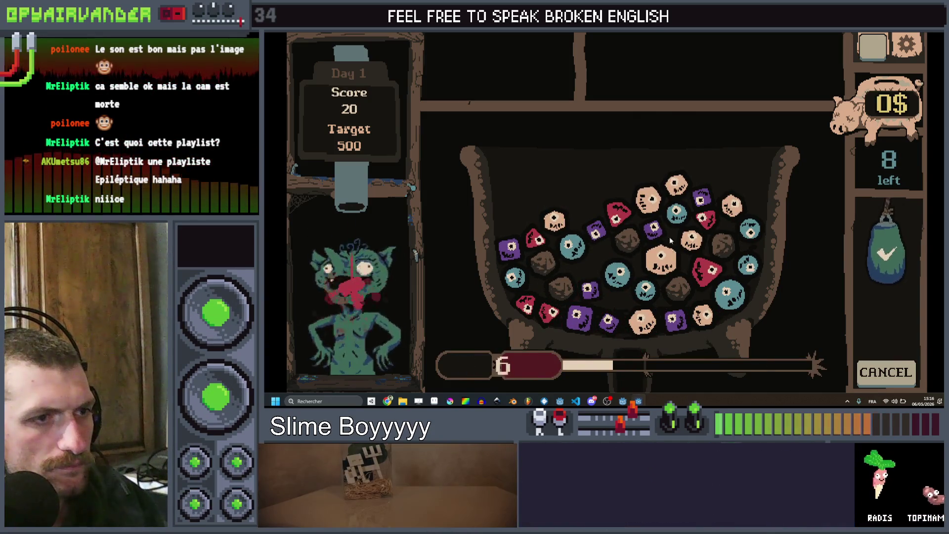
left_click(671, 252)
left_click(671, 256)
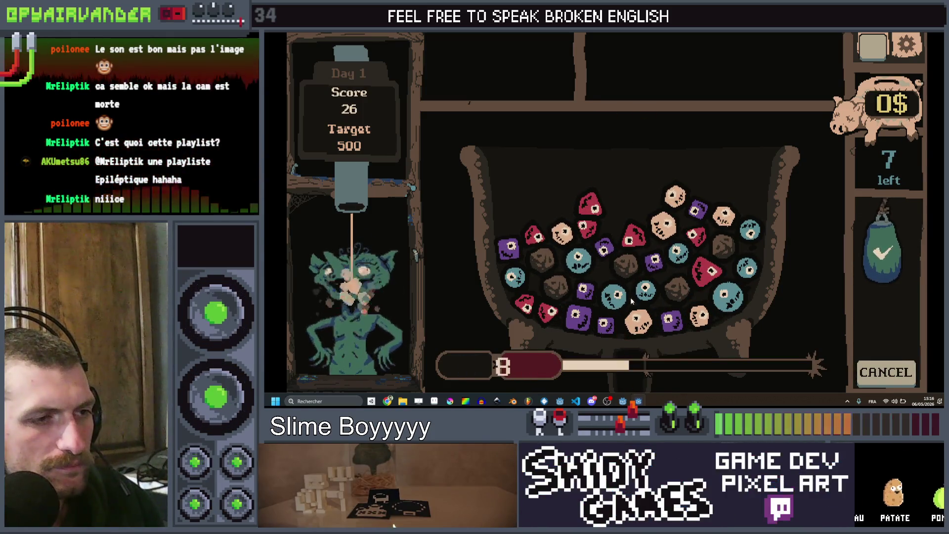
Merge a blue slime, the large pale slime and another group, reaching a score of 97.
left_click(616, 296)
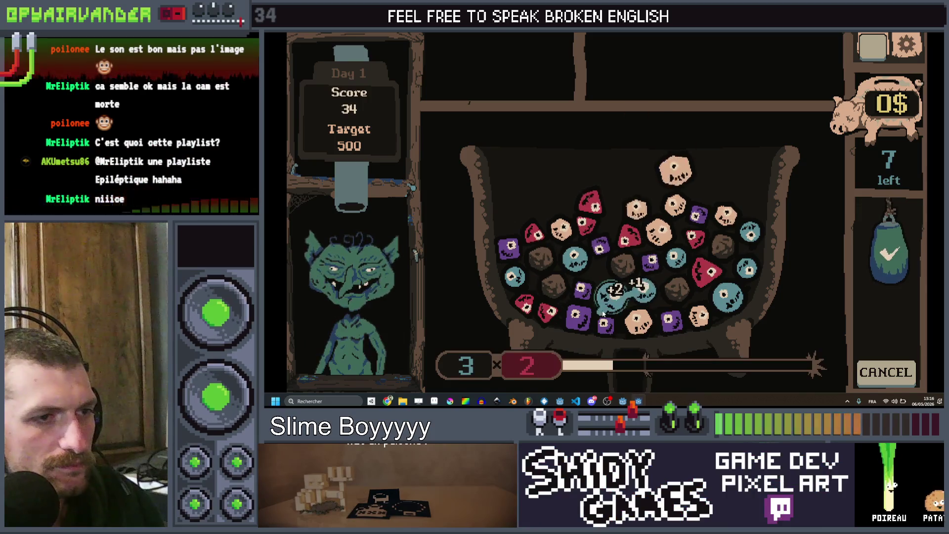
left_click(891, 256)
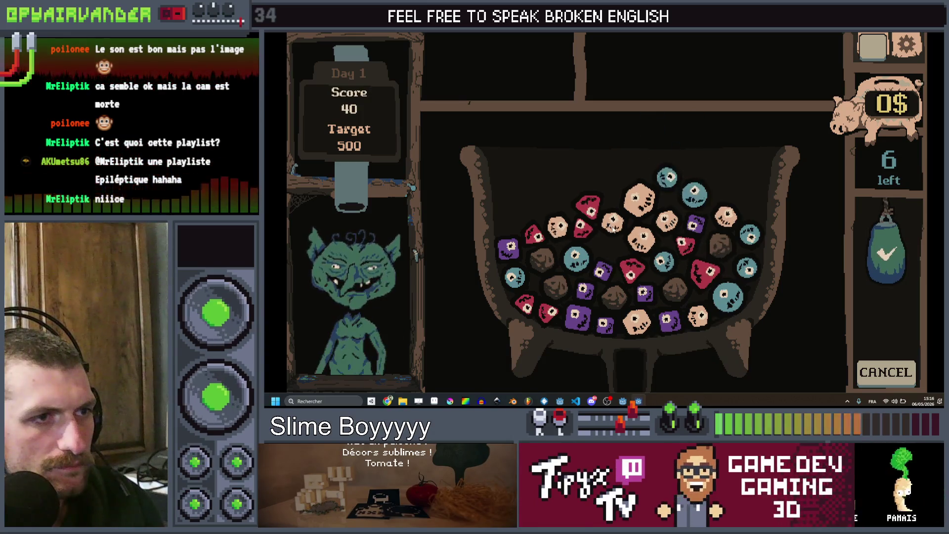
left_click(639, 235)
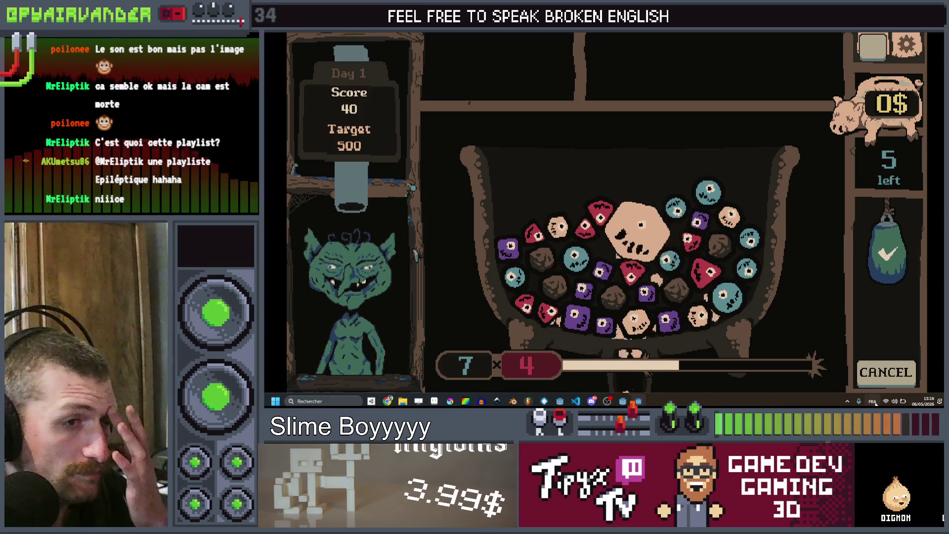
left_click(890, 256)
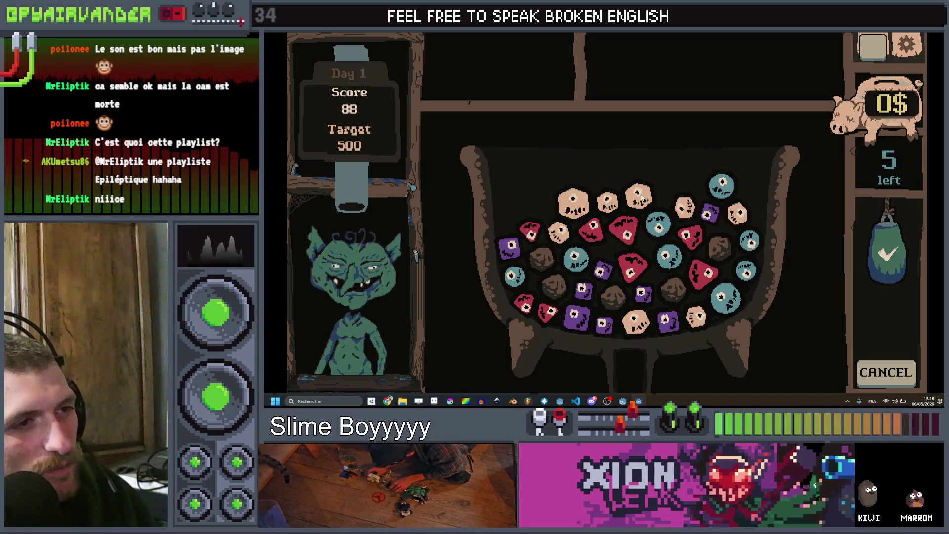
left_click(639, 194)
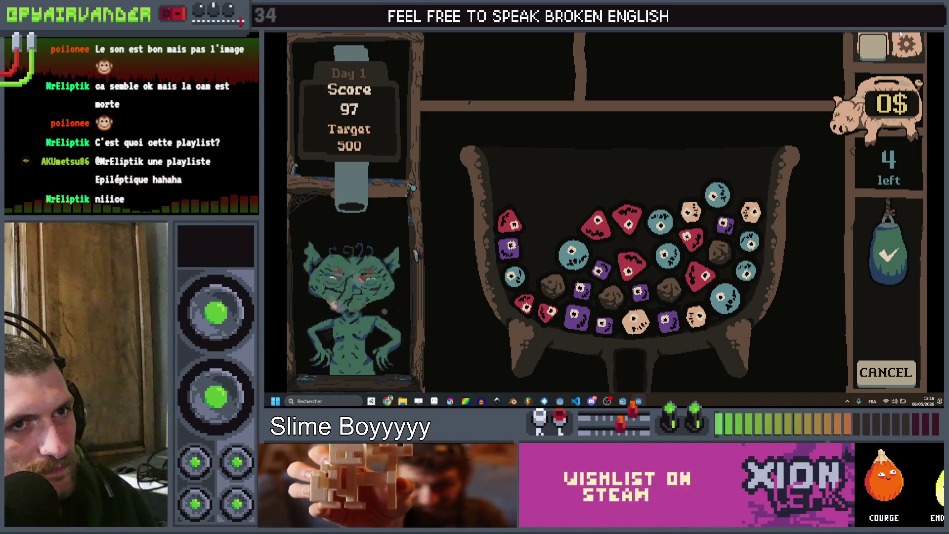
scroll(652, 163, "right", 5)
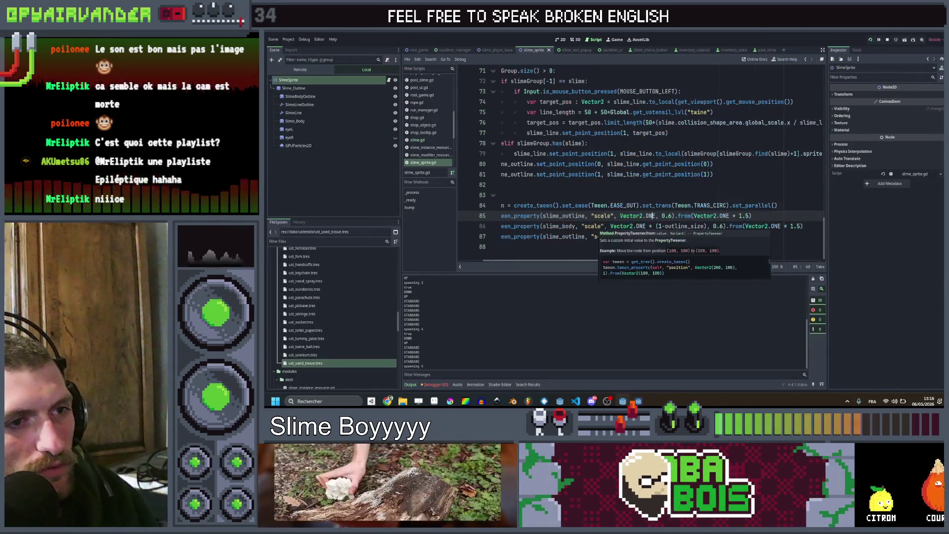
scroll(652, 163, "left", 5)
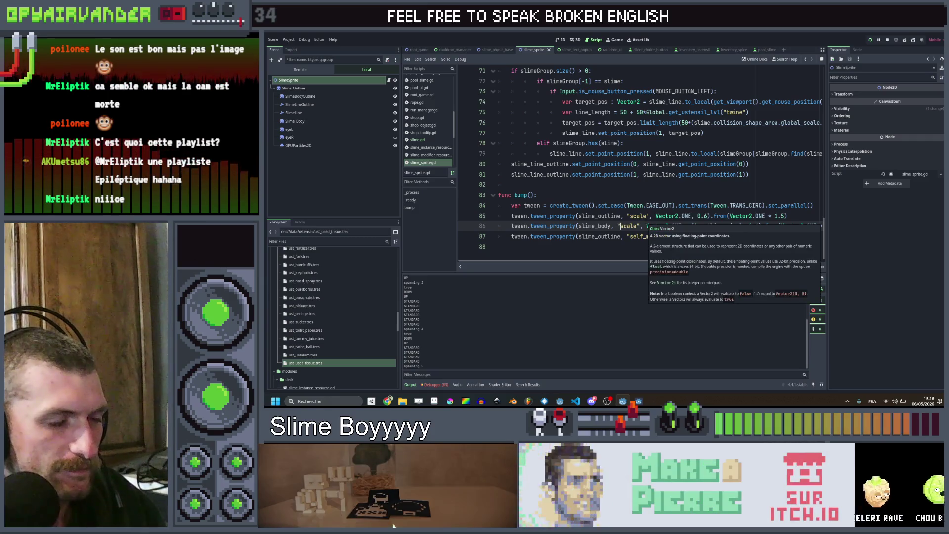
type("l")
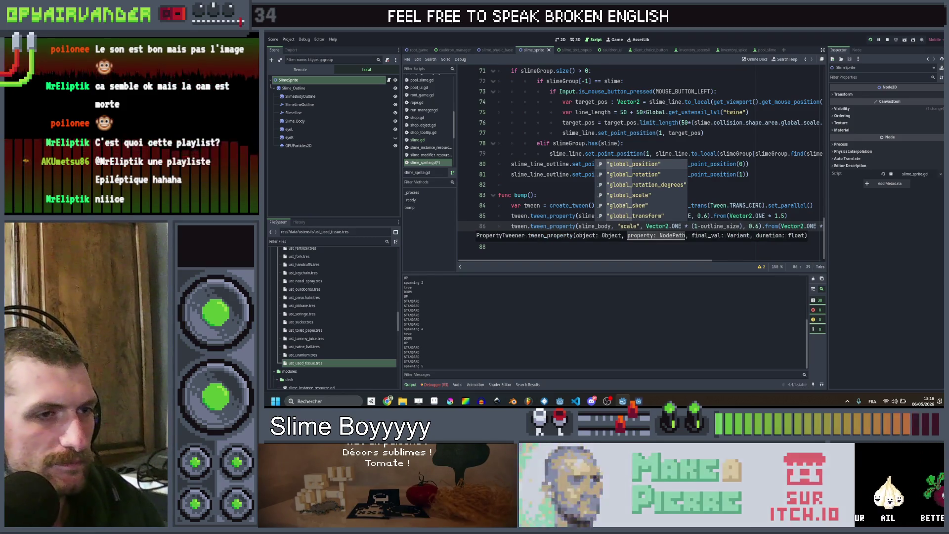
key("Escape")
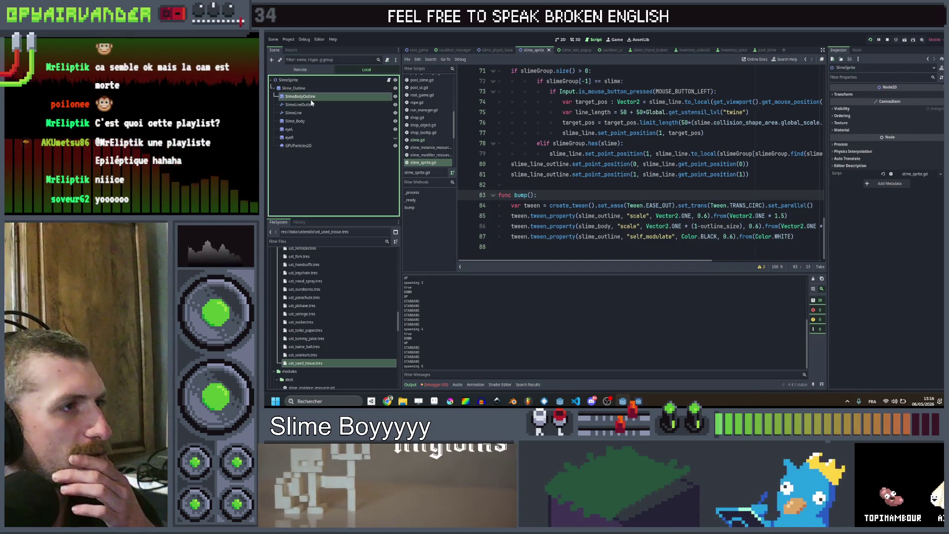
Inspect the SlimeBodyOutline sprite's offset and transform properties in the Inspector.
left_click(309, 99)
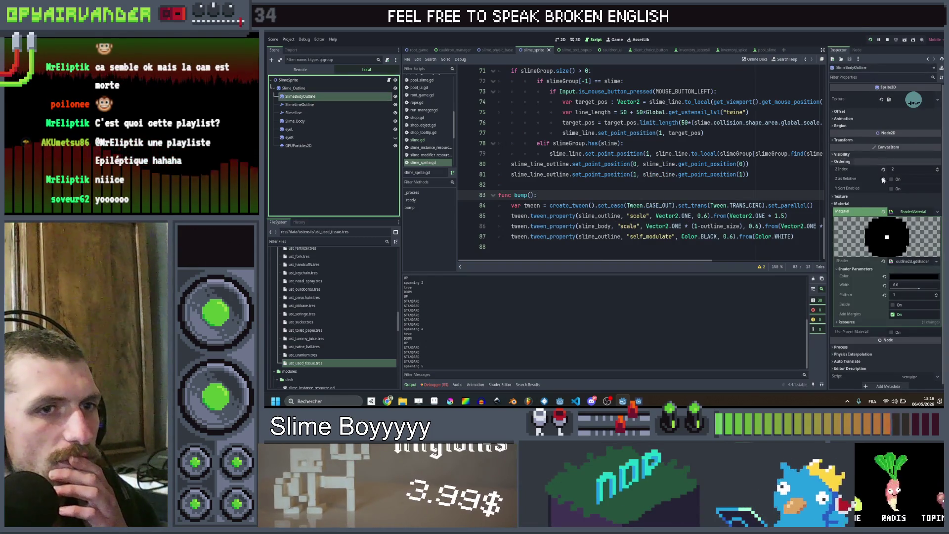
scroll(875, 215, "down", 1)
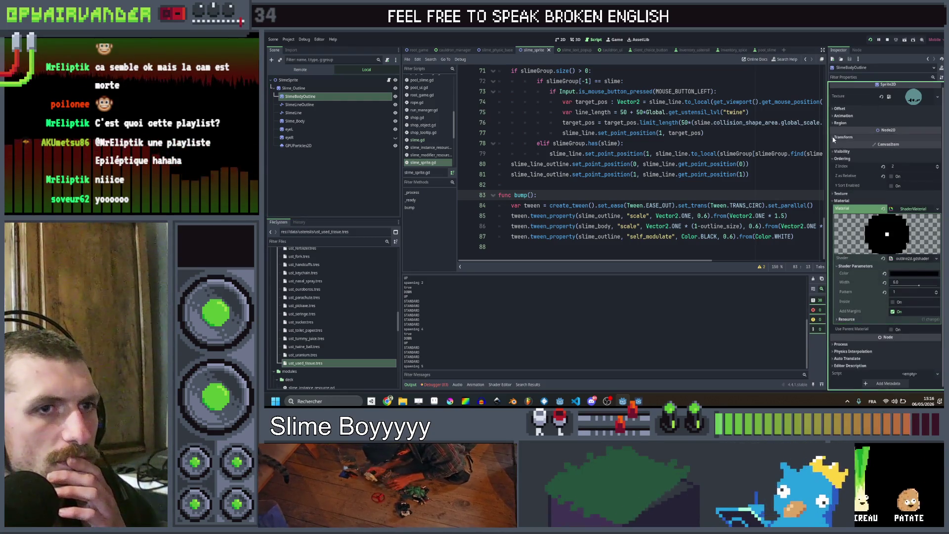
left_click(838, 109)
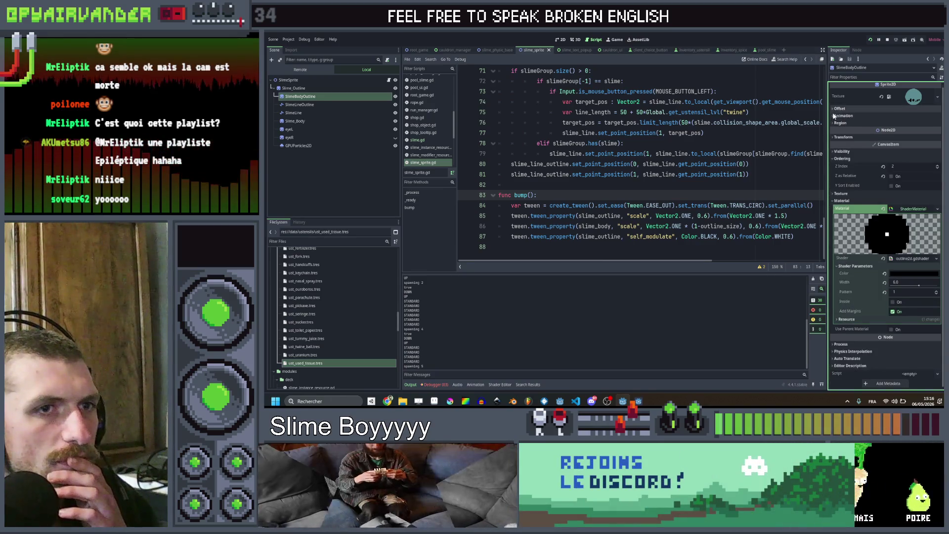
left_click(835, 116)
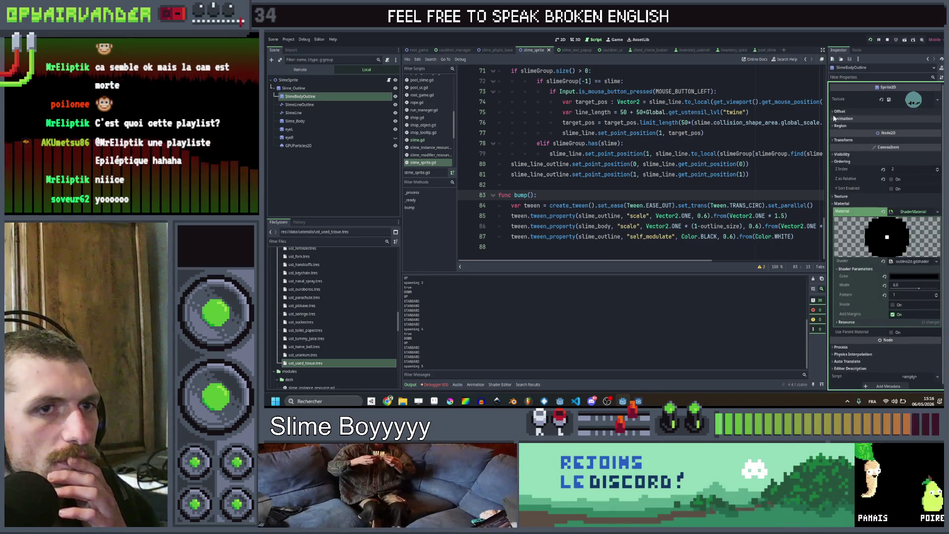
left_click(834, 140)
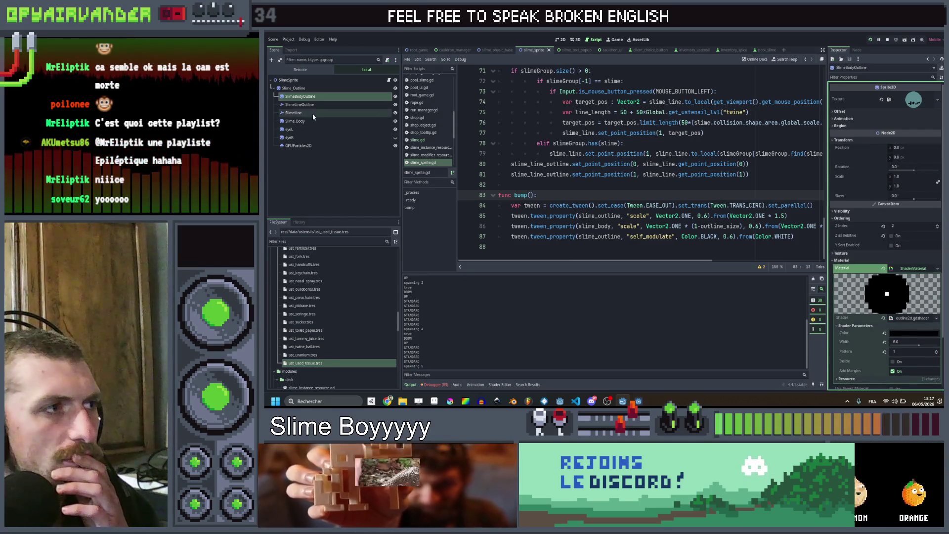
Select Slime_Body in the Scene dock and show its transform: position 0,0, scale 1,1.
left_click(319, 89)
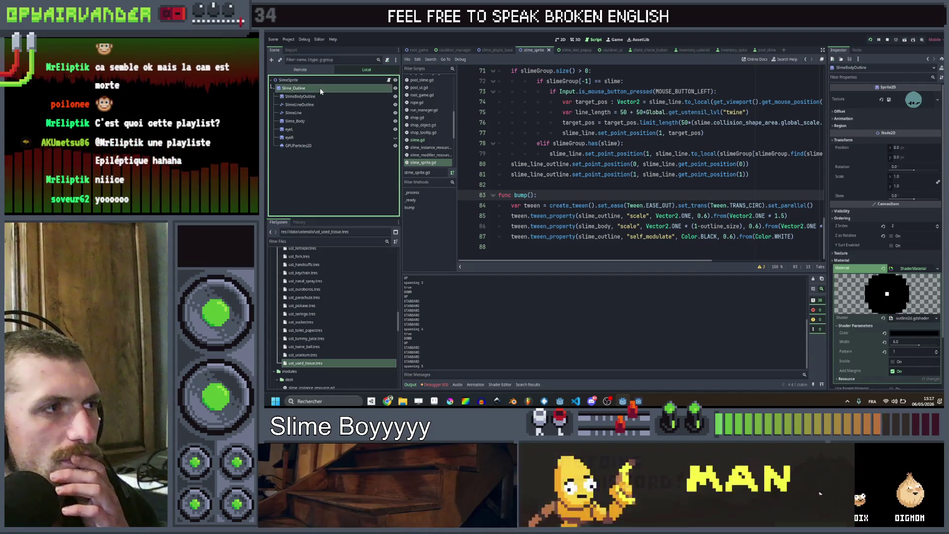
left_click(314, 111)
left_click(313, 122)
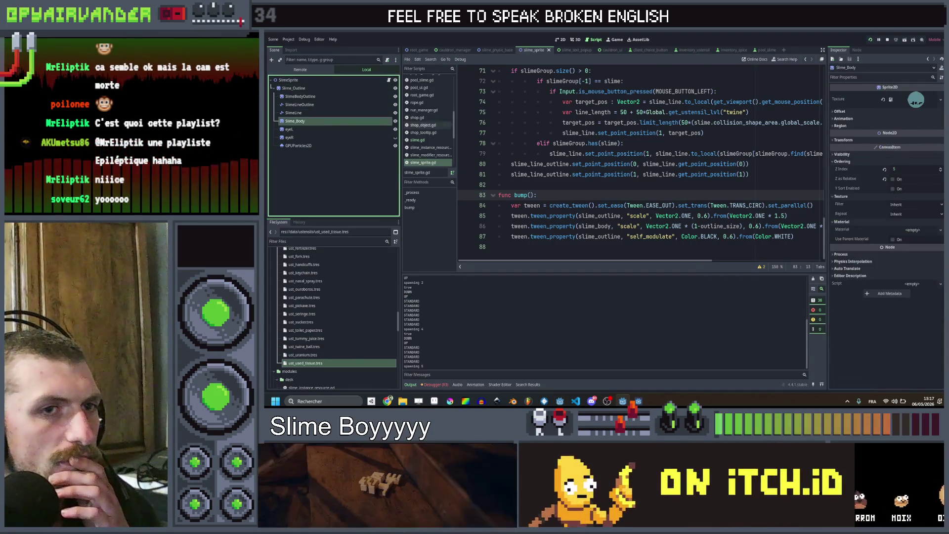
left_click(833, 140)
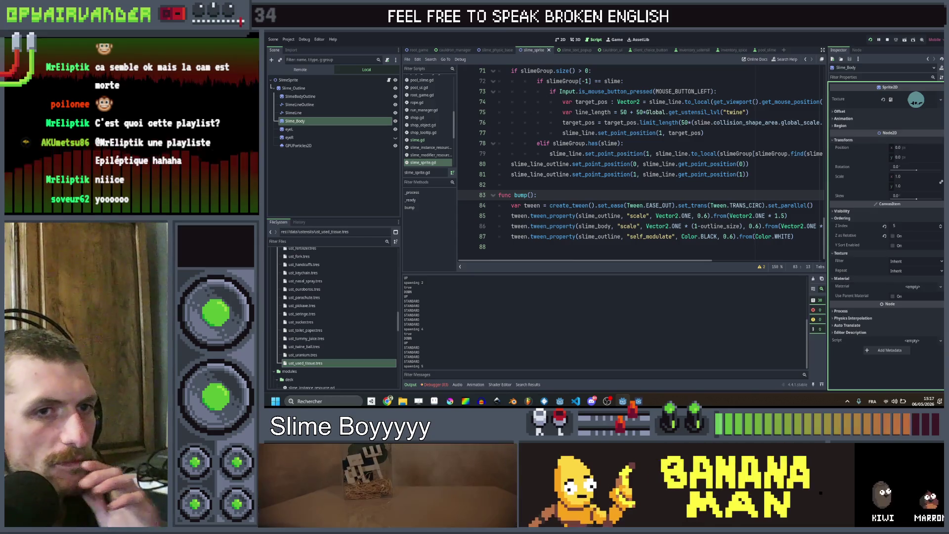
scroll(631, 163, "right", 5)
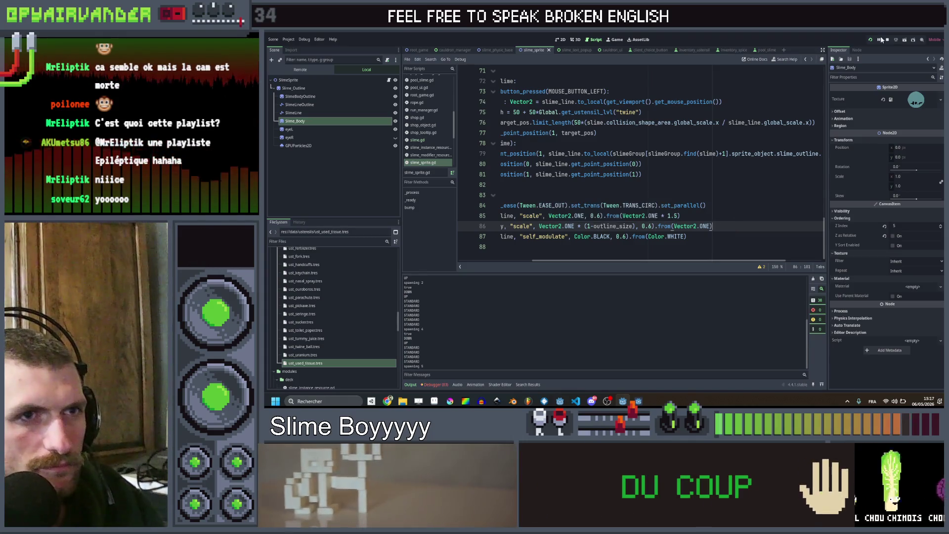
left_click(871, 44)
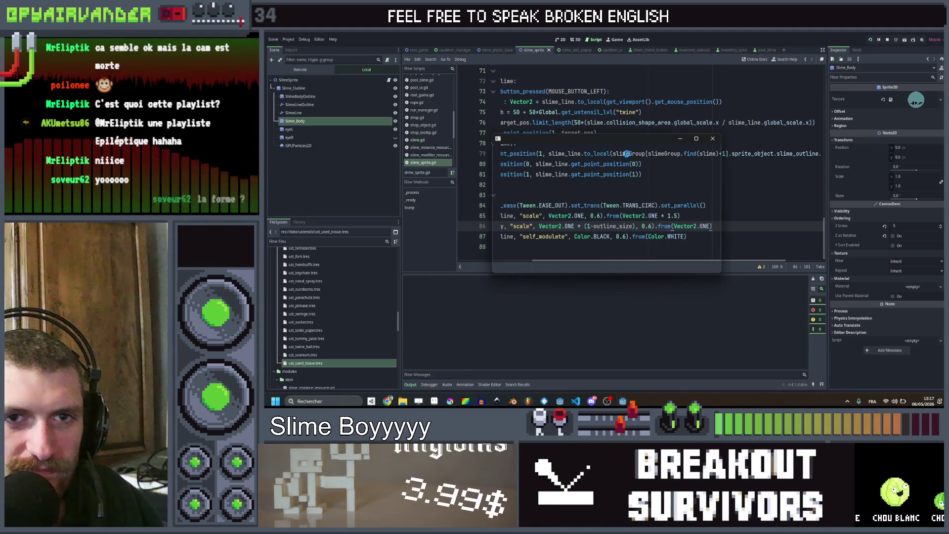
left_click(698, 140)
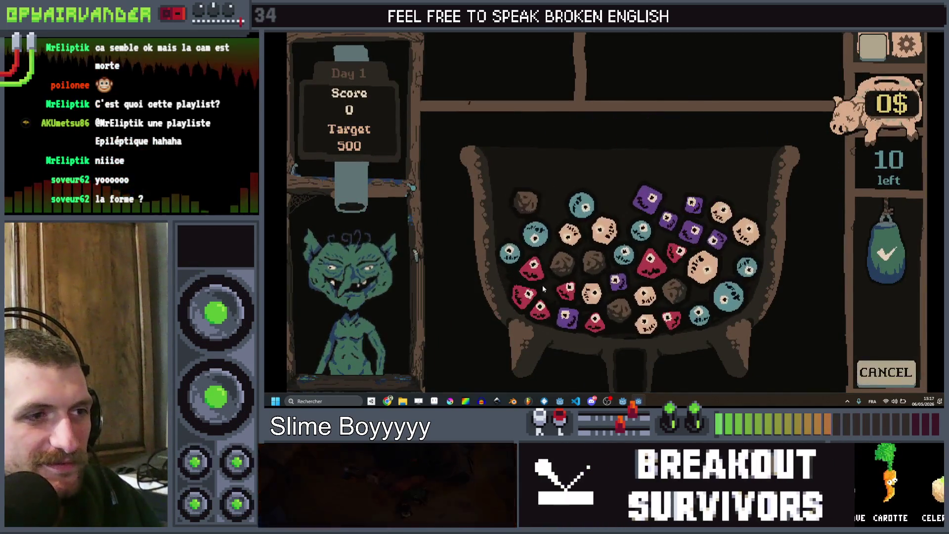
left_click(890, 254)
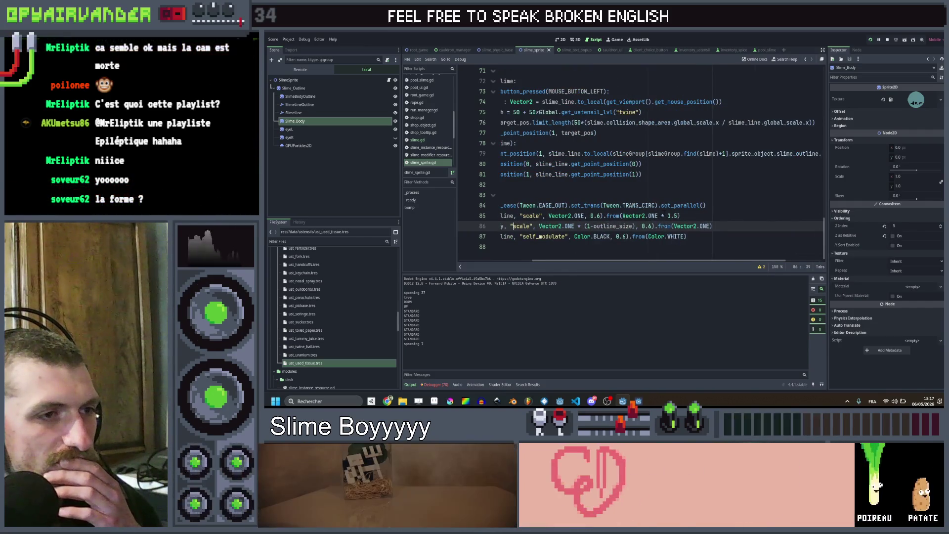
scroll(665, 223, "left", 5)
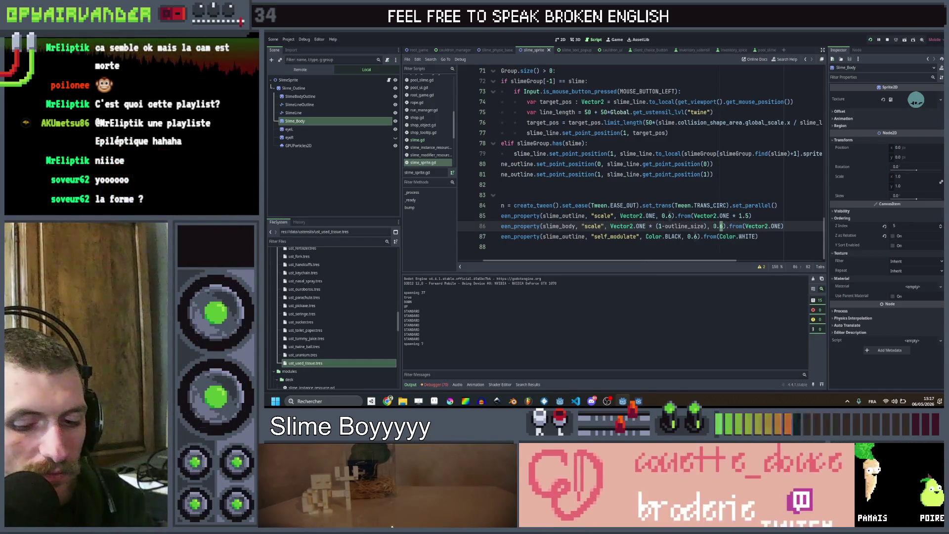
Shorten the body scale tween to 0.3, save, run the project and maximize the game window.
key("BackSpace")
type("3")
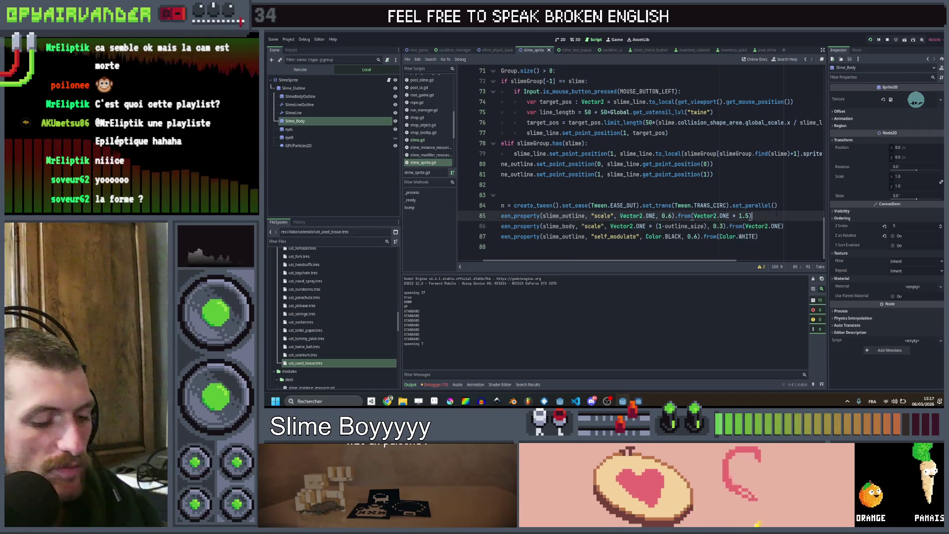
key("ctrl+s")
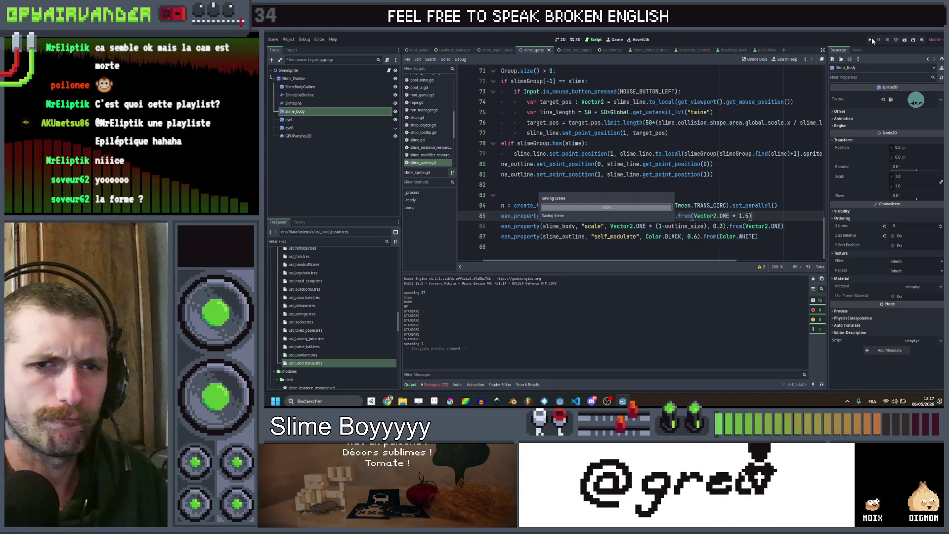
left_click(873, 41)
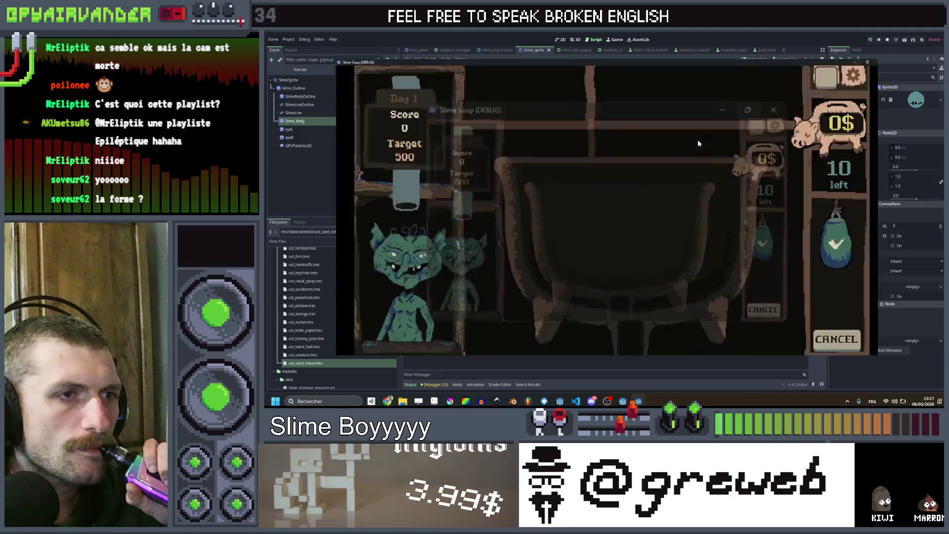
left_click(697, 139)
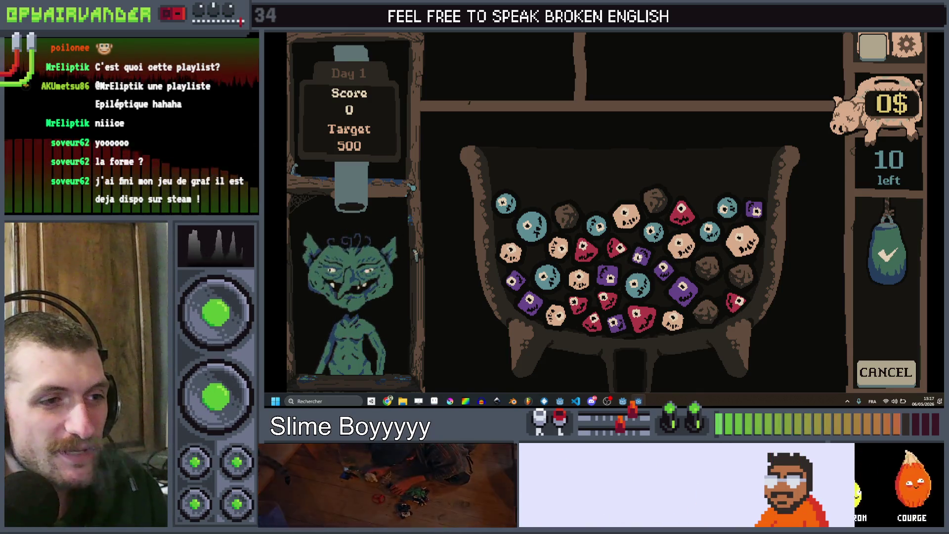
Link and score three dice chains in the cauldron to test the shorter bump.
left_click_drag(656, 274, 682, 292)
left_click(886, 252)
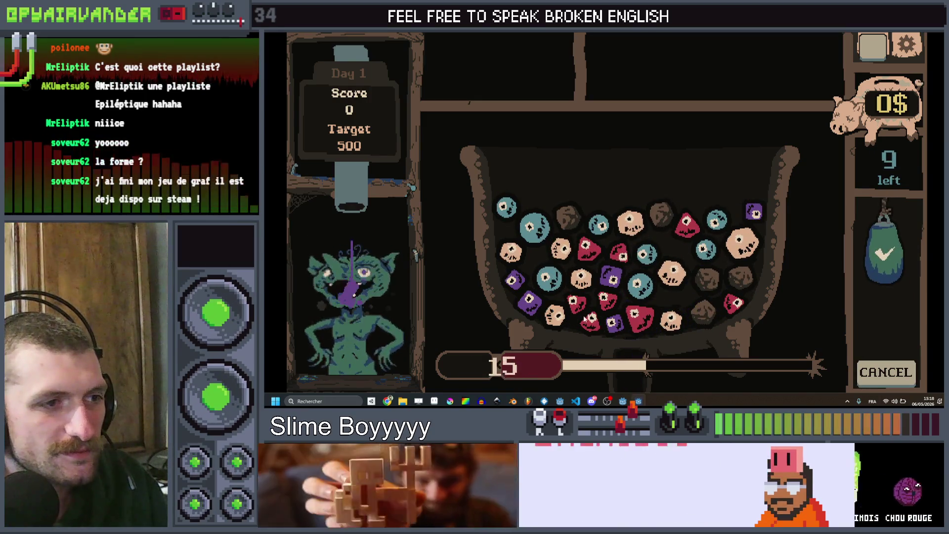
left_click_drag(579, 300, 623, 311)
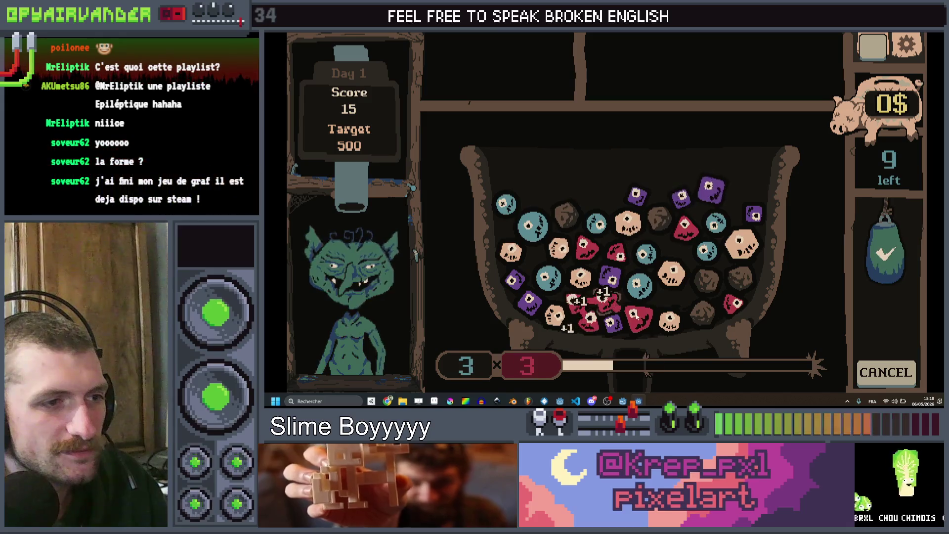
left_click(887, 253)
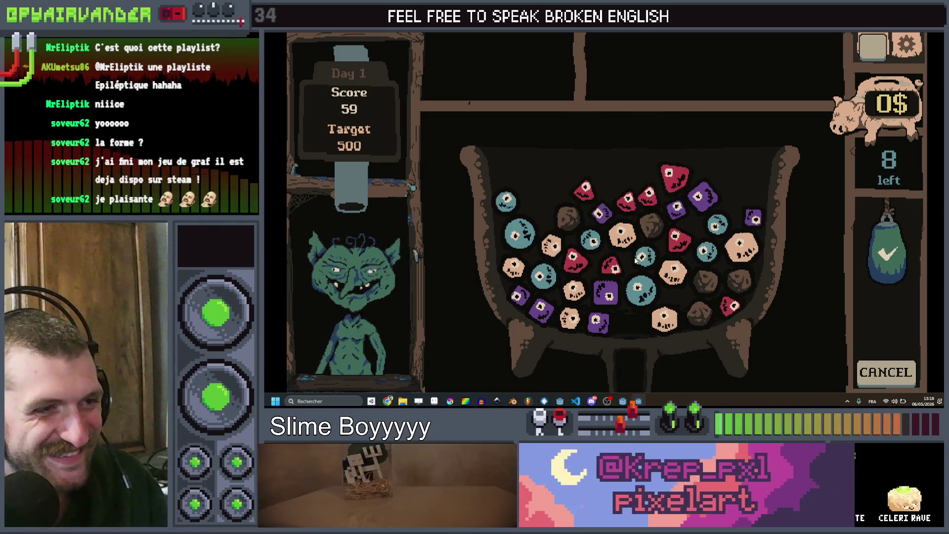
left_click_drag(638, 296, 642, 259)
left_click(886, 244)
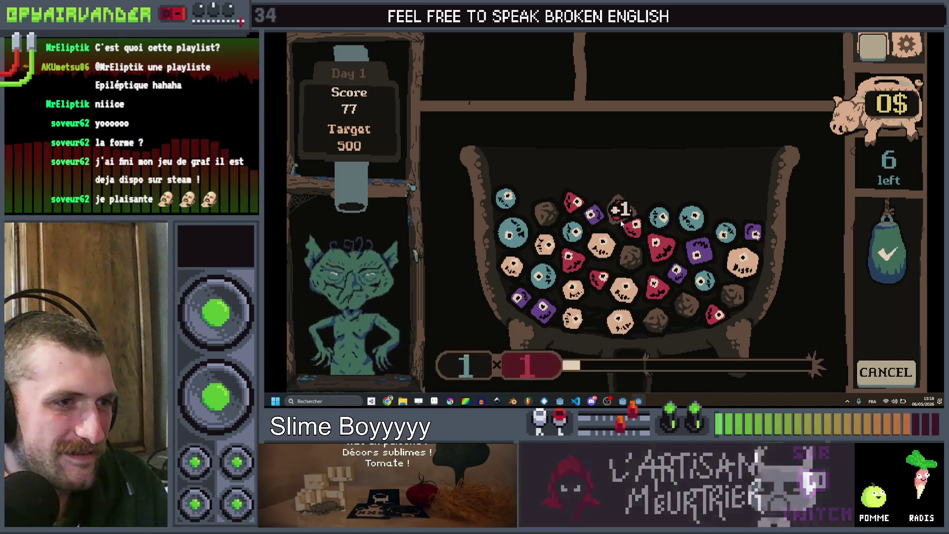
Score two more dice groups, reaching 125, then stop the game and return to the editor.
left_click(889, 255)
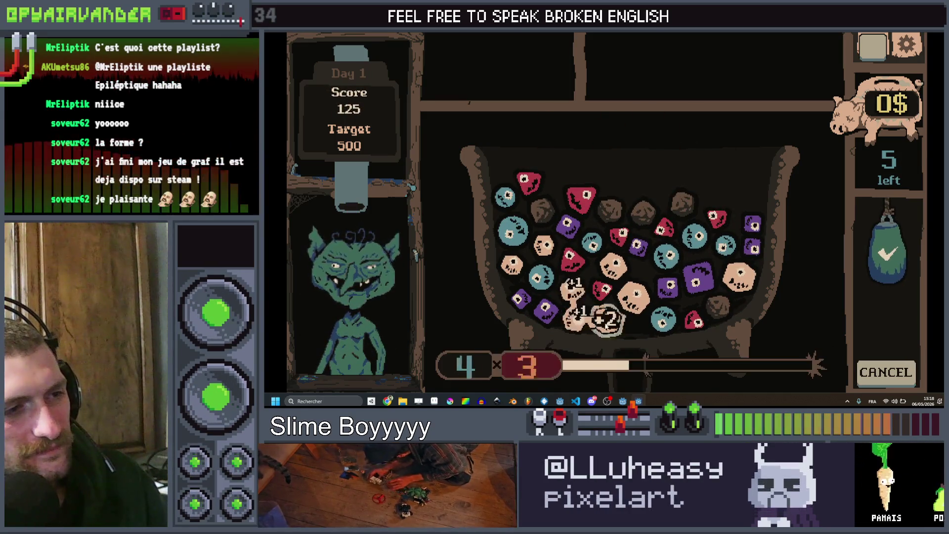
left_click(888, 244)
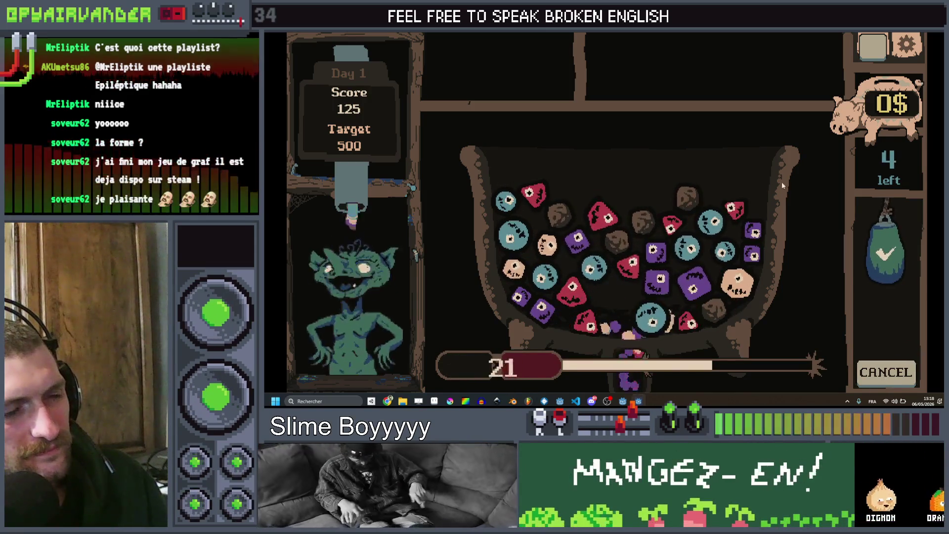
key("alt+Tab")
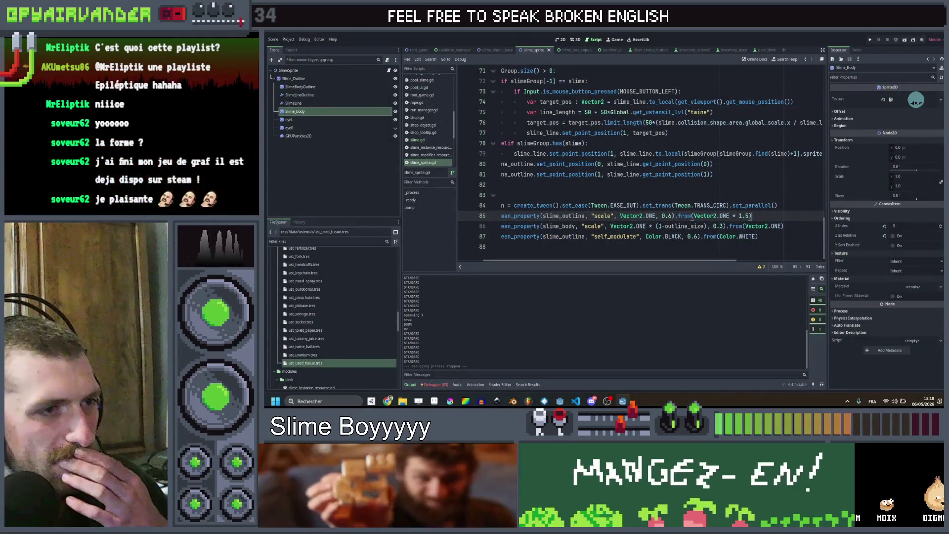
Move the caret onto the body scale tween line at the start of bump.
key("Down")
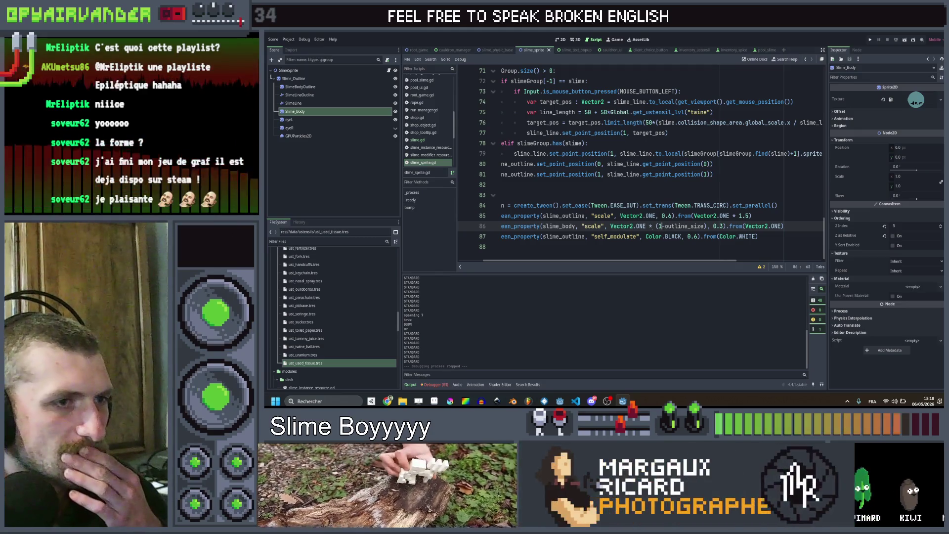
key("Up")
key("Up")
key("Up")
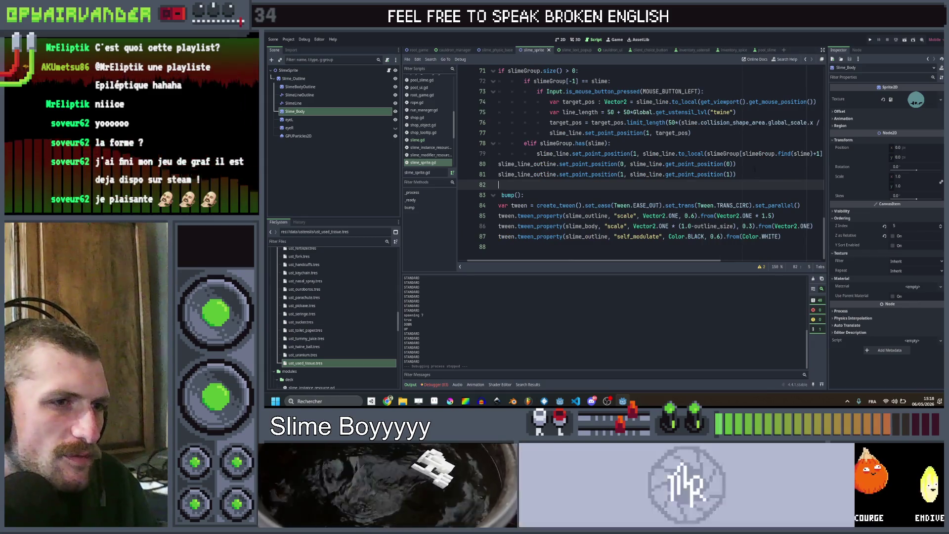
key("Home")
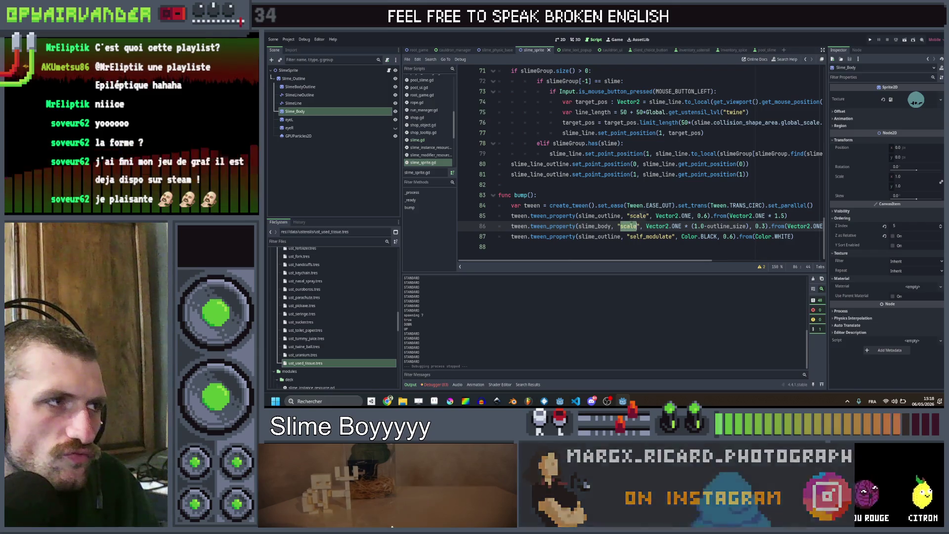
scroll(645, 163, "up", 2)
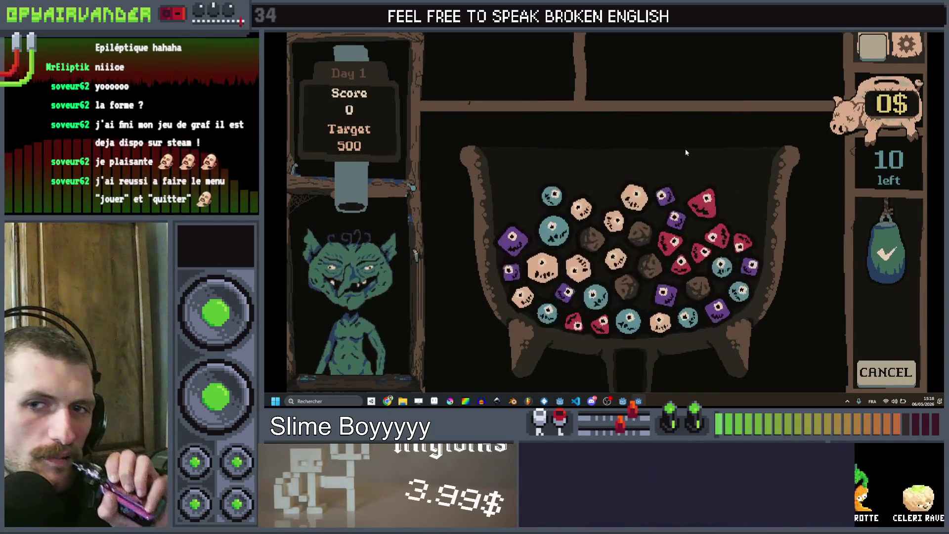
Link a red dice group and score it with the flask, reaching 70.
left_click(712, 215)
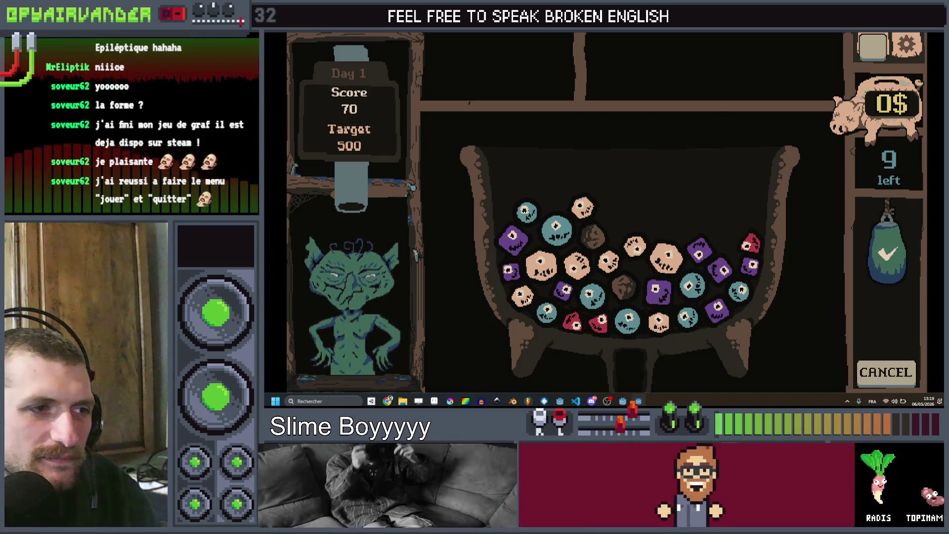
left_click(888, 255)
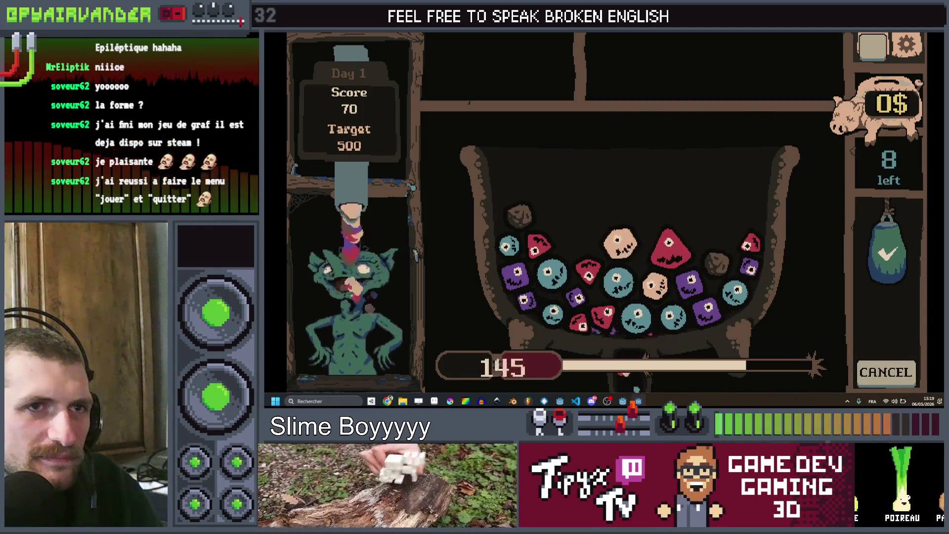
scroll(630, 163, "down", 2)
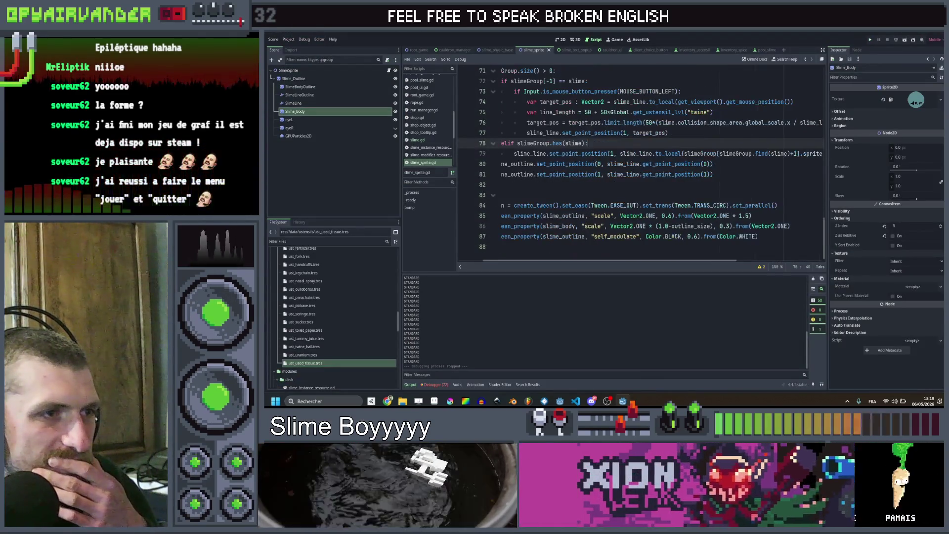
scroll(630, 164, "right", 3)
scroll(630, 163, "left", 3)
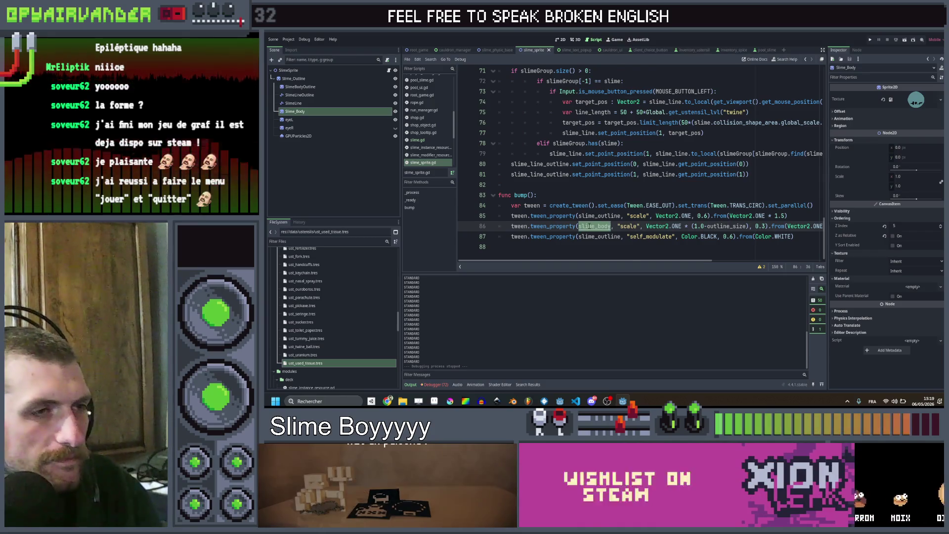
scroll(630, 164, "up", 15)
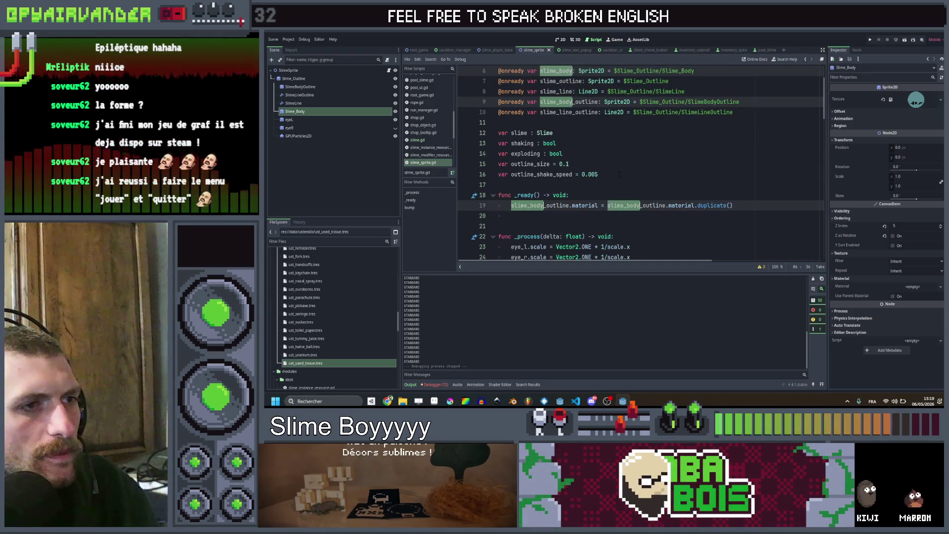
scroll(619, 174, "down", 1)
scroll(619, 174, "down", 3)
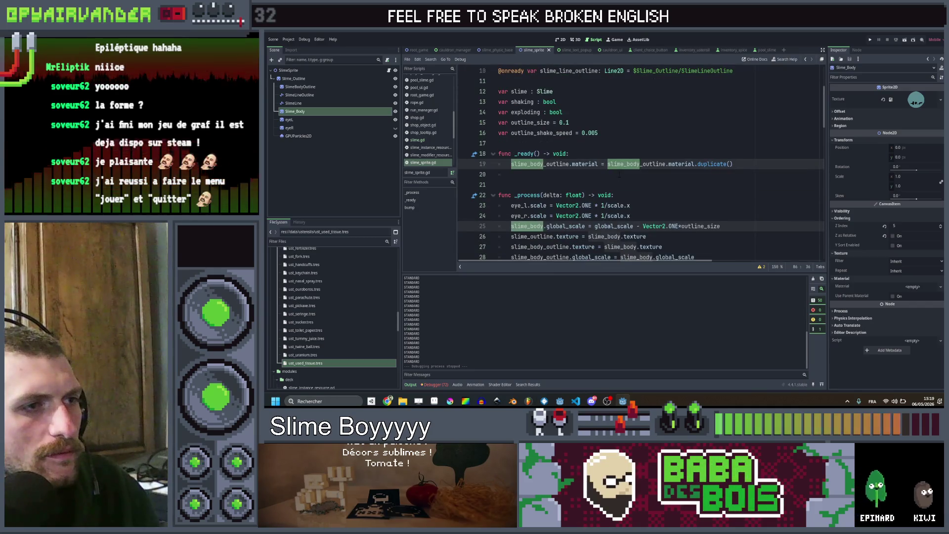
scroll(619, 174, "down", 3)
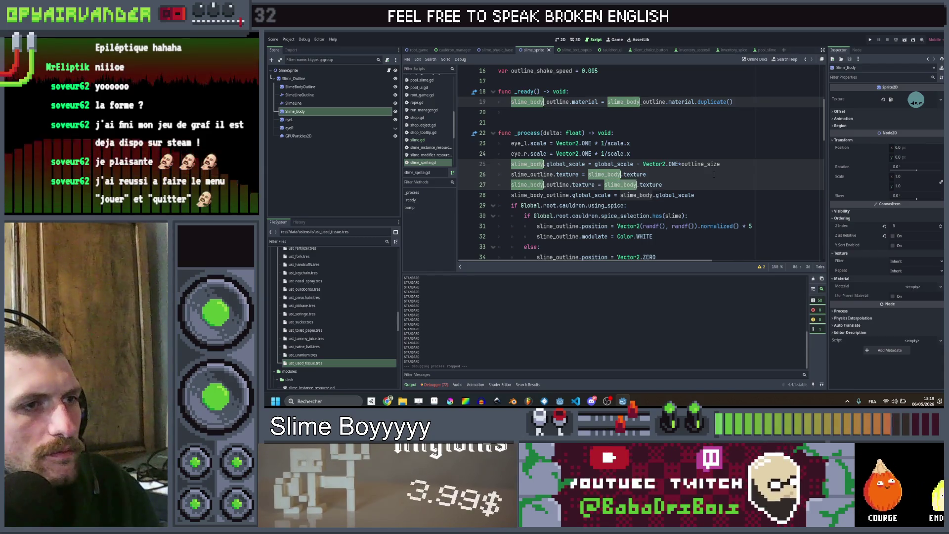
scroll(620, 174, "down", 3)
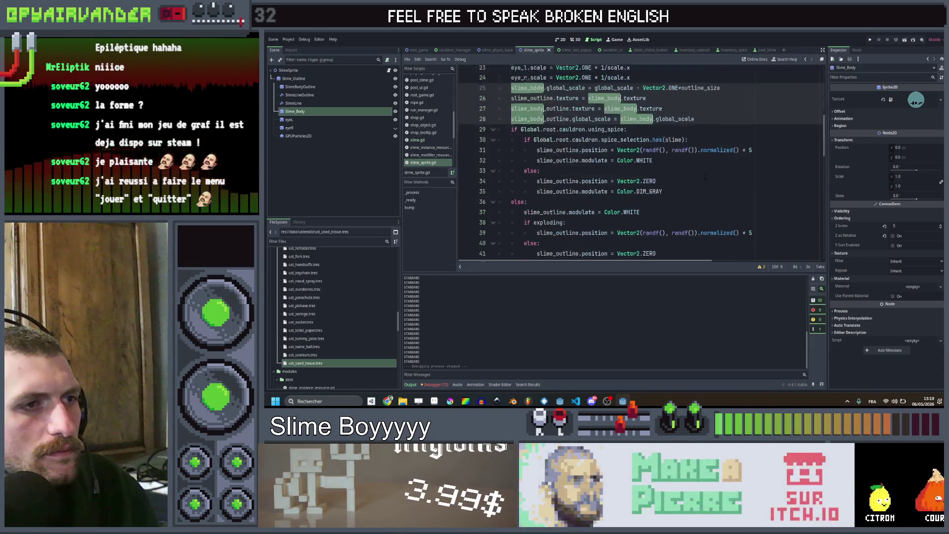
scroll(619, 175, "up", 2)
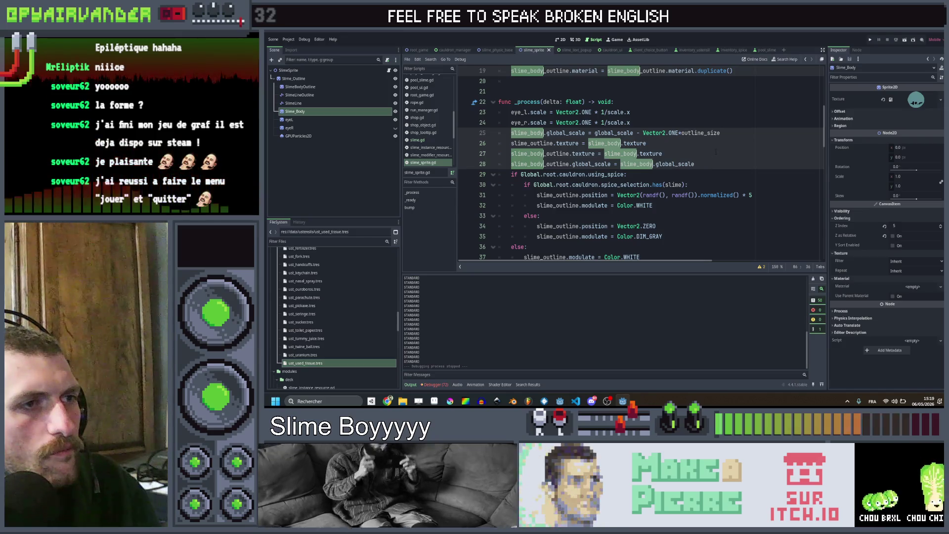
scroll(619, 174, "up", 3)
scroll(619, 174, "up", 2)
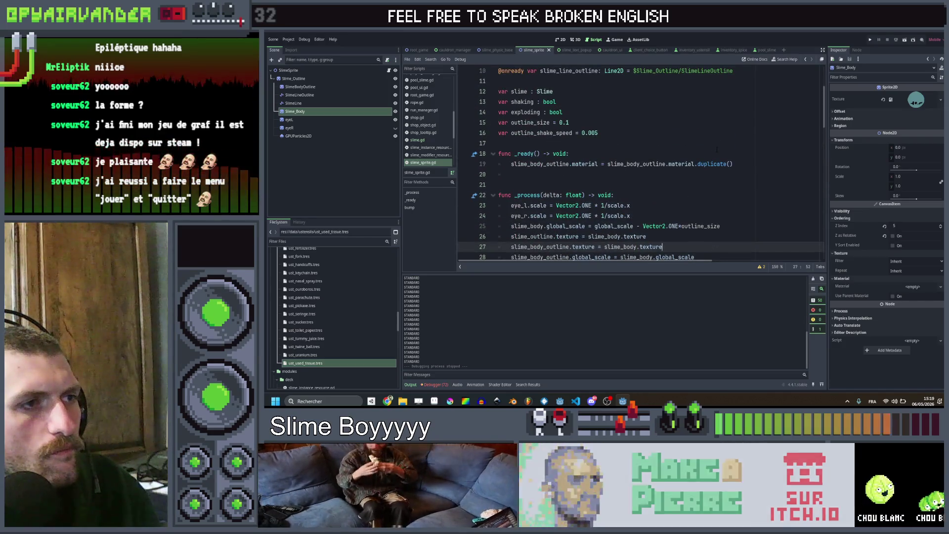
scroll(619, 175, "down", 2)
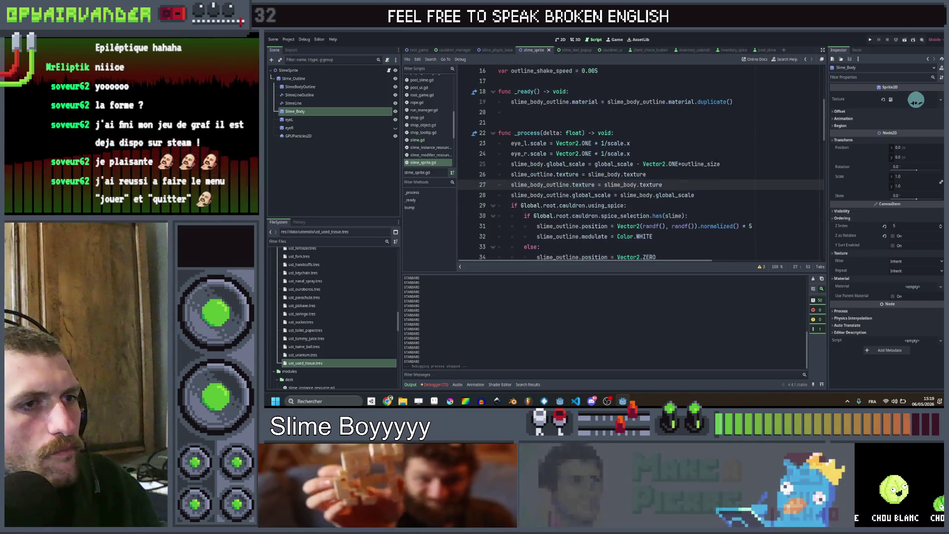
left_click(690, 163)
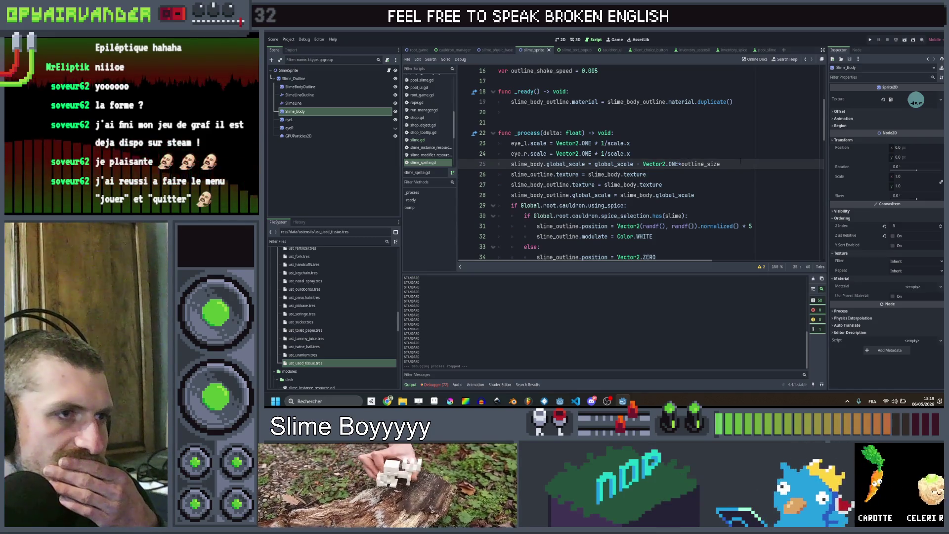
triple_click(689, 164)
left_click_drag(720, 164, 677, 164)
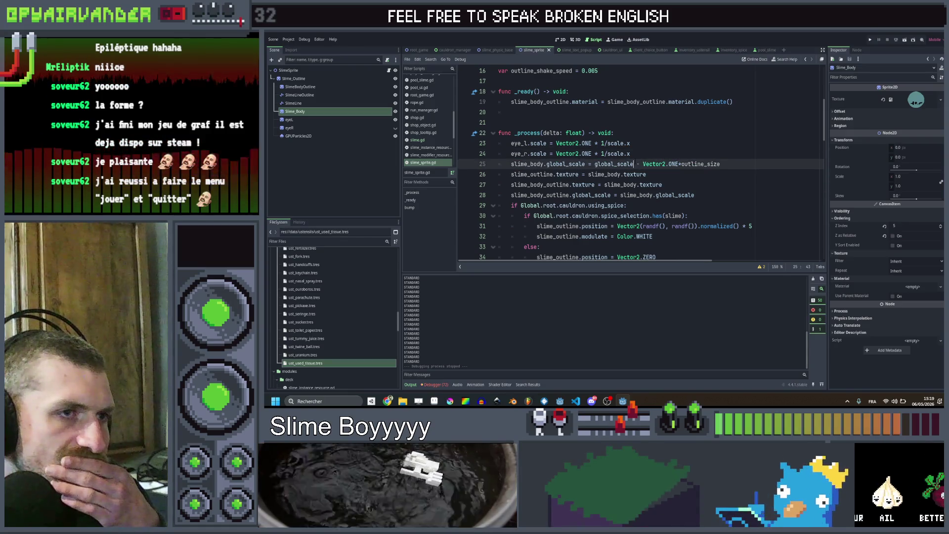
scroll(637, 163, "down", 3)
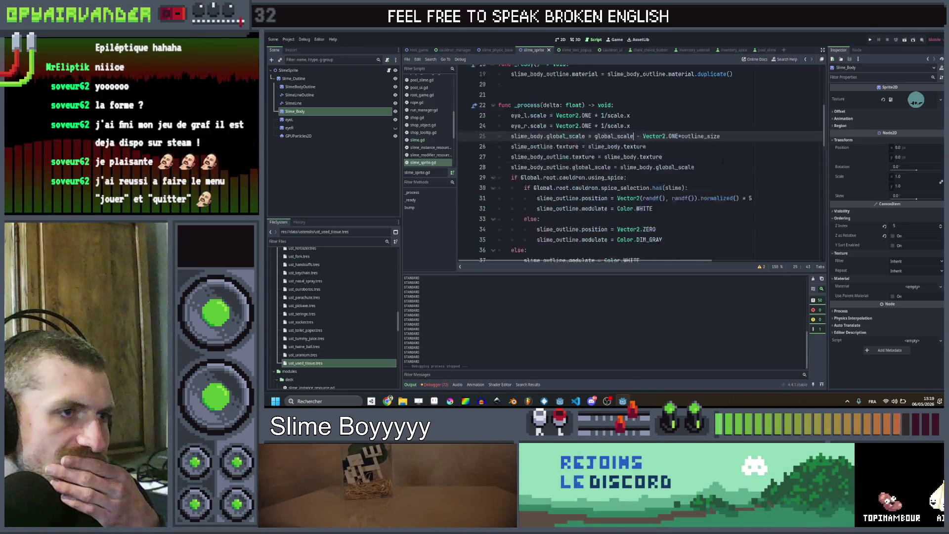
scroll(721, 157, "down", 4)
scroll(728, 147, "down", 4)
scroll(731, 146, "down", 3)
scroll(730, 146, "up", 5)
scroll(730, 147, "up", 6)
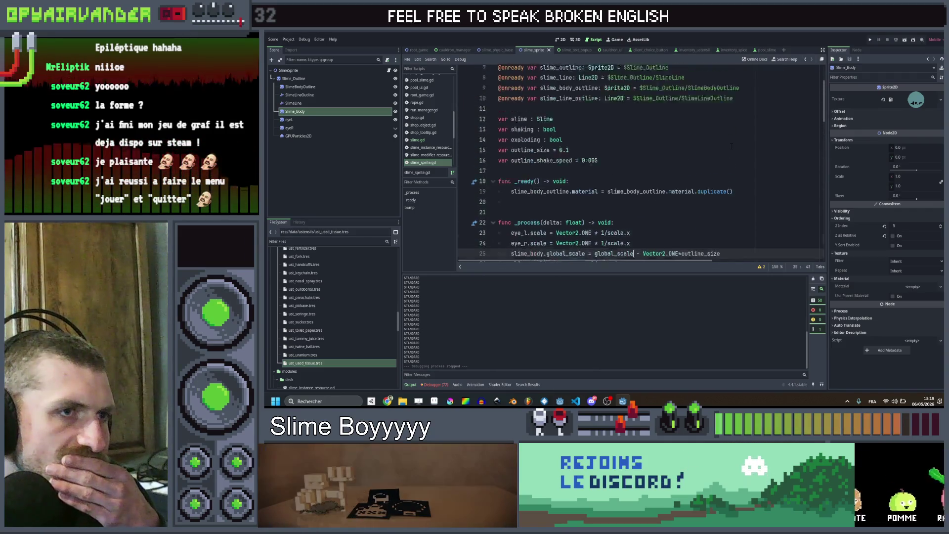
scroll(731, 147, "down", 2)
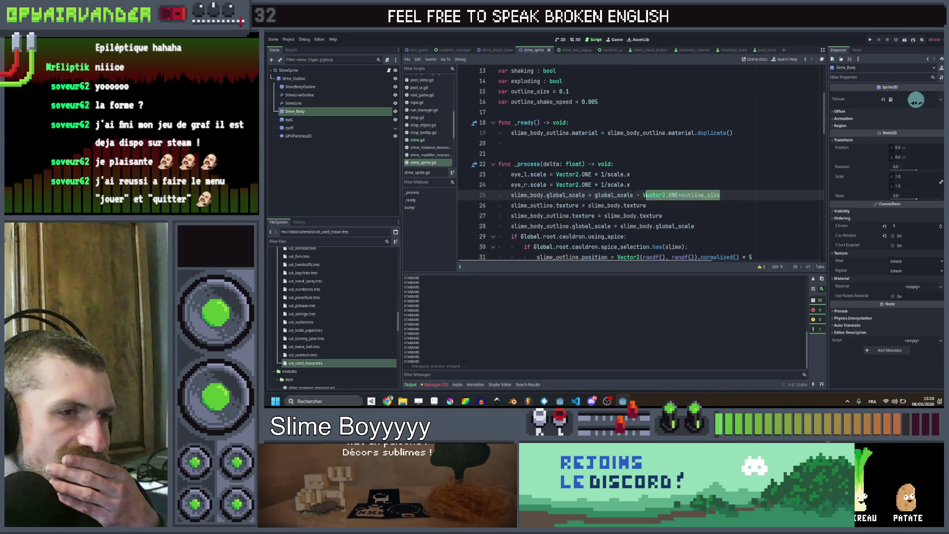
left_click(730, 194)
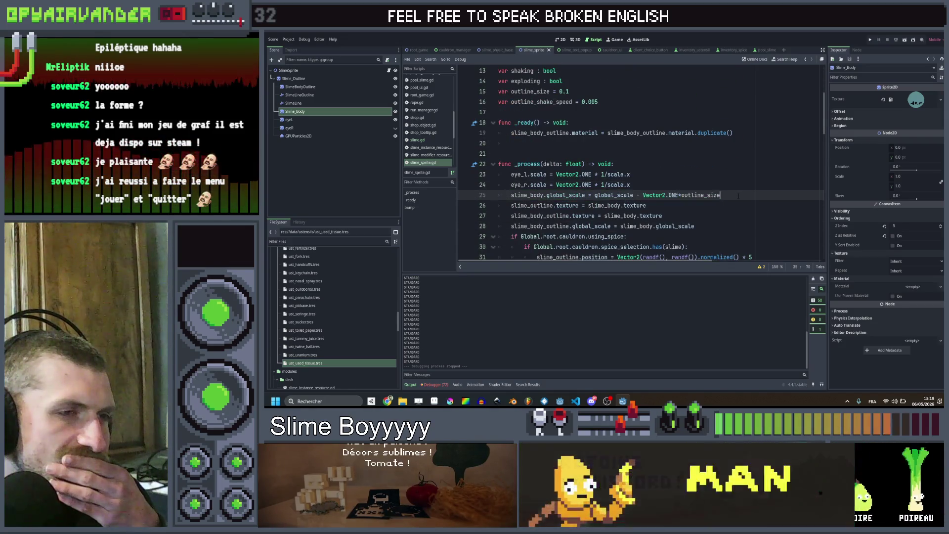
scroll(739, 195, "down", 1)
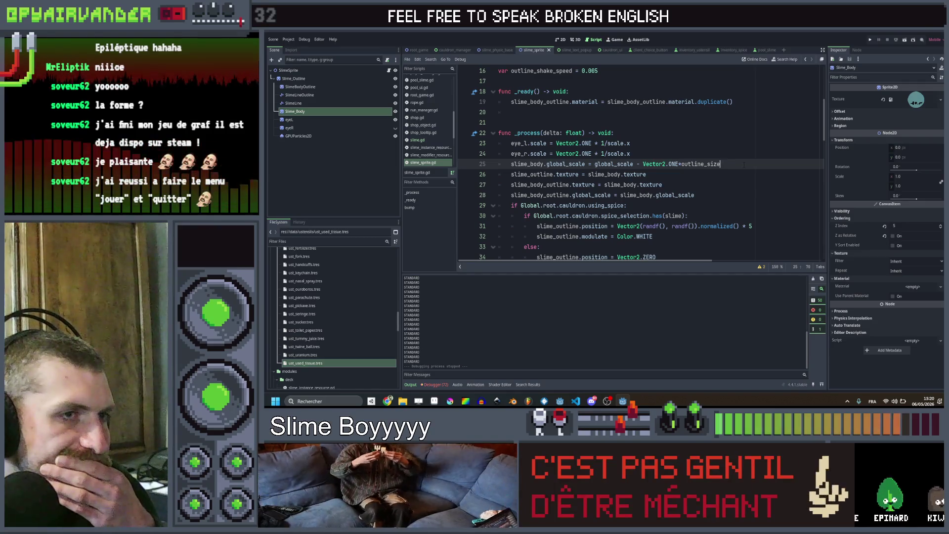
key("shift+Home")
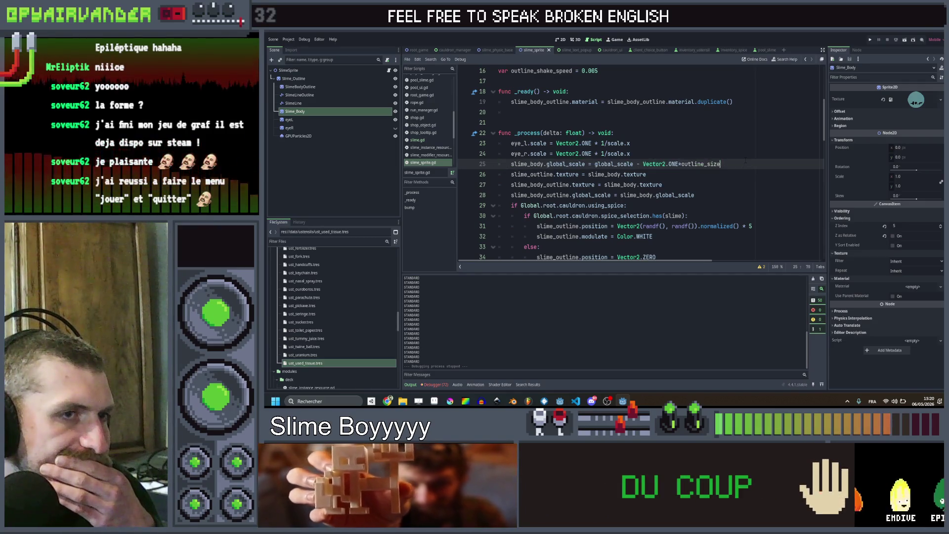
scroll(638, 163, "down", 5)
scroll(638, 163, "down", 5)
scroll(638, 164, "down", 5)
scroll(638, 163, "down", 3)
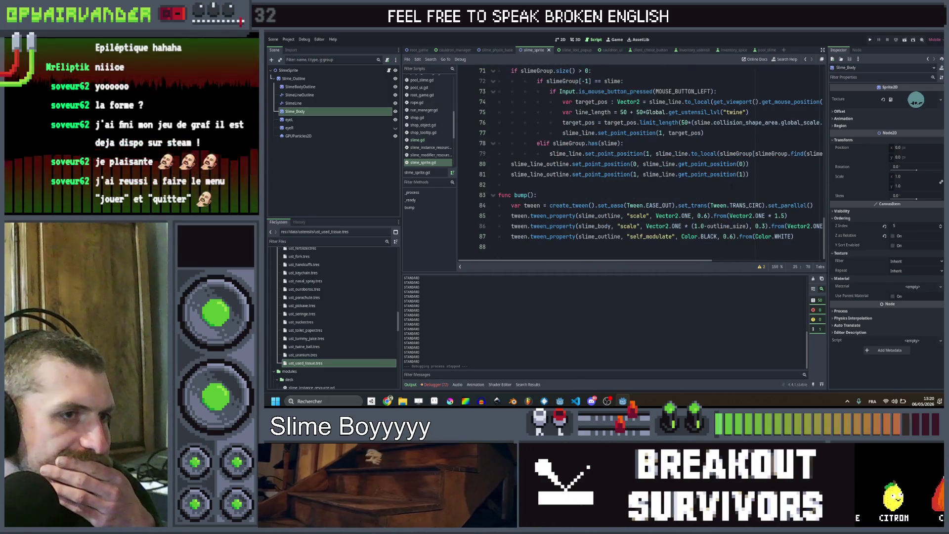
scroll(638, 164, "right", 5)
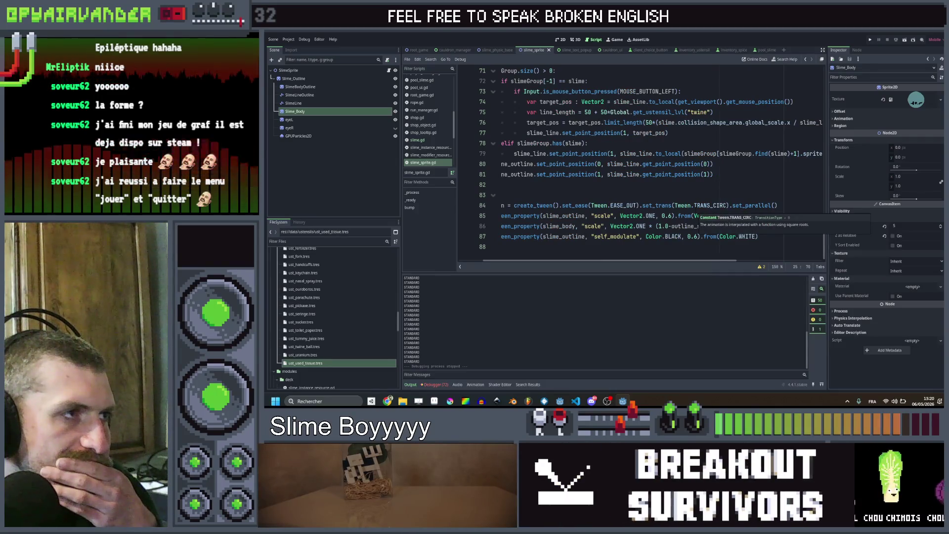
scroll(638, 164, "left", 4)
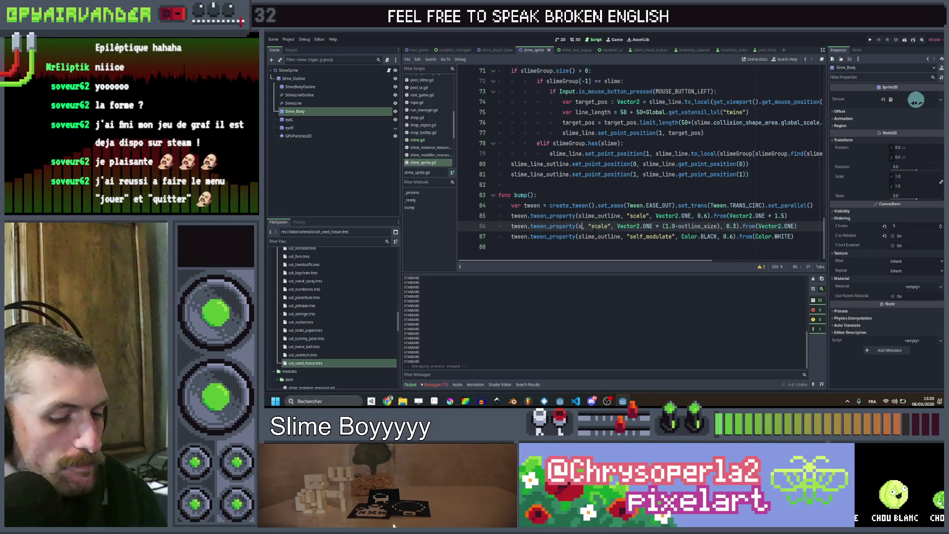
type("im")
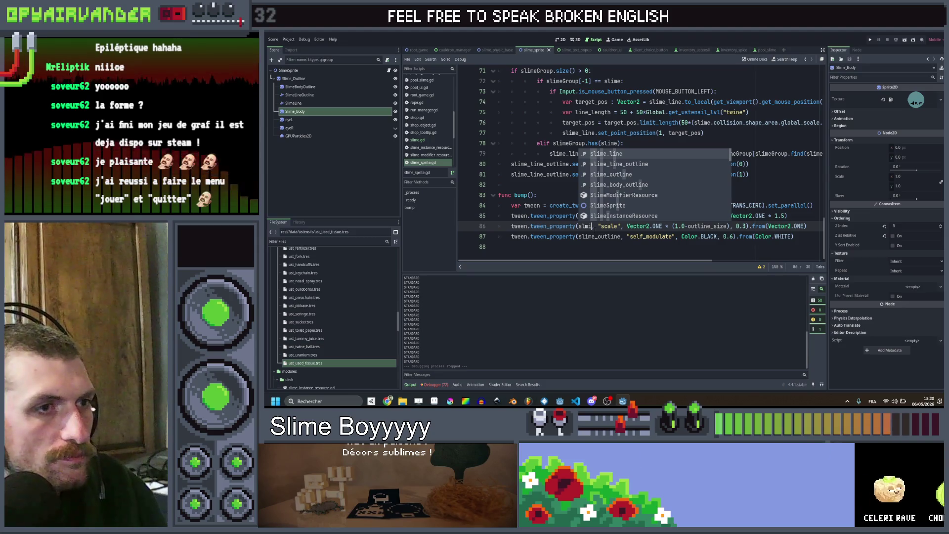
type("e_body")
Change the slime_body scale tween duration from 0.3 to 0.1 and save the script.
key("ctrl+s")
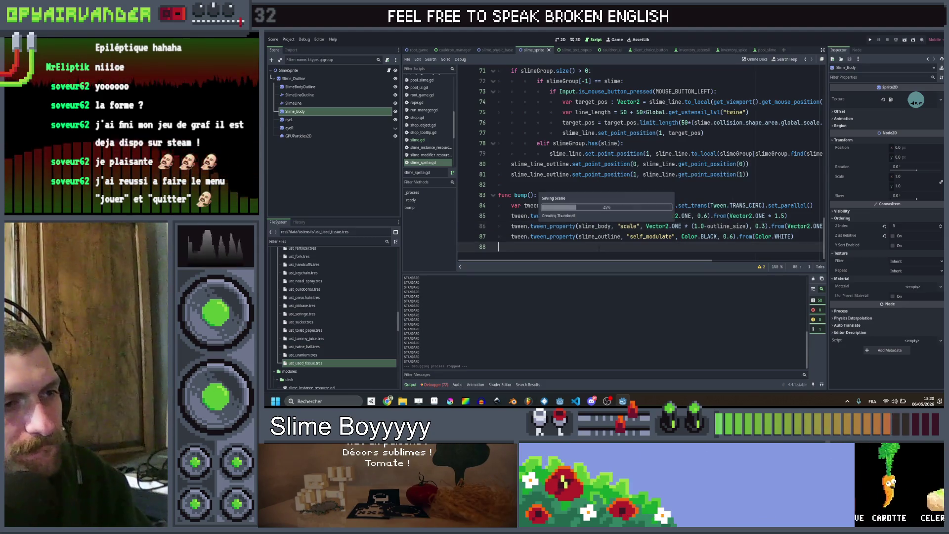
scroll(637, 164, "right", 3)
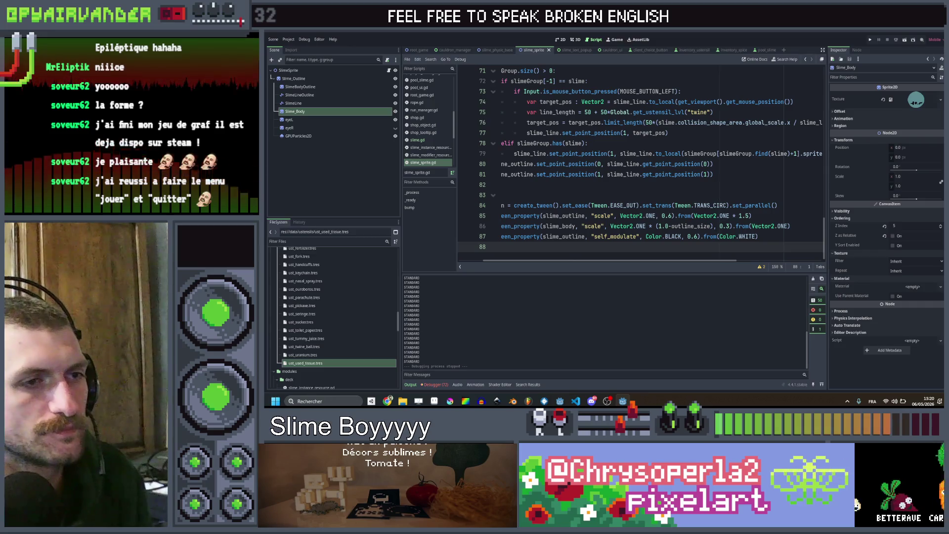
left_click(728, 225)
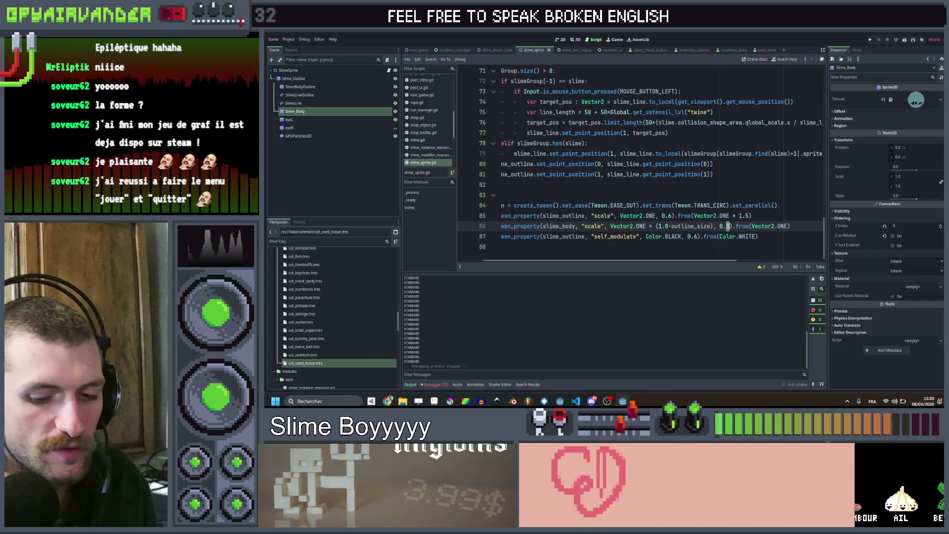
key("BackSpace")
type("1")
key("ctrl+s")
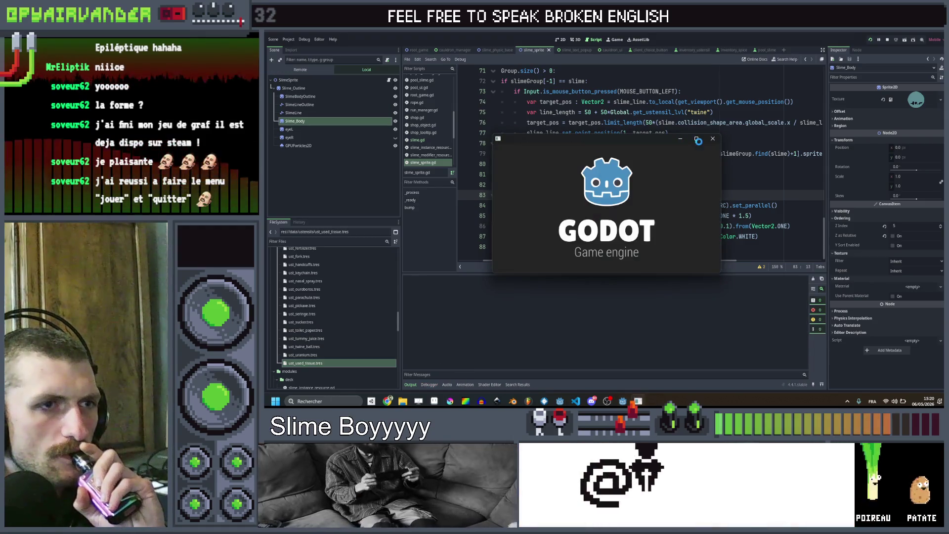
Enlarge the game window and chain red and purple slimes, popping chains into the cauldron.
left_click(698, 139)
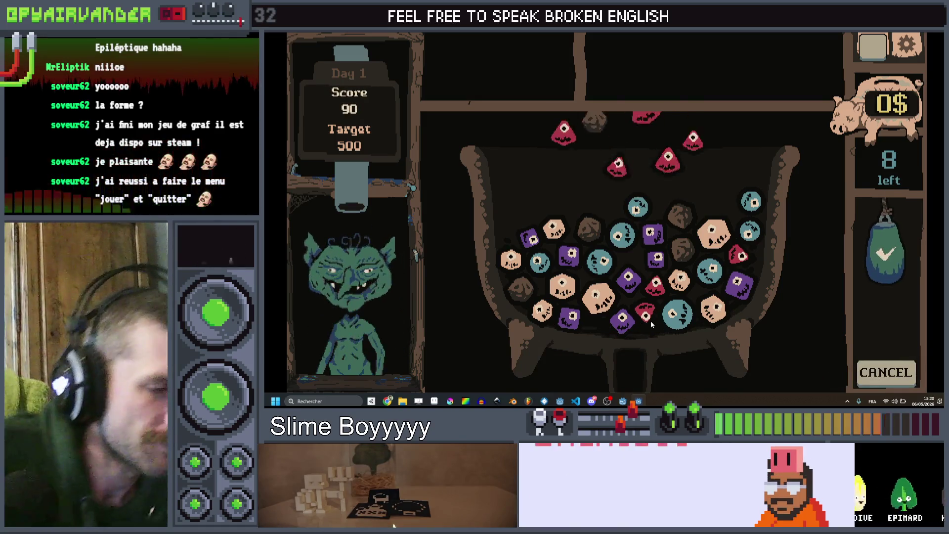
left_click(636, 216)
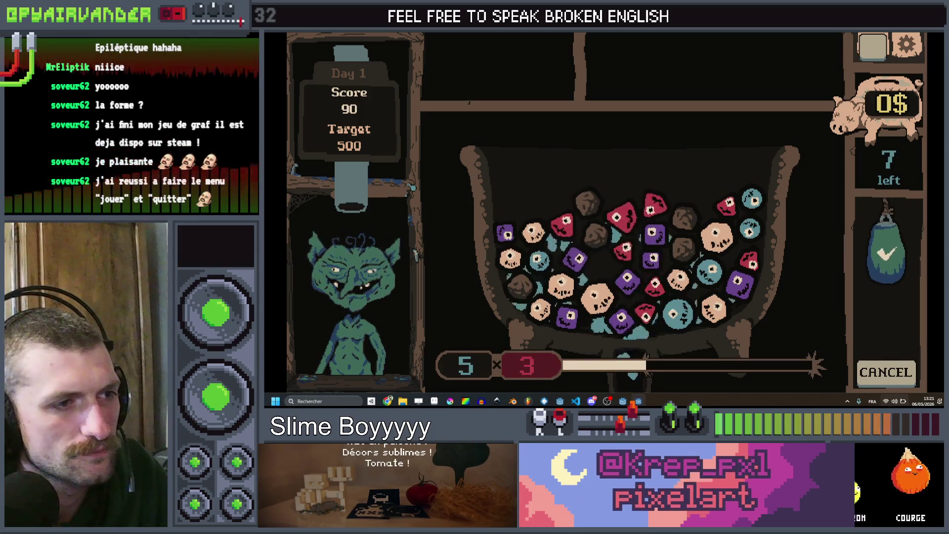
left_click(627, 286)
left_click(623, 315)
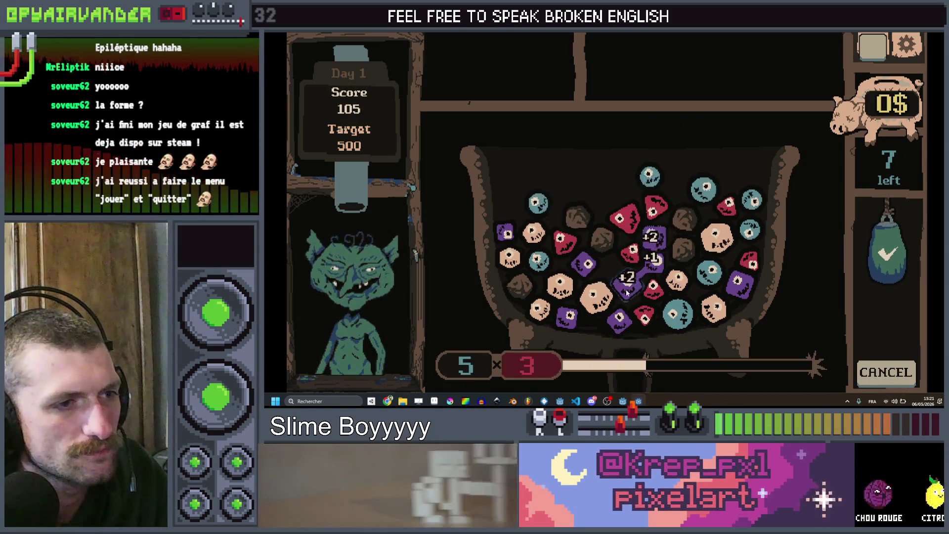
left_click(888, 245)
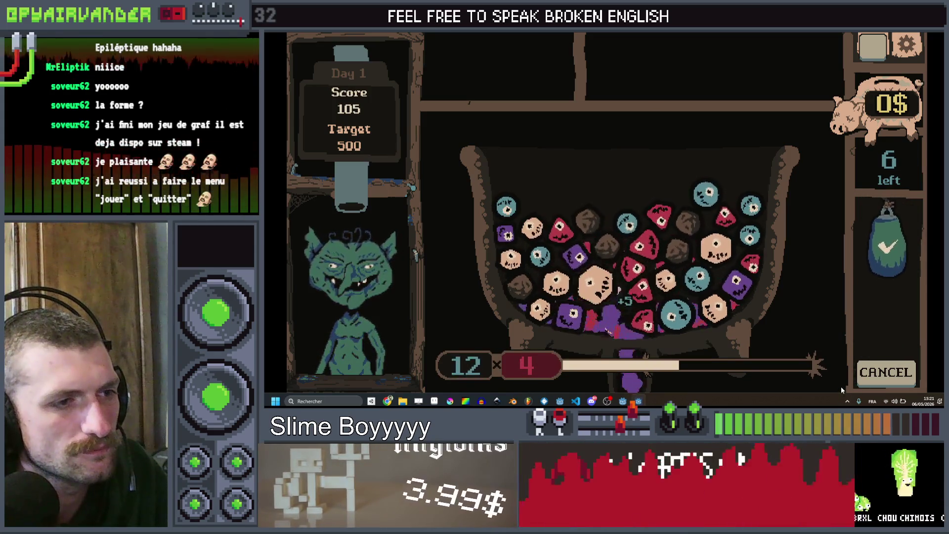
left_click(661, 219)
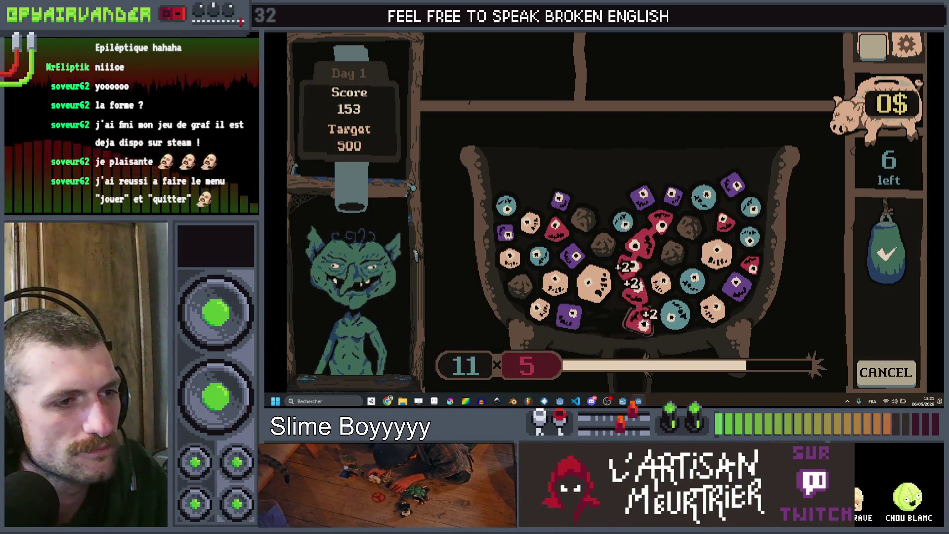
left_click(888, 245)
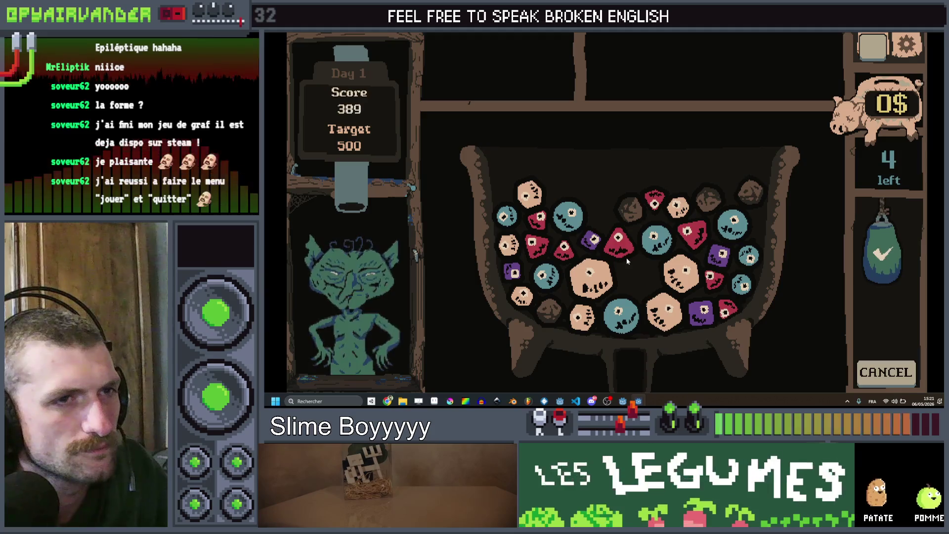
Pop two more slime chains until the shift ends at 641 against the 500 target.
left_click(581, 317)
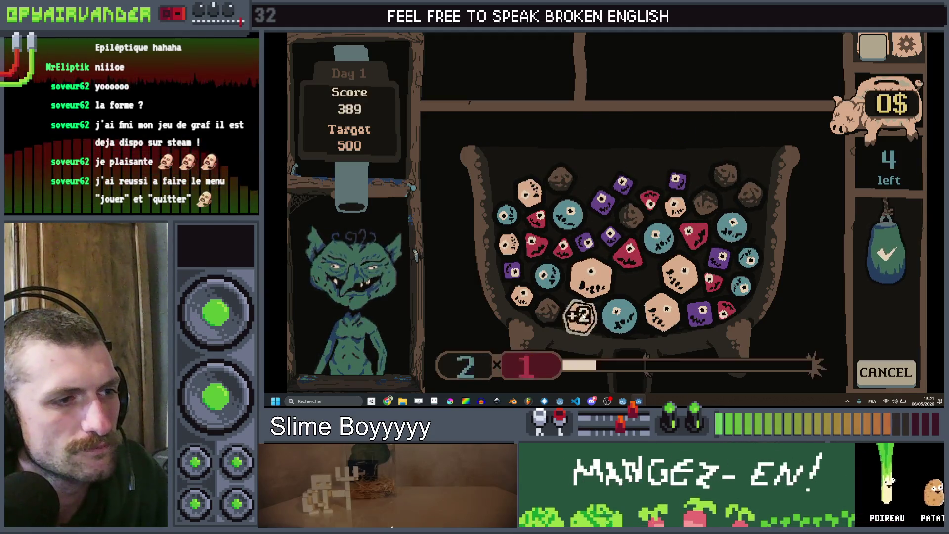
left_click(886, 268)
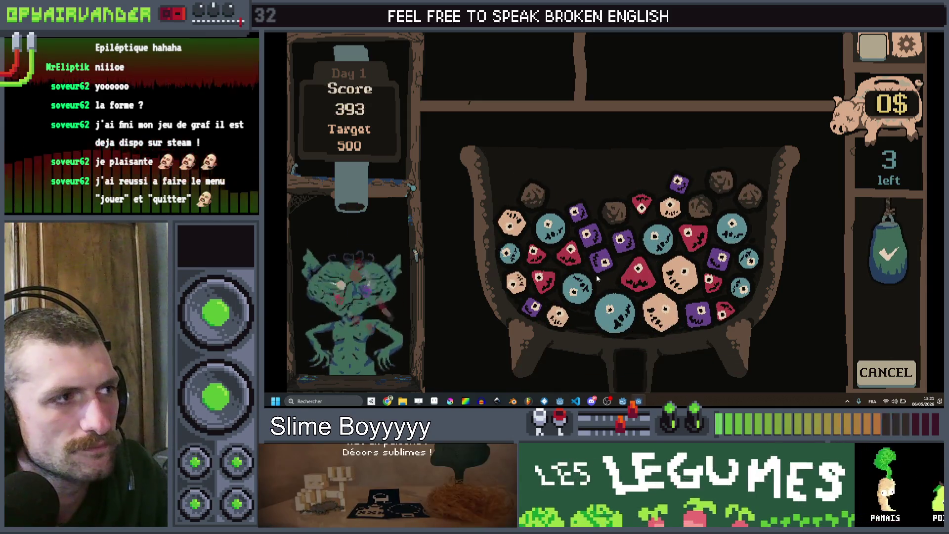
left_click(586, 234)
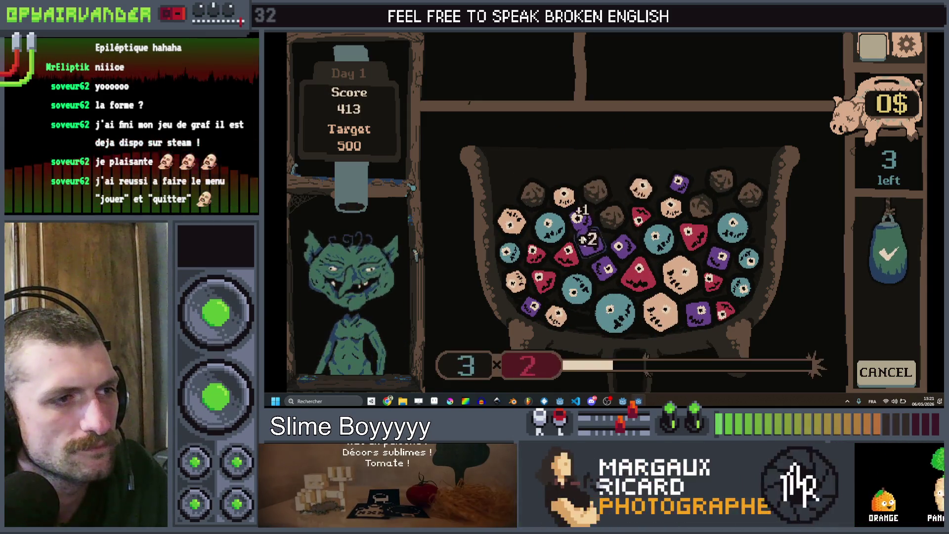
left_click(895, 253)
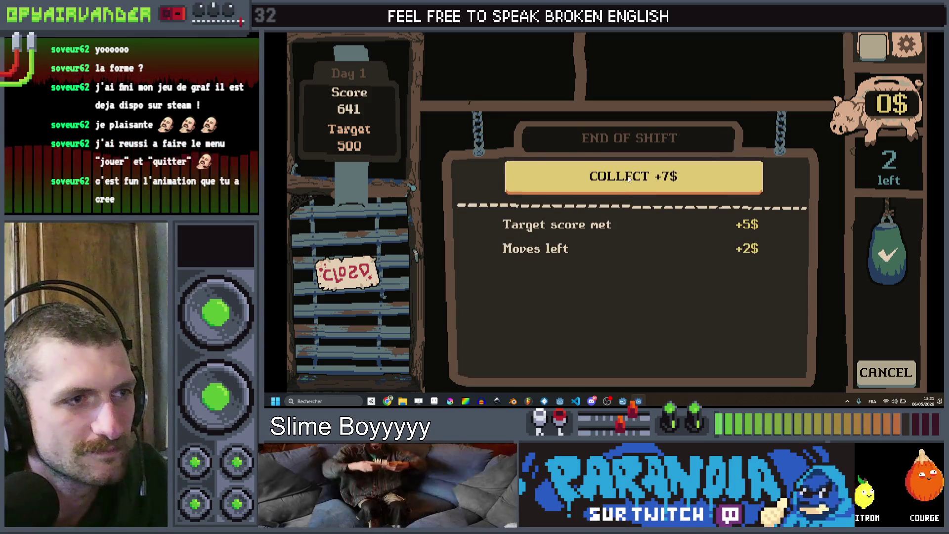
Collect the 7$ reward and buy the Twine Ball for 5$, leaving 2$.
key("Return")
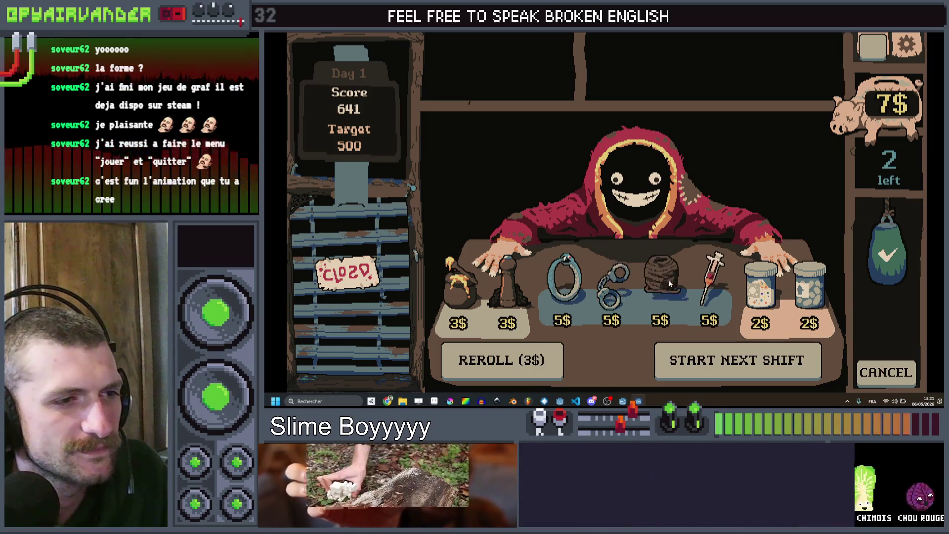
left_click(667, 285)
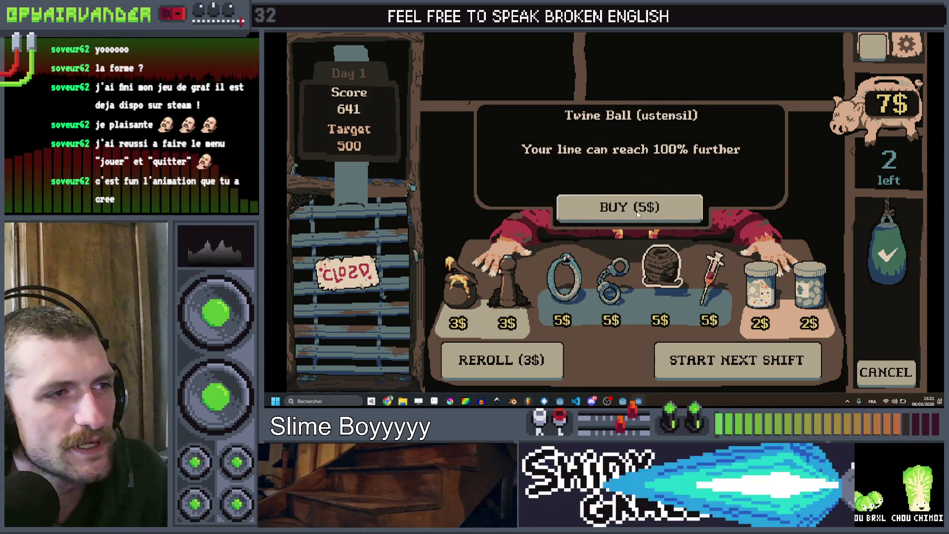
left_click(687, 210)
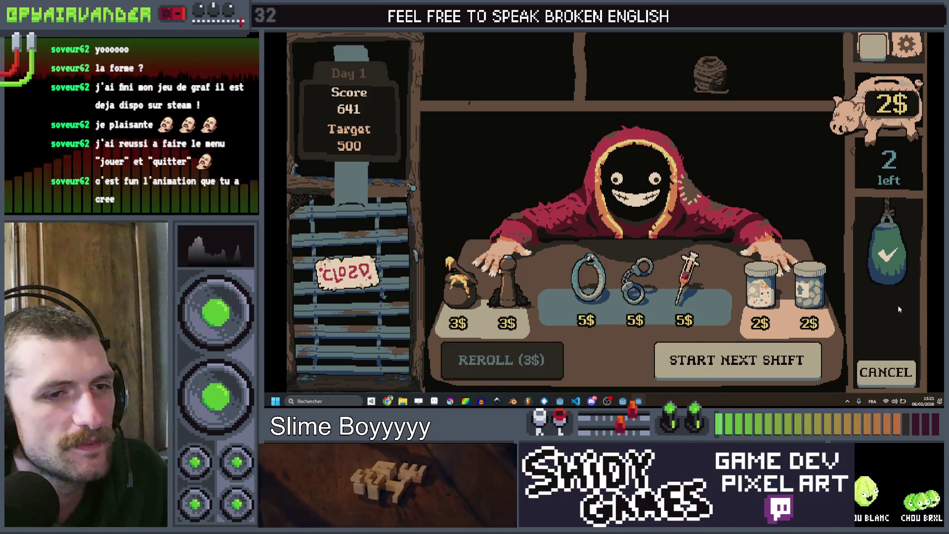
Start the next shift with a Goblin lunch client at a 1000 target, then stop the game.
left_click(737, 359)
left_click(642, 251)
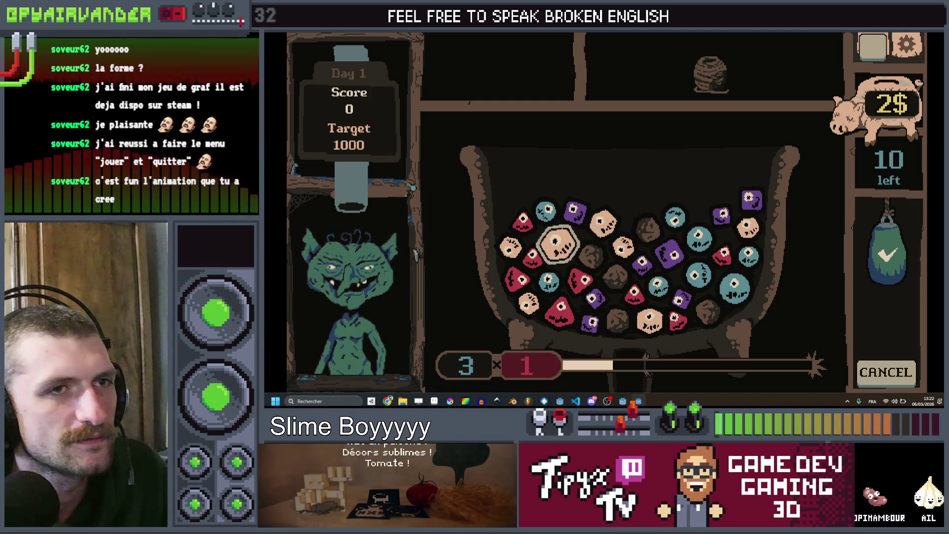
key("F8")
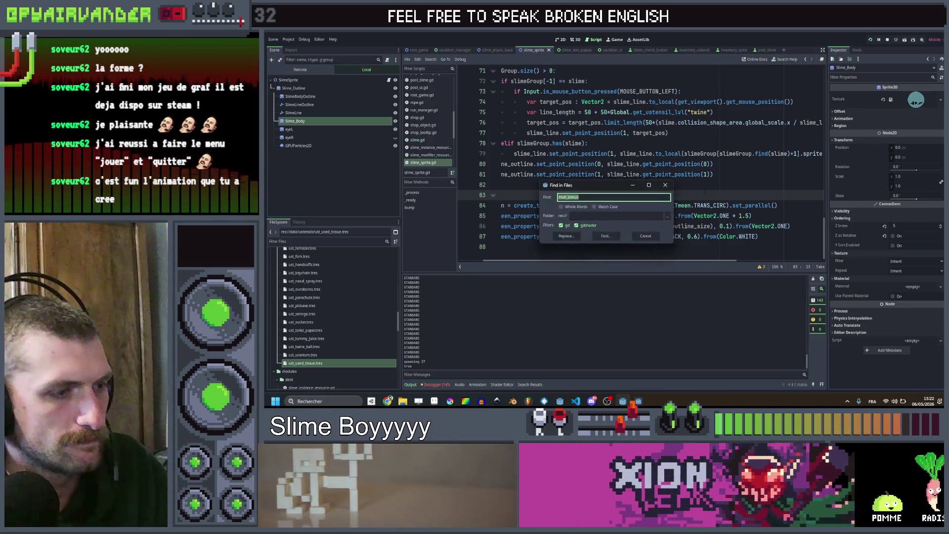
Find 'twine' across scripts and change slime.gd line 158's merge-area growth from 0.5 to 1.0, testing in game.
key("Return")
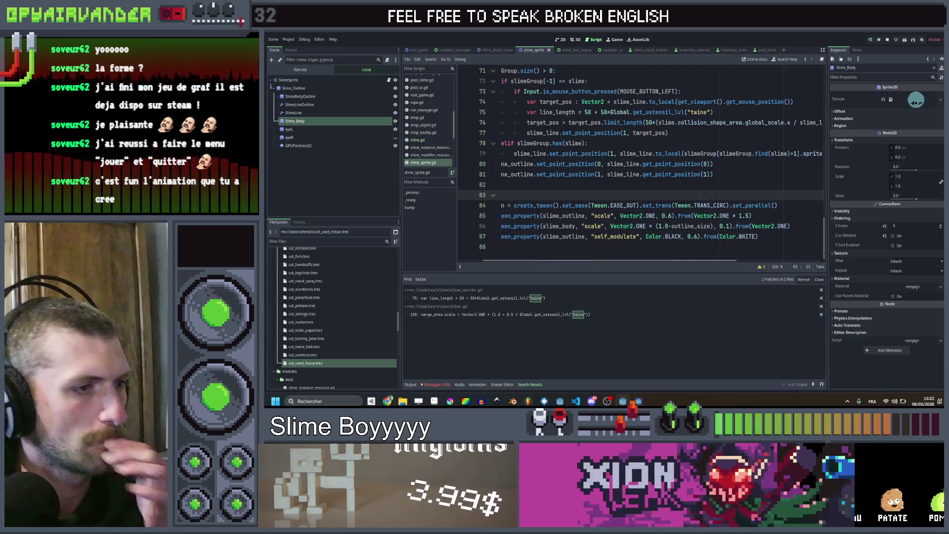
left_click(482, 315)
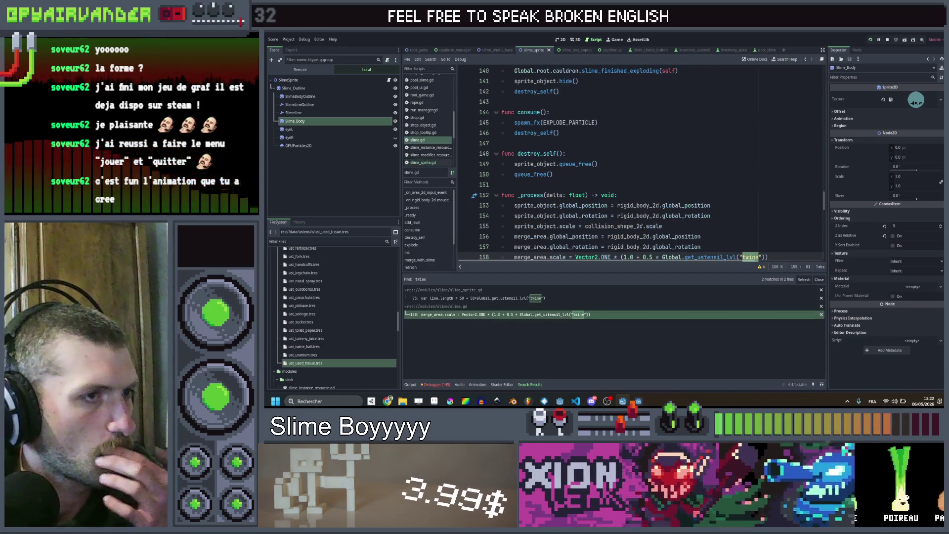
scroll(637, 186, "down", 2)
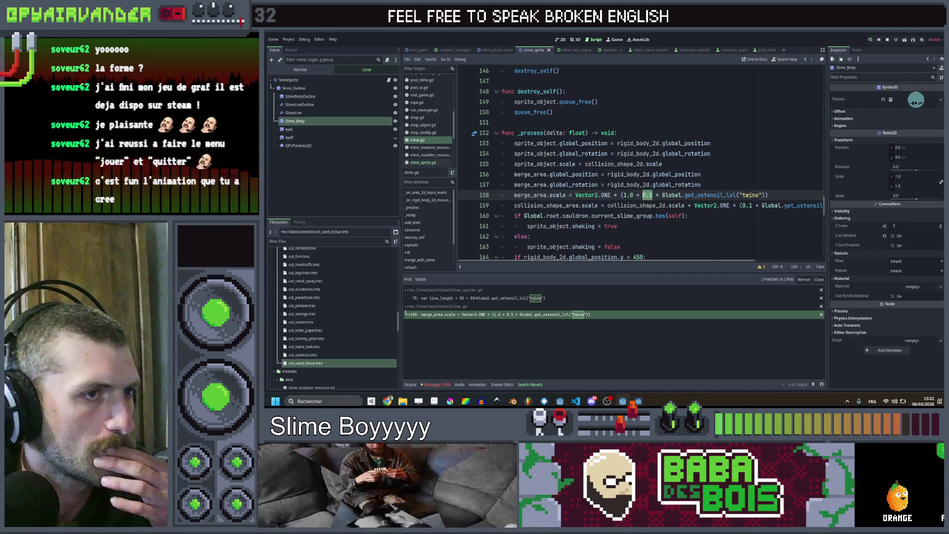
type("1.0")
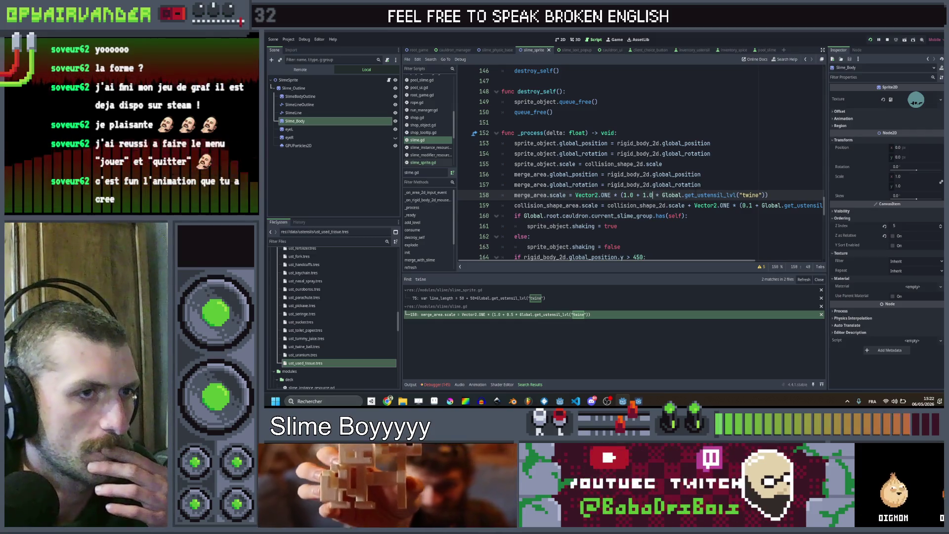
left_click(751, 183)
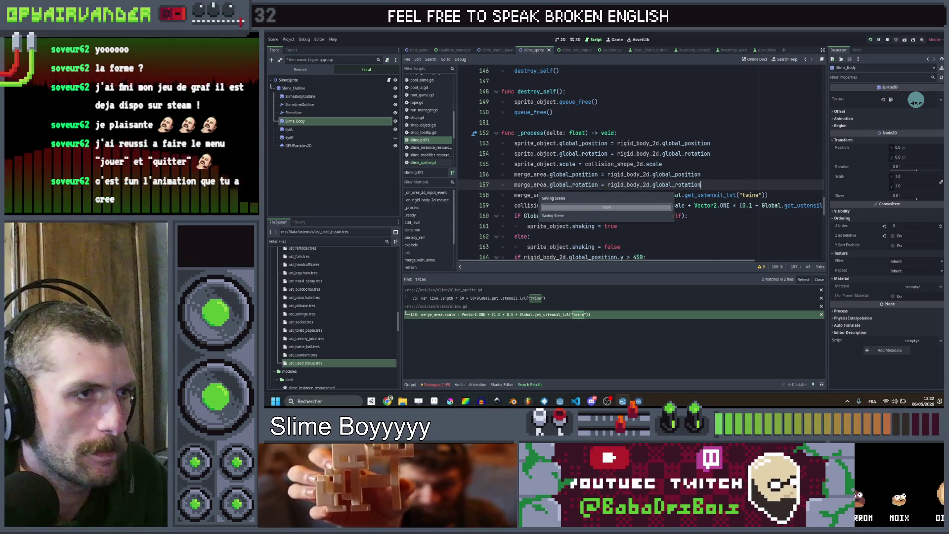
scroll(638, 171, "down", 1)
scroll(638, 170, "down", 1)
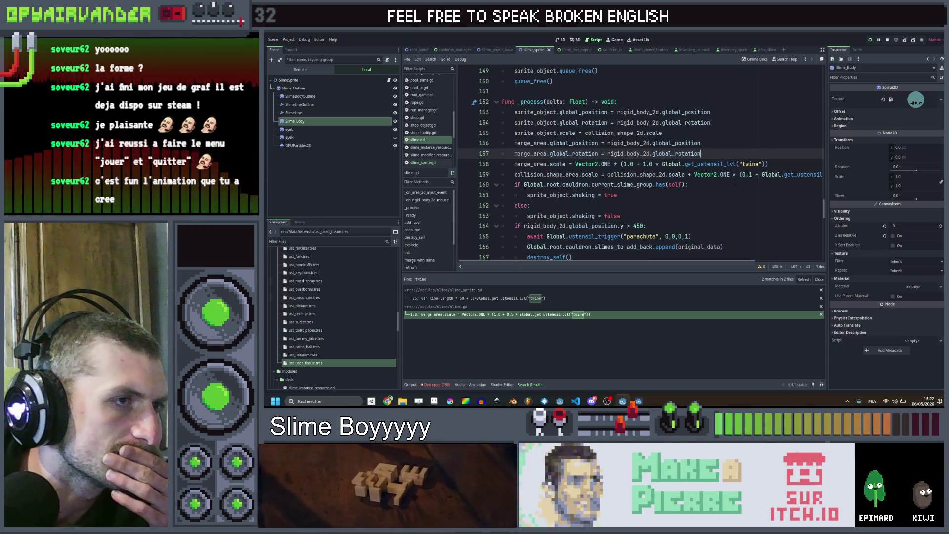
scroll(638, 171, "up", 1)
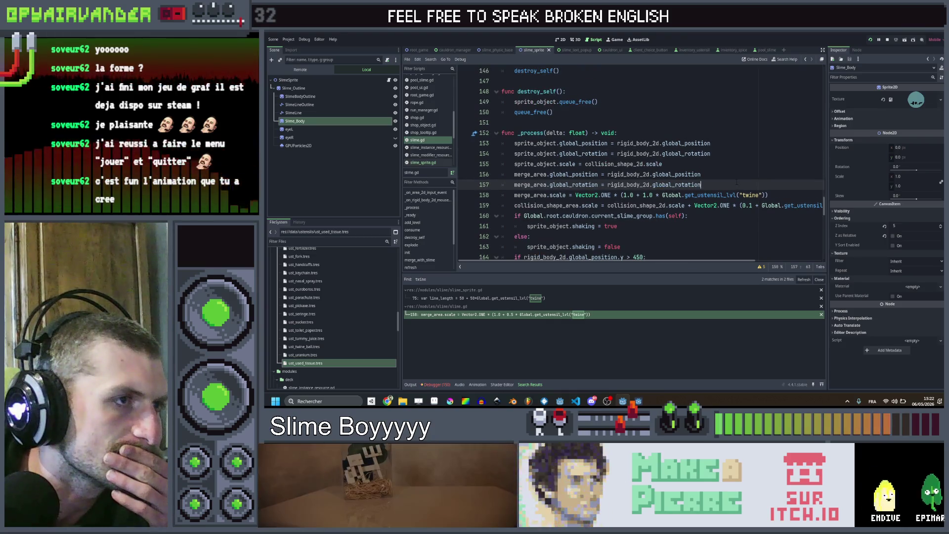
key("alt+Tab")
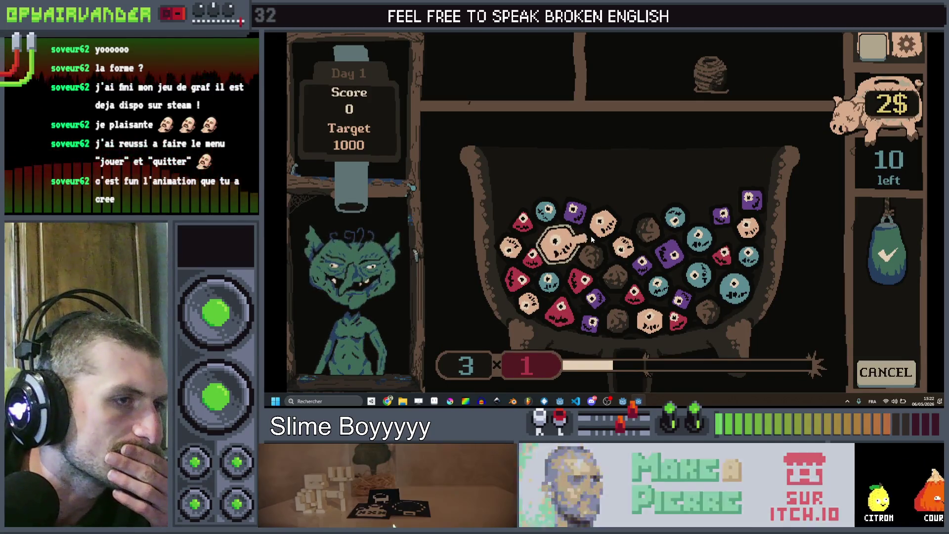
key("alt+Tab")
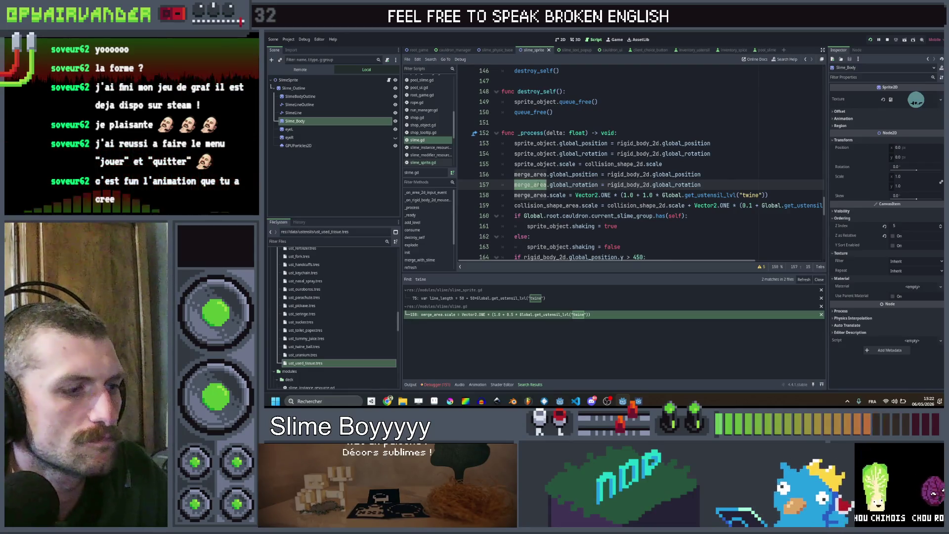
Search all scripts for merge_area and review slime.gd line 123 and cauldron_manager.gd line 126.
key("ctrl+shift+f")
key("Return")
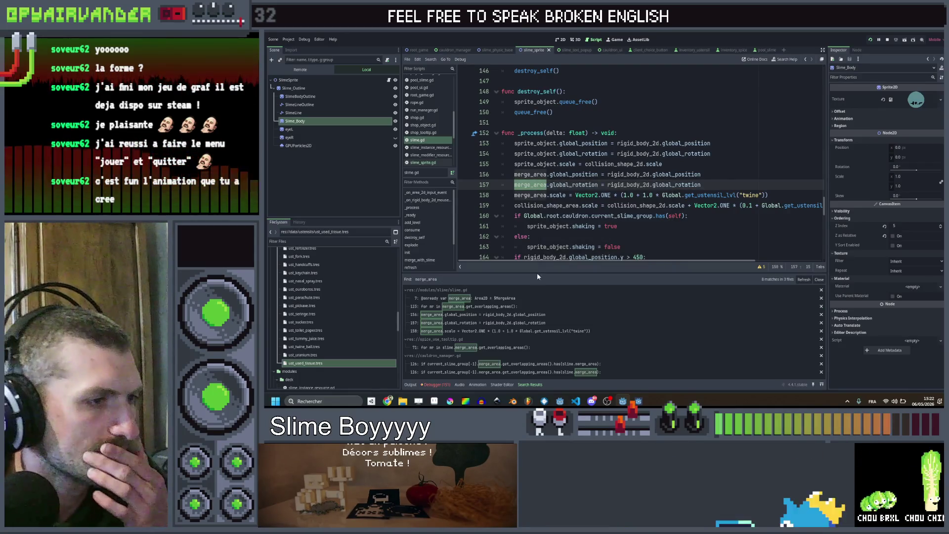
left_click(495, 306)
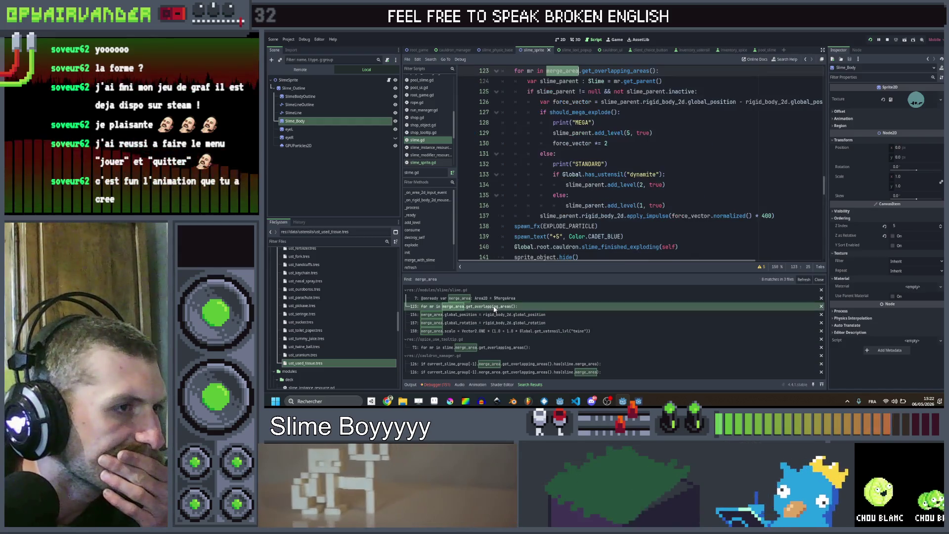
scroll(630, 164, "up", 2)
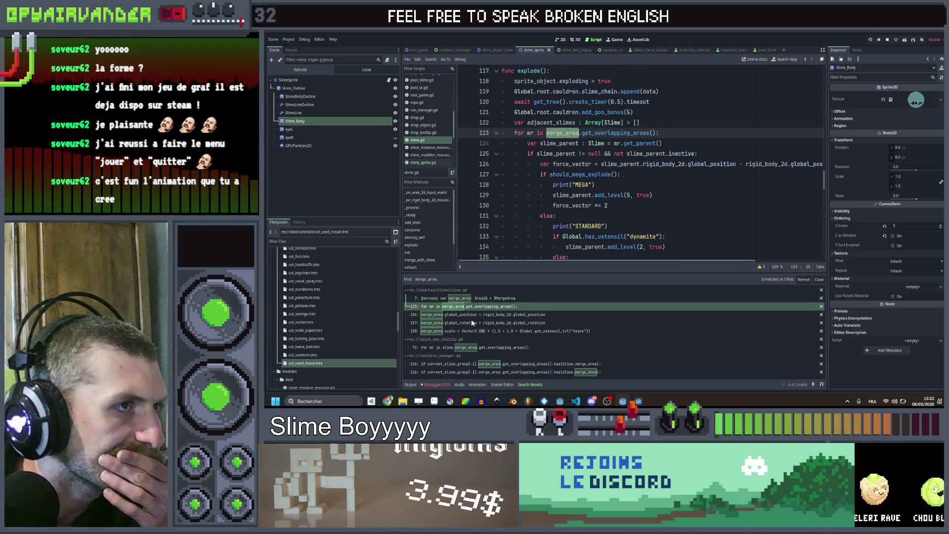
left_click(478, 371)
left_click(479, 363)
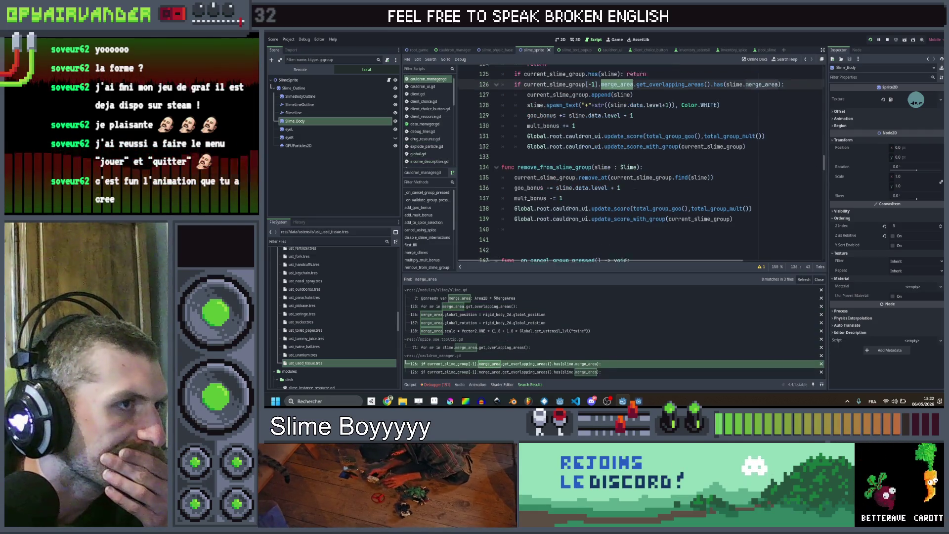
scroll(638, 163, "down", 2)
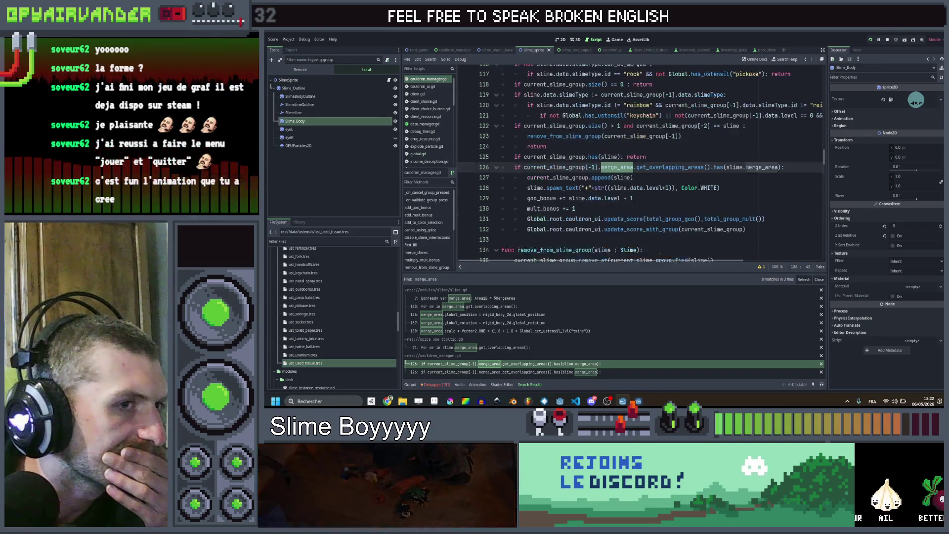
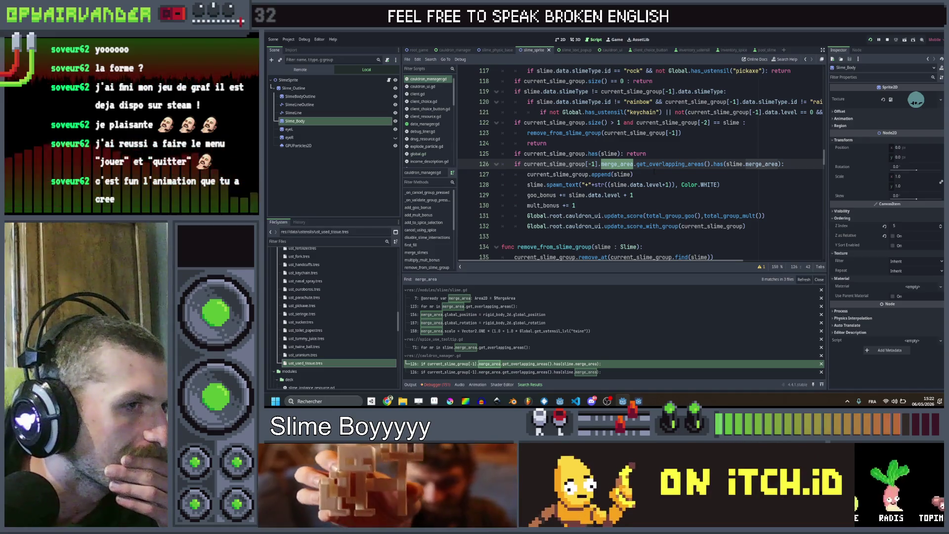
Change the merge area scale multiplier on line 158 from 1.0 to 10.0 per twine level.
left_click(522, 332)
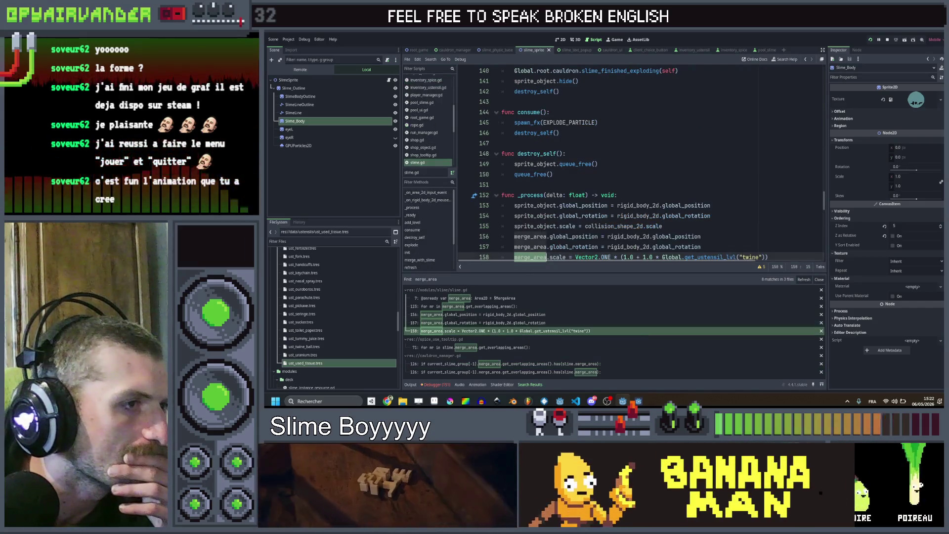
scroll(638, 186, "down", 2)
left_click(712, 184)
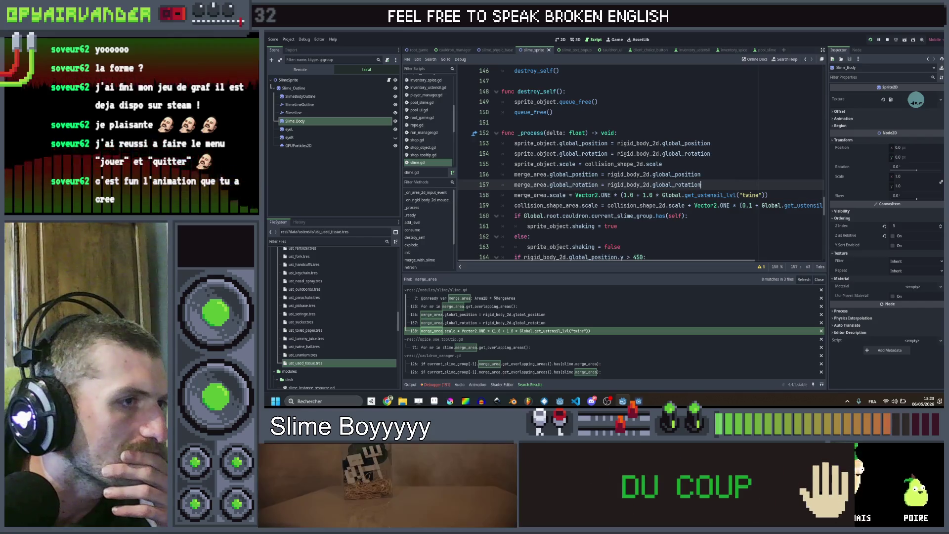
scroll(638, 185, "down", 2)
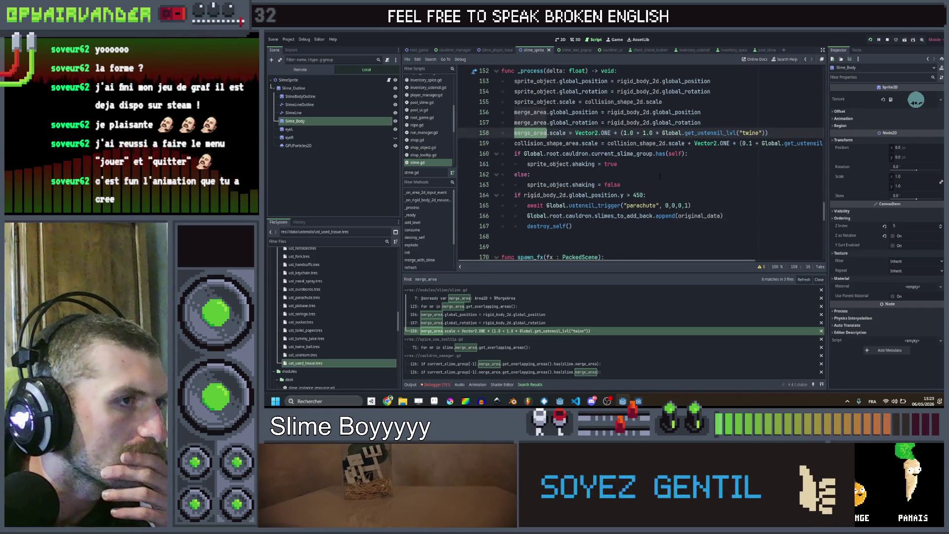
scroll(660, 175, "down", 5)
scroll(660, 176, "down", 5)
scroll(660, 175, "down", 4)
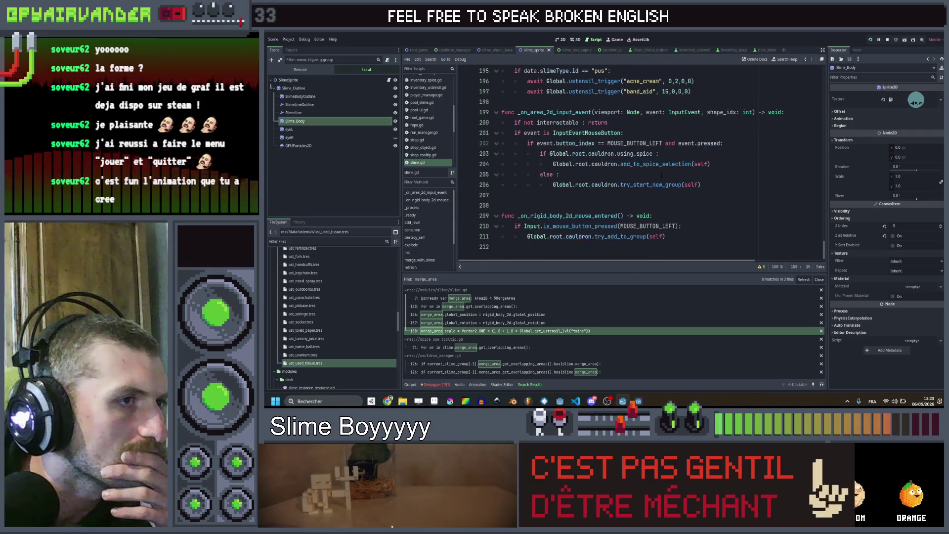
scroll(662, 174, "up", 4)
scroll(662, 175, "up", 4)
scroll(662, 174, "up", 4)
scroll(662, 174, "up", 3)
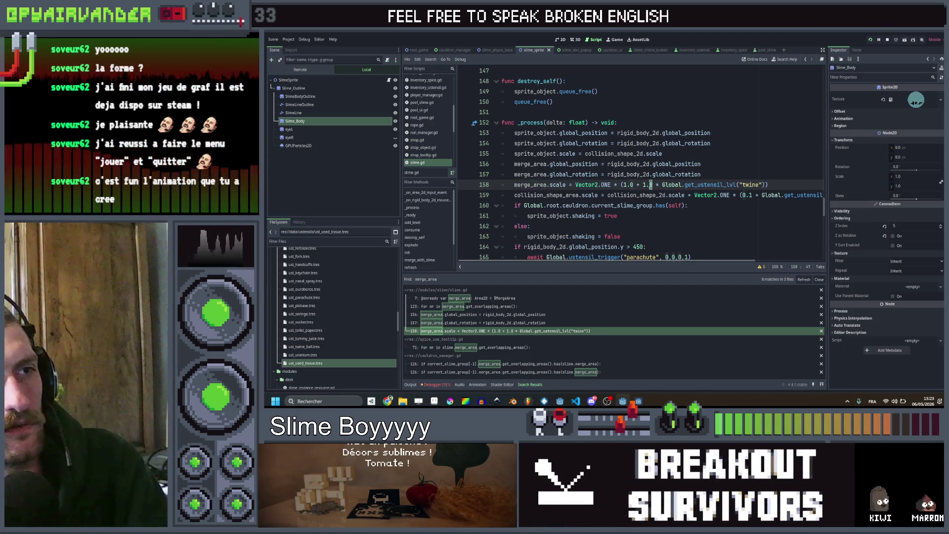
key("Up")
key("Up")
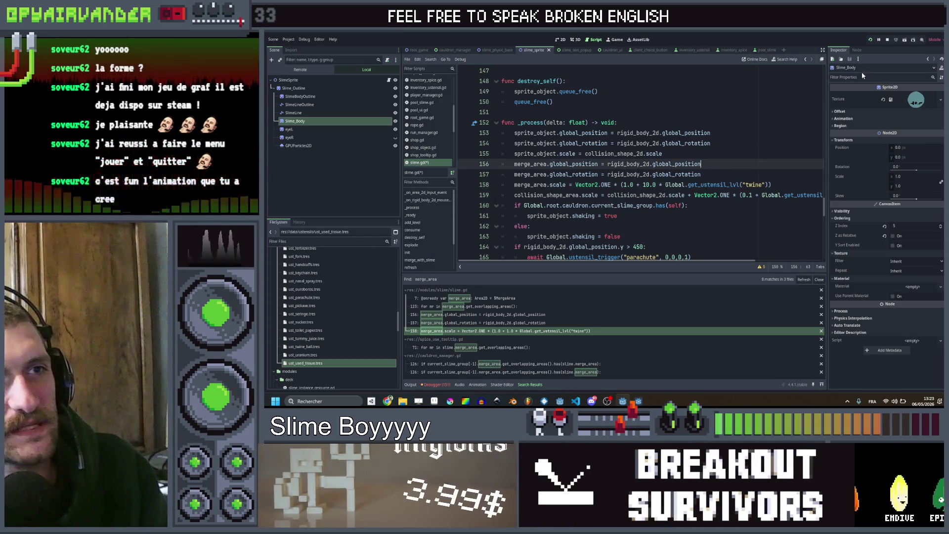
type("twine")
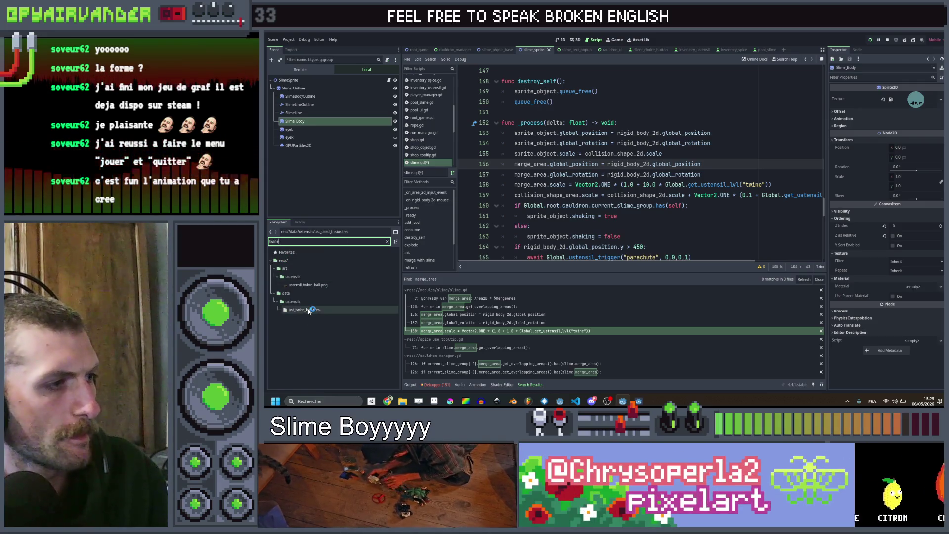
Use the "twine_ball" key with a 0.5 multiplier on line 158, save, and run the game.
double_click(309, 310)
left_click(653, 184)
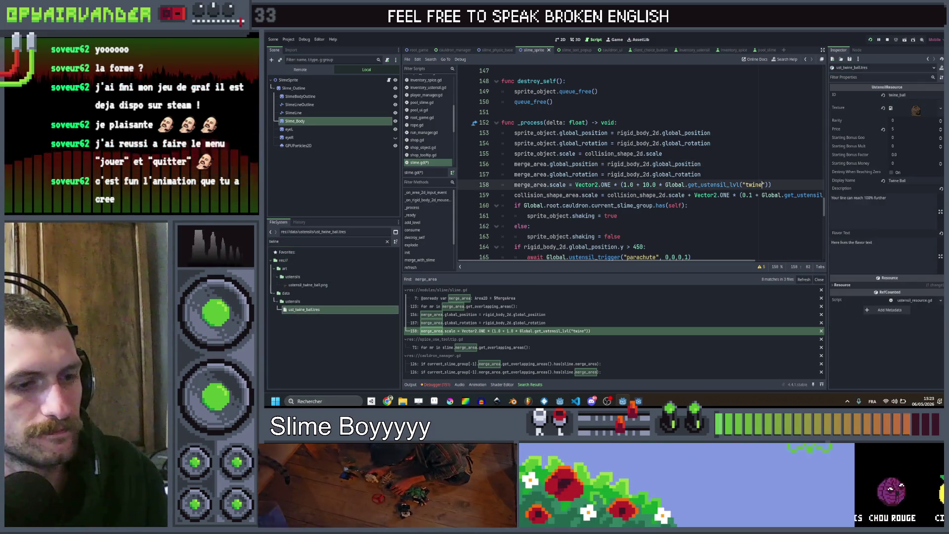
type("_ball")
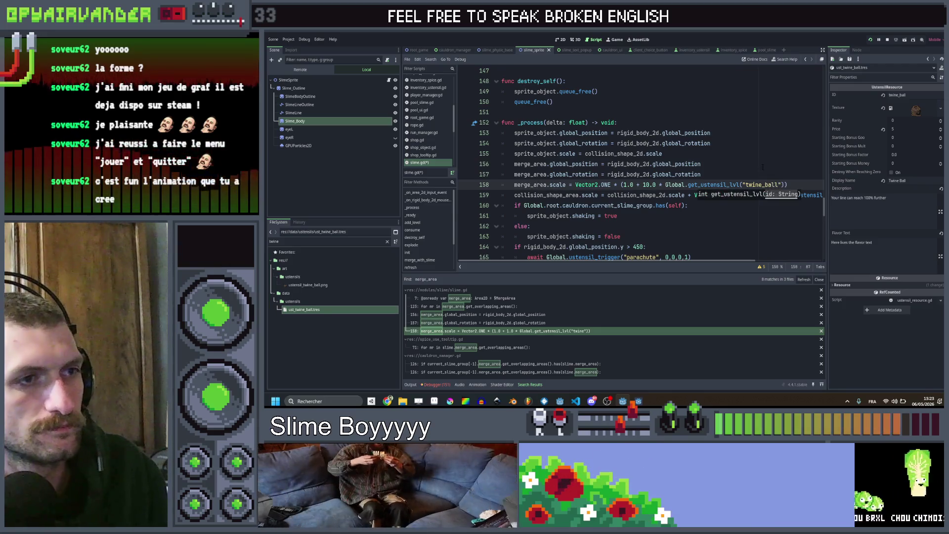
key("ctrl+s")
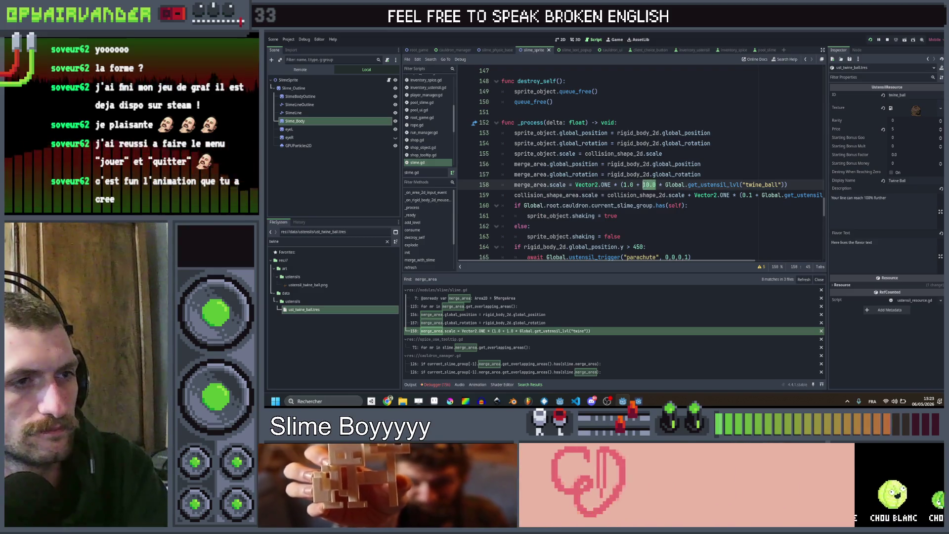
type(".5 *")
key("ctrl+s")
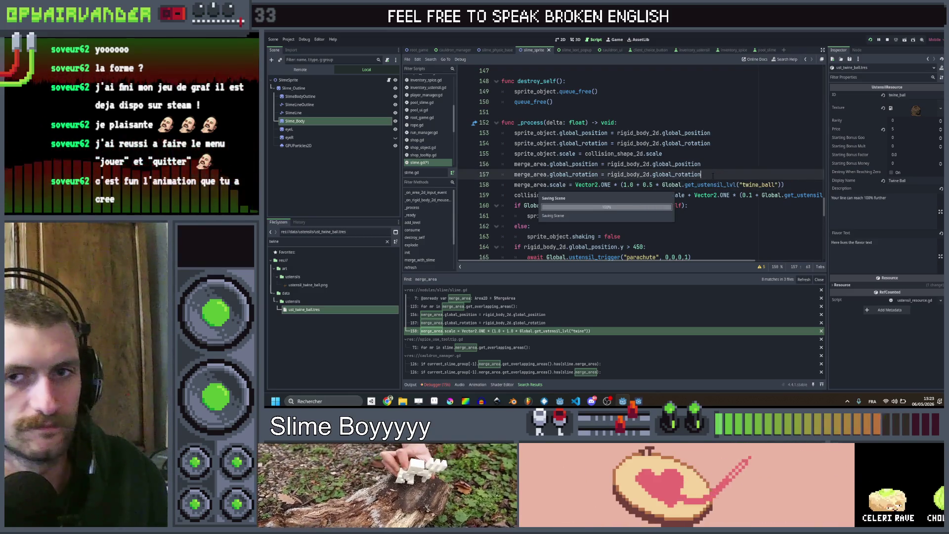
key("F5")
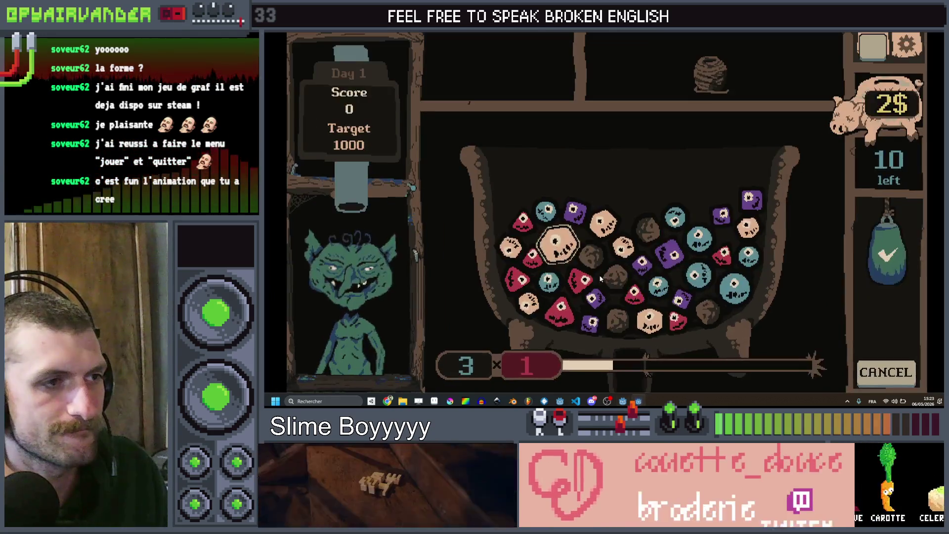
Chain and submit blue and purple dice in the cauldron during the Day 1 test run.
mouse_move(568, 240)
left_mouse_down()
mouse_move(608, 219)
mouse_move(623, 245)
left_mouse_up()
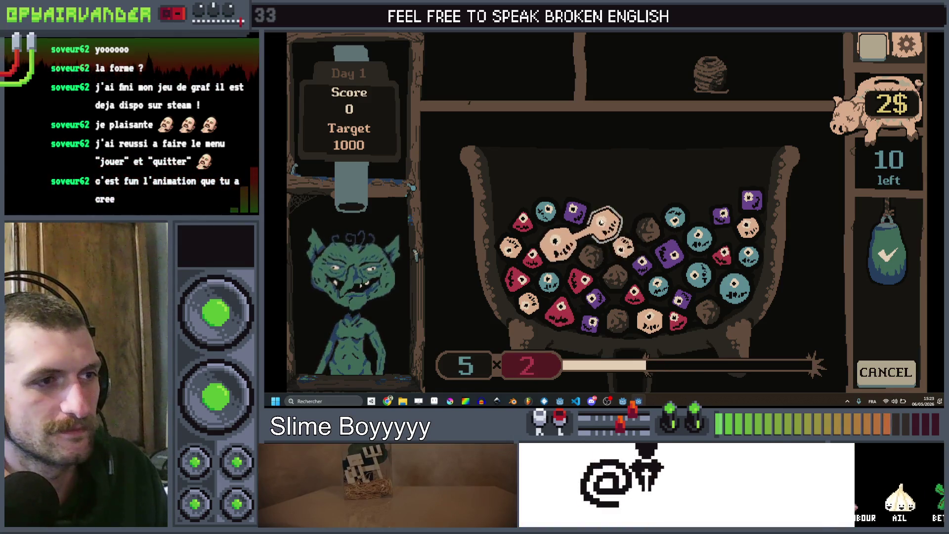
mouse_move(701, 275)
left_mouse_down()
mouse_move(656, 289)
mouse_move(738, 285)
left_mouse_up()
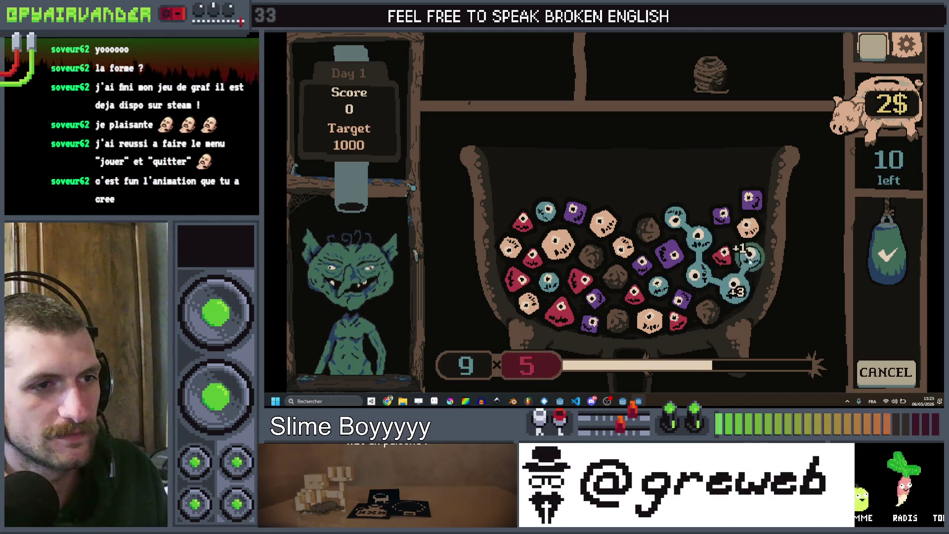
left_click_drag(747, 252, 675, 216)
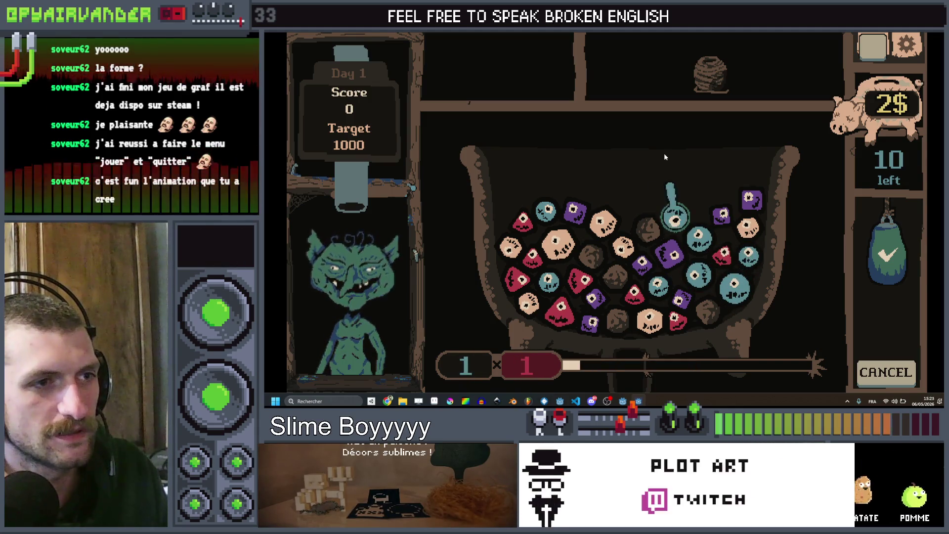
left_click_drag(710, 286, 745, 225)
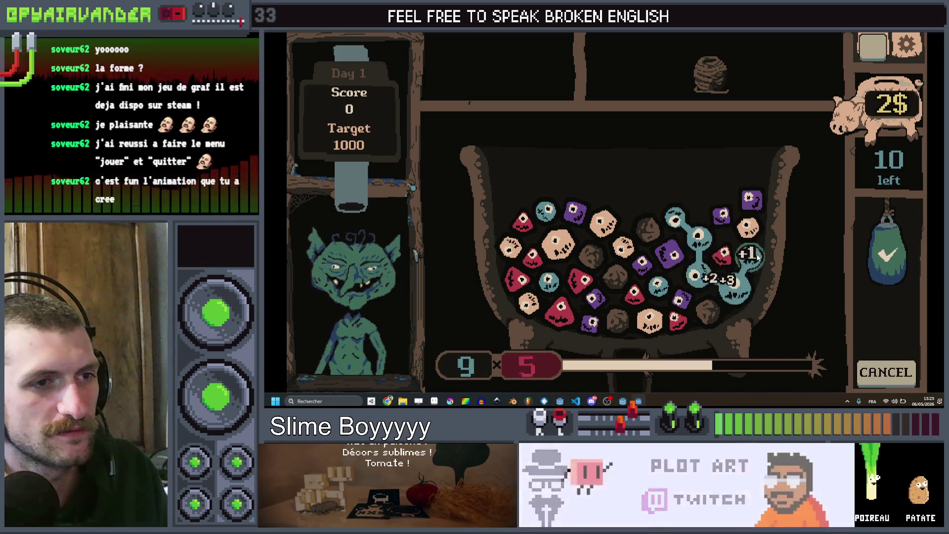
left_click(888, 255)
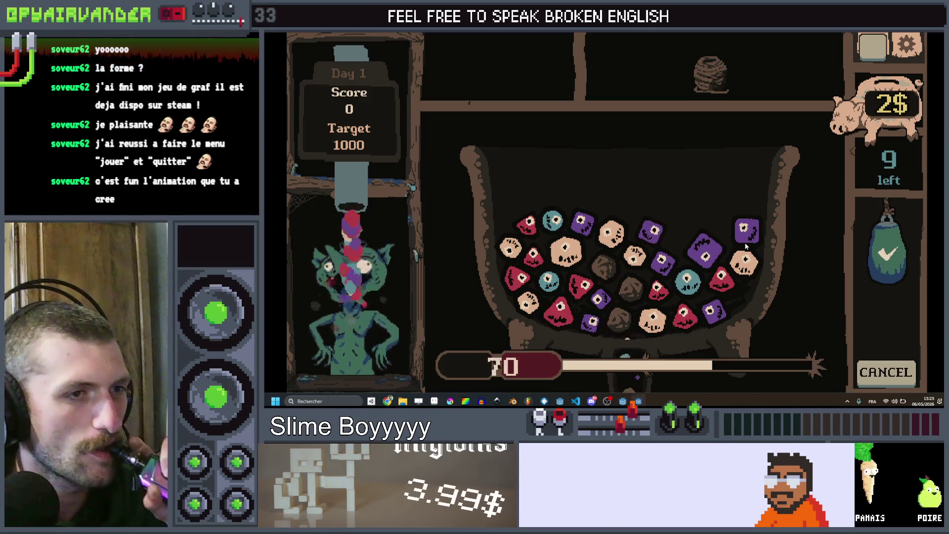
mouse_move(748, 230)
left_mouse_down()
mouse_move(724, 256)
mouse_move(653, 241)
left_mouse_up()
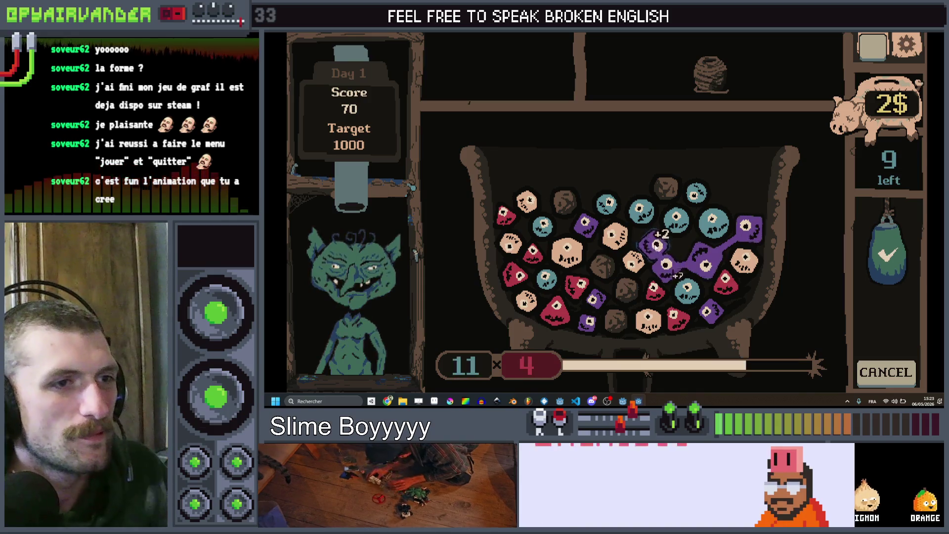
left_click(886, 275)
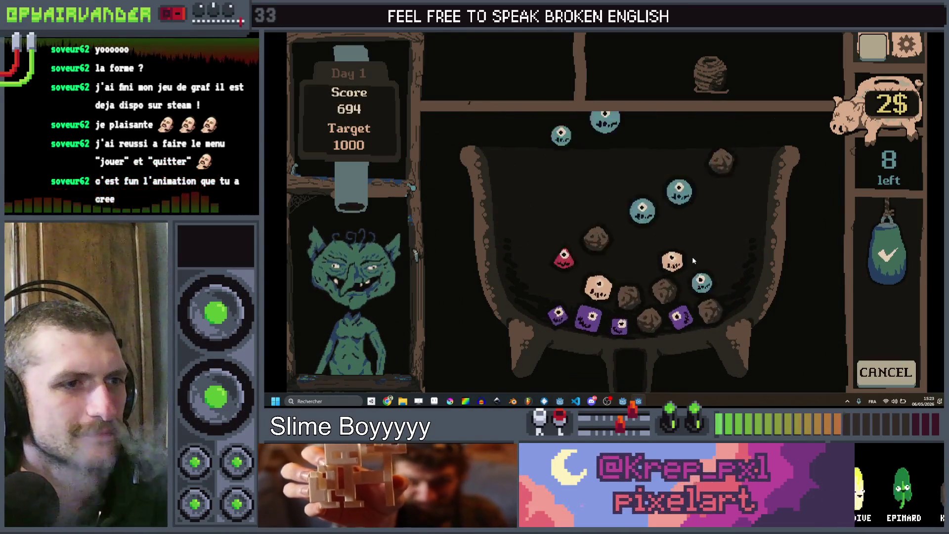
Finish the shift at 1503 of 1000 points, collect the earnings, and return to the editor.
left_click_drag(745, 276, 630, 264)
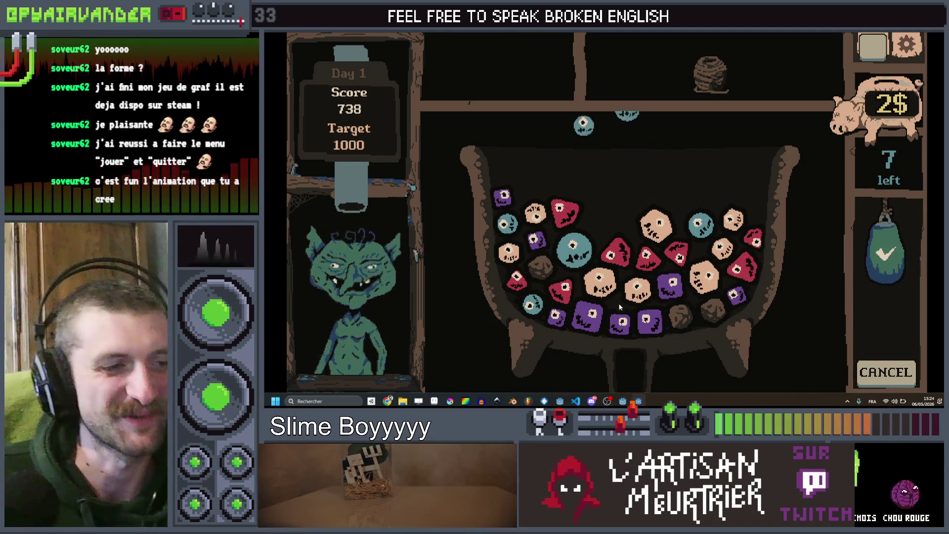
left_click_drag(594, 317, 730, 289)
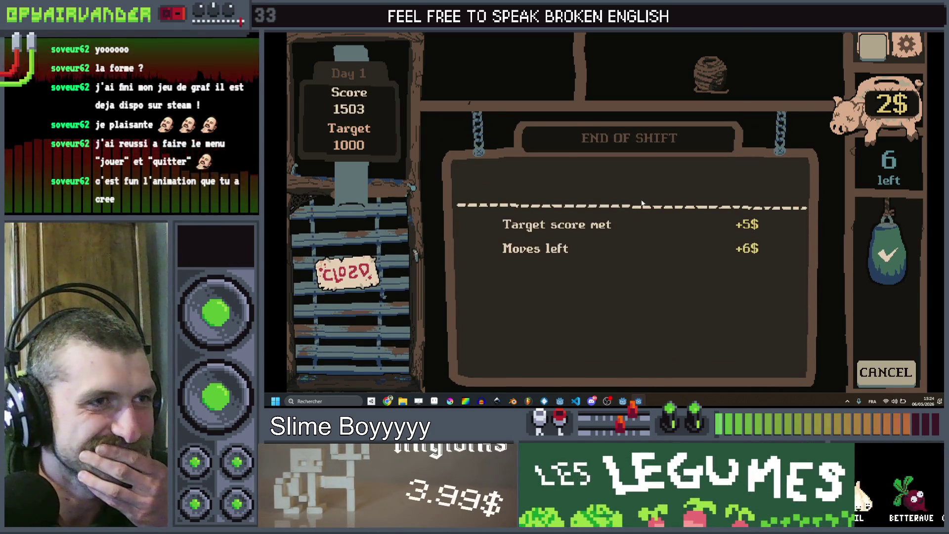
left_click(649, 179)
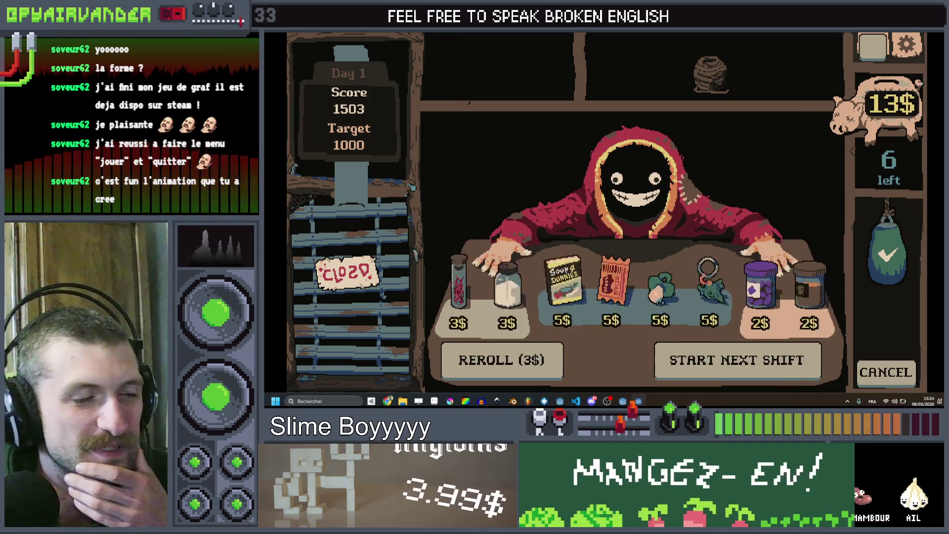
key("alt+Tab")
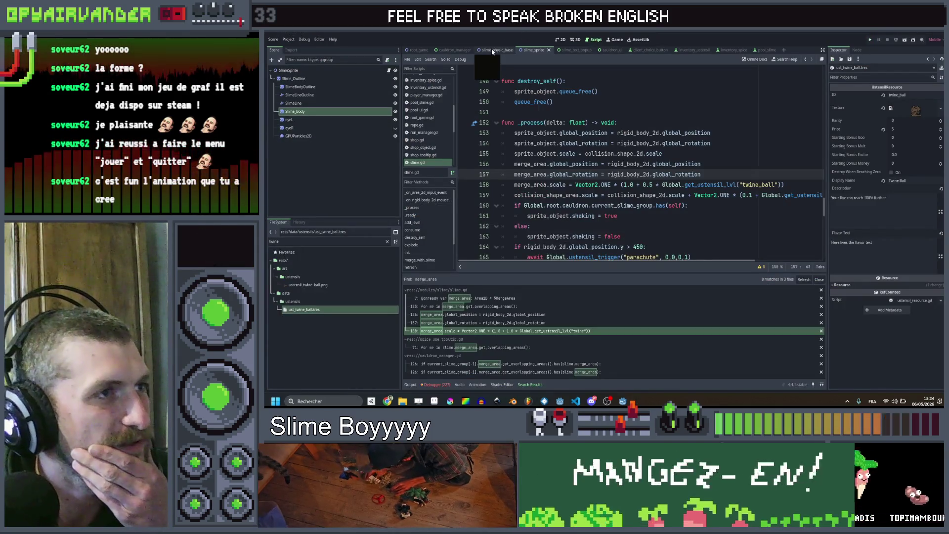
Review the MergeArea and ExplosionArea nodes in the slime_physic_base scene.
left_click(492, 50)
left_click(300, 103)
left_click(291, 86)
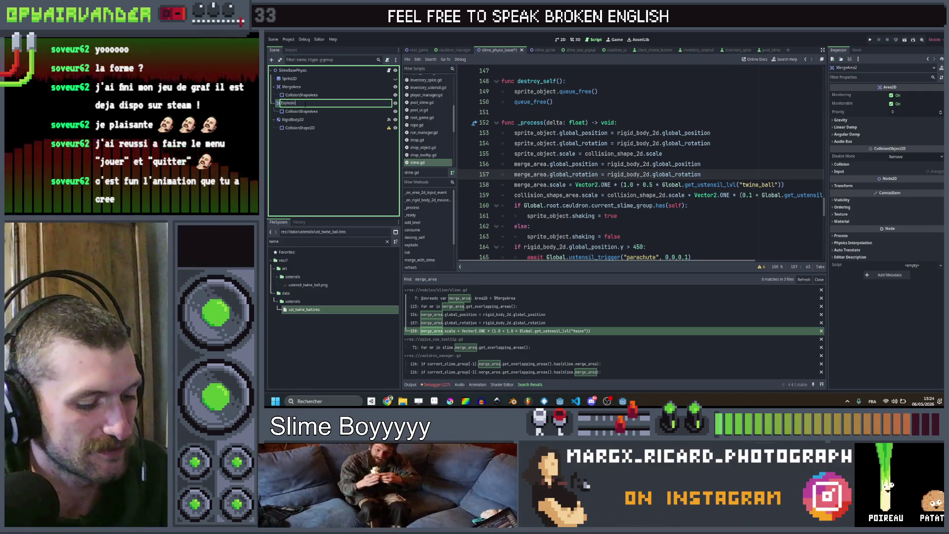
left_click(305, 103)
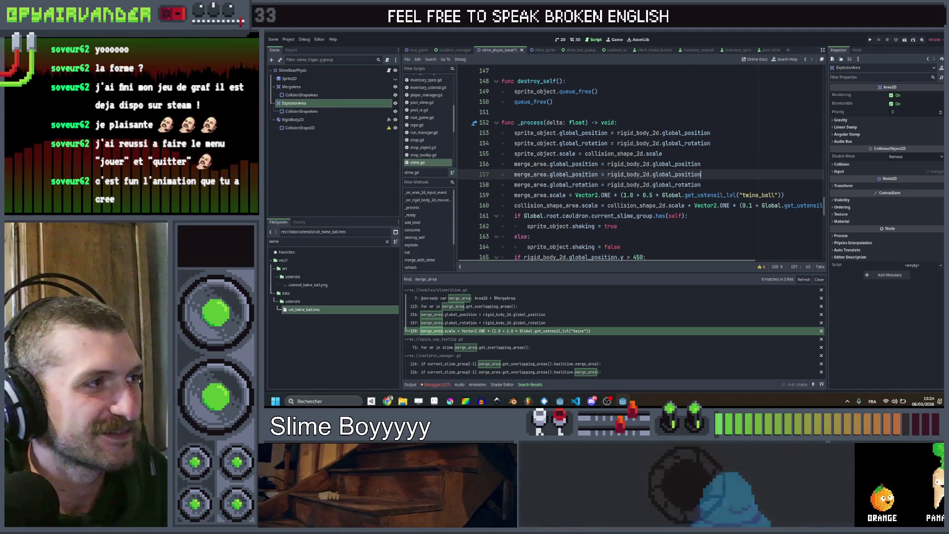
scroll(638, 171, "up", 10)
scroll(638, 171, "up", 5)
scroll(638, 171, "up", 10)
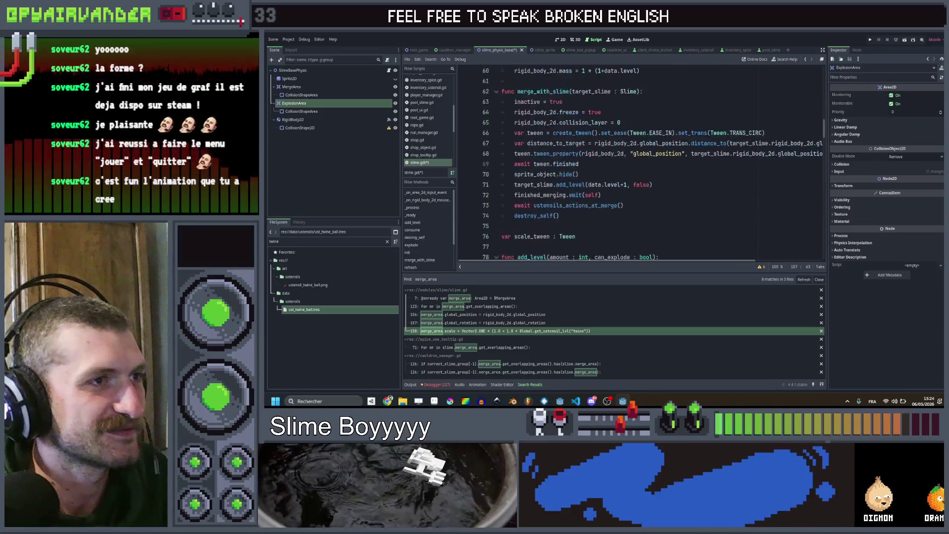
scroll(638, 171, "up", 10)
scroll(637, 171, "up", 5)
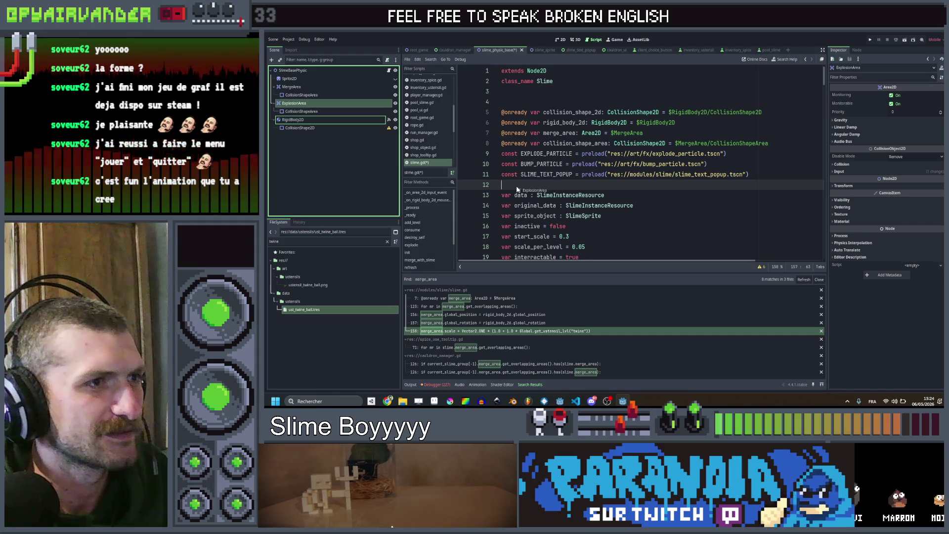
Declare an explosion_area onready reference to ExplosionArea right below merge_area.
left_click_drag(516, 190, 517, 186)
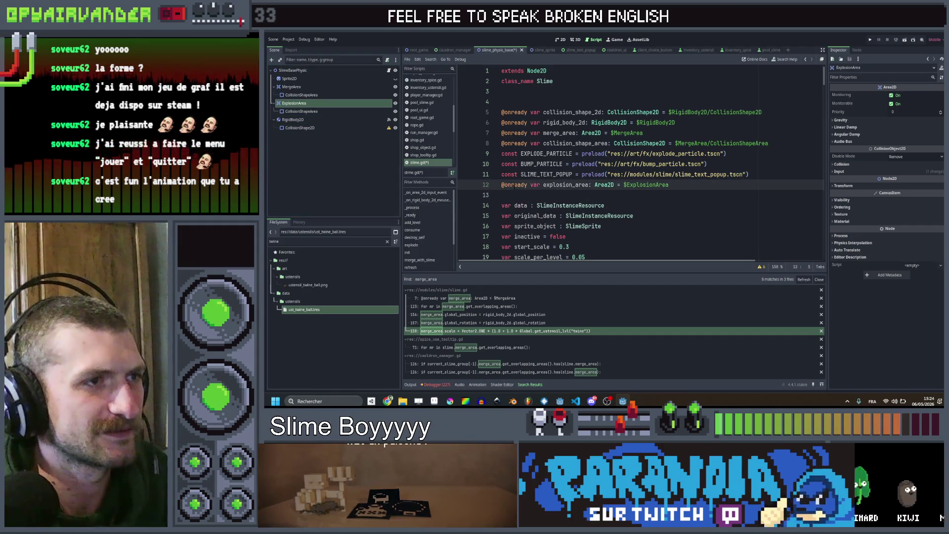
key("alt+Up")
key("alt+Up")
key("alt+Up")
key("alt+Up")
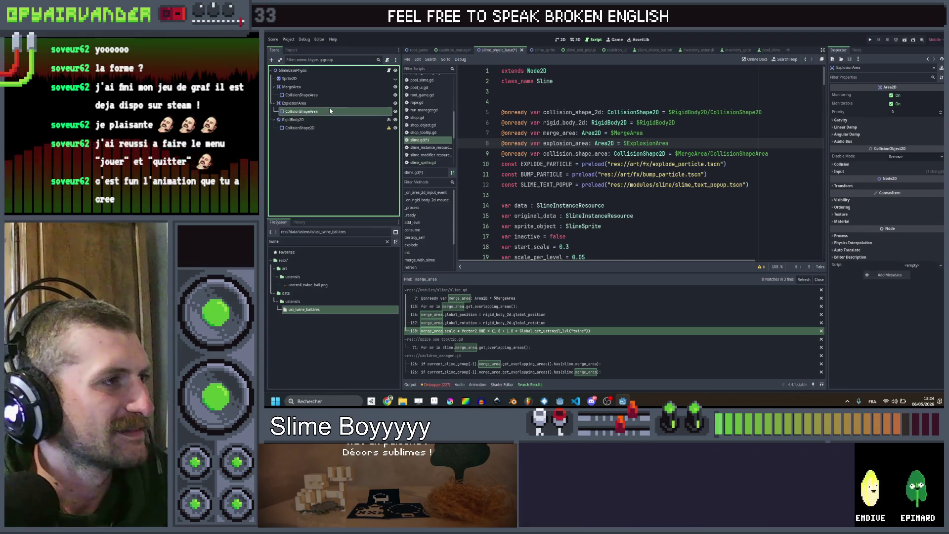
left_click(335, 128)
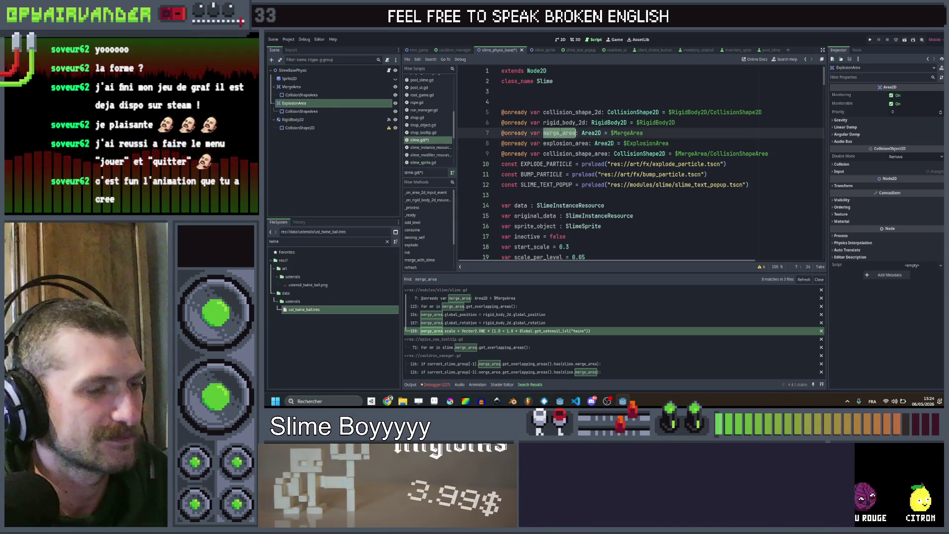
scroll(638, 171, "down", 10)
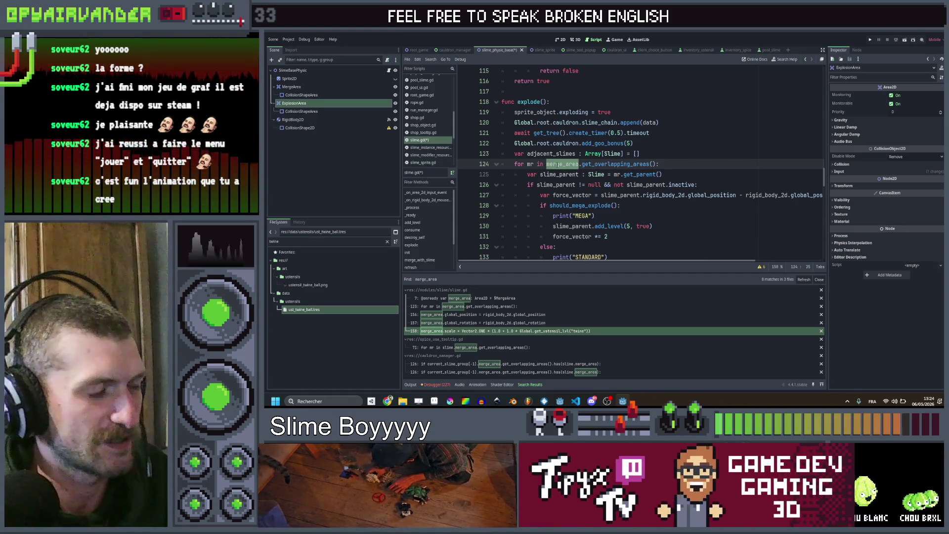
type("expl")
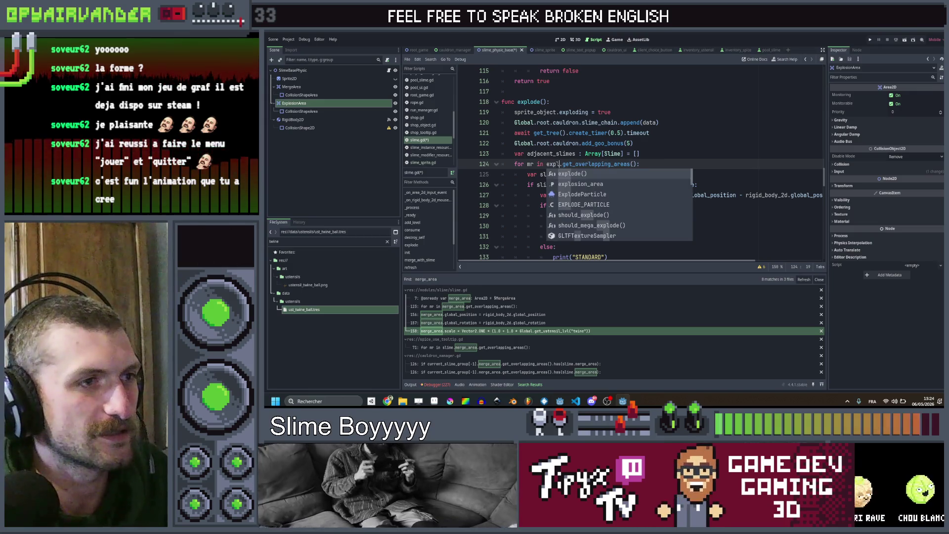
Make the explode loop check explosion_area and add an explosion_area position sync line in _process.
key("Down")
key("Return")
left_click(458, 322)
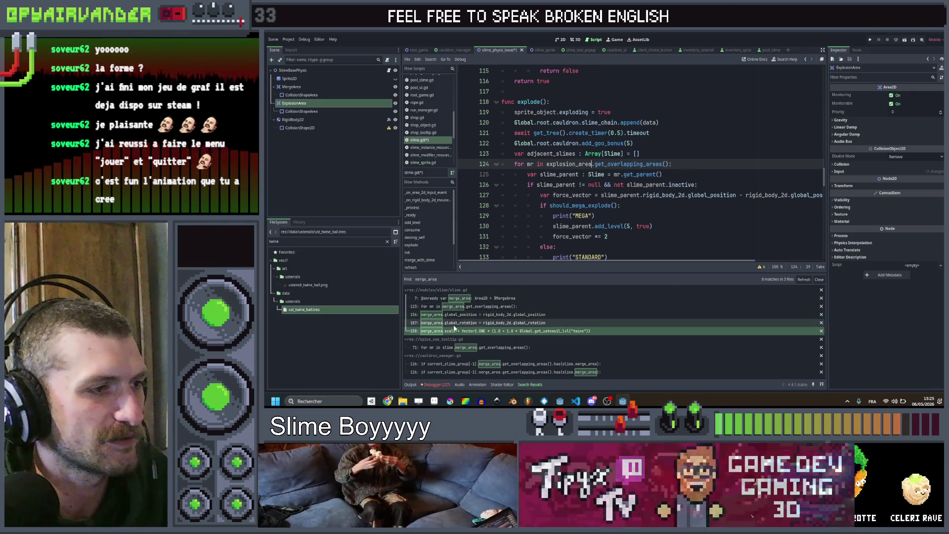
scroll(637, 208, "down", 1)
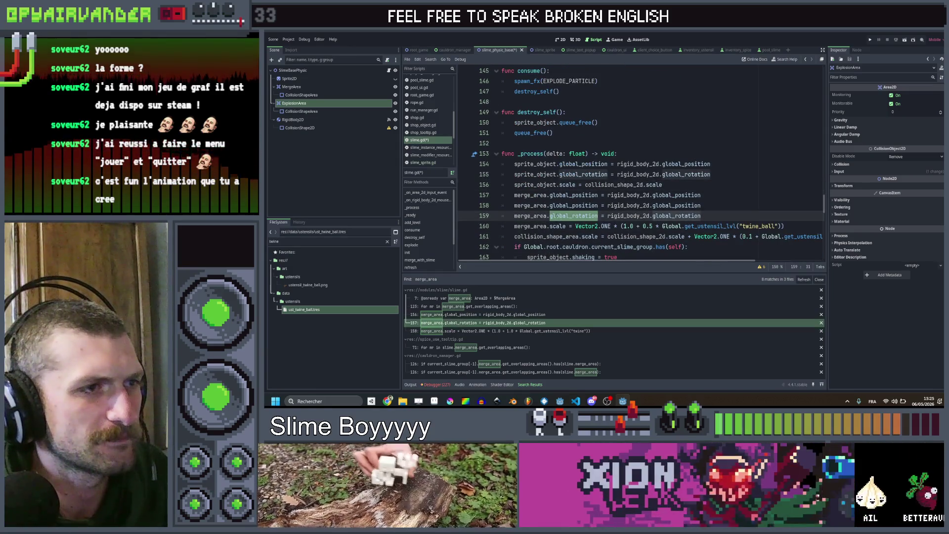
double_click(531, 206)
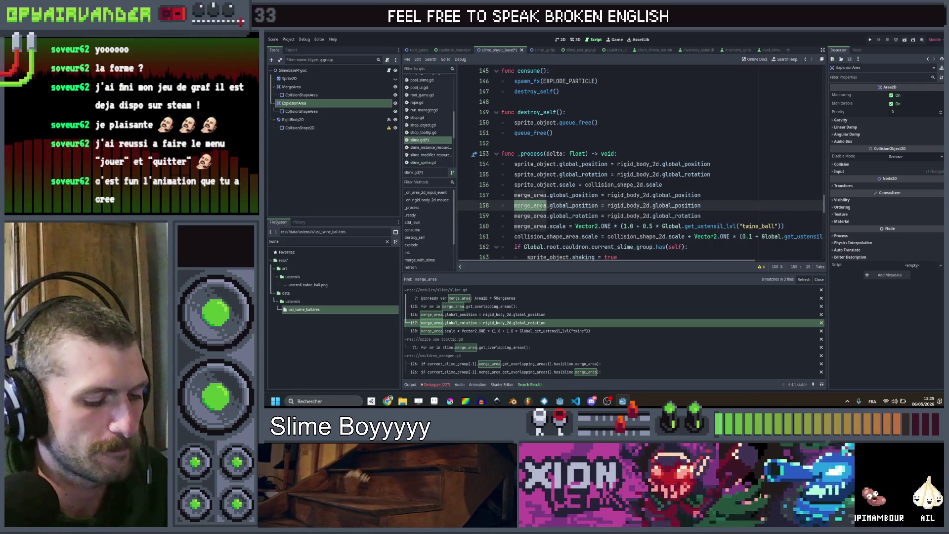
type("m")
key("BackSpace")
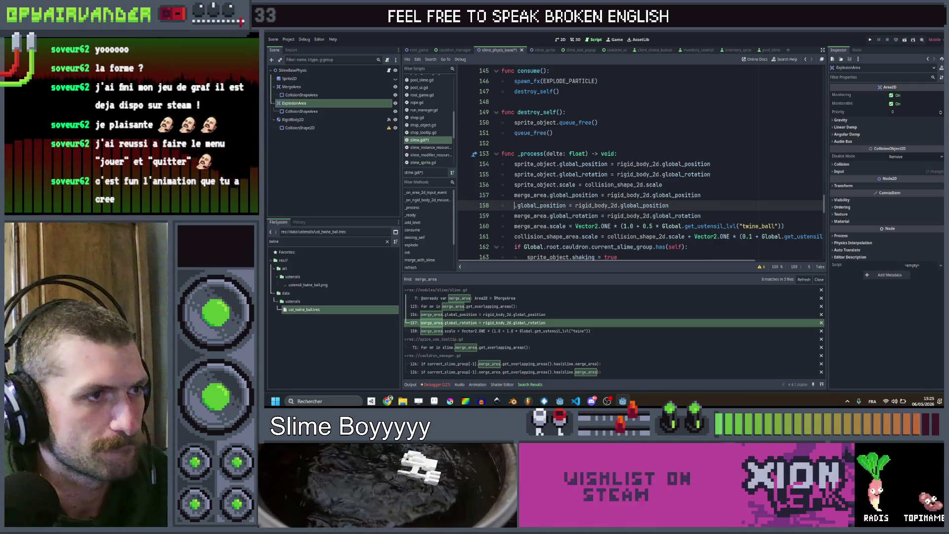
type("exp")
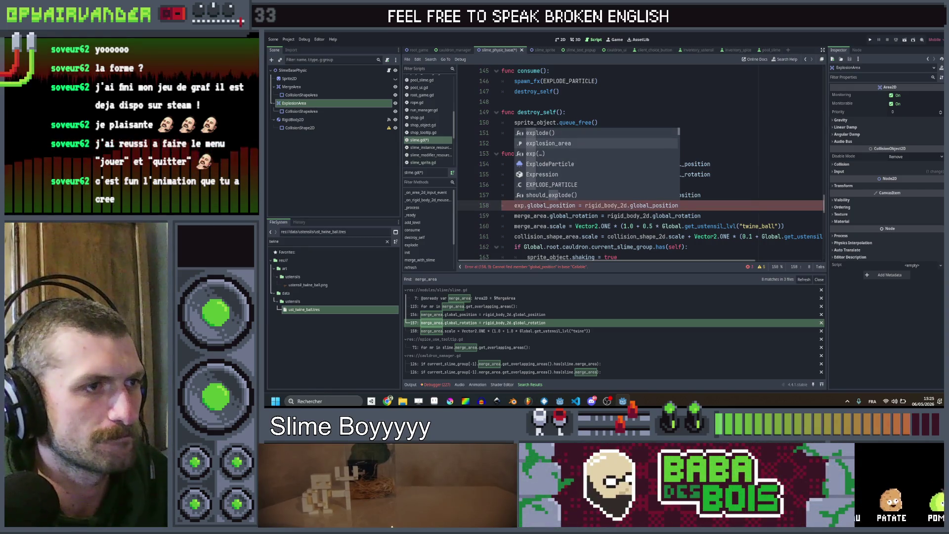
type("losion_area")
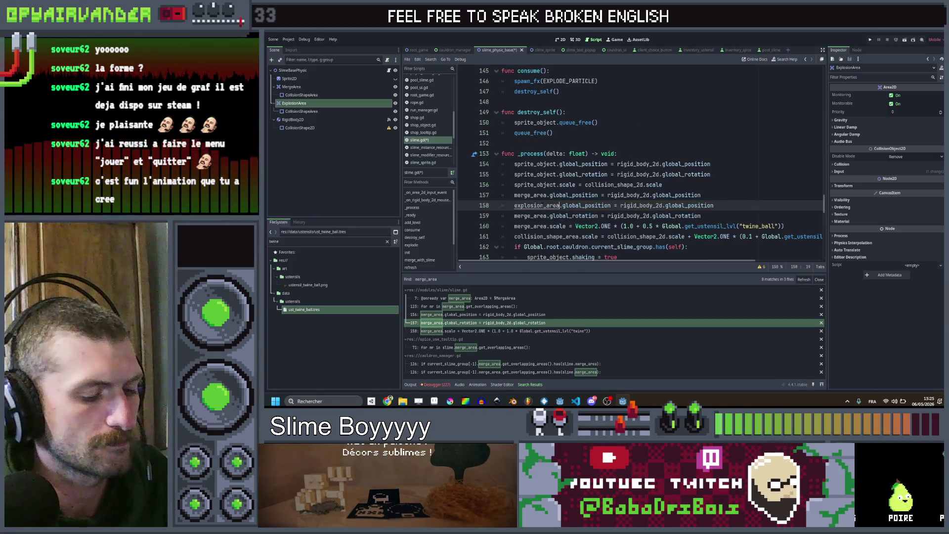
key("ctrl+shift+d")
Add an explosion_area rotation sync line below the merge_area rotation line in _process.
double_click(536, 216)
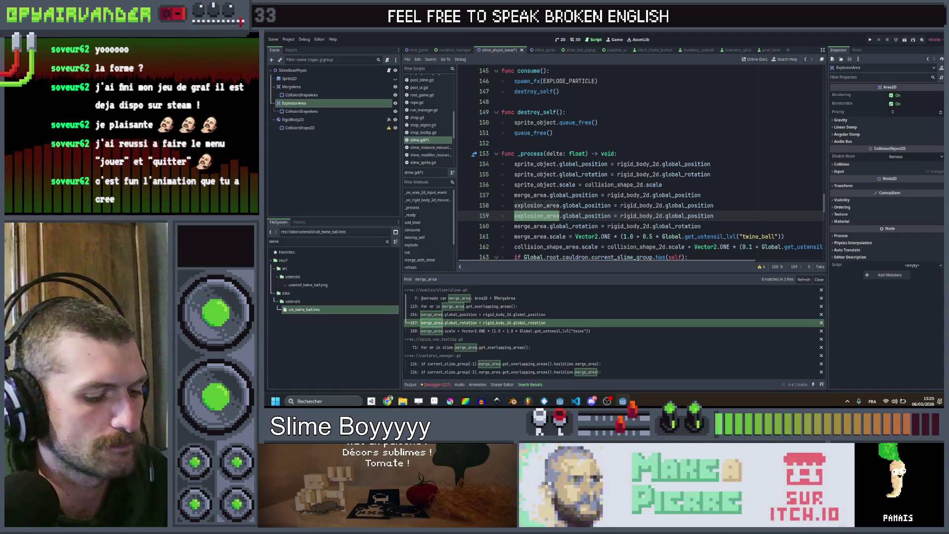
key("alt+Down")
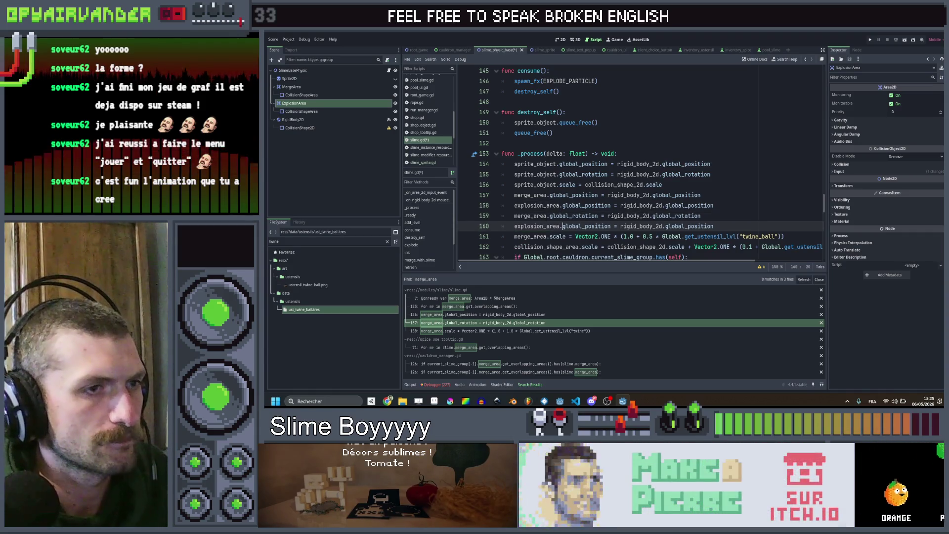
double_click(573, 216)
key("Down")
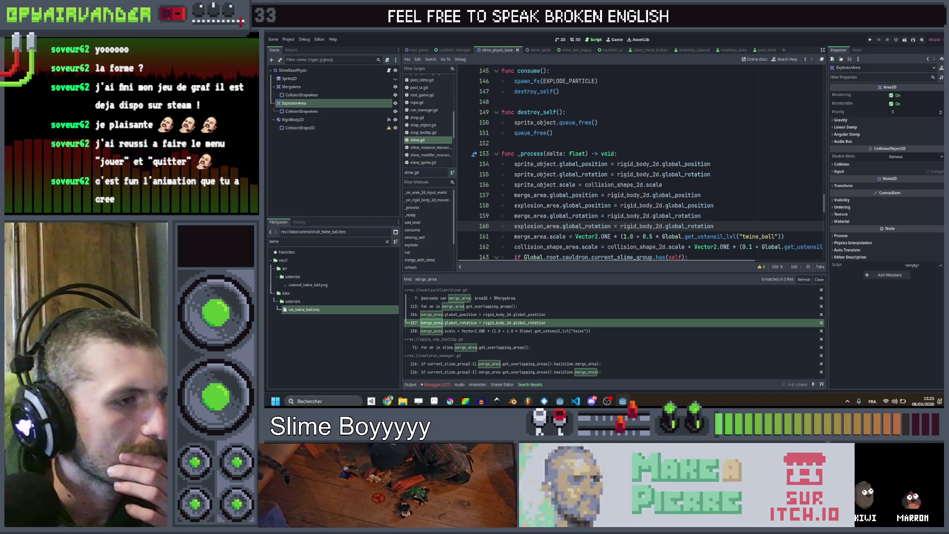
scroll(637, 185, "down", 1)
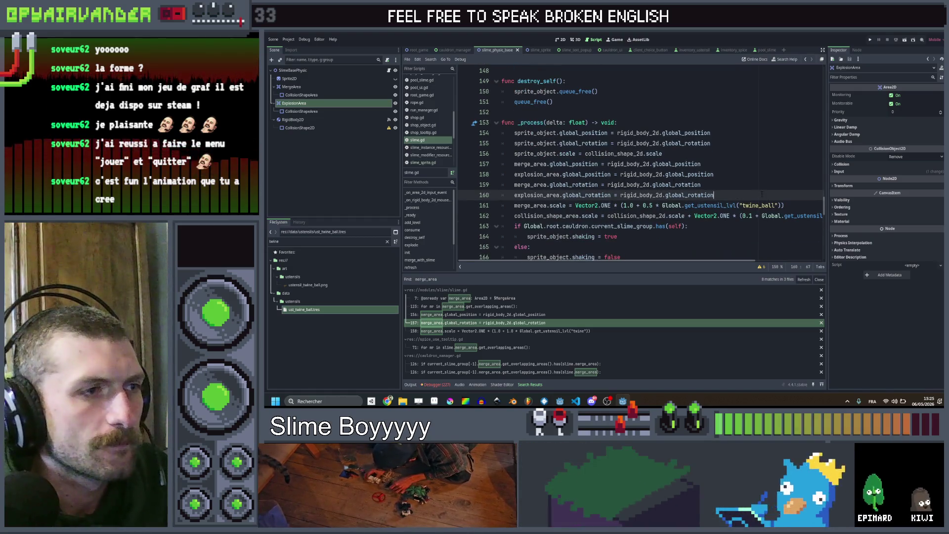
key("ctrl+shift+d")
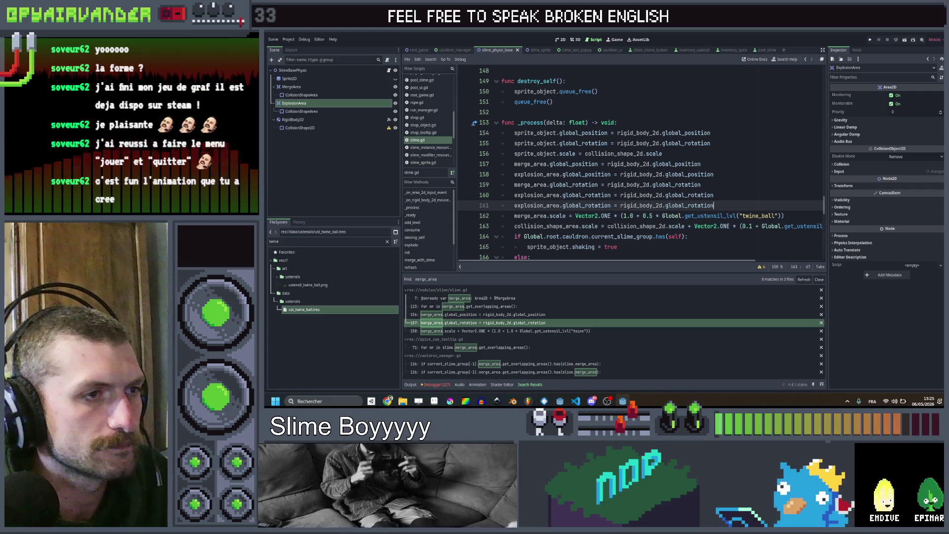
key("Down")
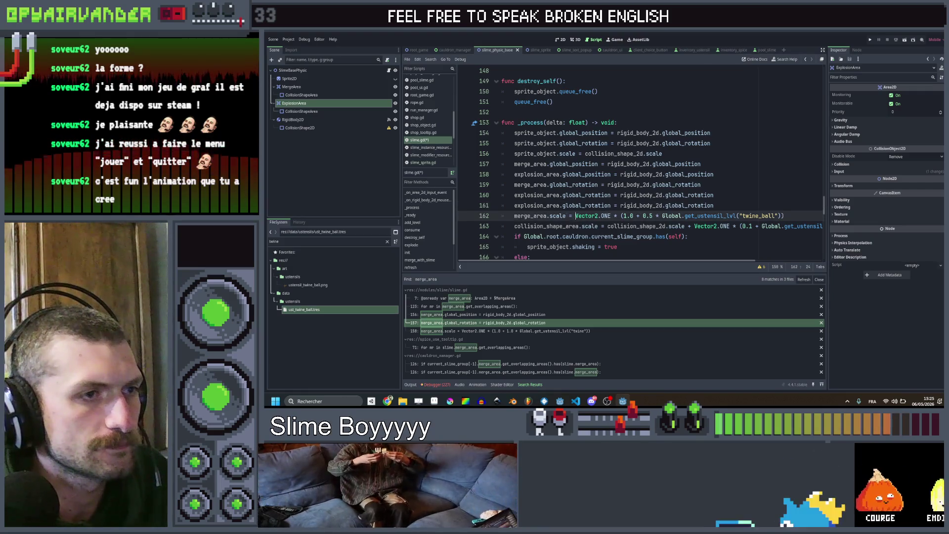
key("Up")
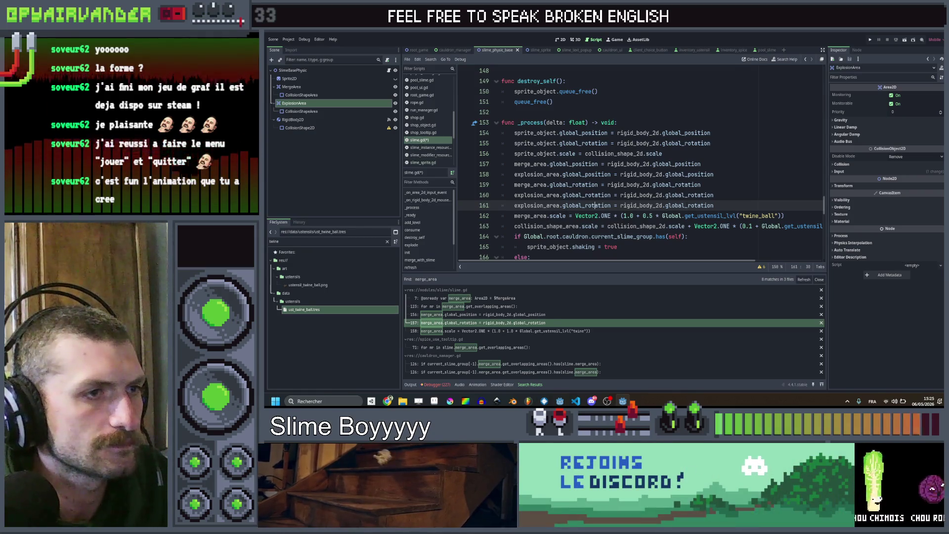
scroll(642, 163, "down", 3)
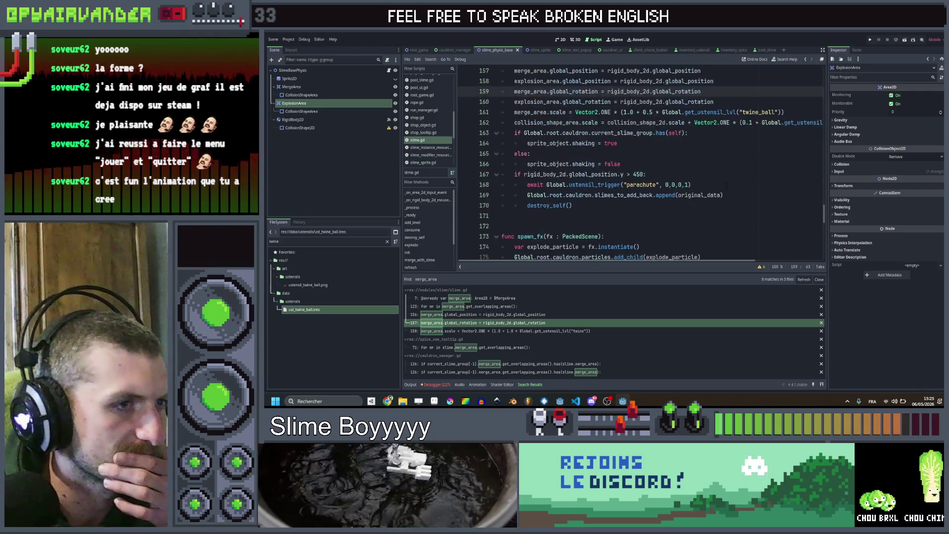
scroll(642, 163, "up", 2)
scroll(641, 163, "down", 3)
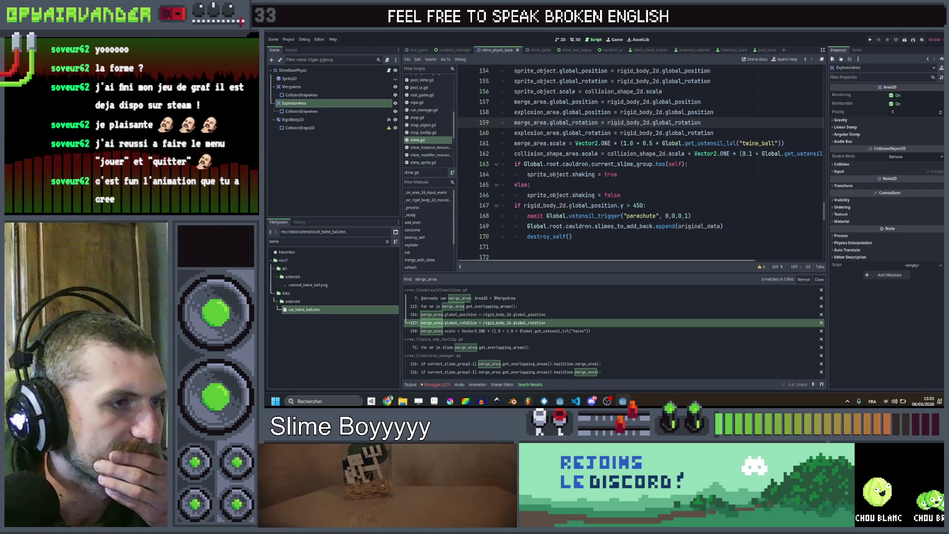
scroll(641, 163, "down", 1)
scroll(642, 163, "down", 4)
scroll(642, 164, "down", 3)
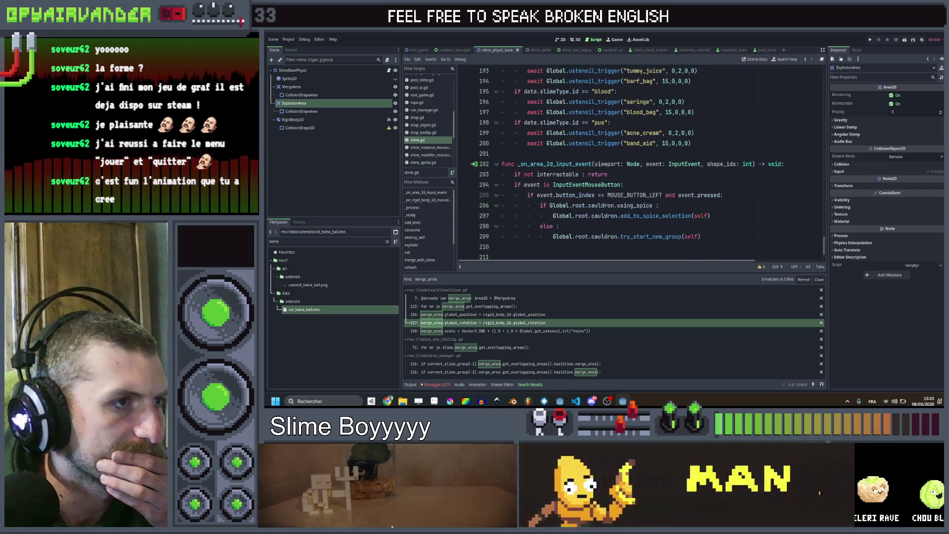
scroll(641, 163, "up", 3)
scroll(641, 163, "up", 7)
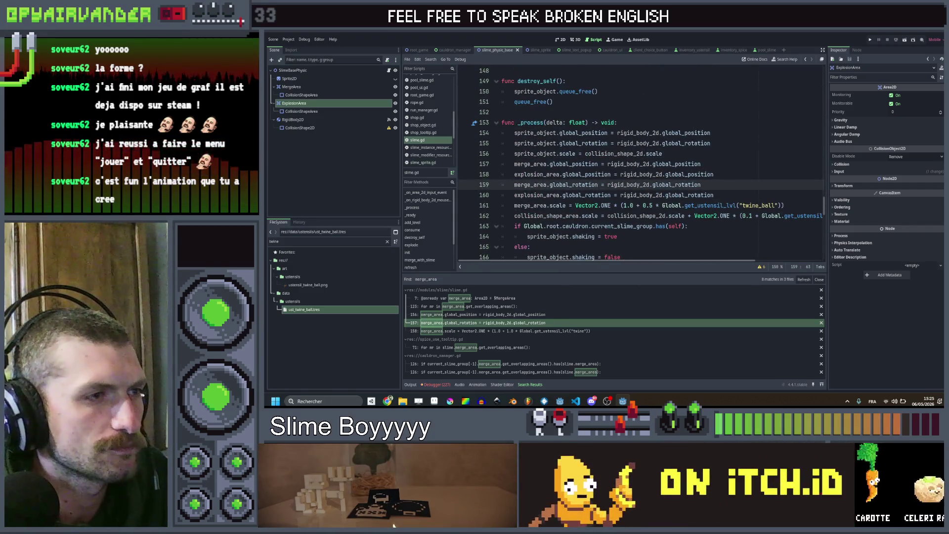
scroll(623, 171, "up", 3)
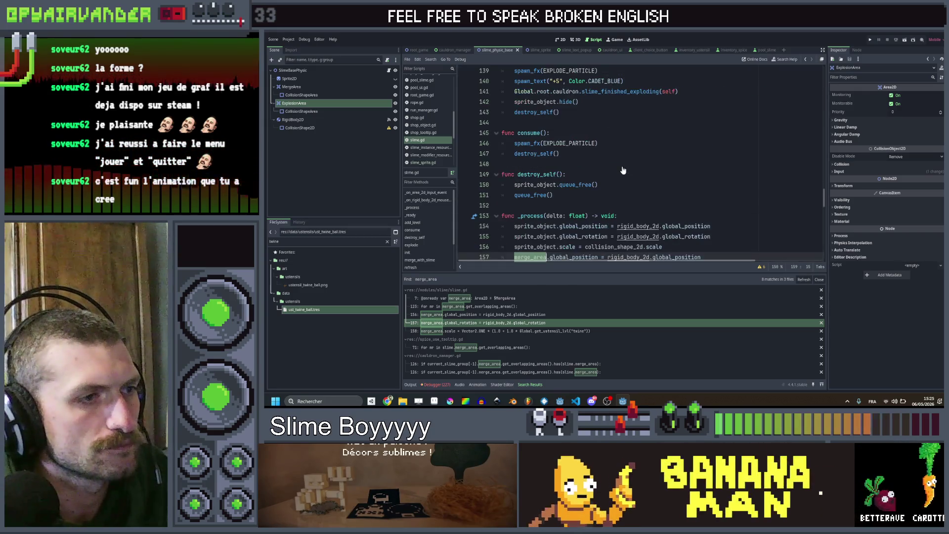
Switch the vinegar spice loop at line 71 to slime.explosion_area, review cauldron_manager line 126, and run the game.
left_click(479, 348)
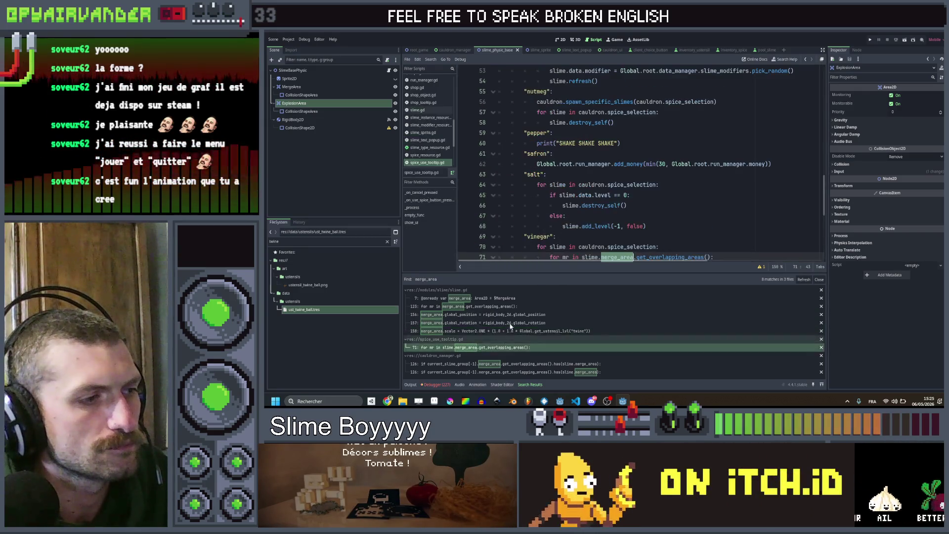
left_click(477, 364)
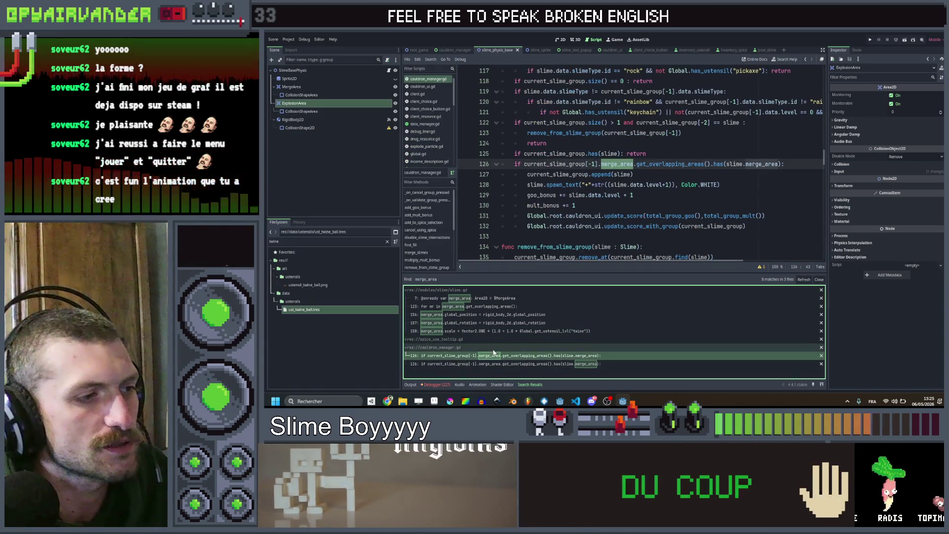
left_click(491, 342)
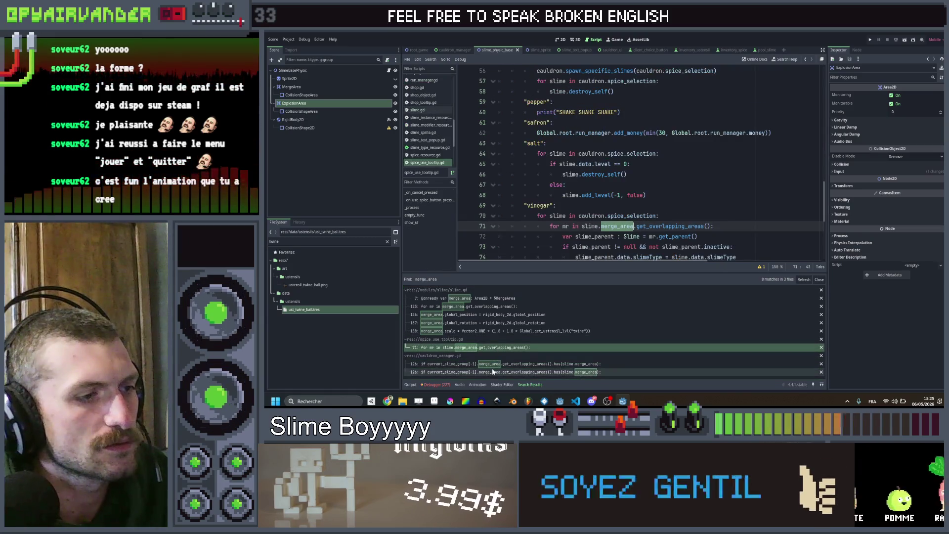
left_click(492, 371)
type("xplosion")
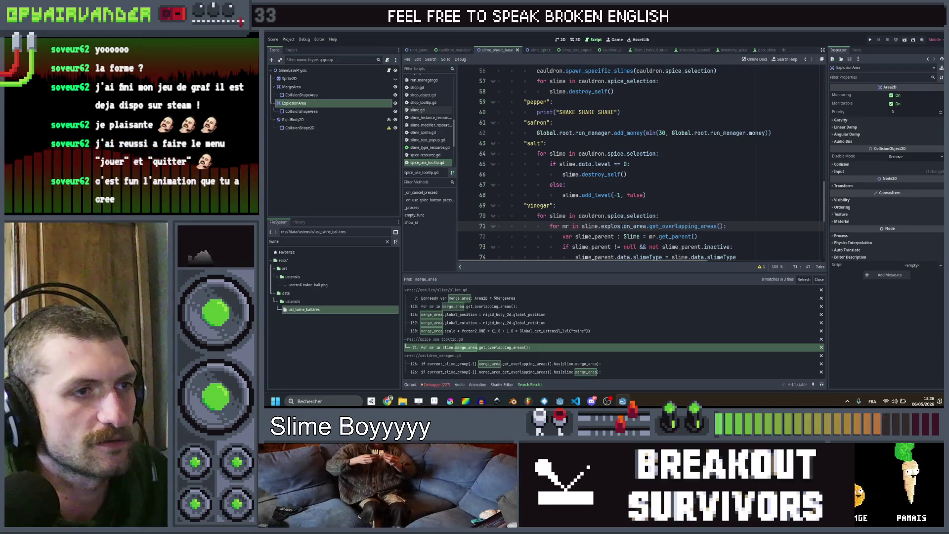
left_click(541, 363)
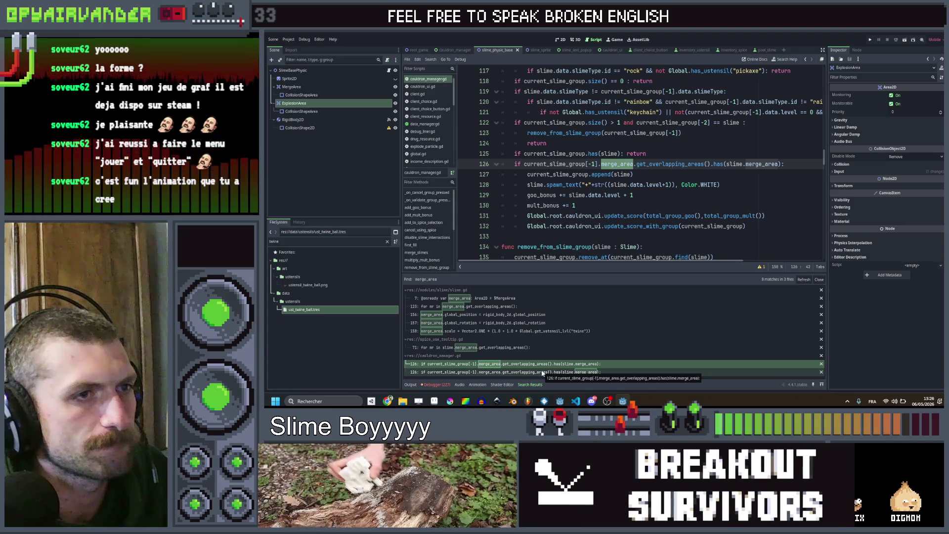
left_click(541, 372)
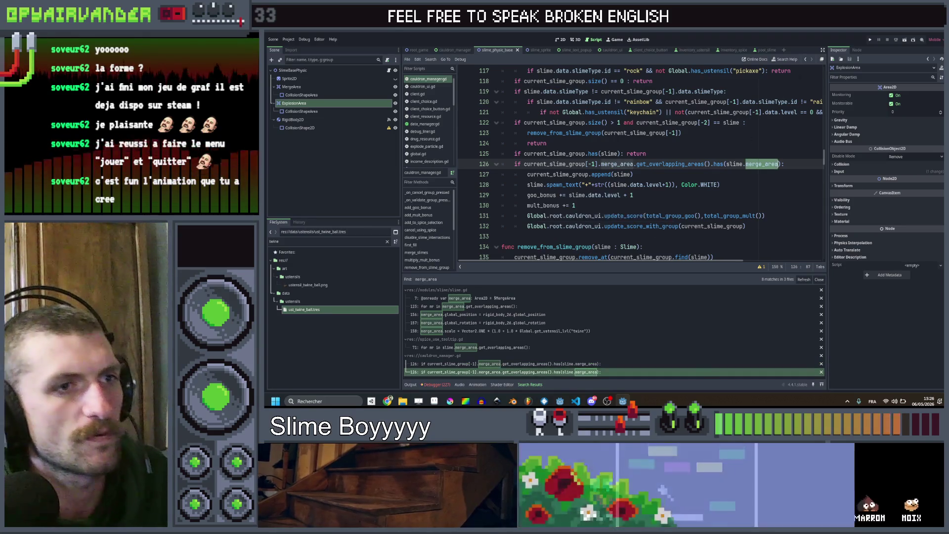
left_click(870, 41)
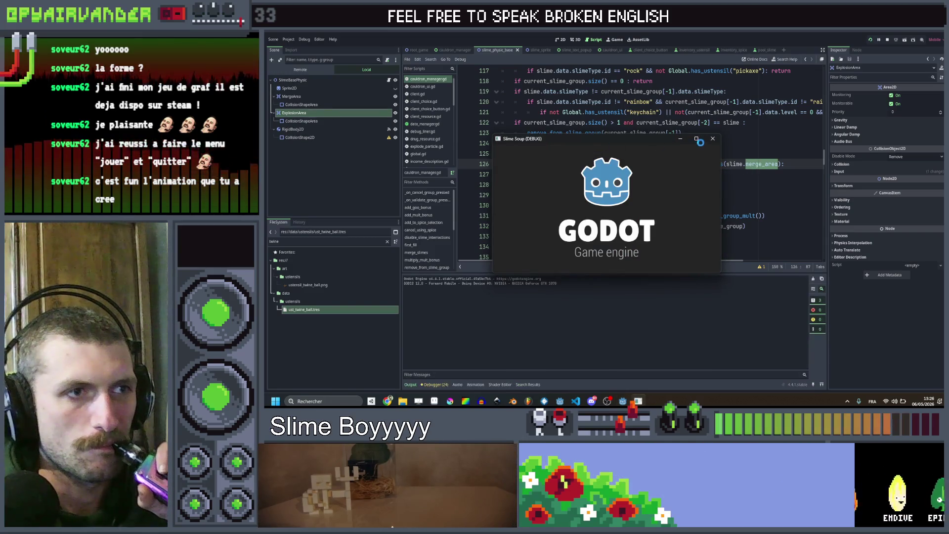
Maximize the game window and cash in several slime chains in the test run.
left_click(698, 139)
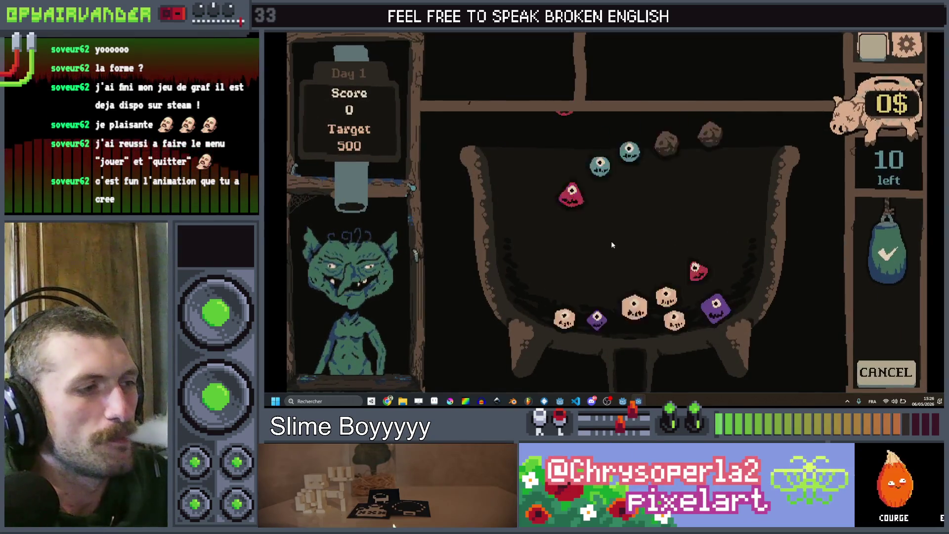
left_click(637, 249)
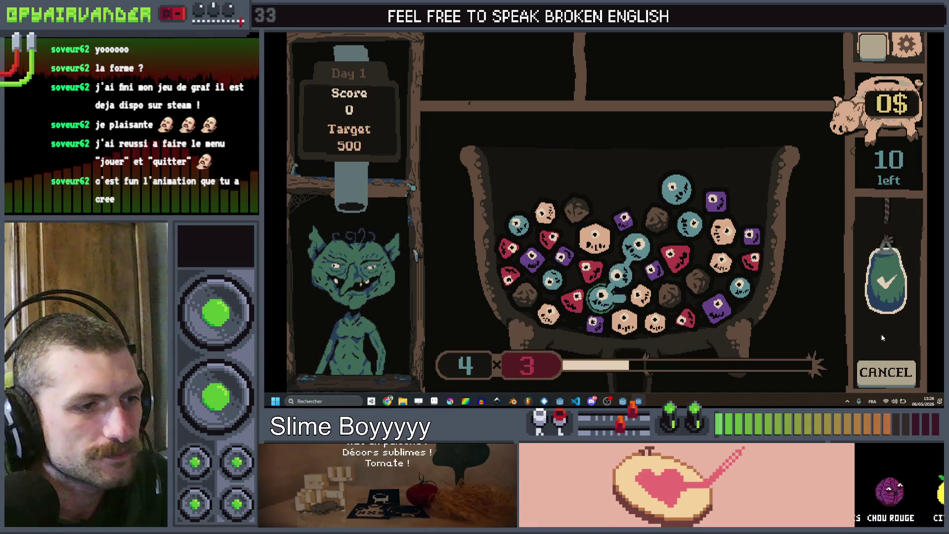
left_click(886, 249)
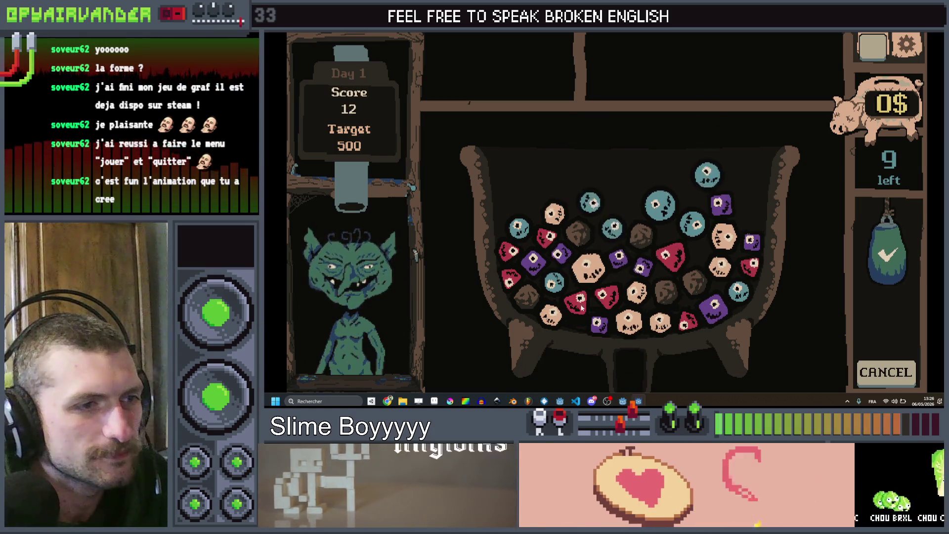
left_click(634, 293)
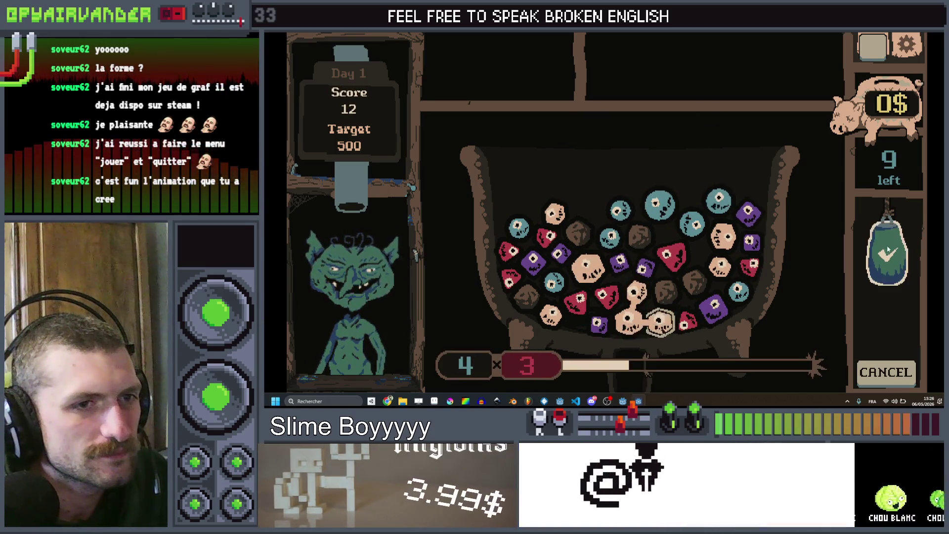
left_click(882, 348)
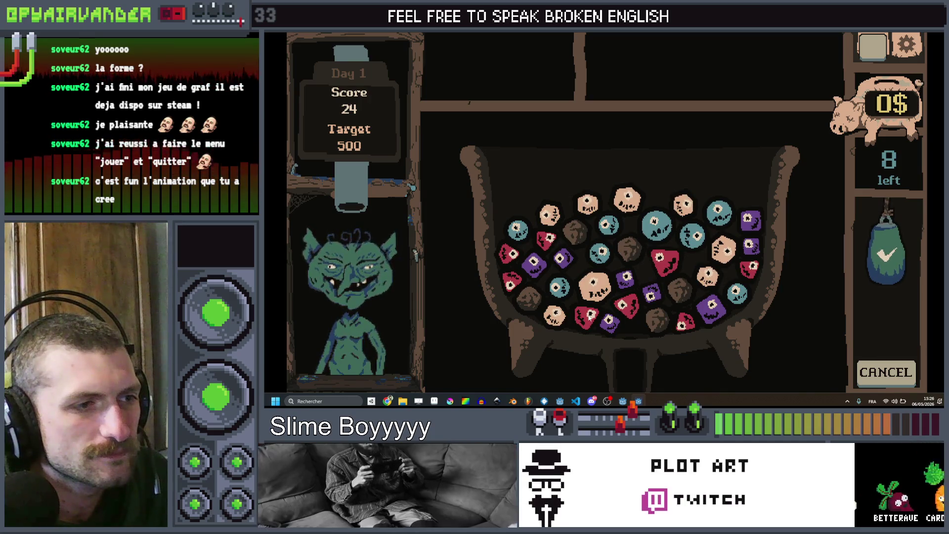
left_click(887, 255)
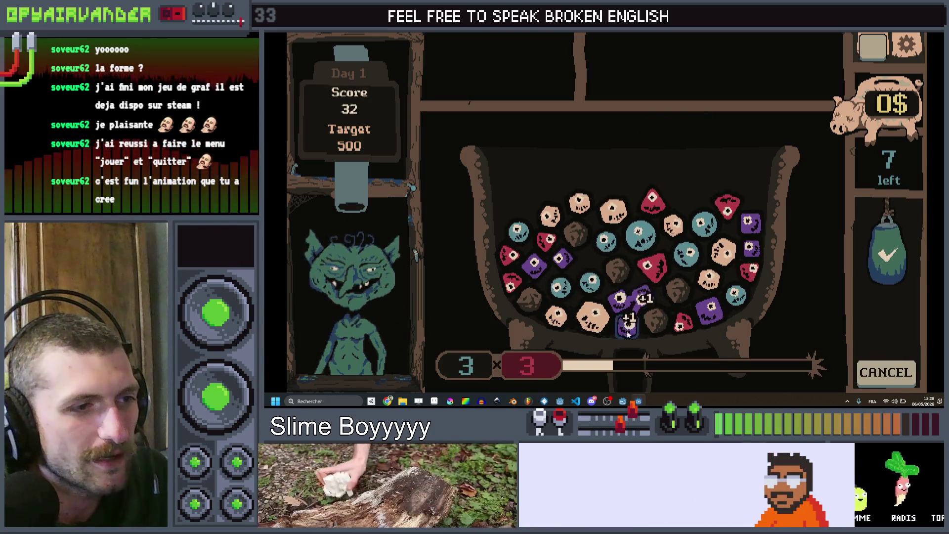
Play more dice chains to reach 146 of 500 points, then return to the editor.
left_click(890, 255)
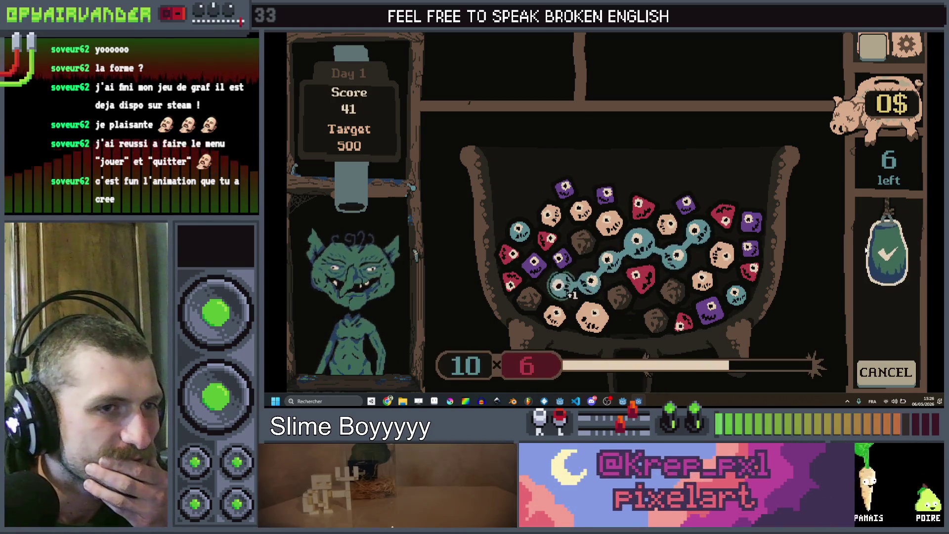
left_click(890, 254)
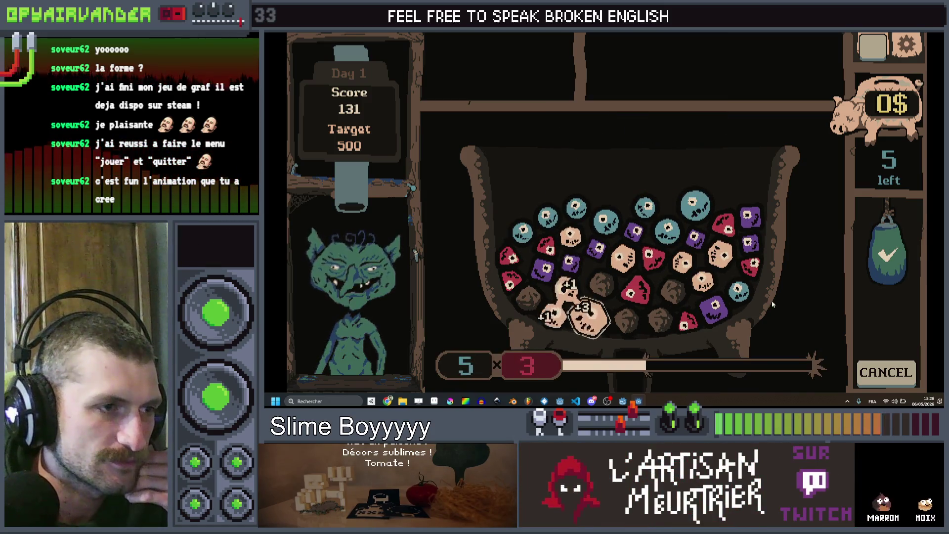
left_click(884, 297)
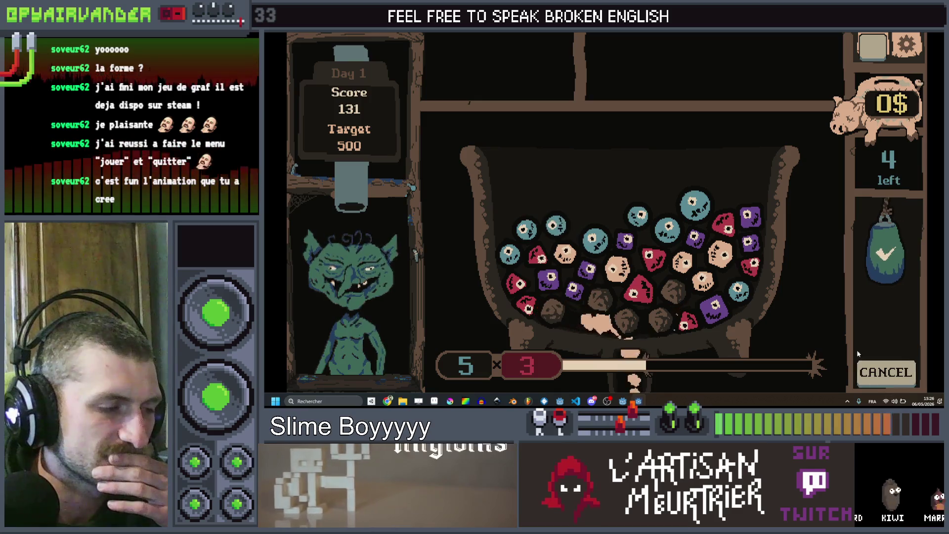
left_click(695, 207)
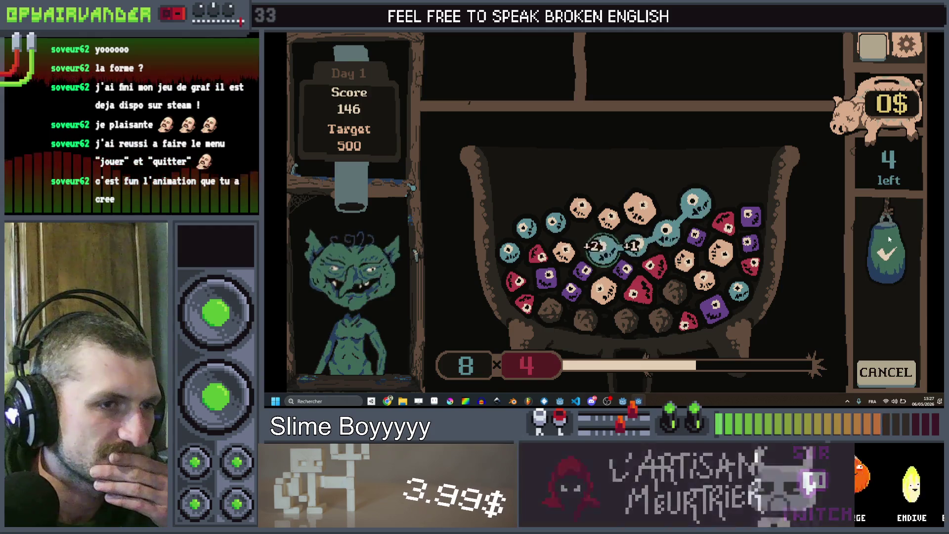
left_click(888, 255)
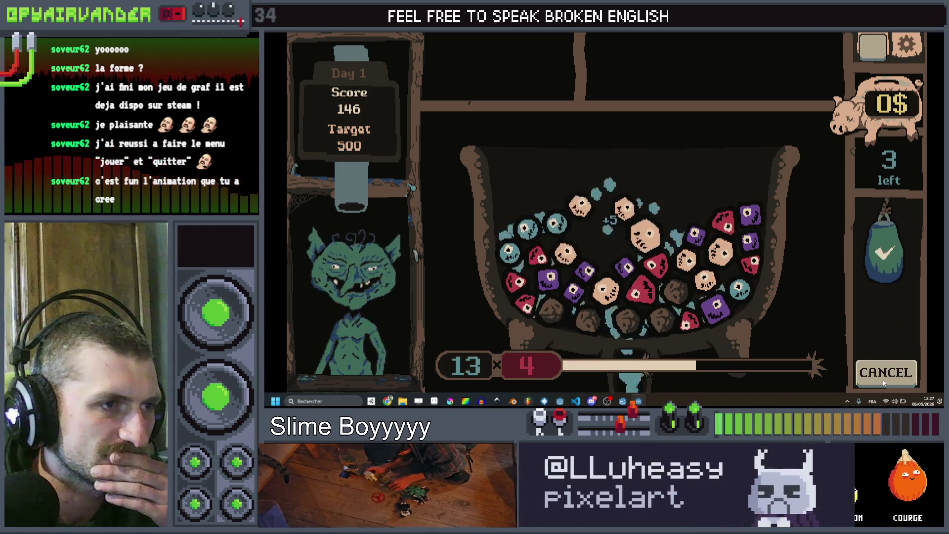
key("alt+Tab")
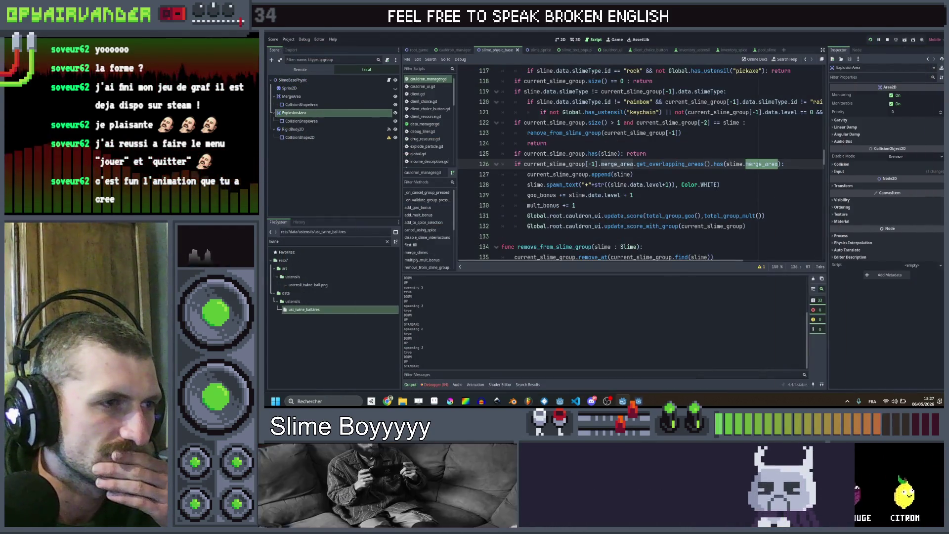
scroll(645, 163, "up", 1)
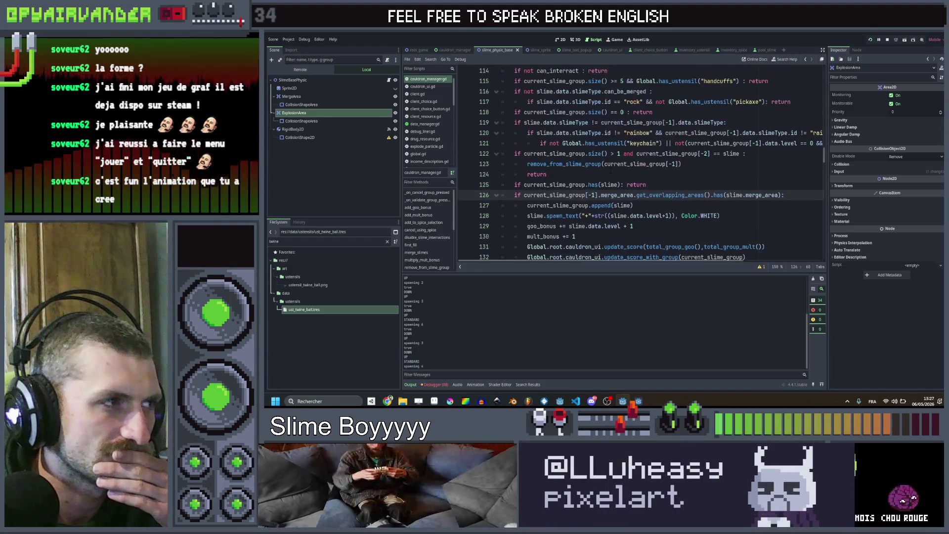
Search the project for every use of merge_area and jump to the scale line in slime.gd.
left_click(346, 96)
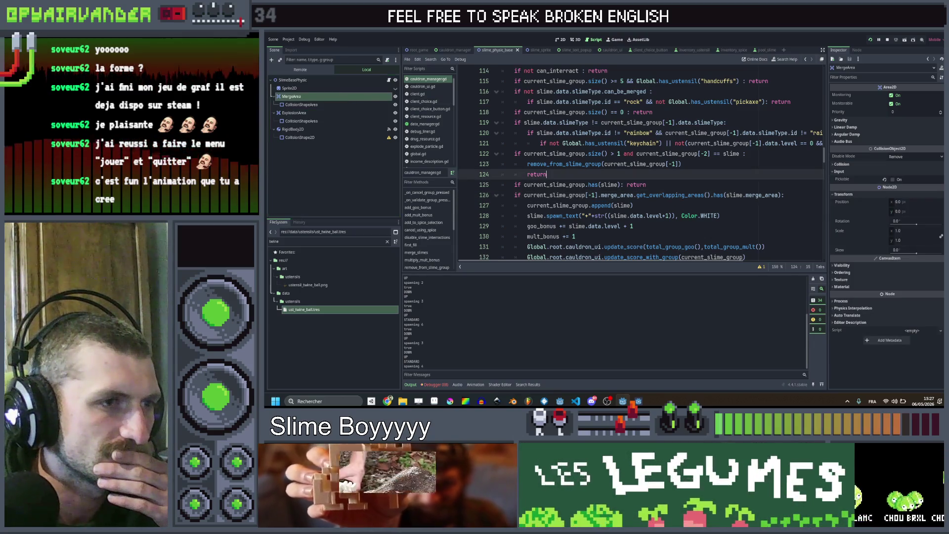
double_click(616, 195)
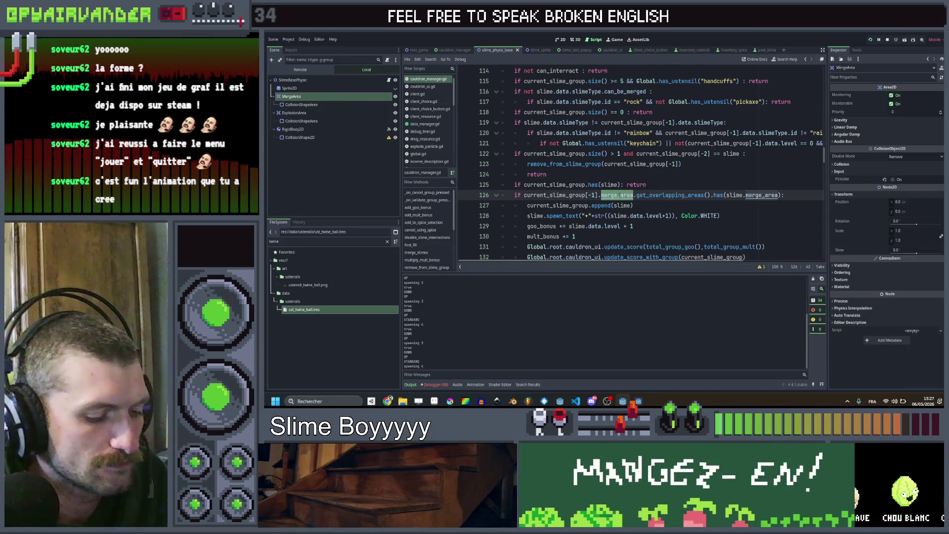
key("ctrl+shift+f")
key("Return")
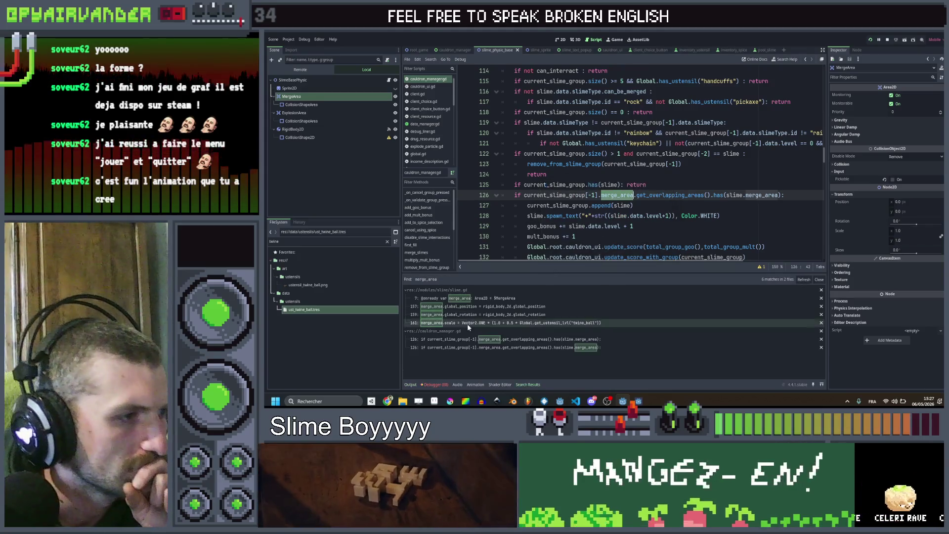
left_click(492, 322)
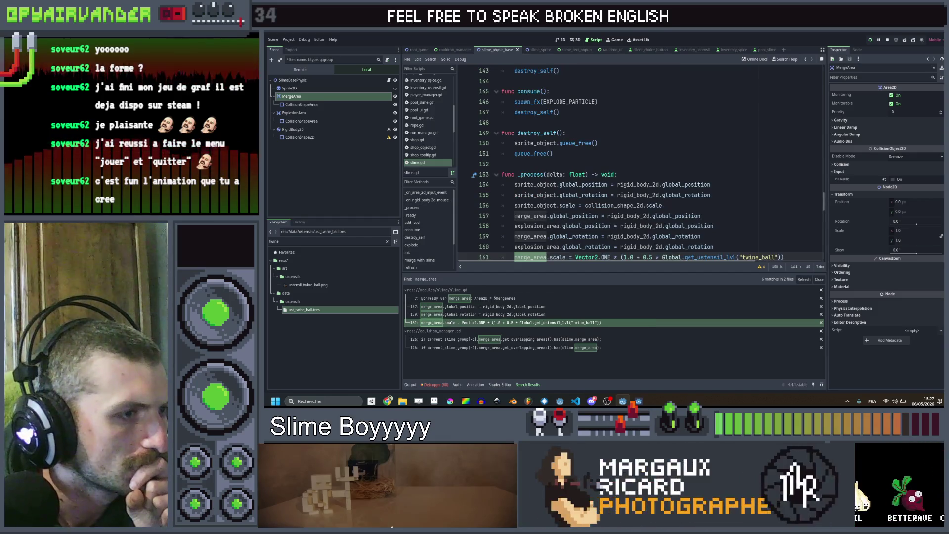
scroll(642, 164, "down", 1)
scroll(642, 163, "down", 1)
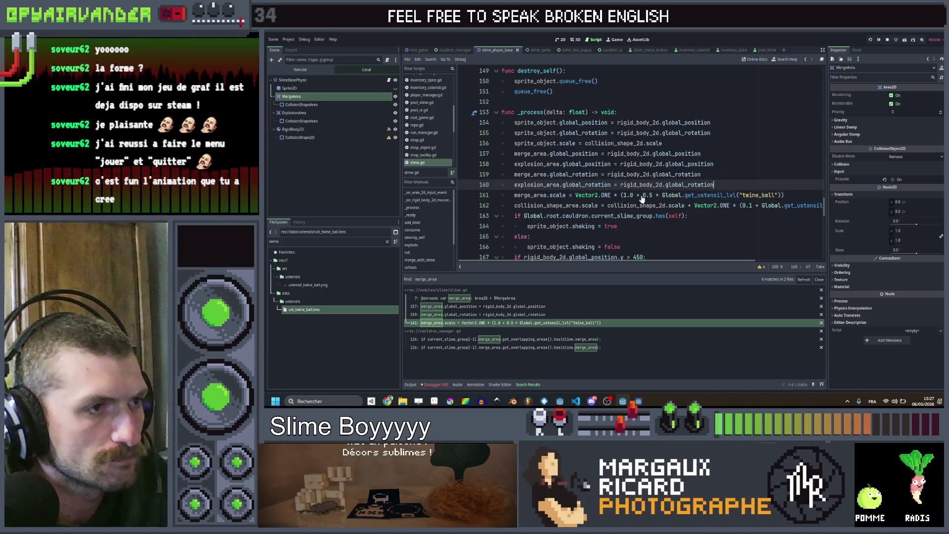
Add explosion_area.scale = Vector2.ONE in _process below the merge_area scale line.
key("ctrl+shift+d")
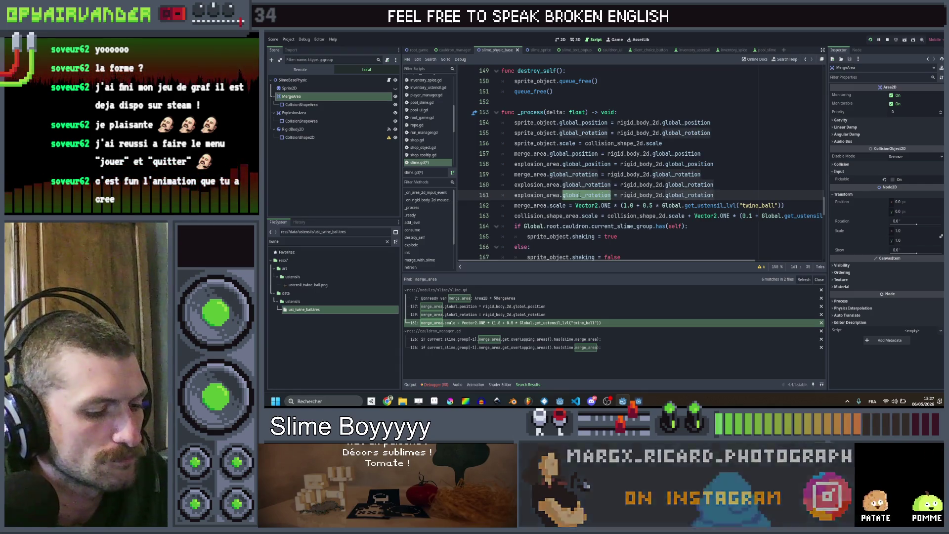
type("sca")
key("Tab")
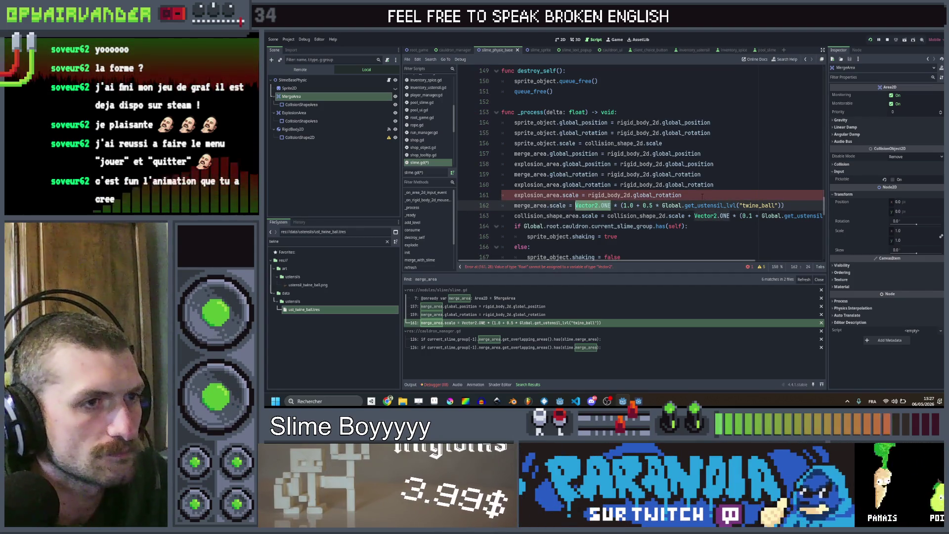
key("shift+End")
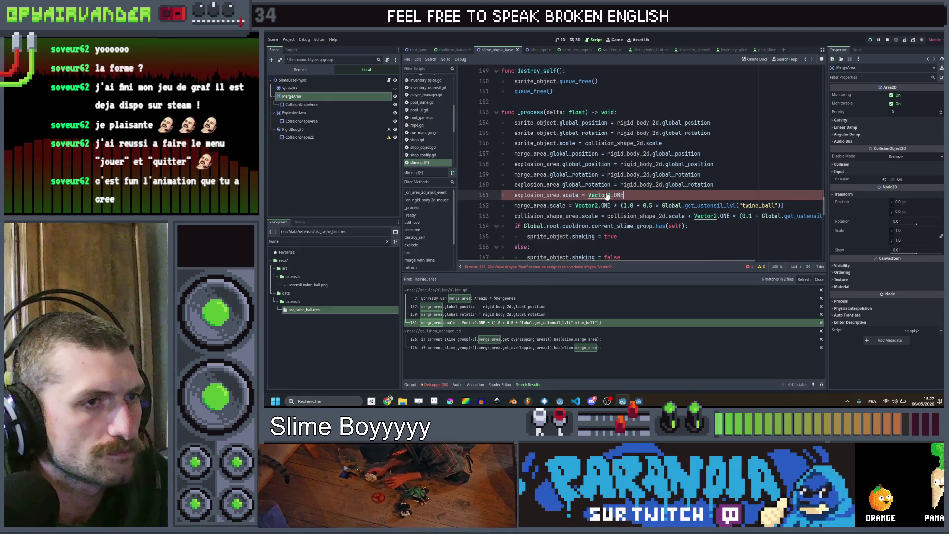
scroll(645, 170, "down", 1)
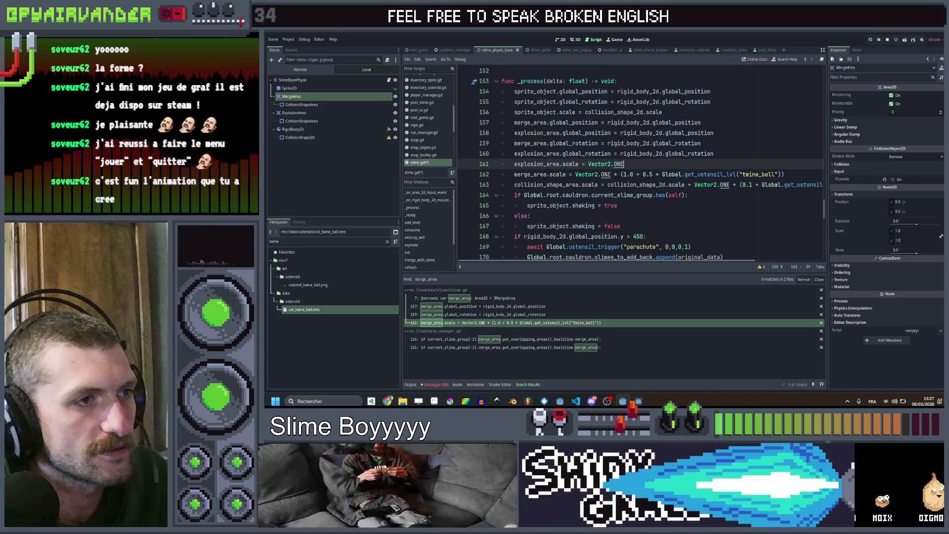
scroll(645, 171, "up", 1)
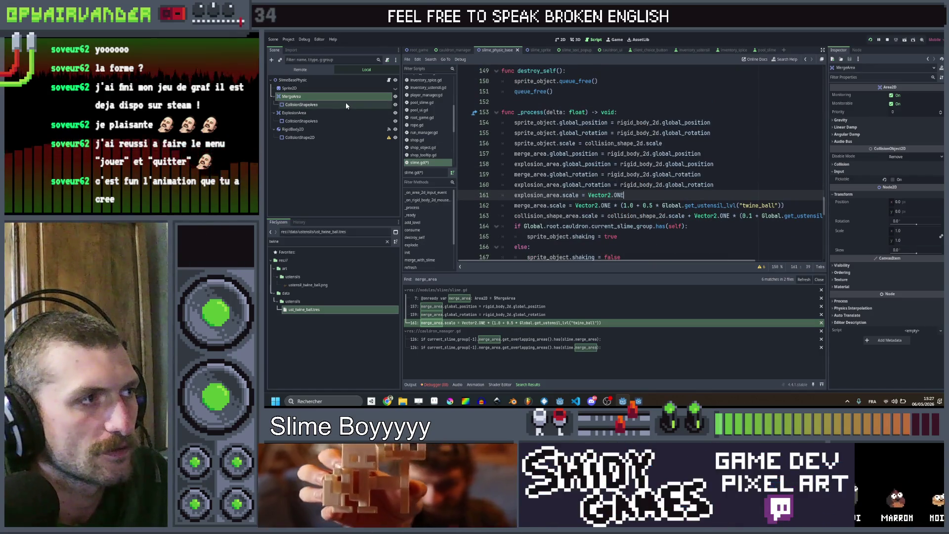
left_click(346, 105)
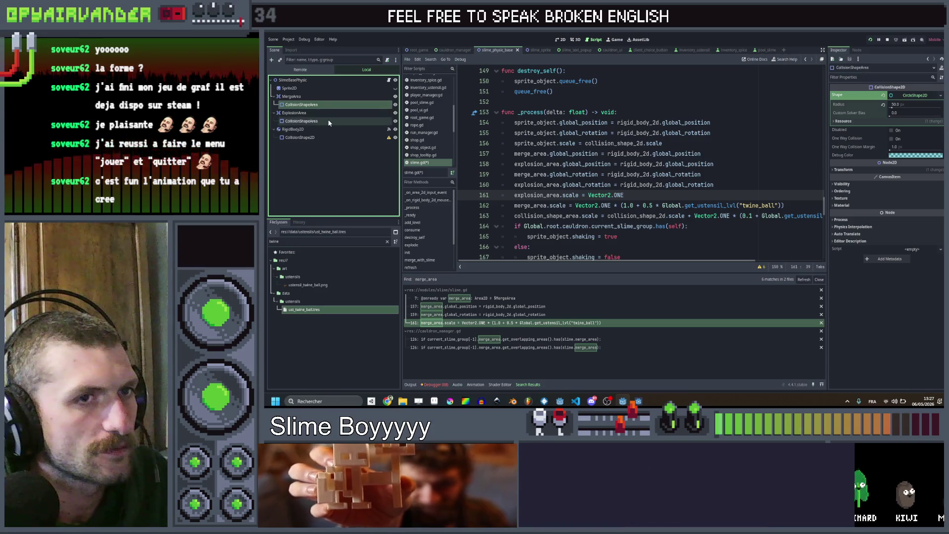
left_click(329, 121)
left_click(327, 103)
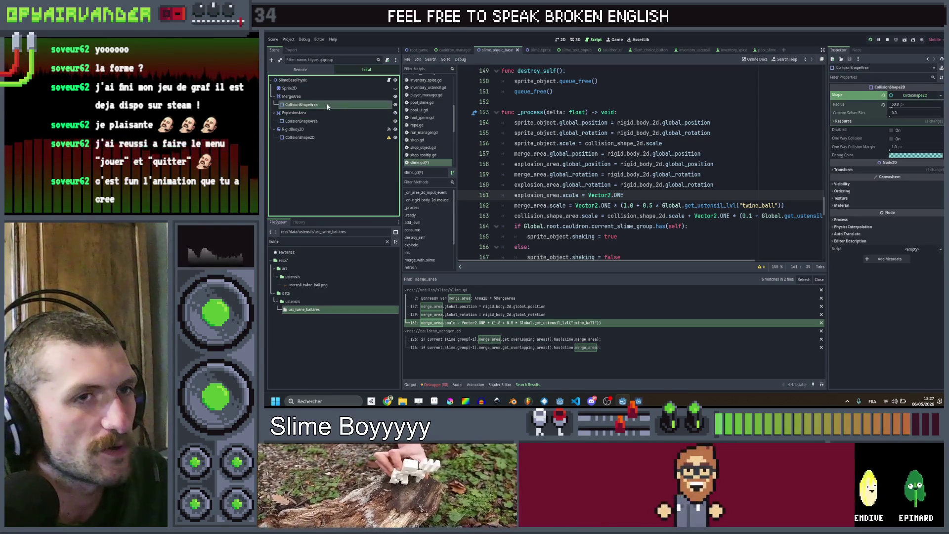
scroll(645, 170, "up", 3)
scroll(651, 143, "up", 8)
scroll(652, 143, "up", 8)
scroll(651, 144, "up", 8)
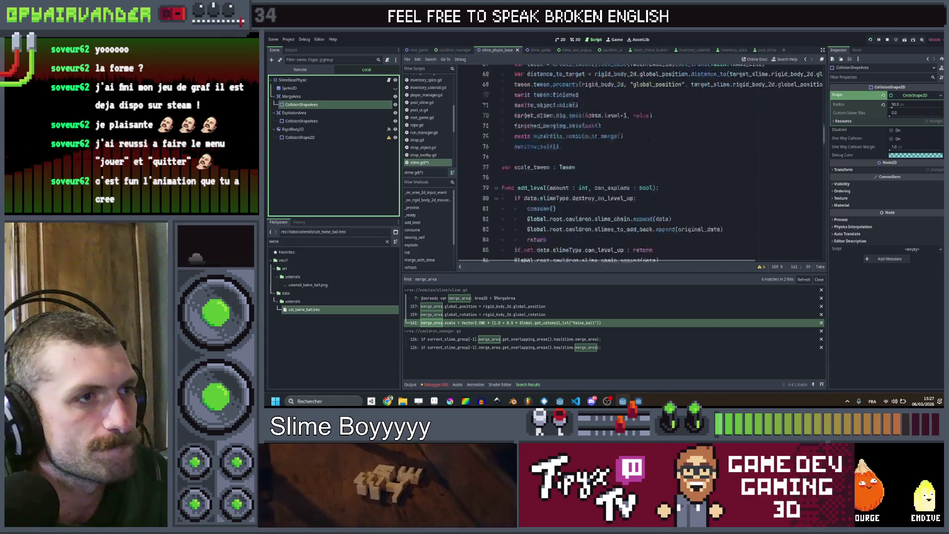
scroll(652, 143, "up", 8)
scroll(651, 144, "up", 4)
scroll(651, 142, "up", 3)
scroll(651, 143, "up", 2)
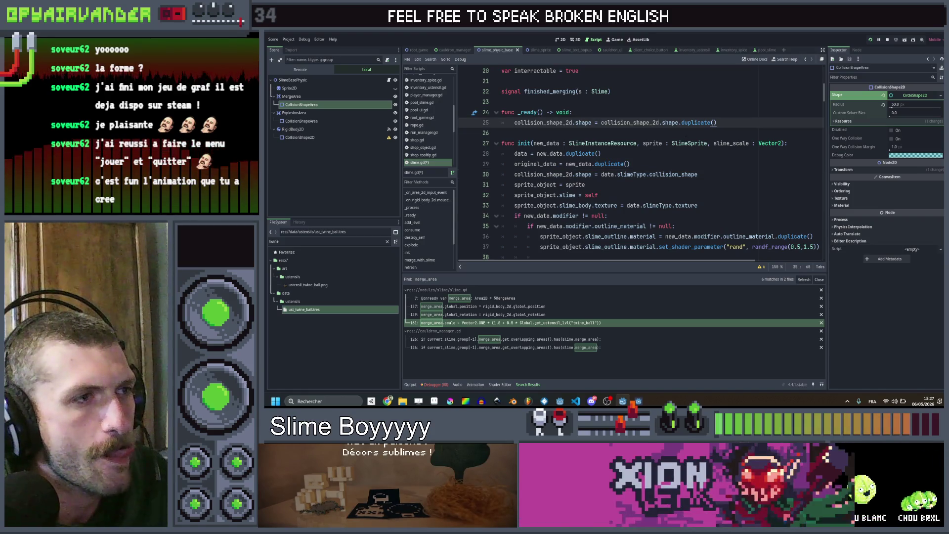
double_click(541, 174)
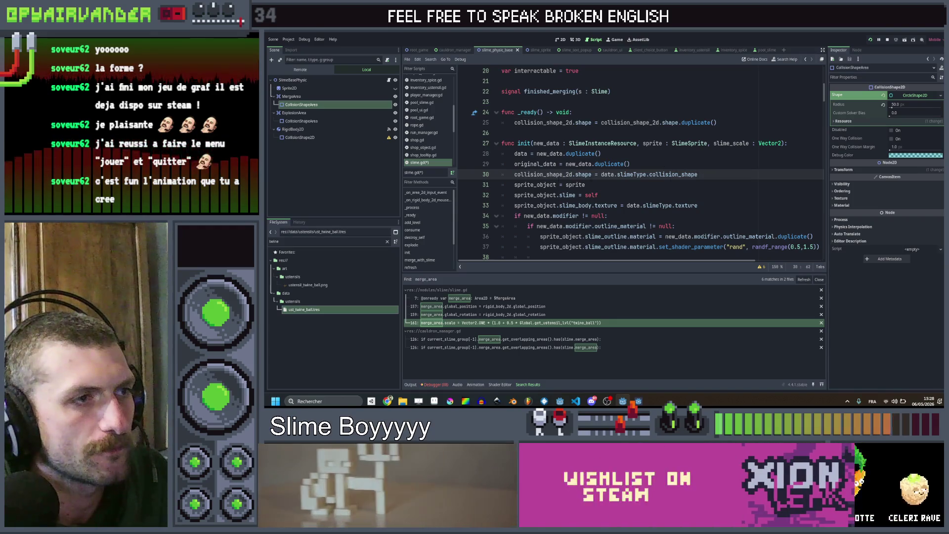
left_click(718, 123)
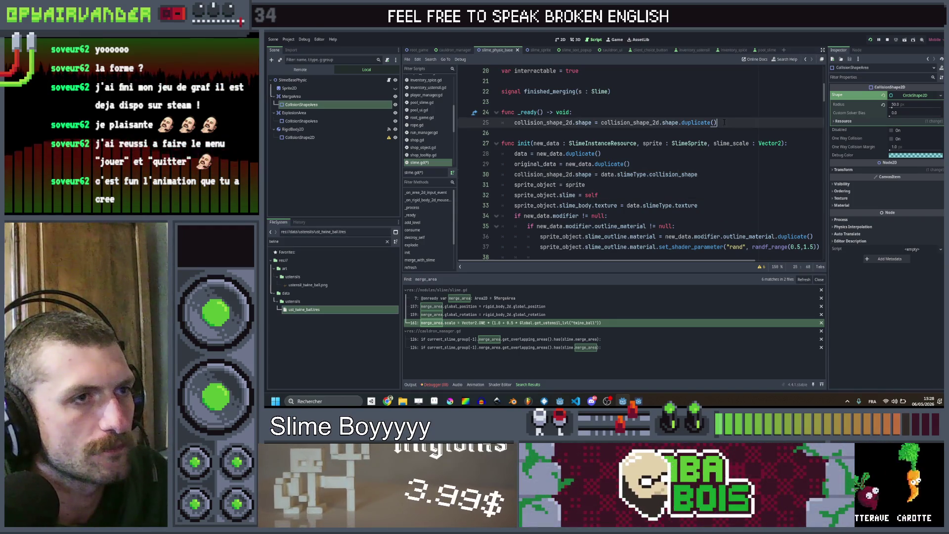
left_click(701, 174)
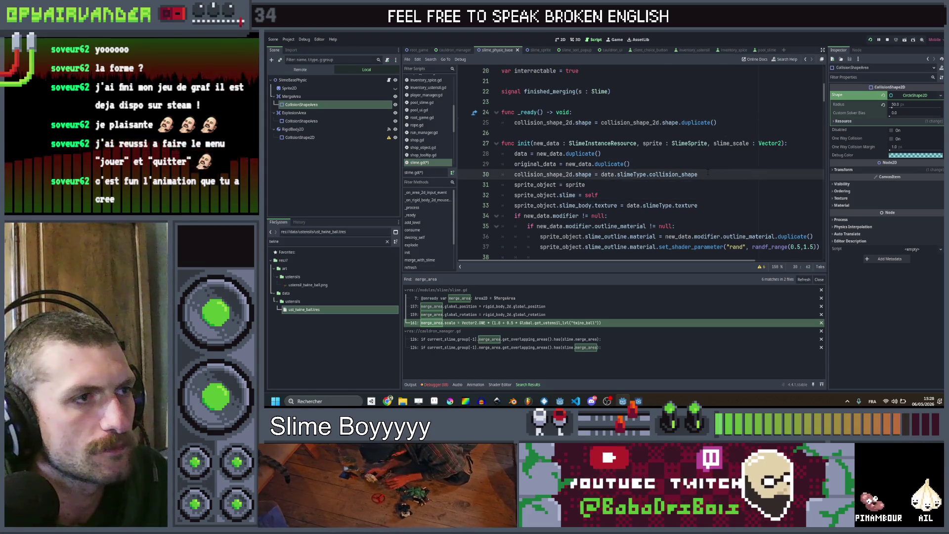
scroll(708, 173, "down", 1)
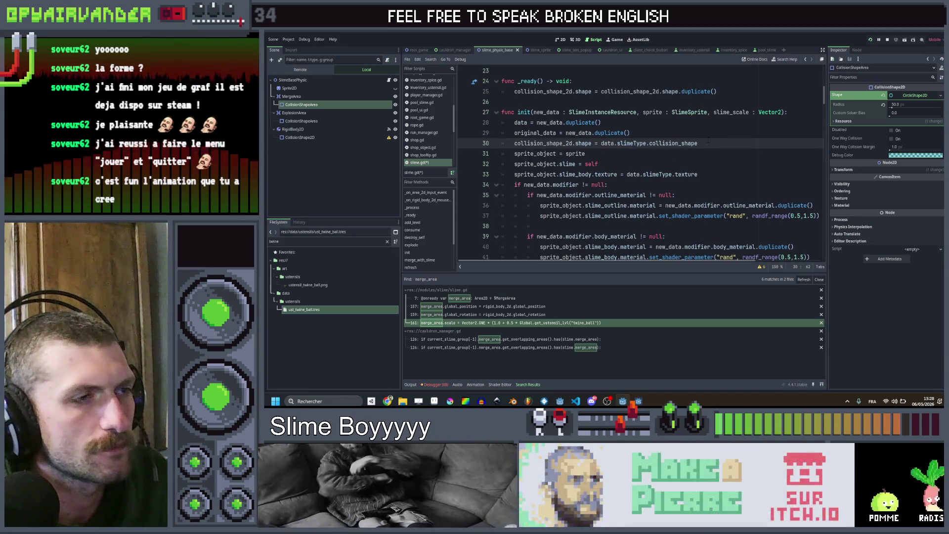
double_click(535, 144)
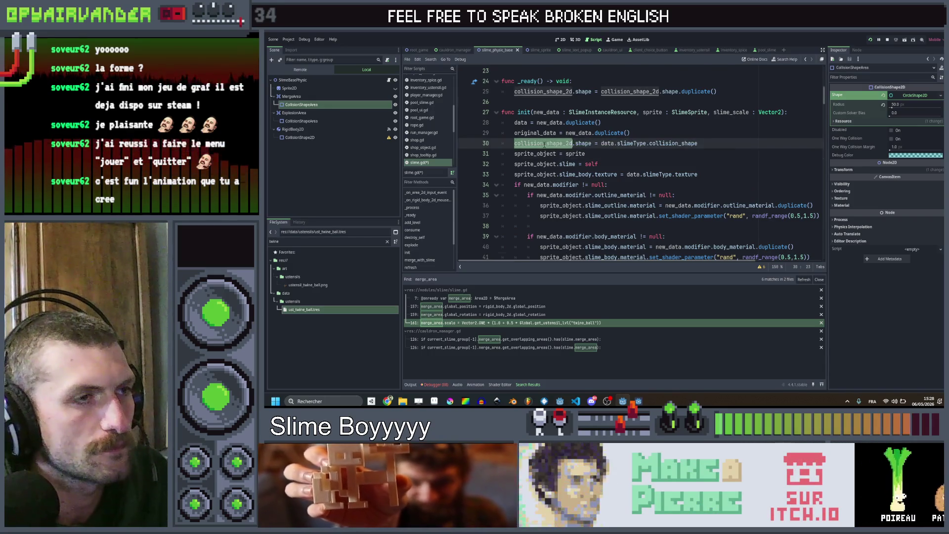
scroll(637, 171, "down", 5)
double_click(544, 195)
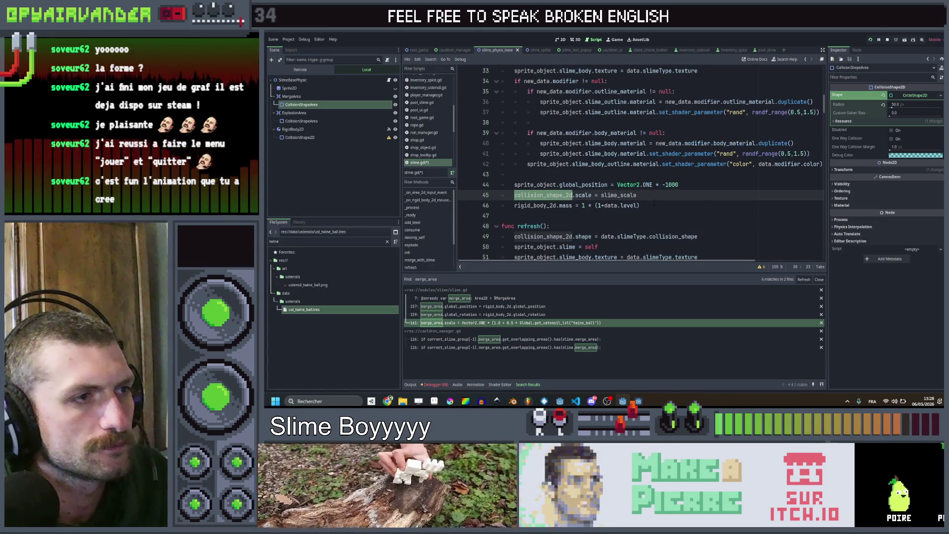
scroll(638, 185, "up", 1)
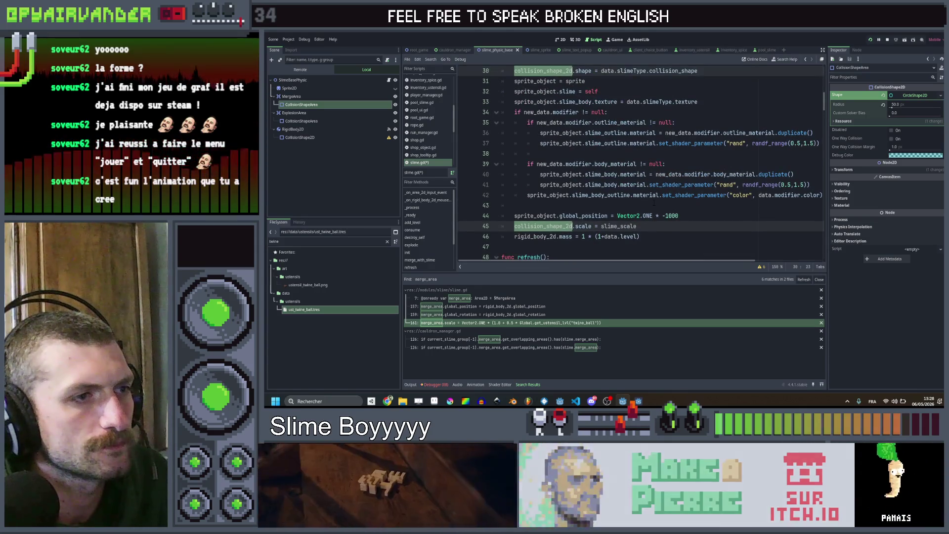
scroll(637, 171, "down", 2)
scroll(638, 171, "up", 5)
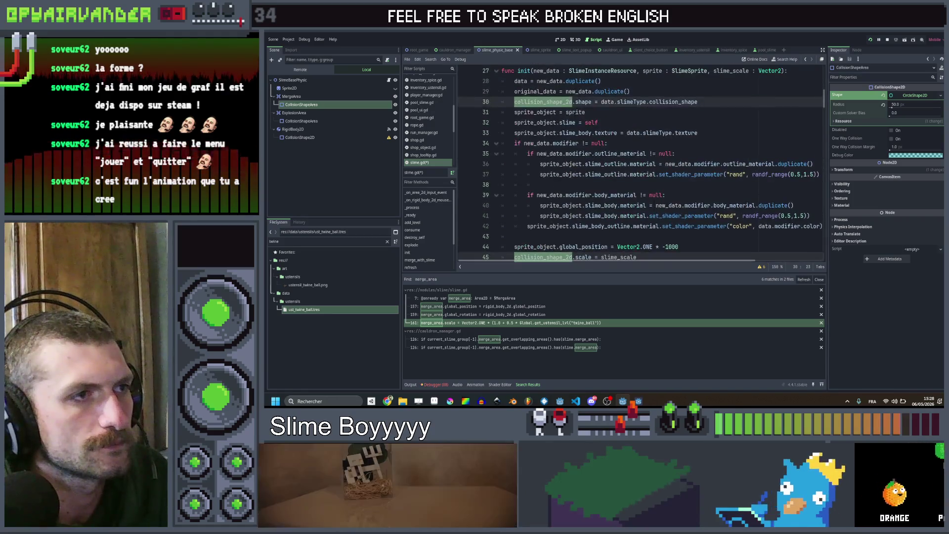
scroll(638, 170, "down", 5)
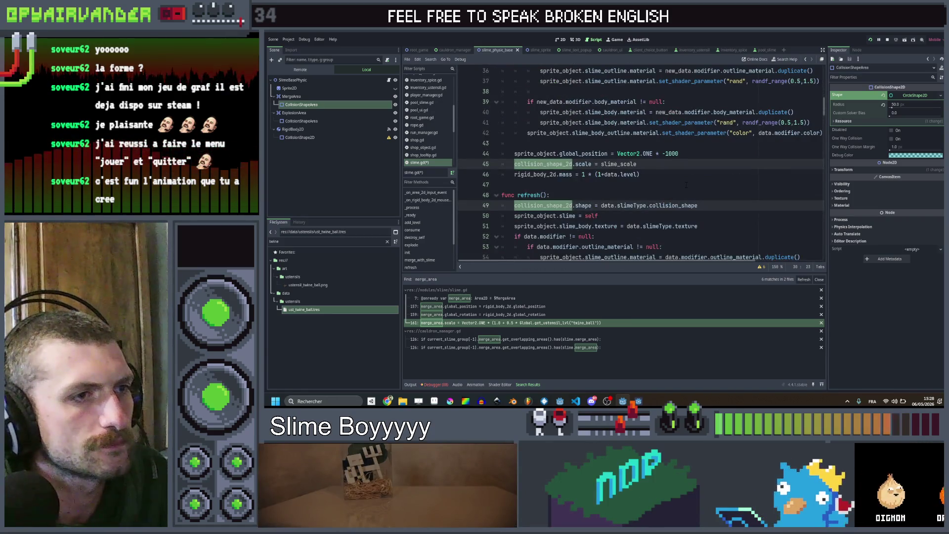
scroll(686, 184, "down", 1)
scroll(686, 183, "down", 6)
scroll(686, 183, "down", 6)
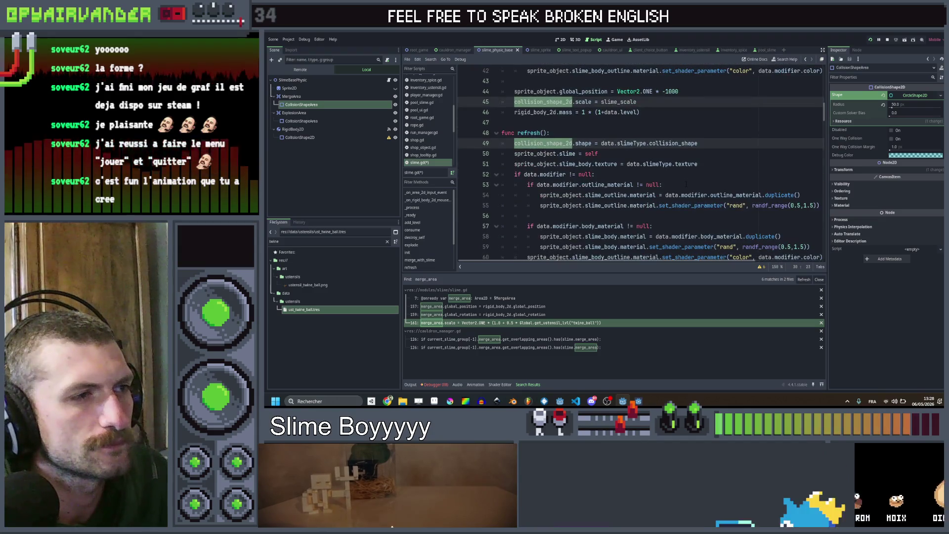
scroll(686, 183, "down", 3)
scroll(637, 171, "down", 2)
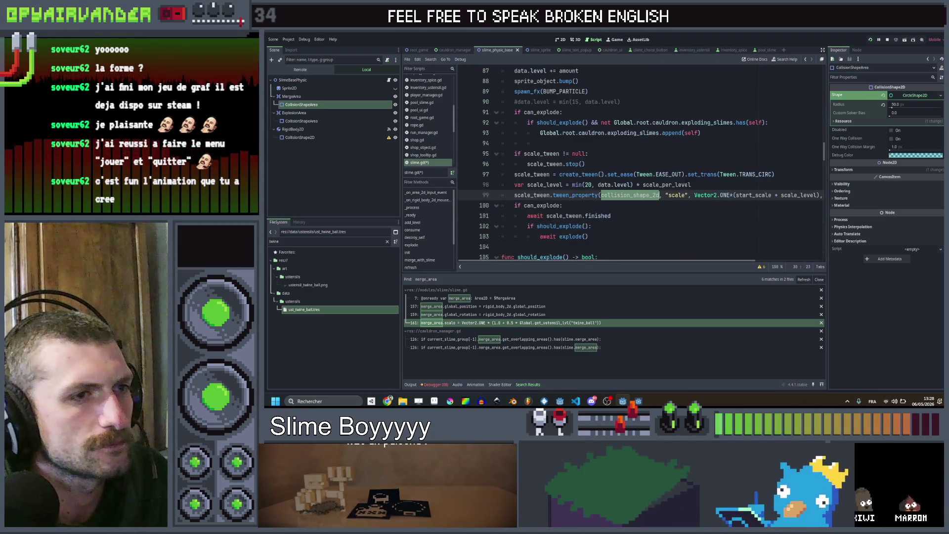
scroll(693, 172, "down", 1)
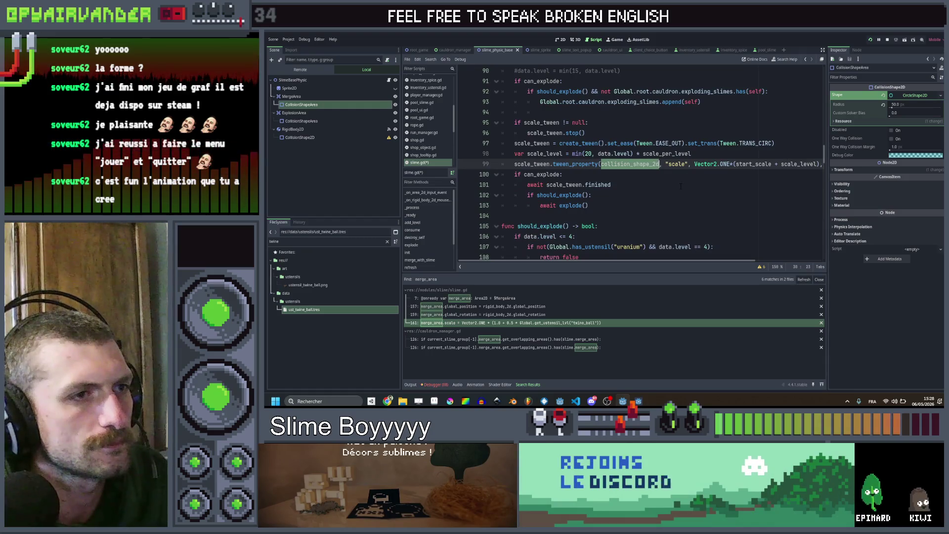
scroll(681, 187, "down", 16)
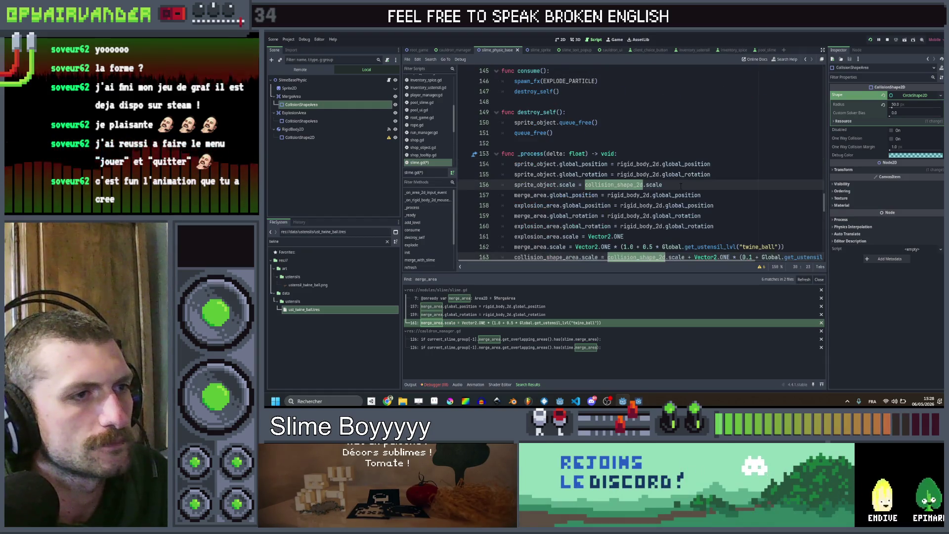
scroll(682, 186, "up", 20)
scroll(682, 185, "down", 1)
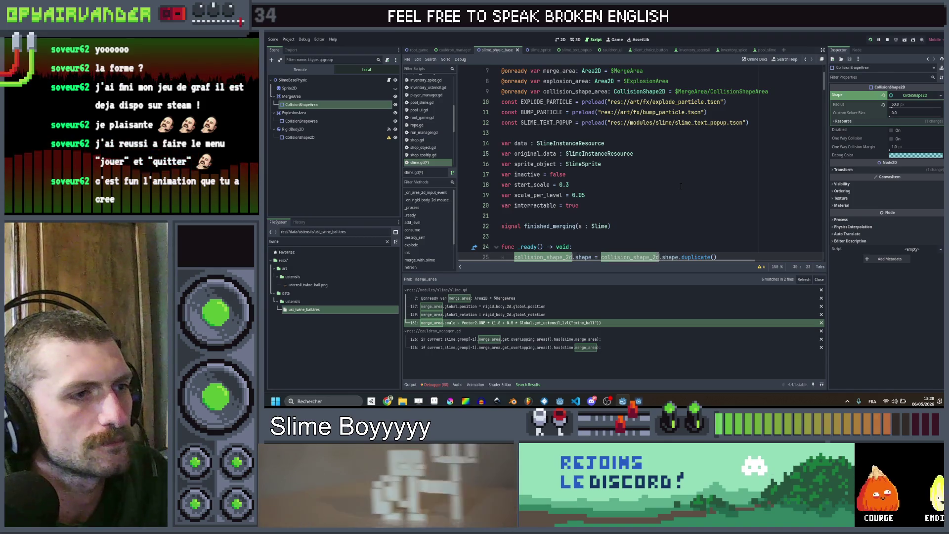
scroll(681, 185, "down", 5)
left_click(645, 173)
left_click(552, 154)
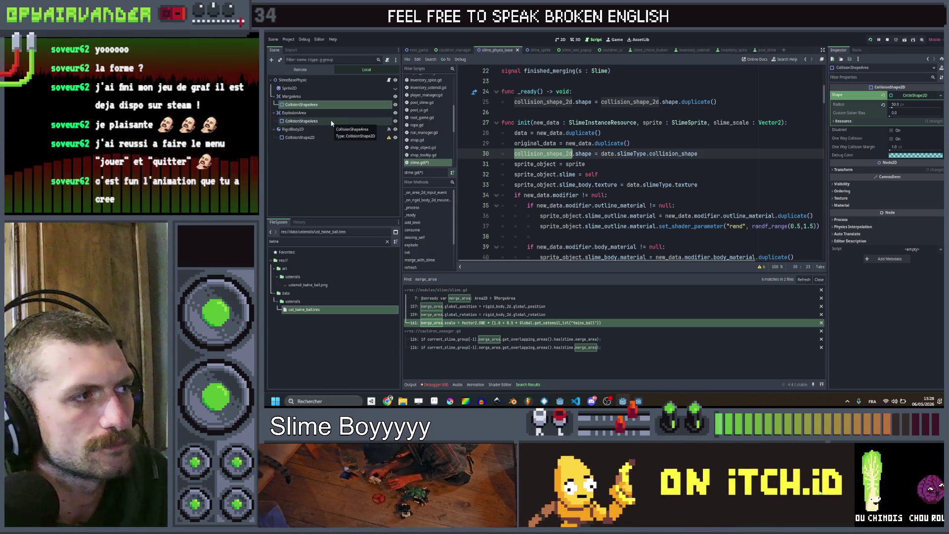
scroll(638, 163, "down", 6)
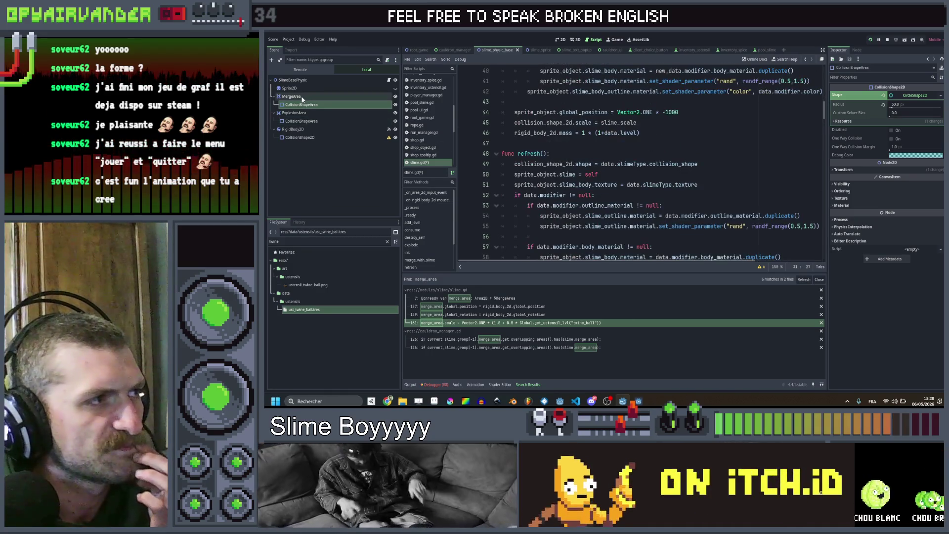
scroll(638, 163, "down", 7)
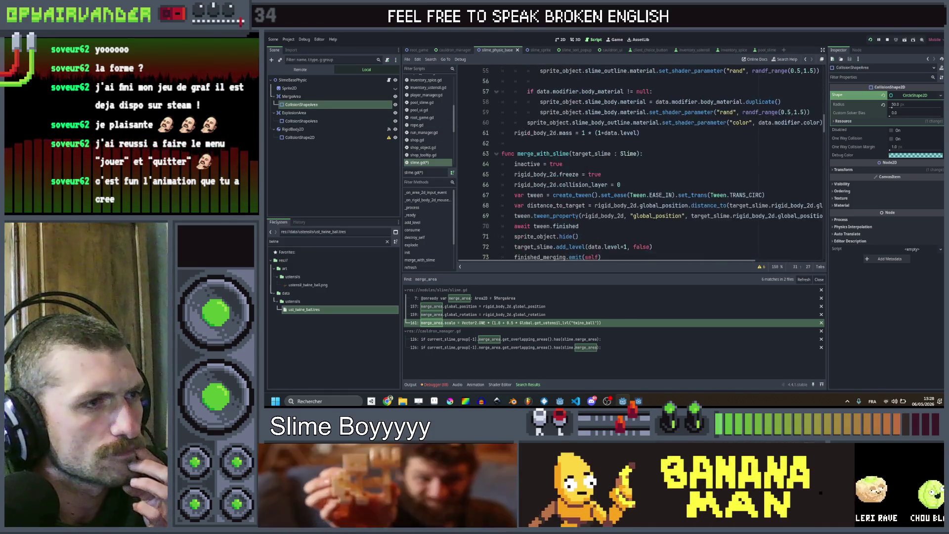
scroll(638, 163, "down", 7)
scroll(638, 163, "up", 8)
scroll(637, 164, "up", 8)
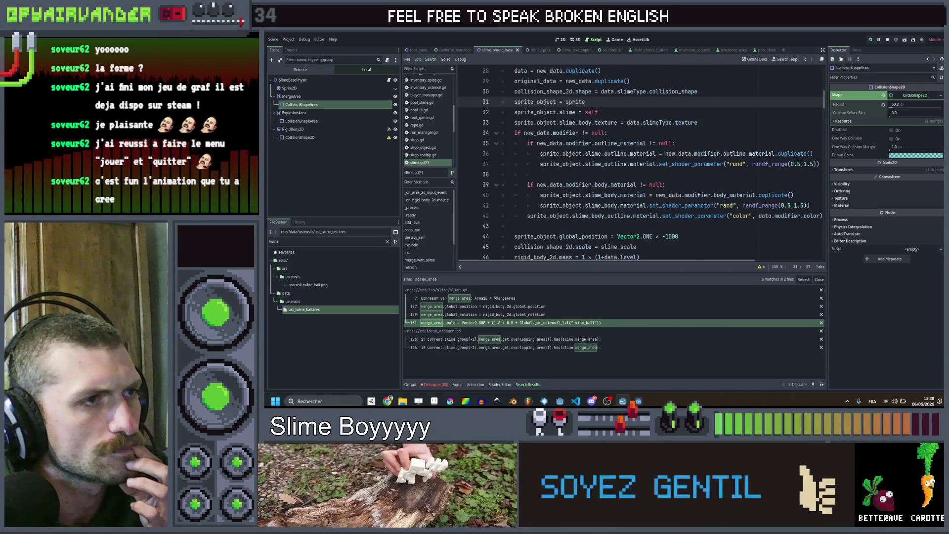
scroll(638, 163, "up", 4)
scroll(638, 163, "down", 9)
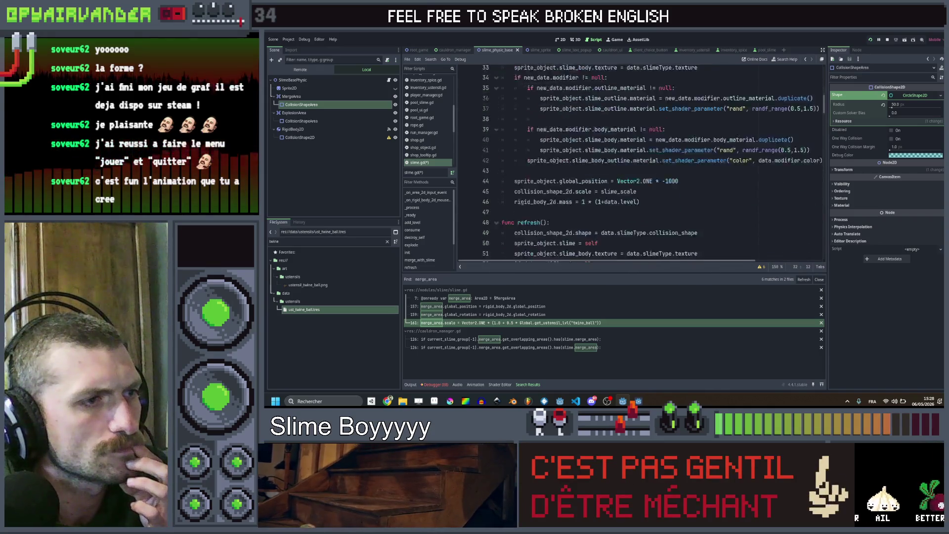
scroll(639, 163, "down", 8)
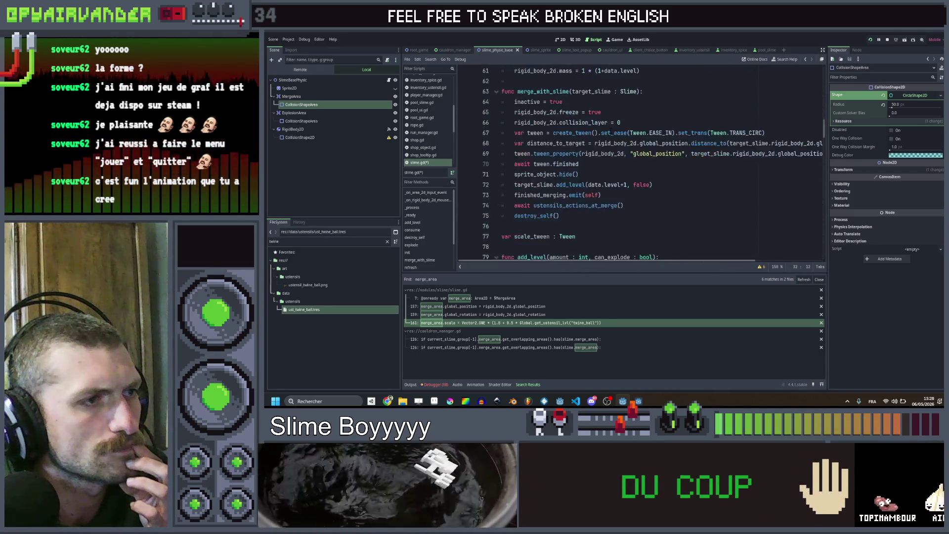
scroll(637, 163, "down", 8)
scroll(637, 164, "down", 6)
scroll(637, 164, "down", 6)
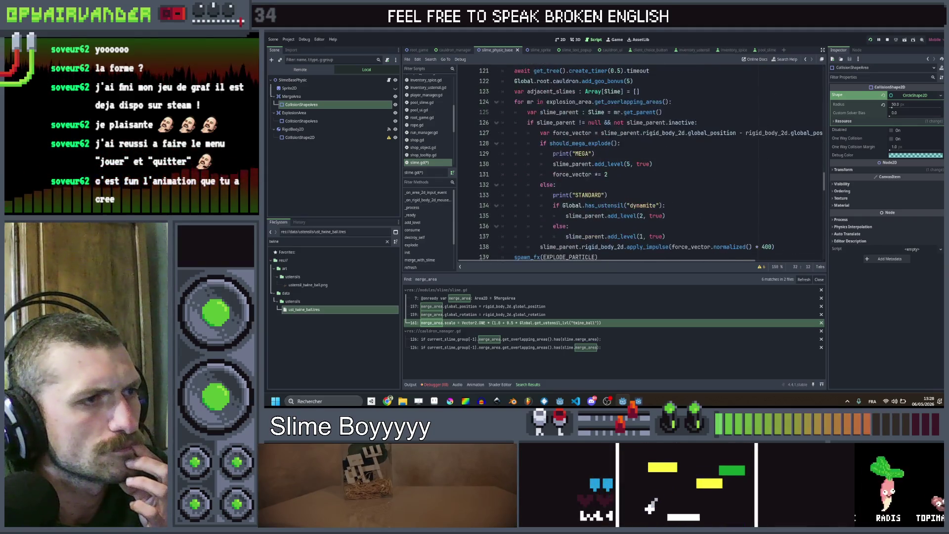
scroll(638, 163, "down", 6)
scroll(637, 163, "down", 4)
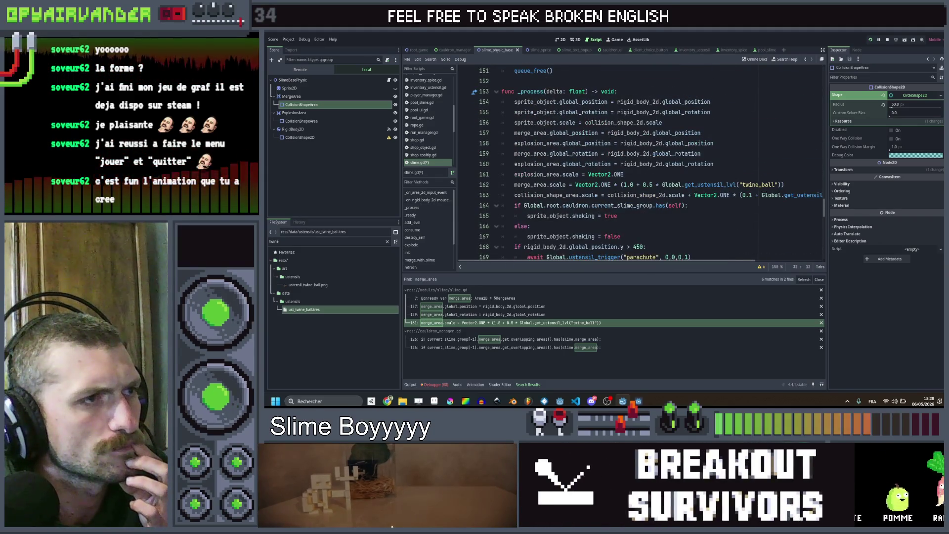
scroll(637, 164, "down", 3)
double_click(545, 164)
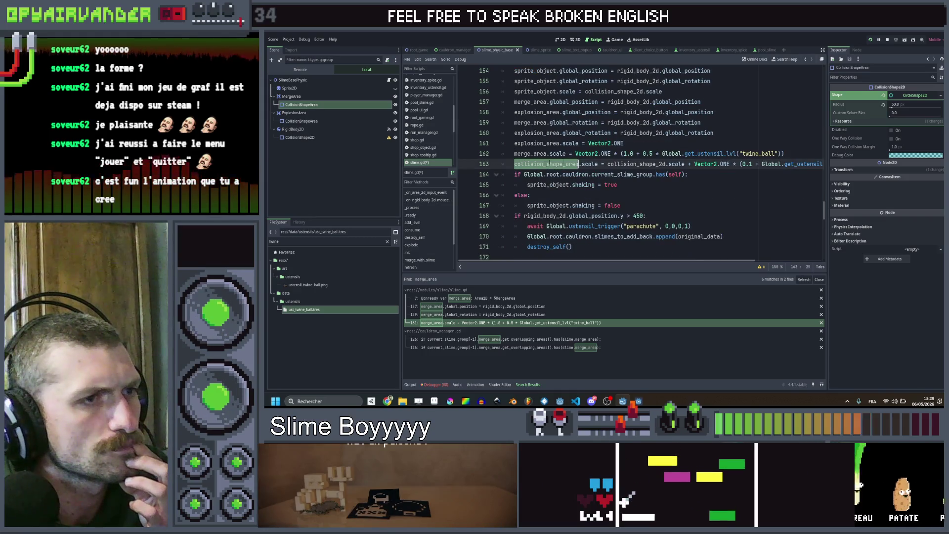
scroll(637, 163, "right", 3)
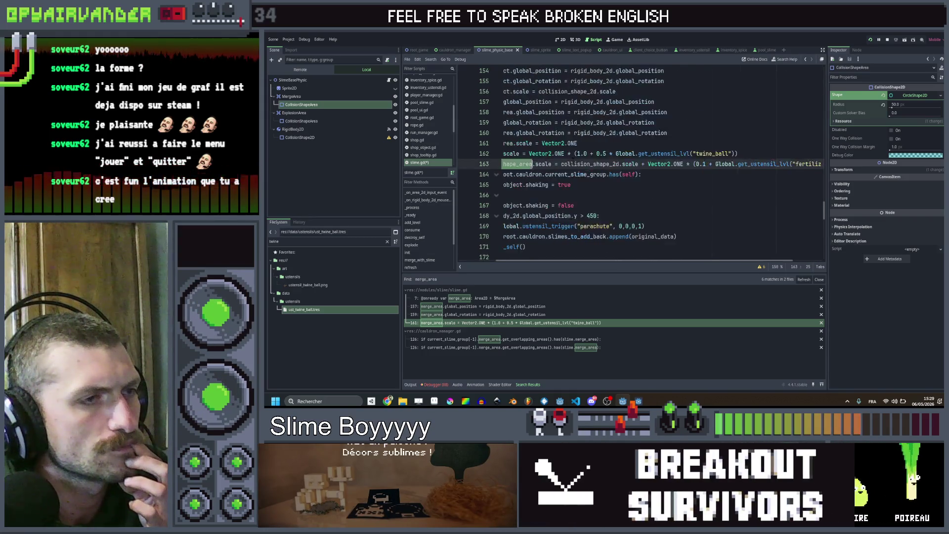
scroll(637, 163, "left", 3)
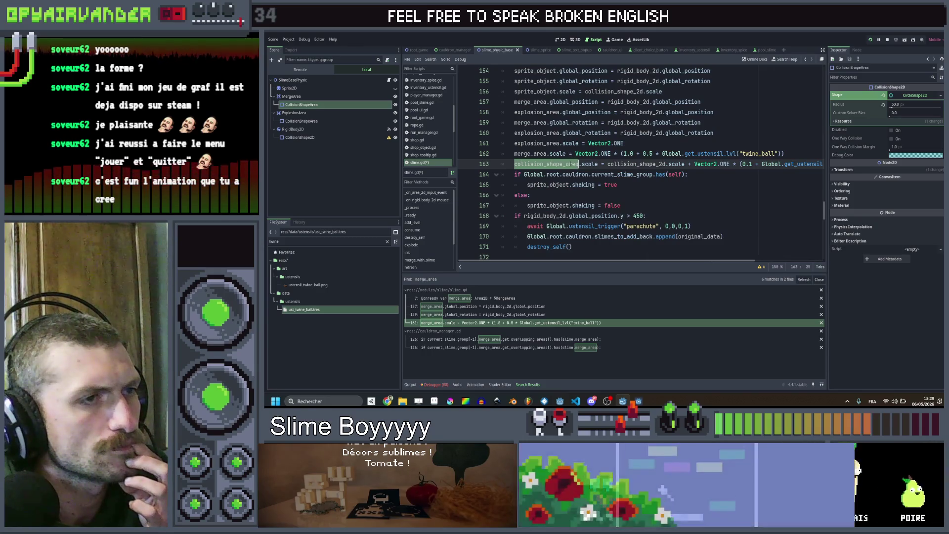
left_click(530, 153)
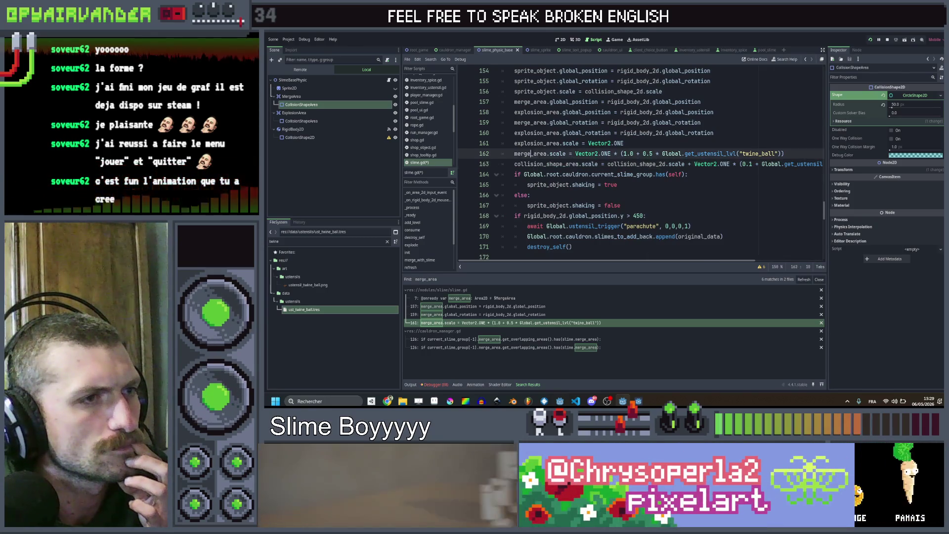
double_click(535, 143)
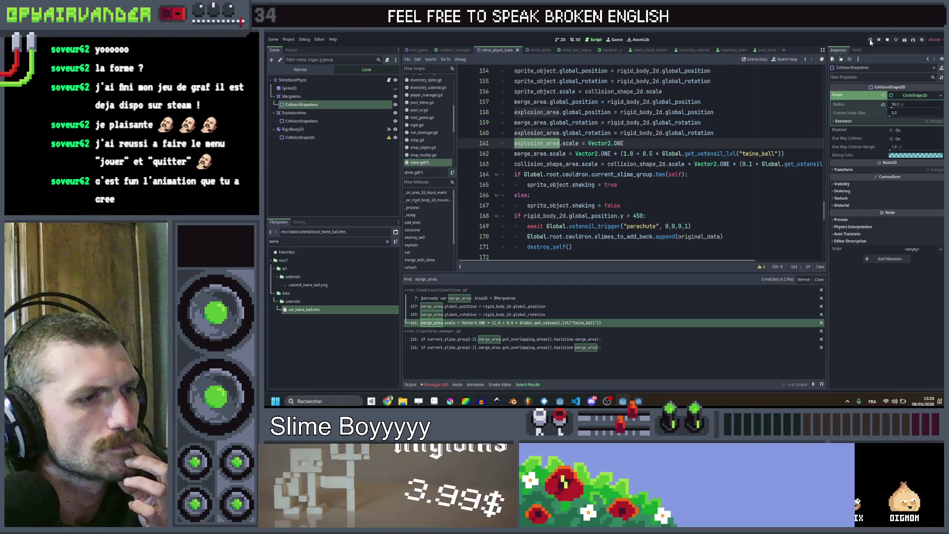
key("ctrl+s")
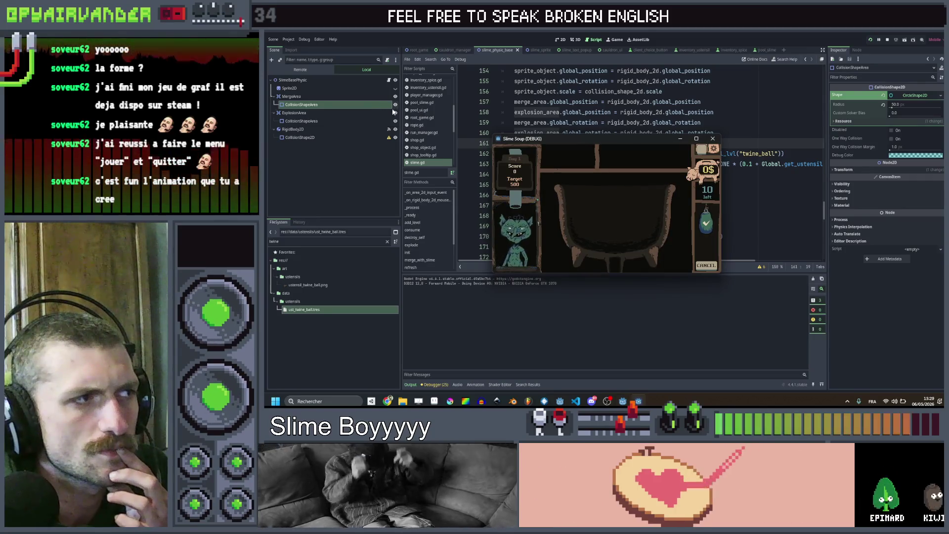
Stop the debug run and select the merge area's collision shape.
key("F8")
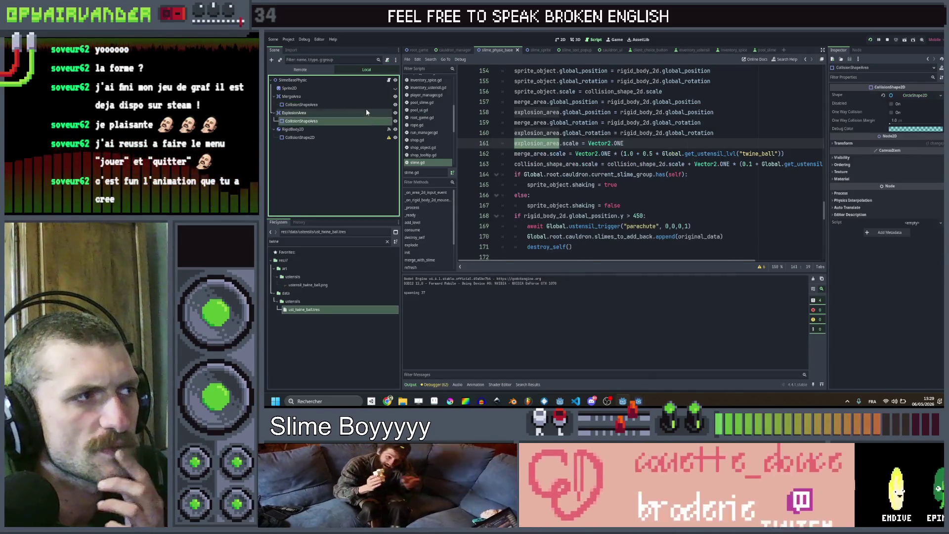
left_click(319, 104)
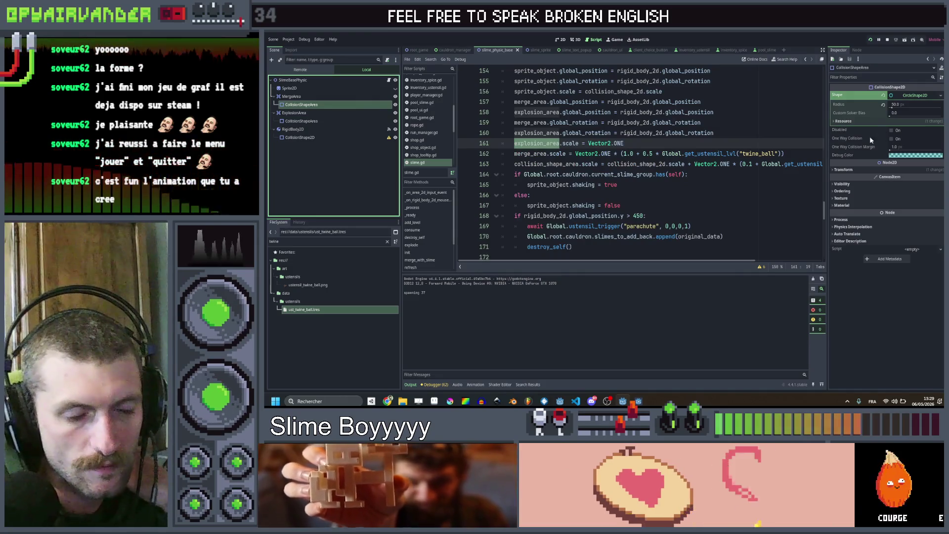
Expand and collapse the collision shape's Material, Ordering and Visibility property groups in the Inspector.
left_click(833, 206)
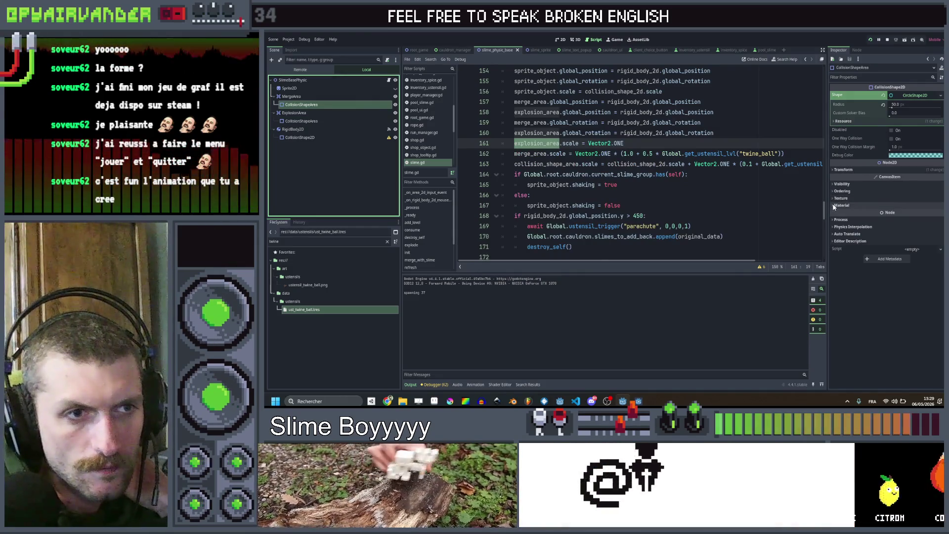
left_click(833, 206)
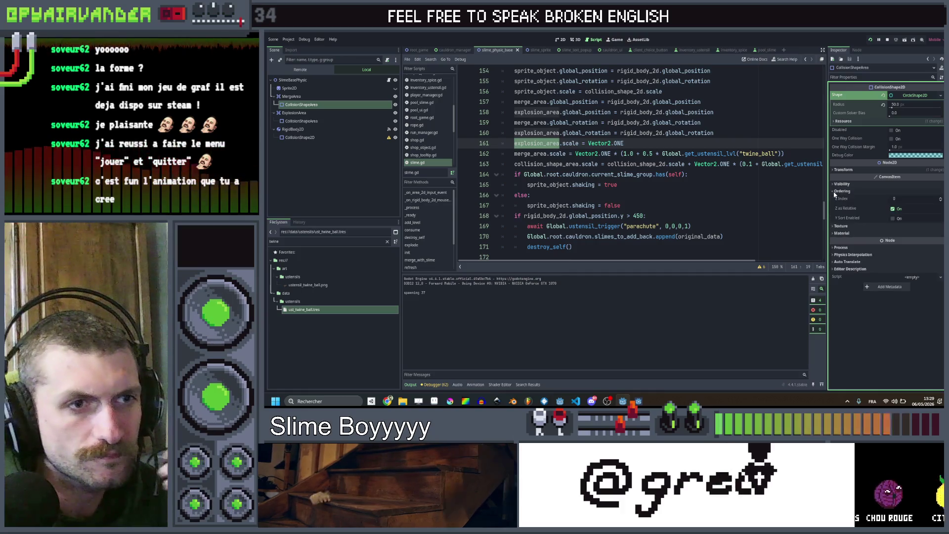
left_click(836, 186)
left_click(835, 185)
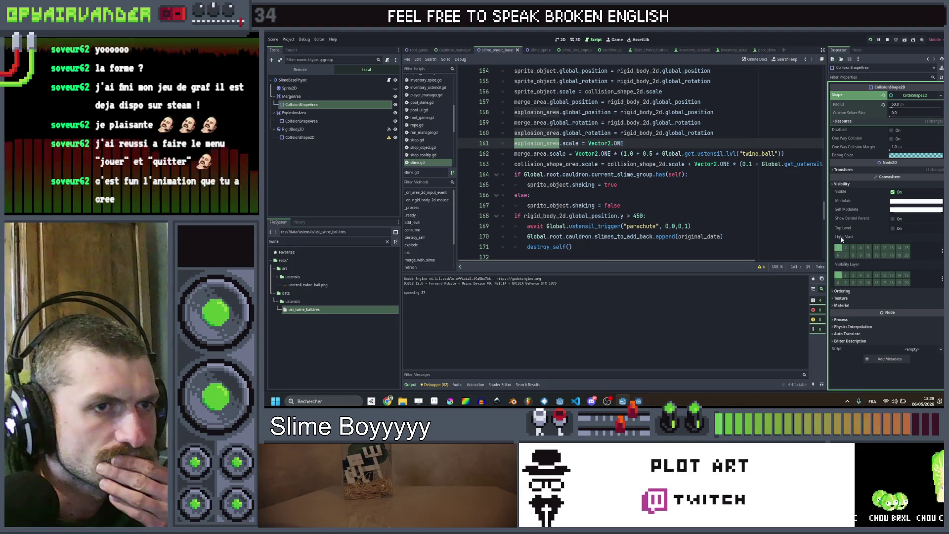
left_click(836, 183)
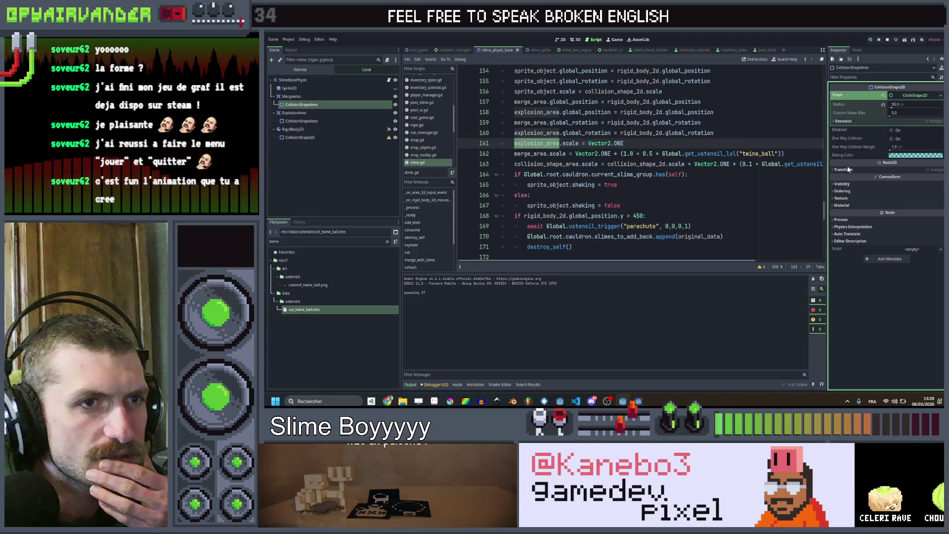
left_click(845, 183)
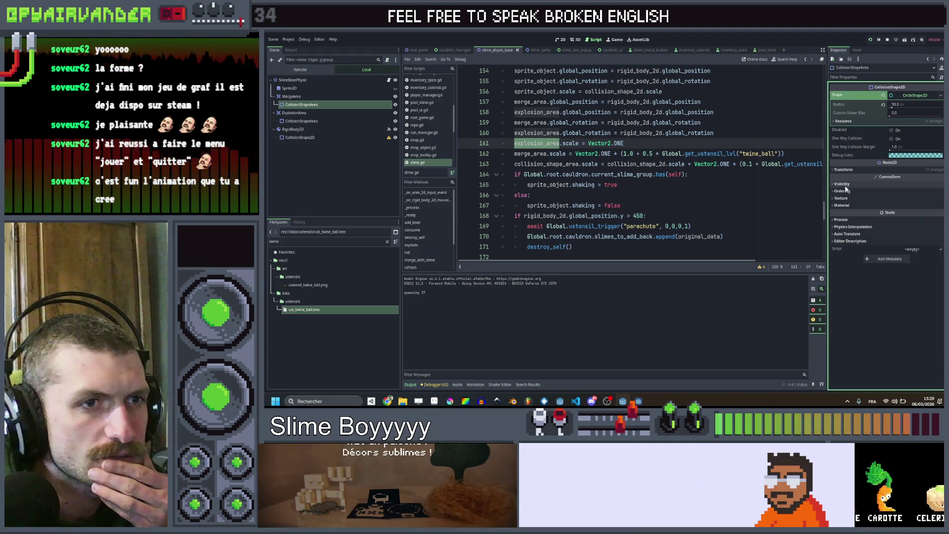
left_click(845, 184)
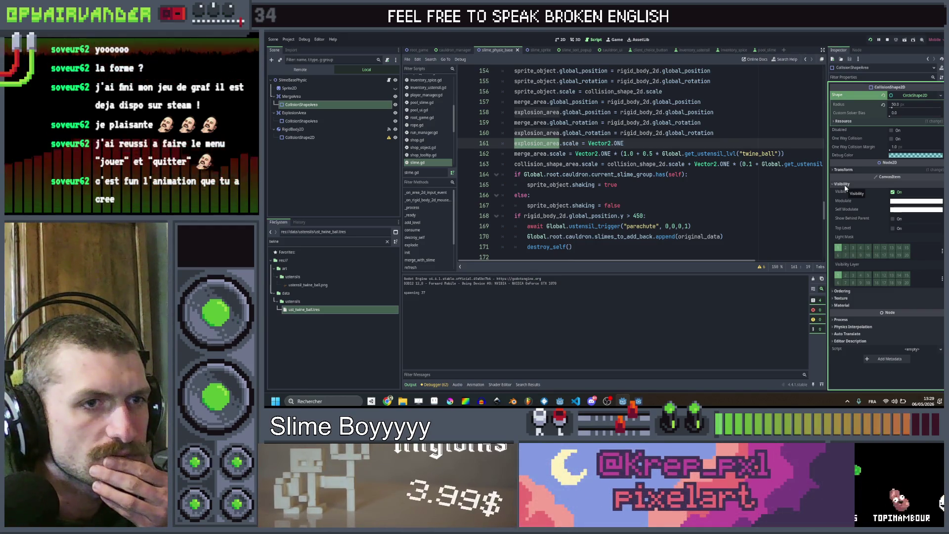
left_click(844, 184)
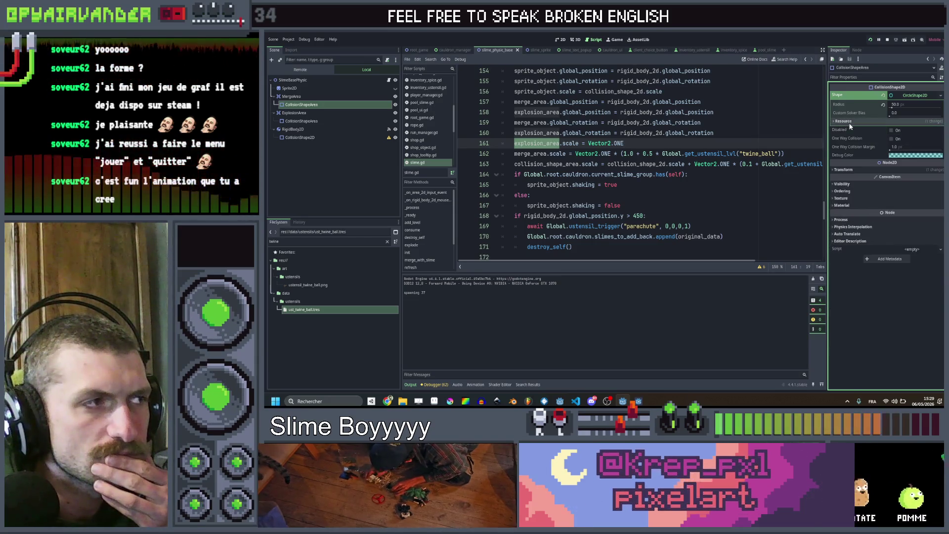
Compare the collision layer and mask of MergeArea and ExplosionArea in the Inspector.
left_click(297, 96)
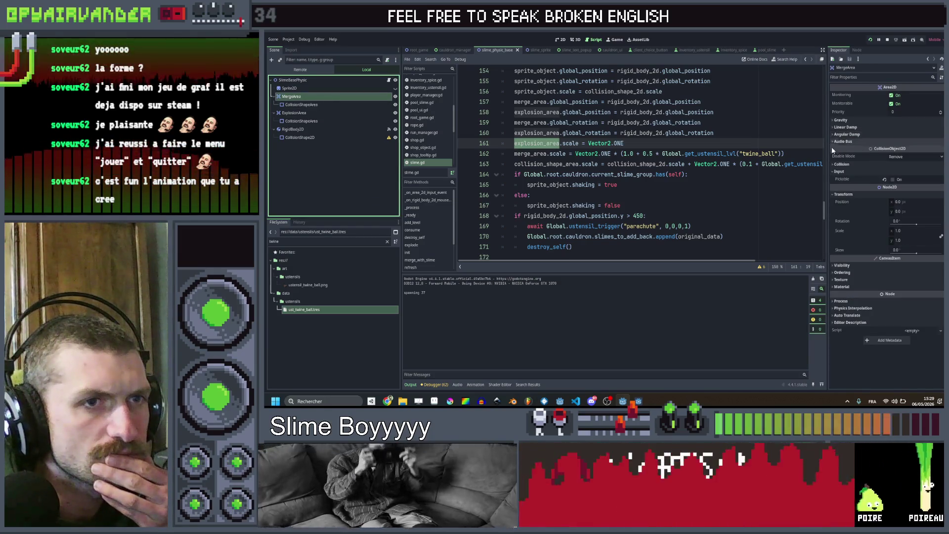
left_click(833, 165)
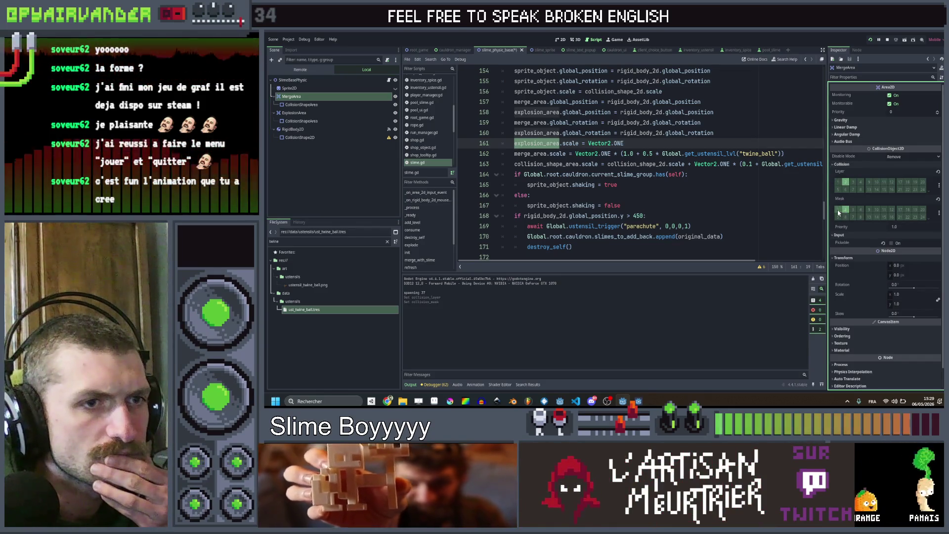
left_click(323, 114)
left_click(833, 164)
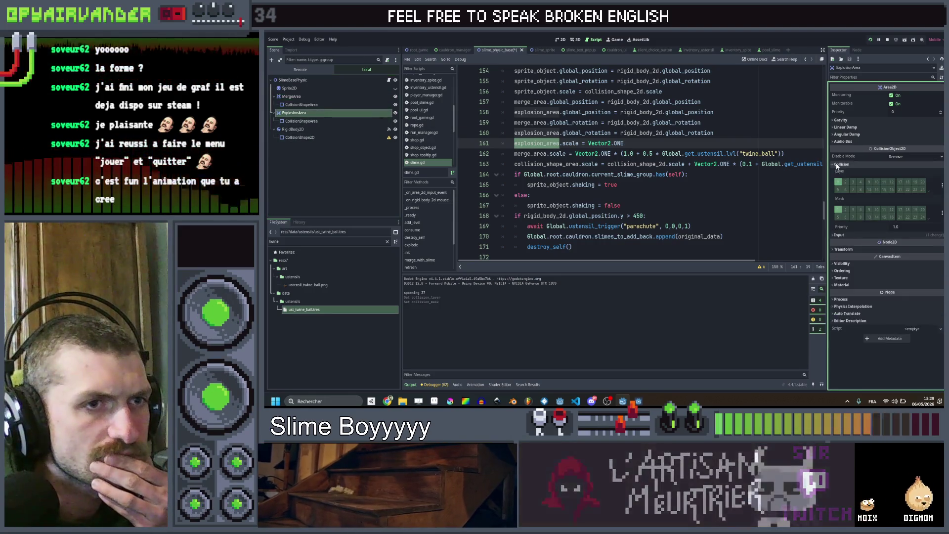
Change ExplosionArea's collision layer and mask bits, then save and rerun the game.
left_click(838, 184)
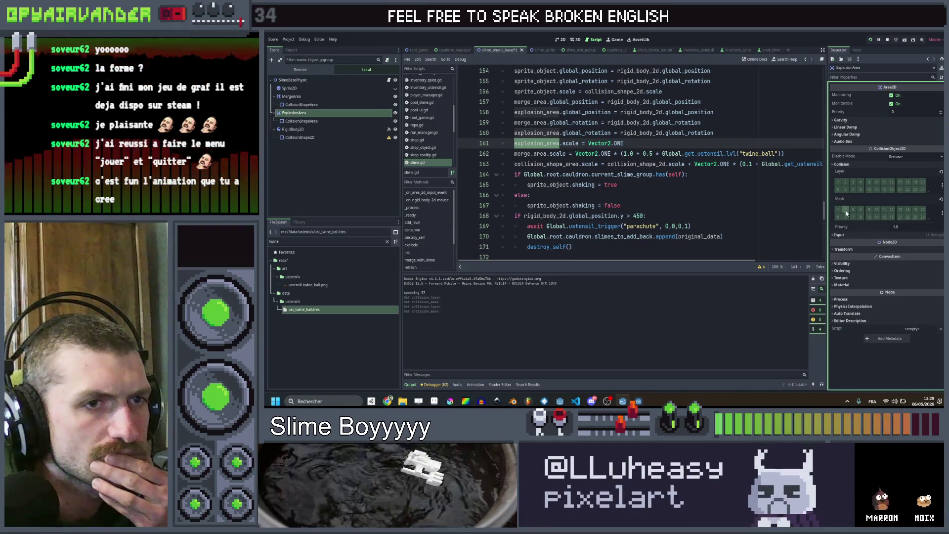
left_click(856, 214)
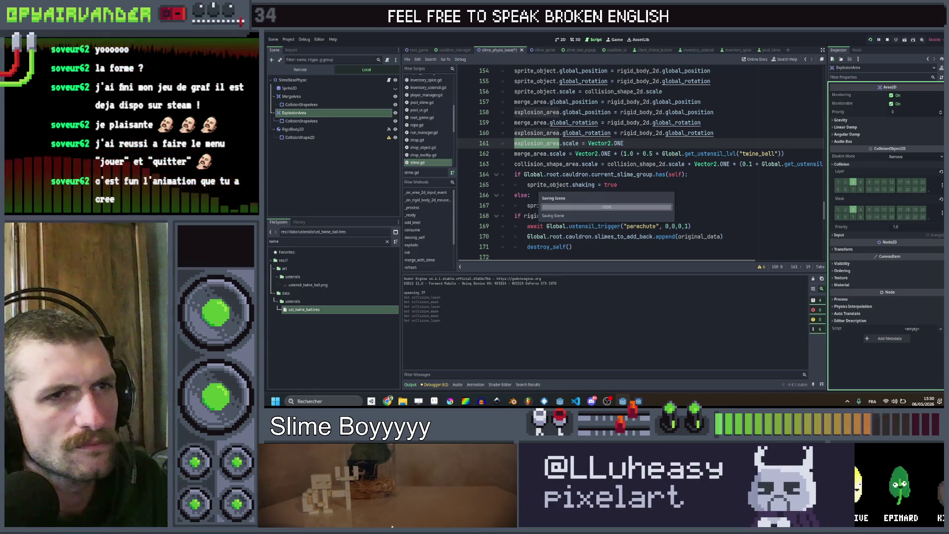
left_click(872, 42)
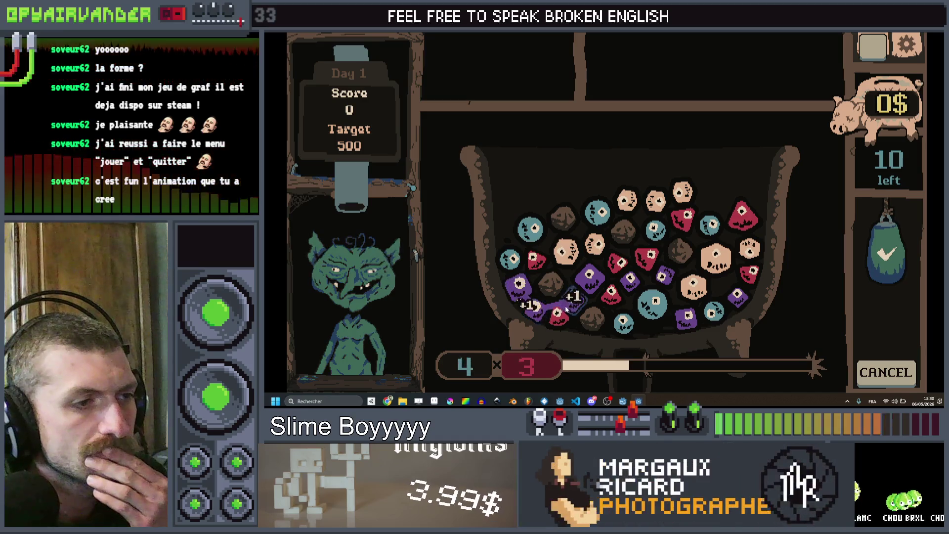
Chain the purple slimes, score them with the potion, and leave the running game.
left_click_drag(568, 310, 588, 291)
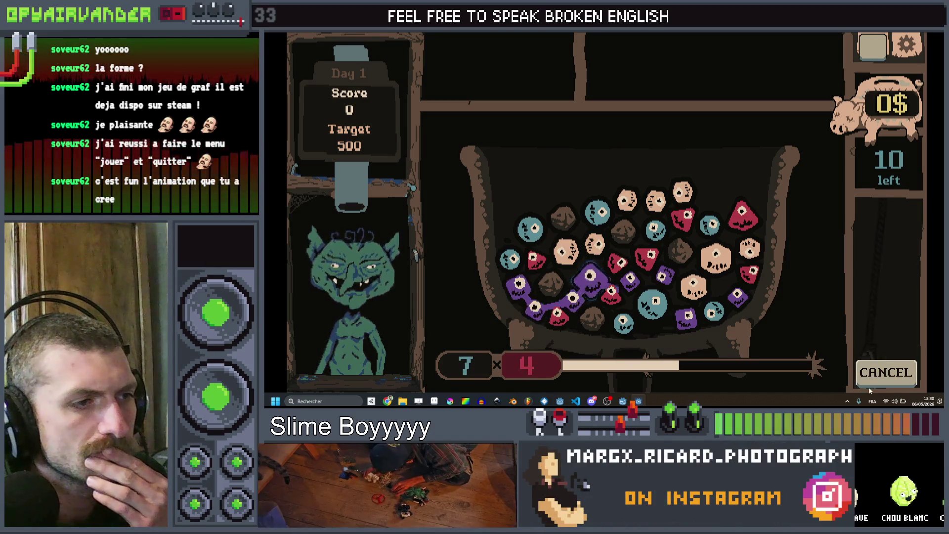
left_click(889, 252)
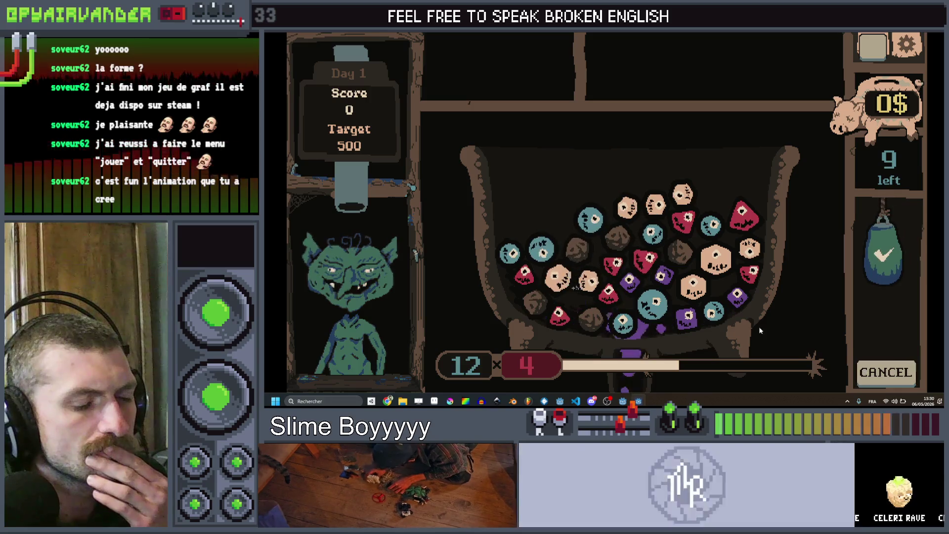
key("alt+Tab")
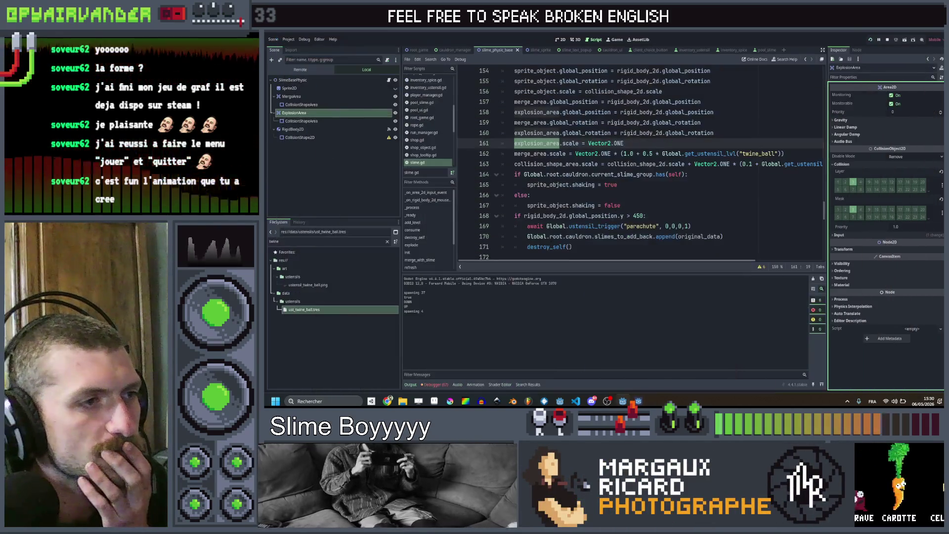
scroll(637, 171, "up", 1)
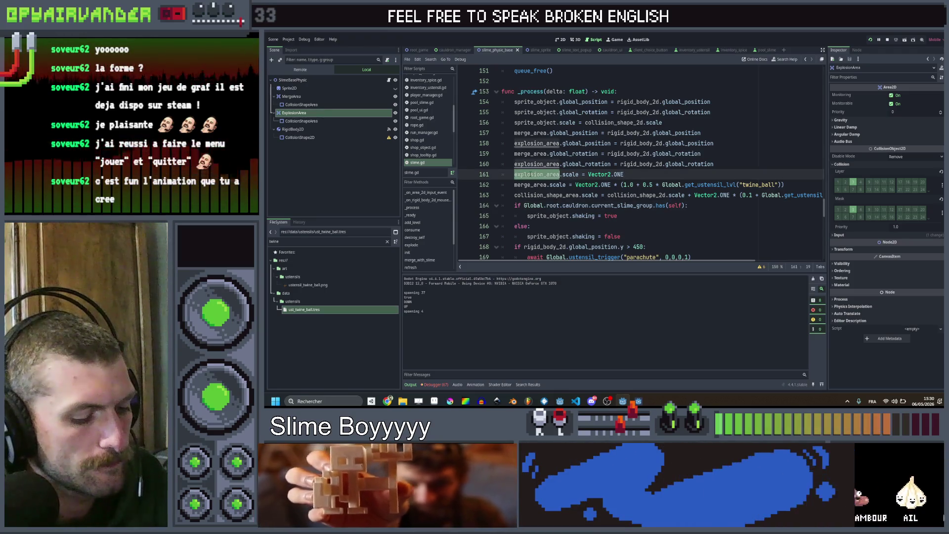
Search all project scripts for 'explosion_area'.
key("ctrl+shift+f")
left_click(605, 236)
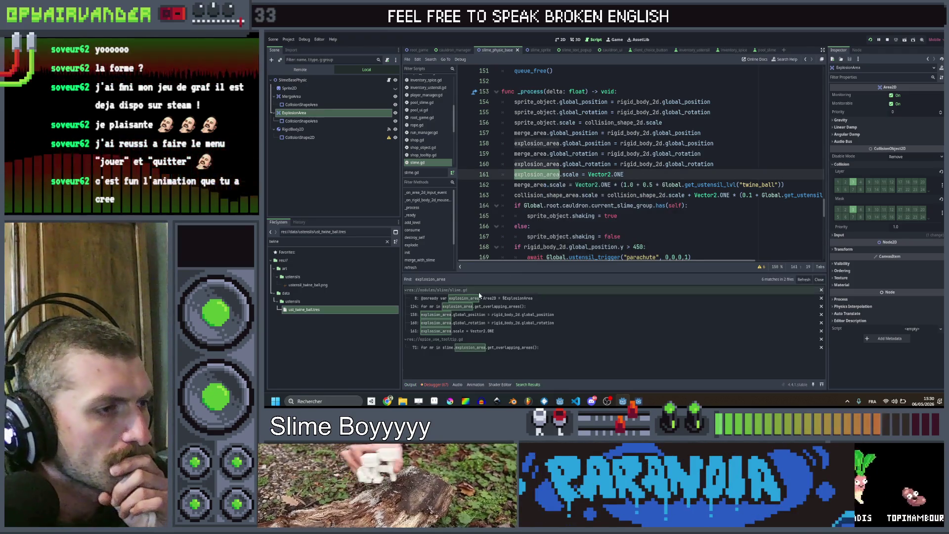
Jump from the spice_use_tooltip.gd match to the line 124 match in slime.gd's explode loop.
left_click(490, 347)
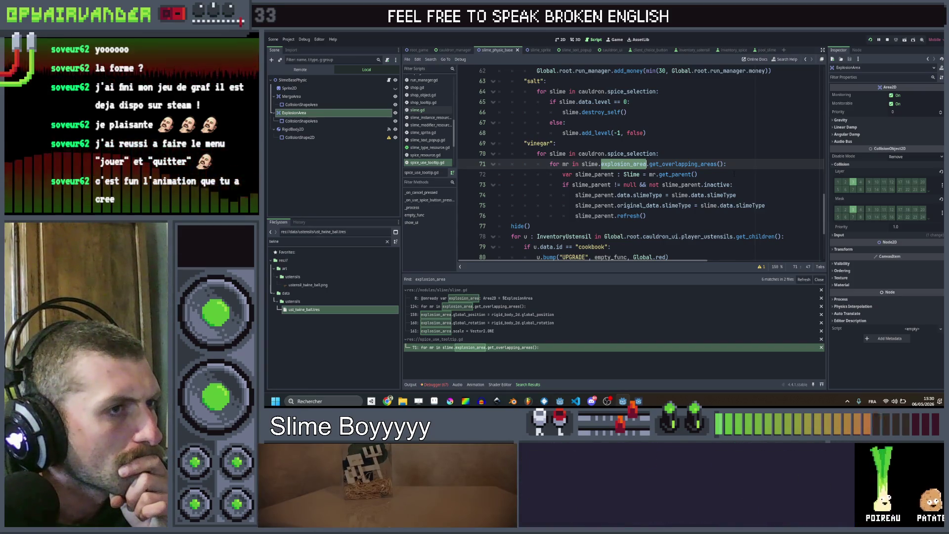
scroll(637, 171, "up", 2)
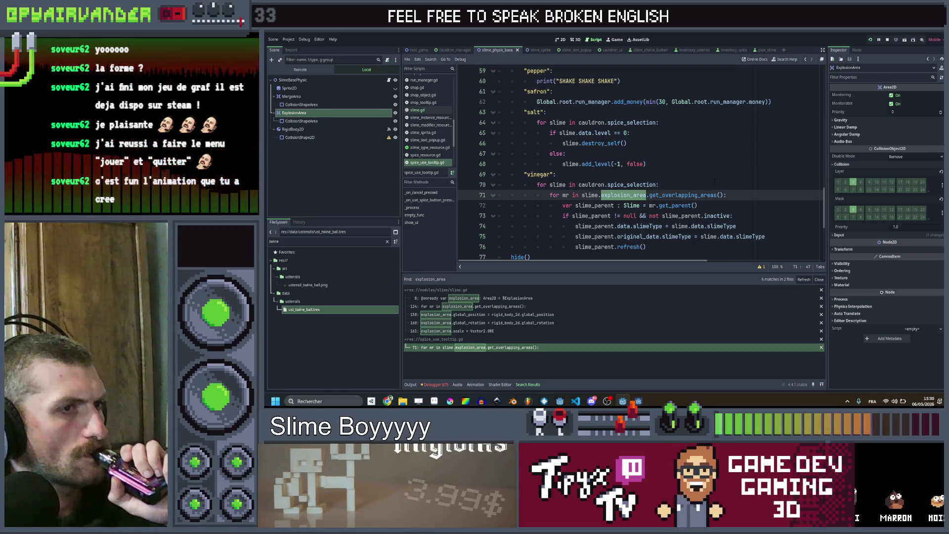
left_click(504, 306)
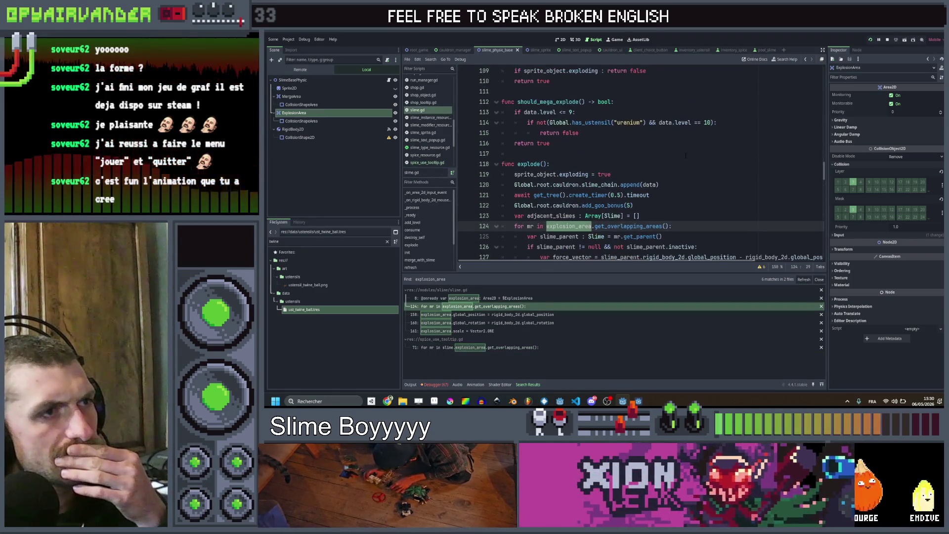
scroll(641, 163, "down", 1)
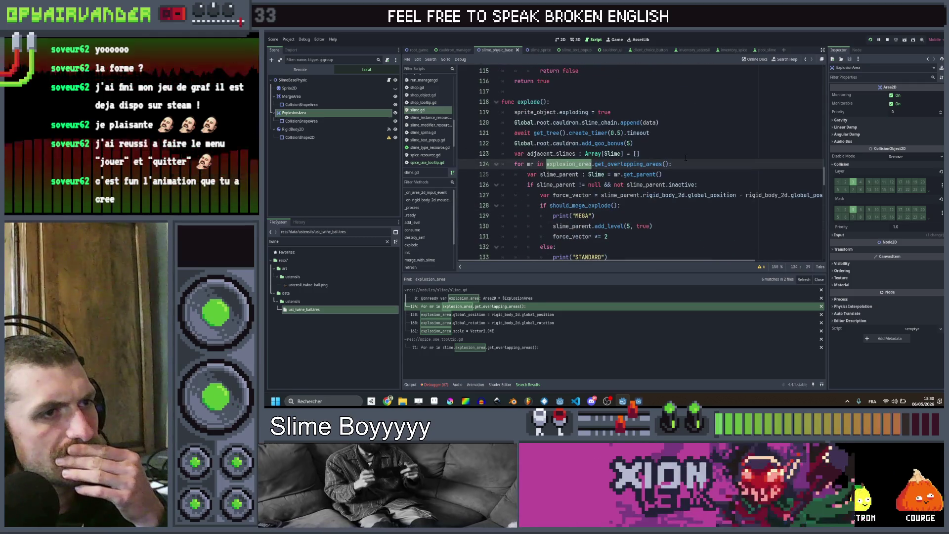
scroll(642, 163, "down", 1)
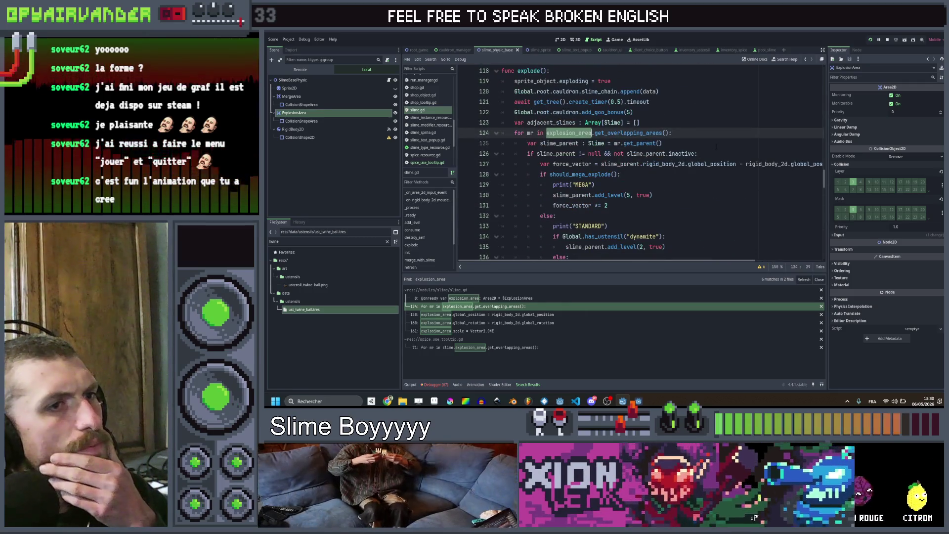
scroll(641, 163, "right", 3)
scroll(642, 164, "left", 3)
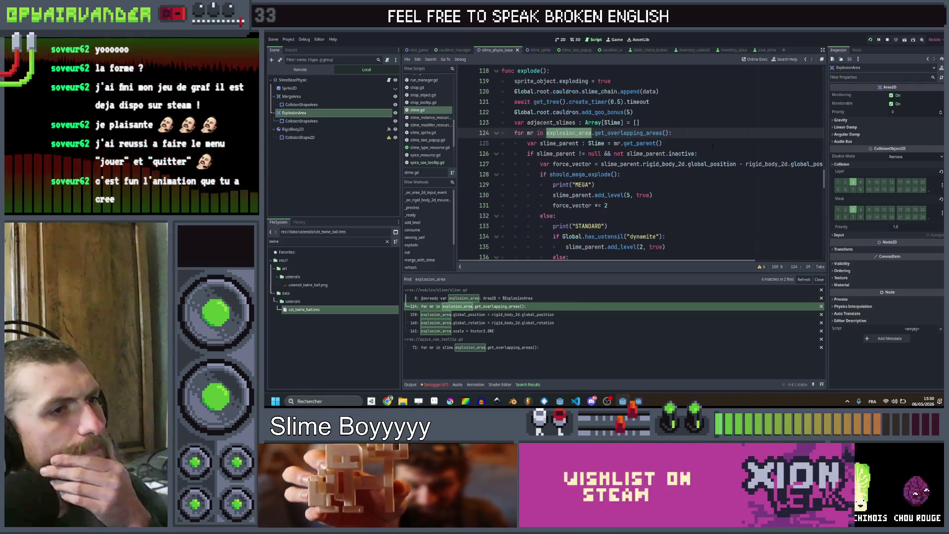
scroll(642, 163, "down", 2)
scroll(642, 164, "down", 1)
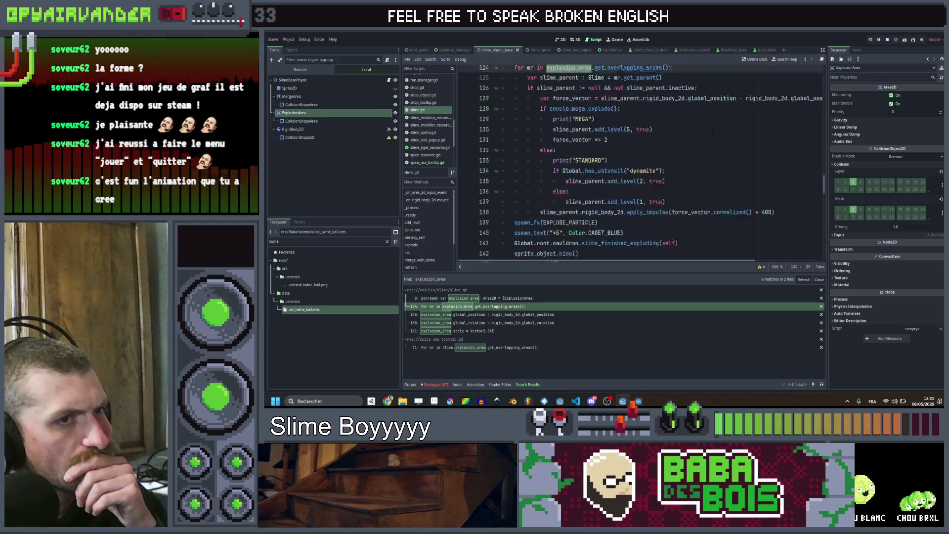
scroll(642, 163, "up", 4)
scroll(642, 164, "down", 2)
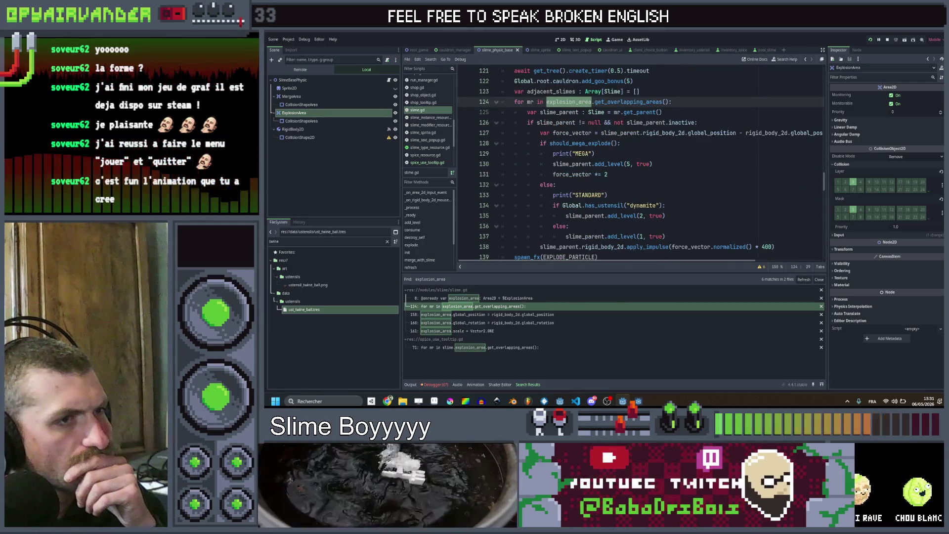
scroll(642, 163, "down", 1)
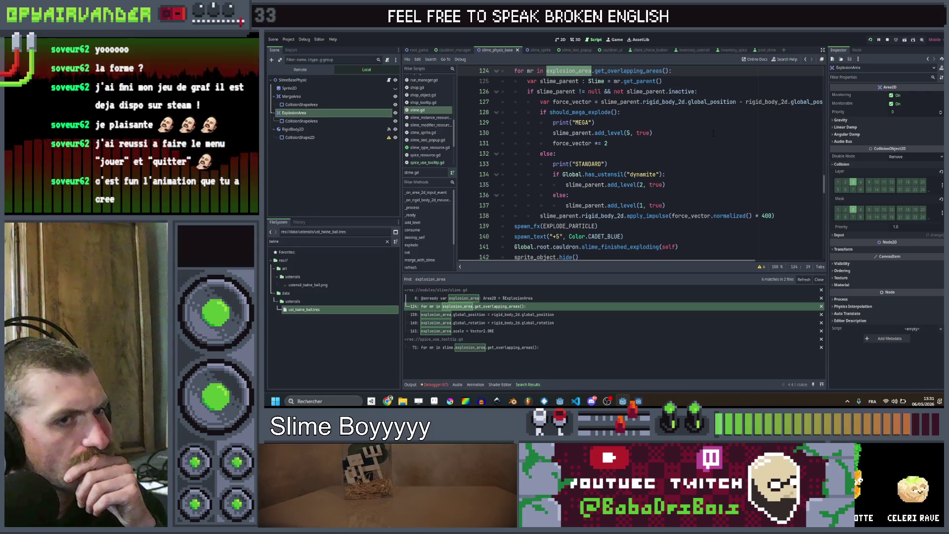
scroll(714, 134, "up", 1)
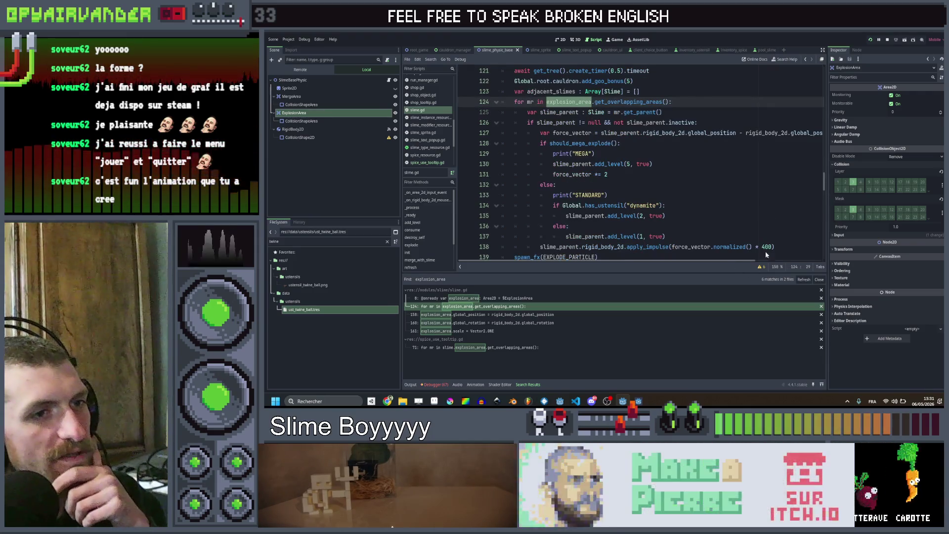
Delete the 'force_vector += 2' line from the mega-explosion branch of explode().
left_click(637, 173)
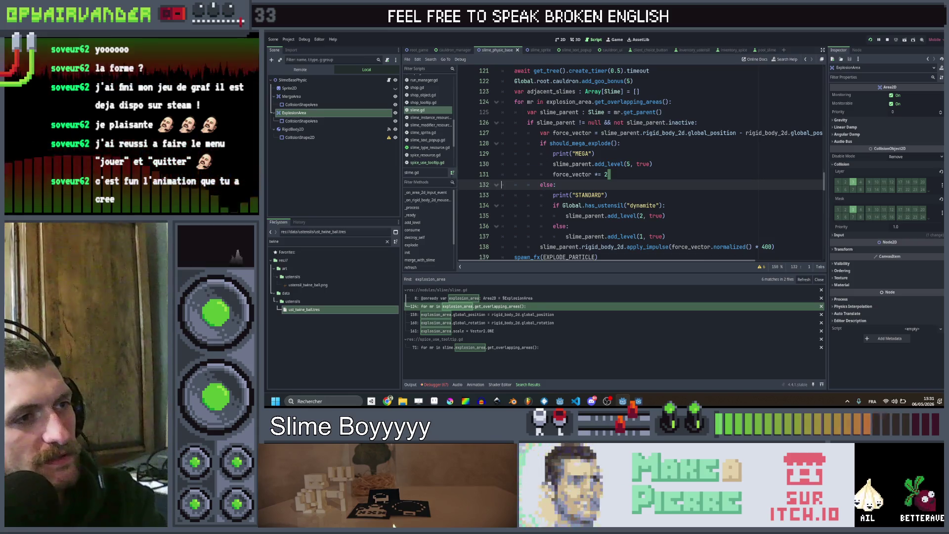
key("ctrl+shift+k")
key("Up")
key("Up")
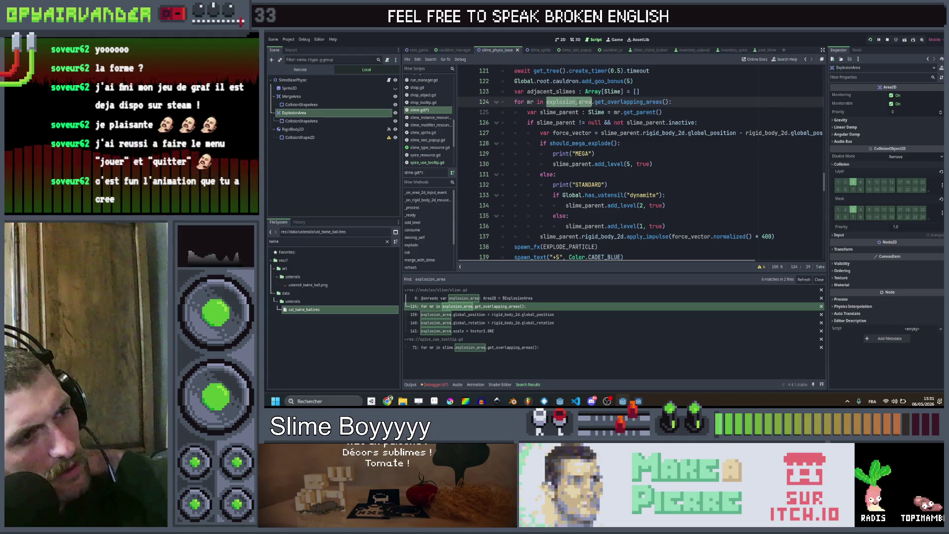
scroll(579, 103, "up", 2)
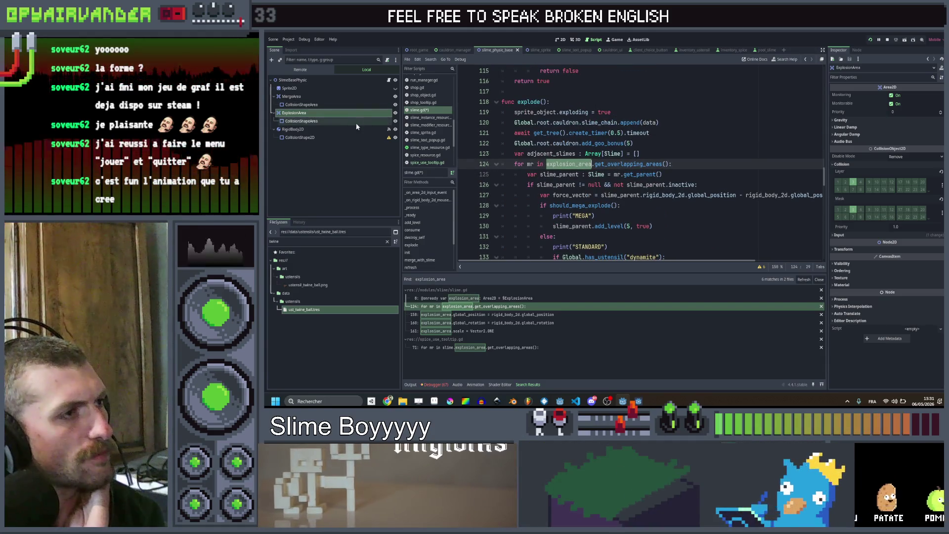
Jump to merge_area in slime.gd's _process and inspect MergeArea's circle collision shape.
left_click(355, 122)
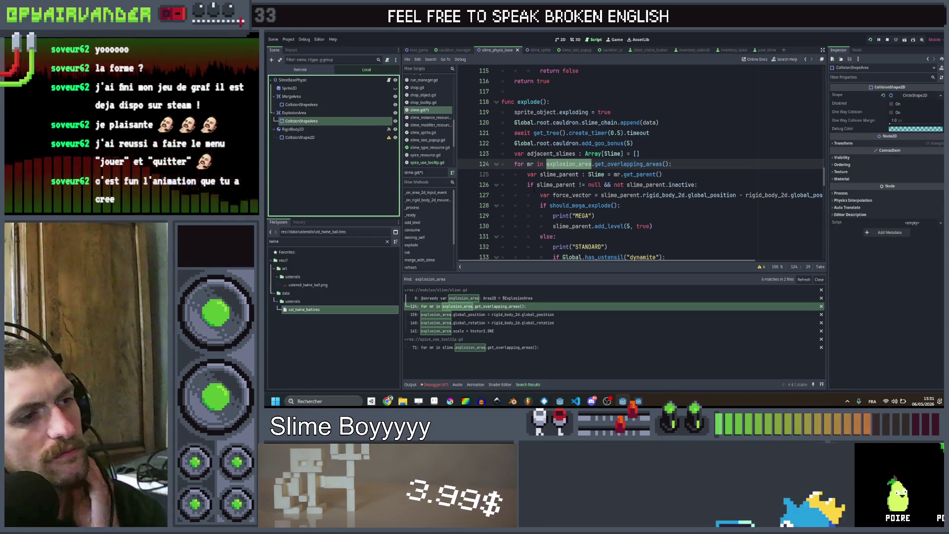
left_click(567, 164, "ctrl")
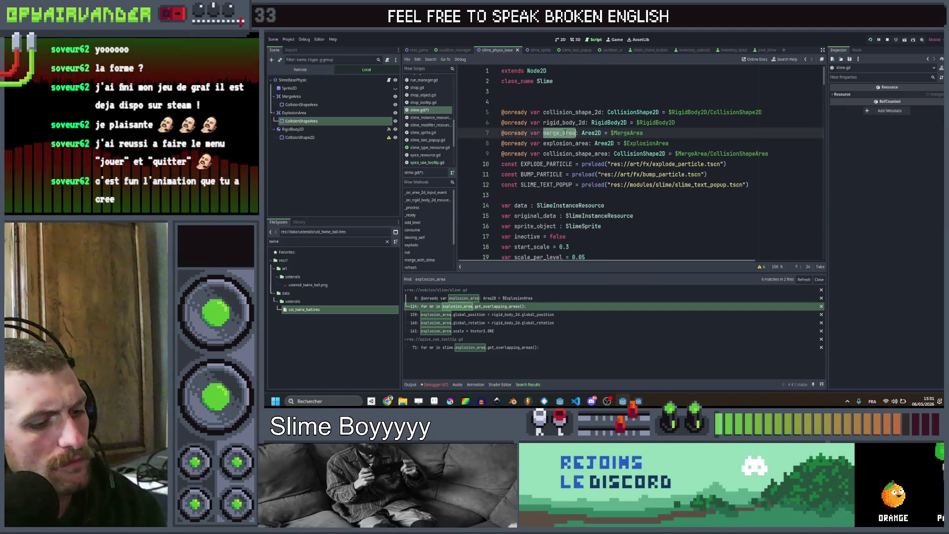
scroll(642, 163, "down", 15)
scroll(641, 163, "down", 10)
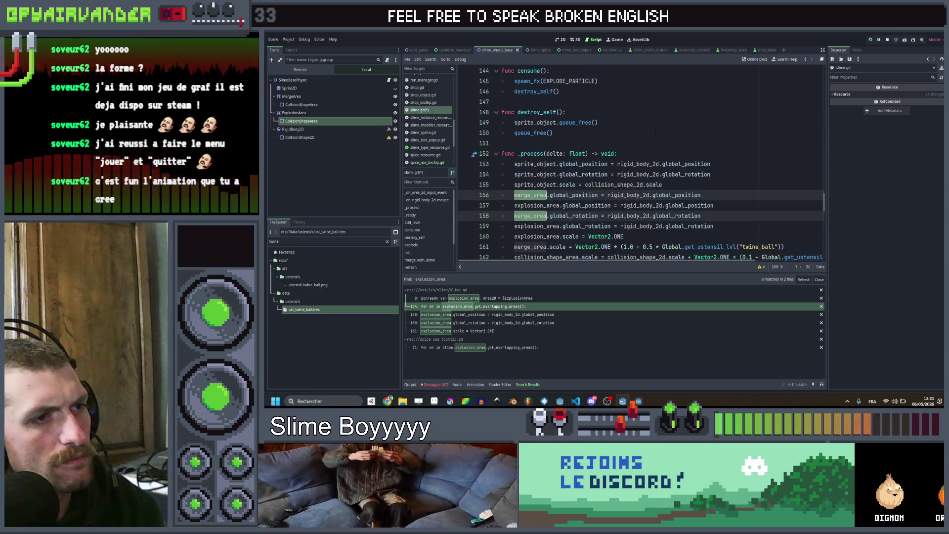
scroll(656, 134, "down", 2)
scroll(641, 164, "down", 1)
scroll(641, 163, "down", 1)
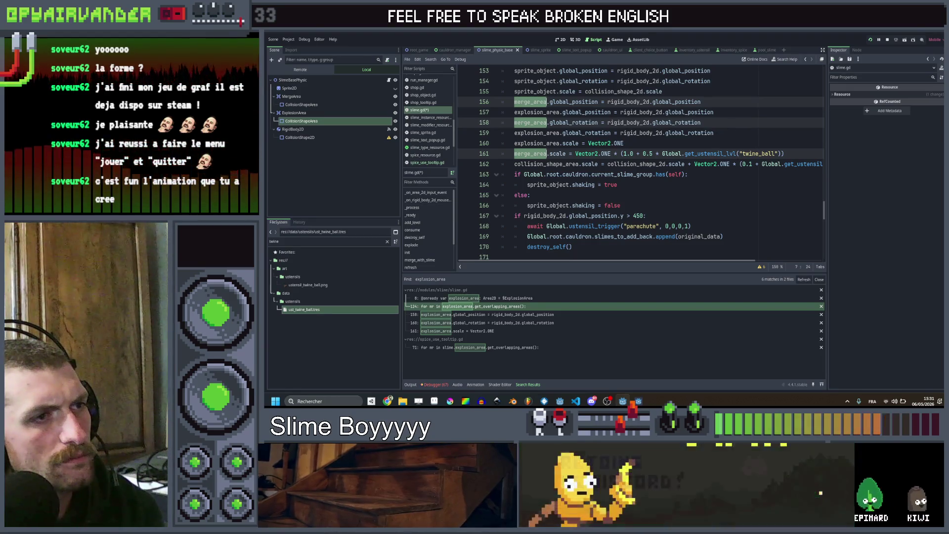
scroll(642, 163, "up", 5)
scroll(641, 164, "down", 4)
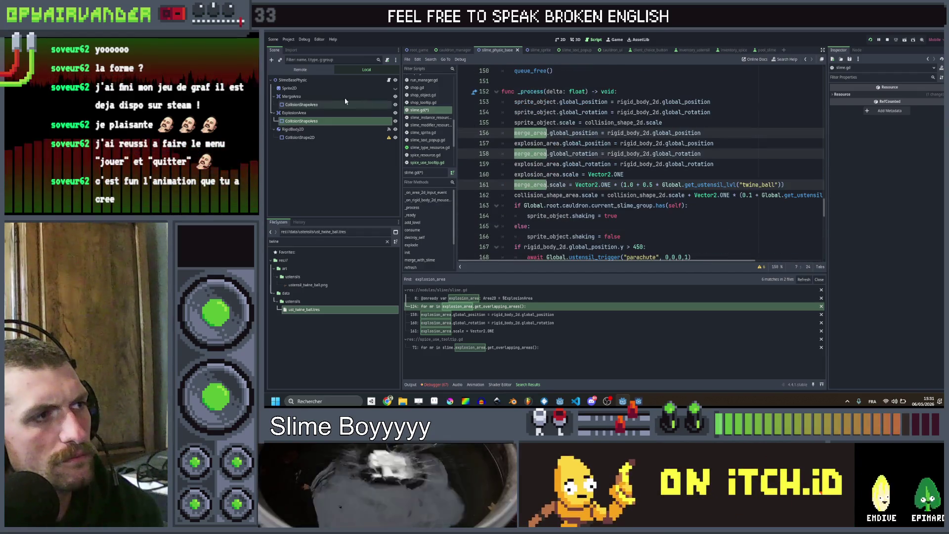
left_click(300, 104)
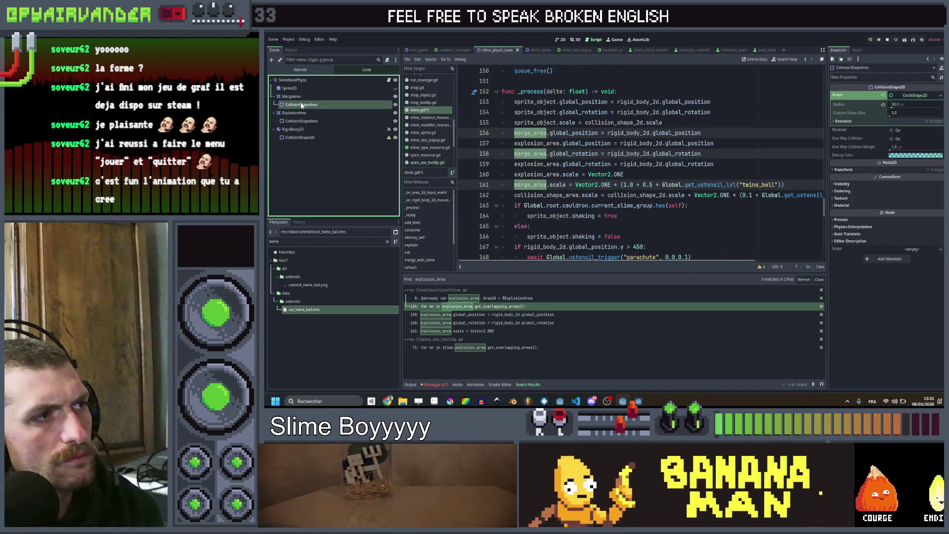
Inspect the body polygon shape and the merge and explosion areas' circle shapes.
left_click(304, 137)
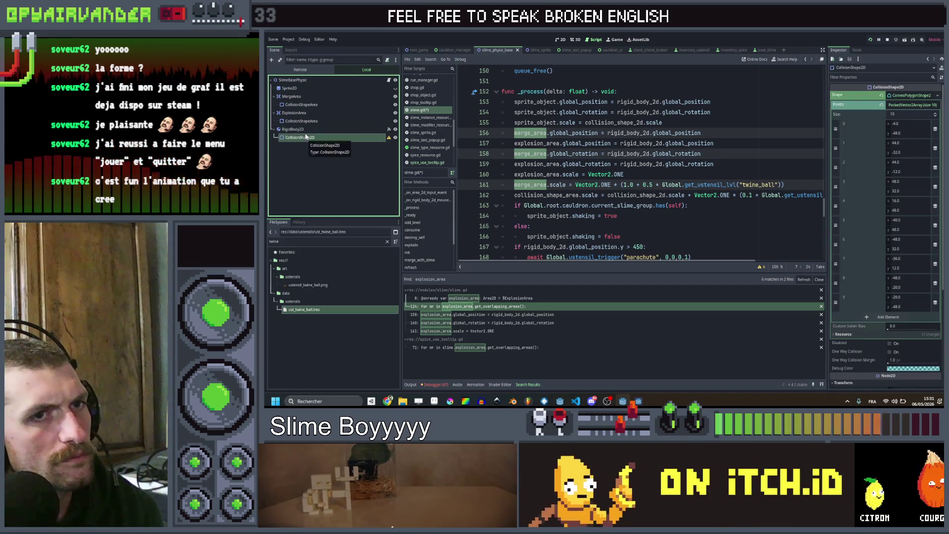
left_click(309, 105)
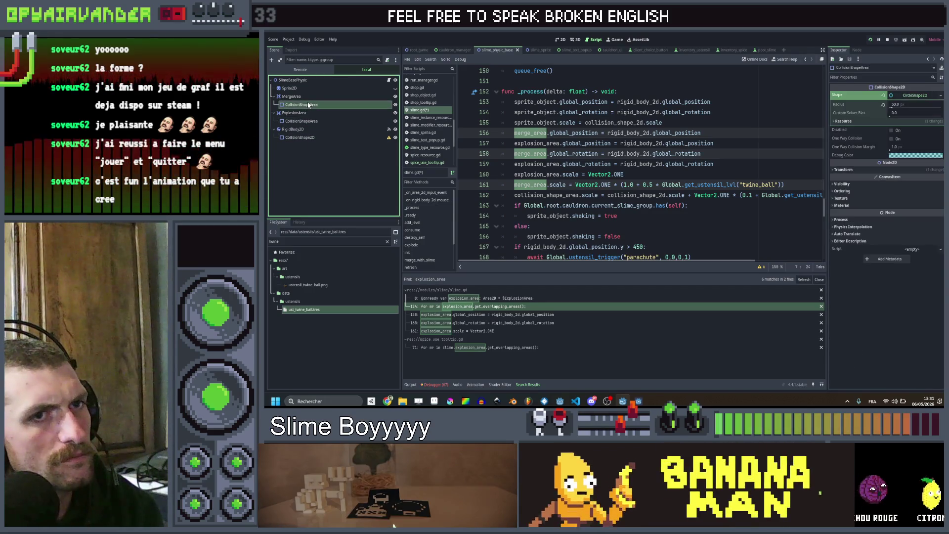
left_click(308, 122)
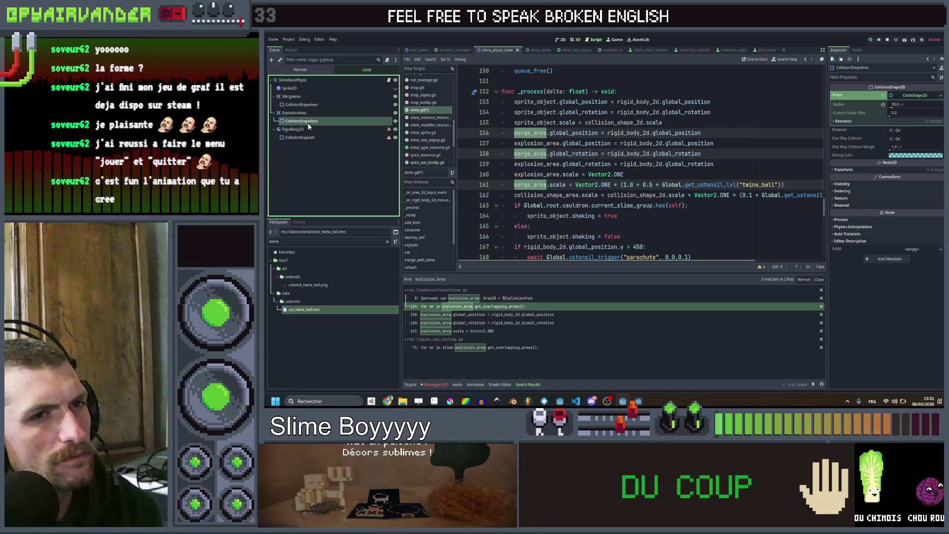
left_click(916, 96)
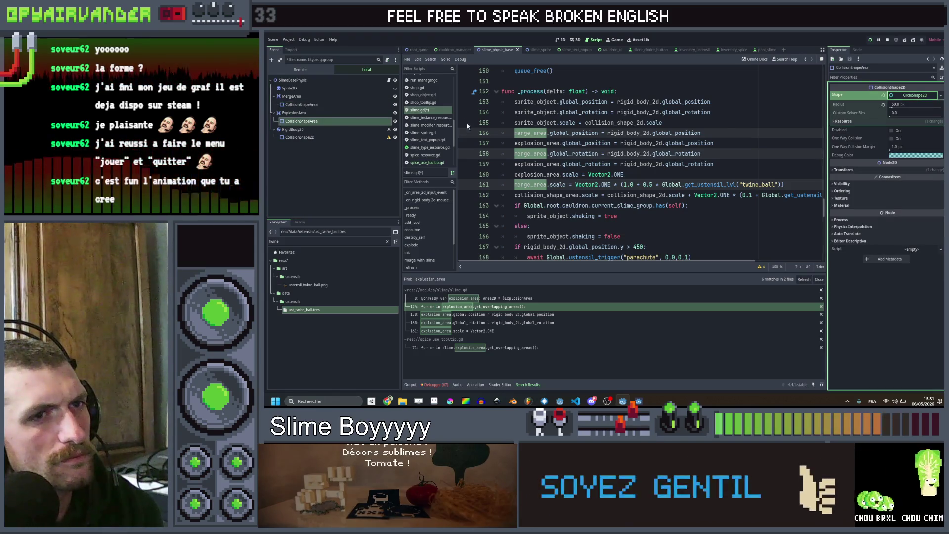
Show ExplosionArea's collision shape in the 2D scene view.
left_click(309, 106)
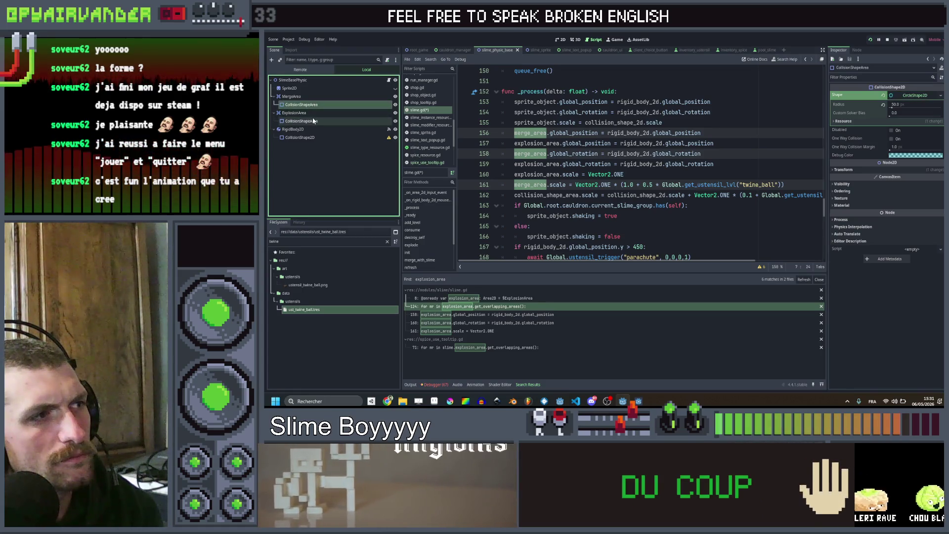
left_click(314, 121)
left_click(559, 40)
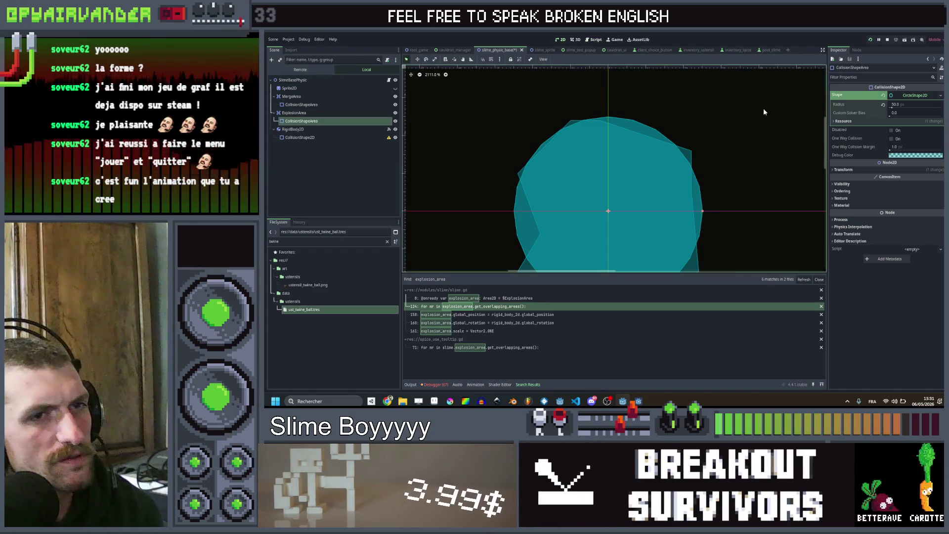
scroll(553, 150, "down", 2)
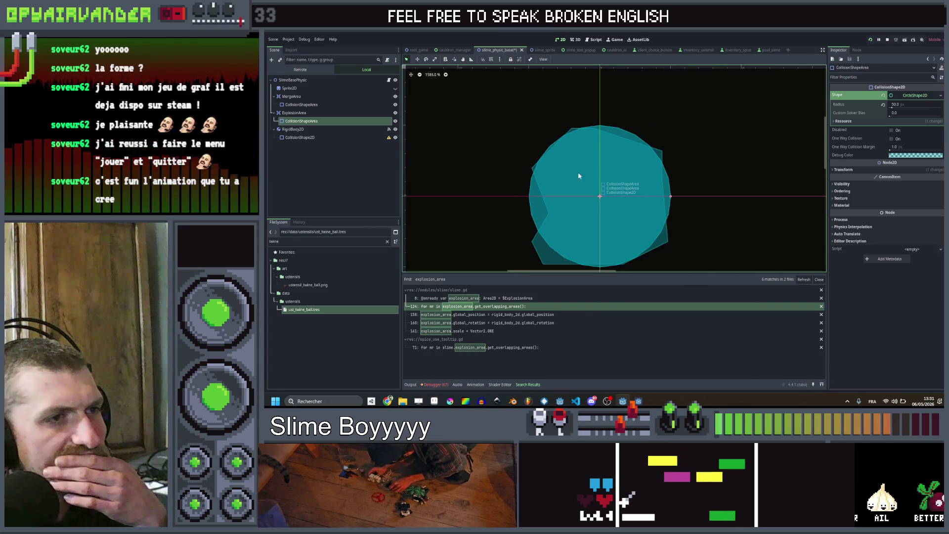
Return from the 2D view to the slime.gd script.
left_click(388, 81)
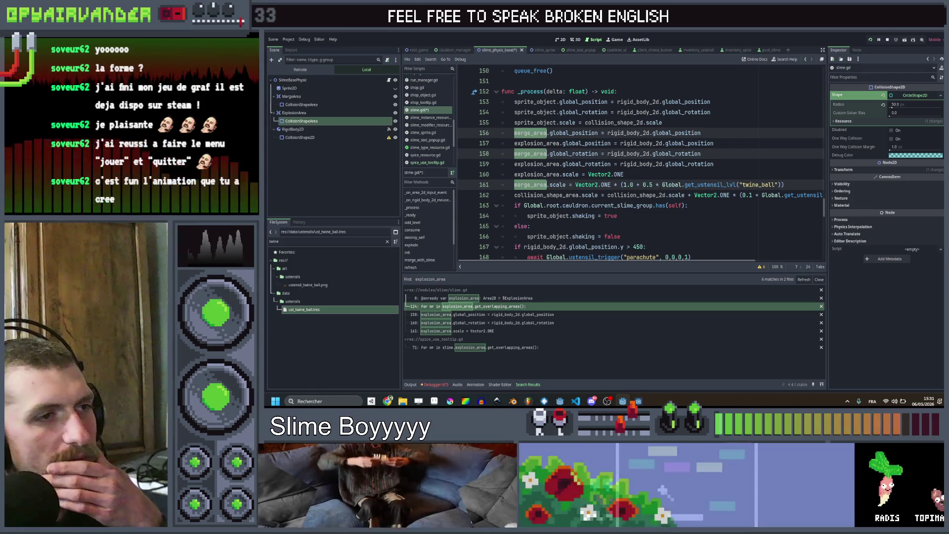
scroll(631, 171, "down", 1)
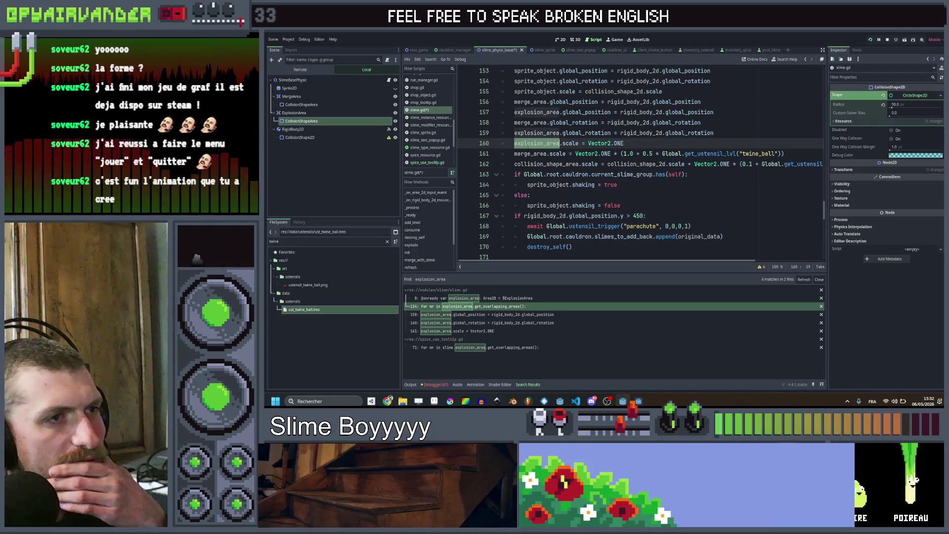
Compare MergeArea's and ExplosionArea's node properties side by side.
key("Down")
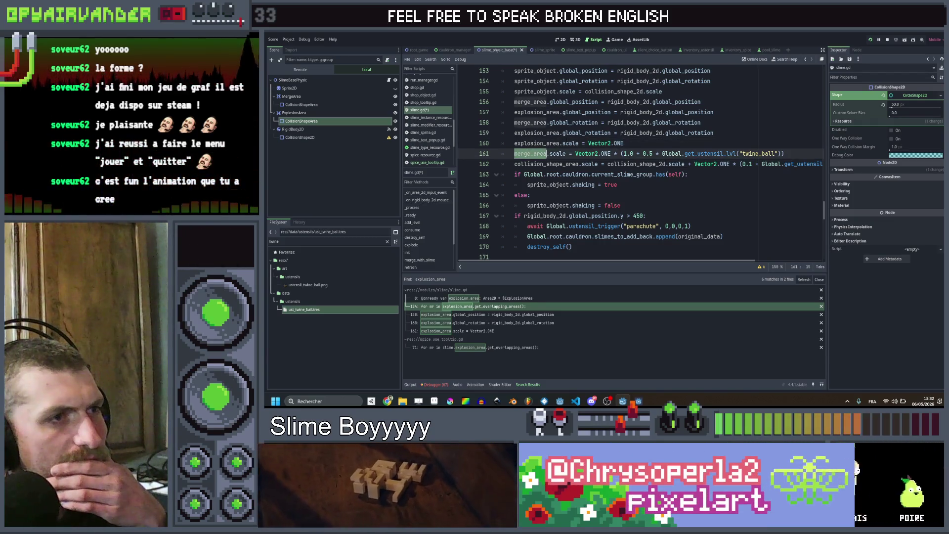
scroll(645, 163, "down", 3)
scroll(645, 163, "up", 2)
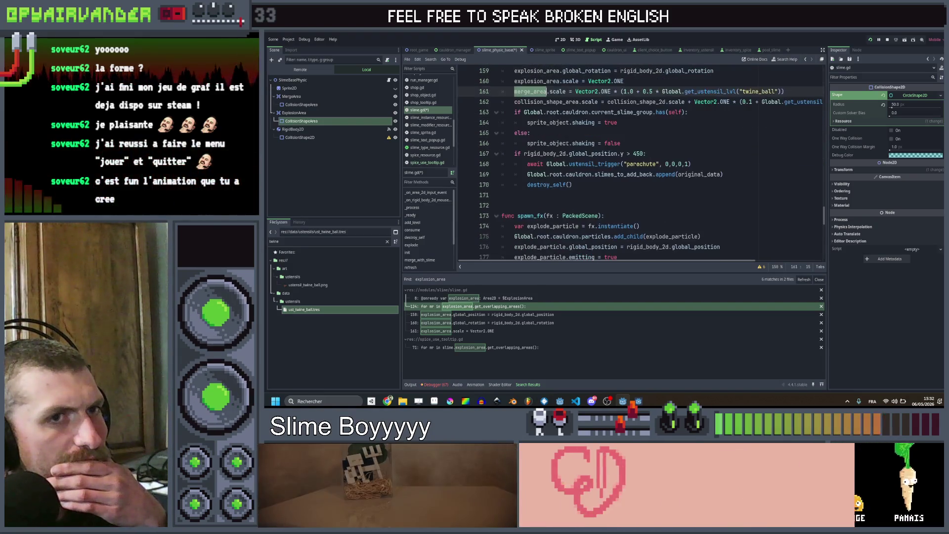
left_click(313, 95)
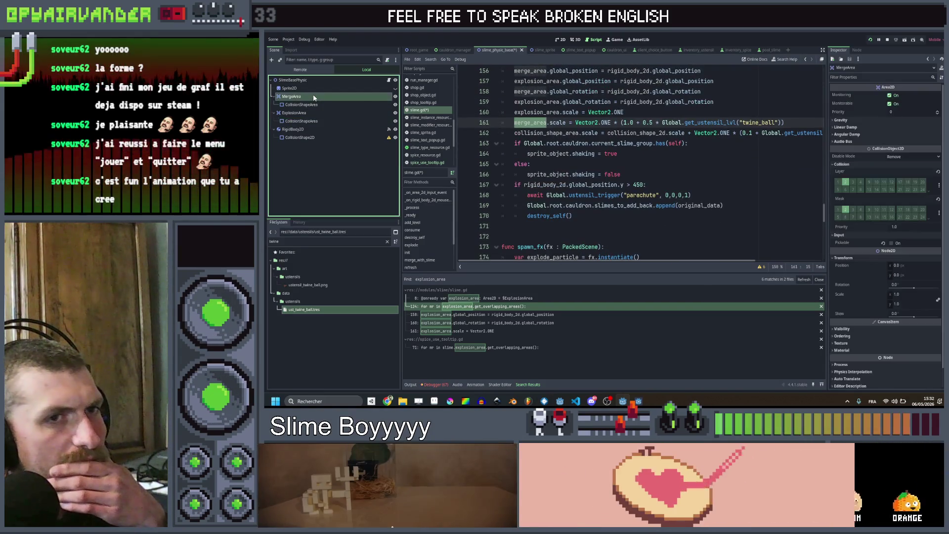
left_click(294, 112)
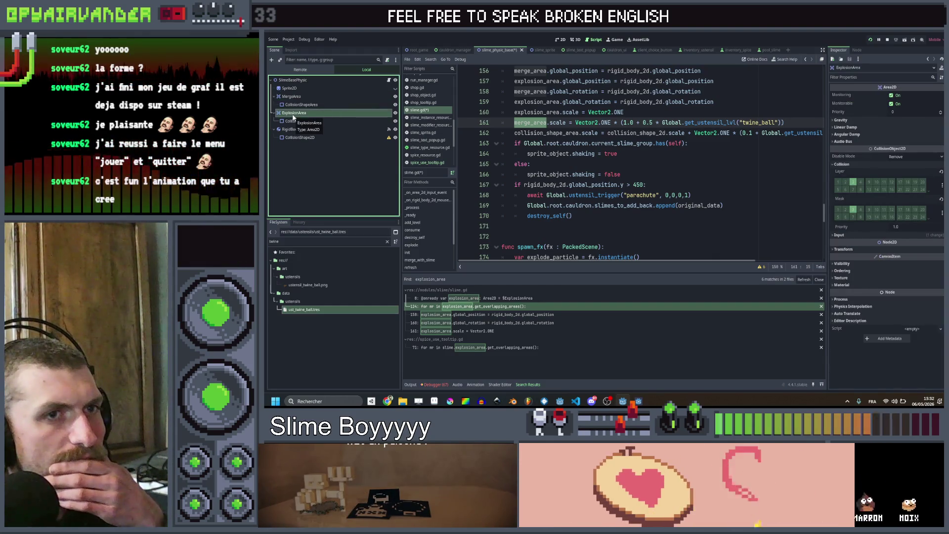
left_click(293, 96)
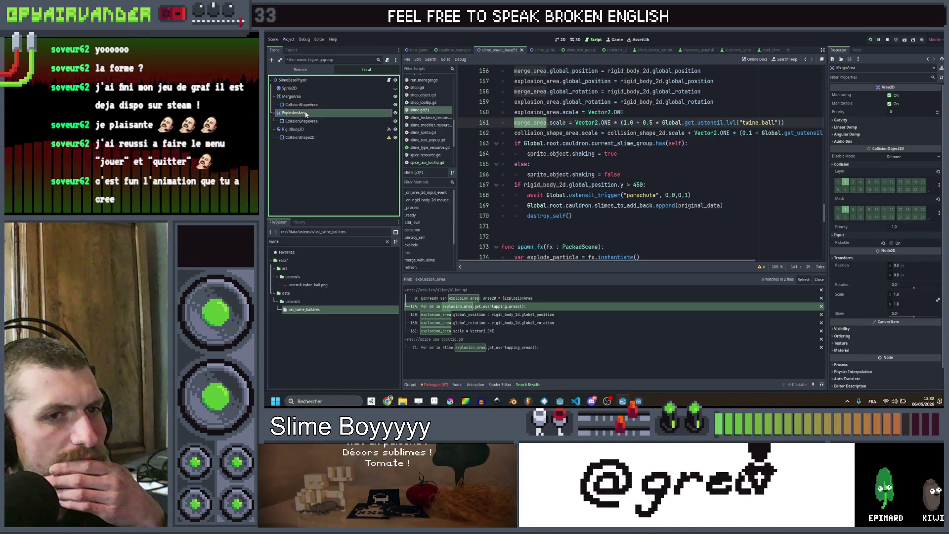
left_click(306, 113)
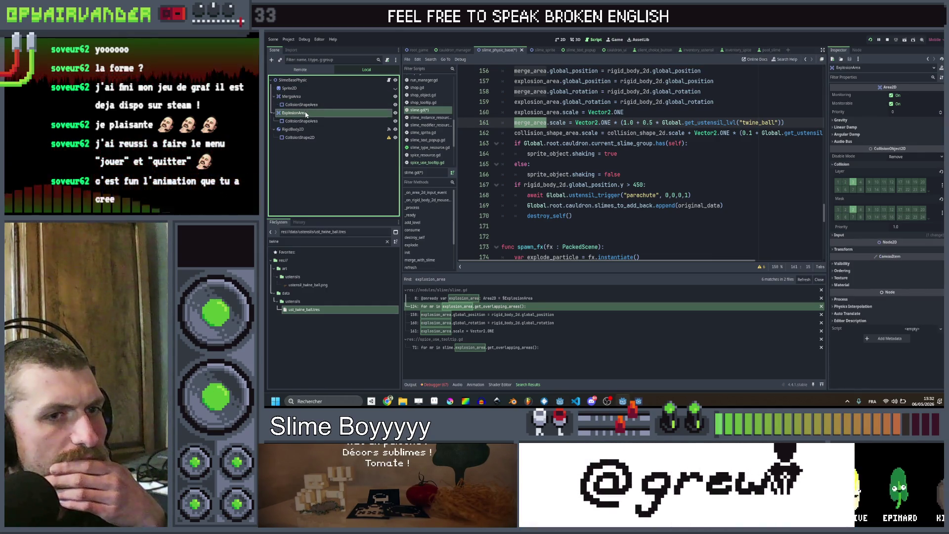
Expand ExplosionArea's Input and Transform sections to see its position, rotation and scale.
left_click(850, 235)
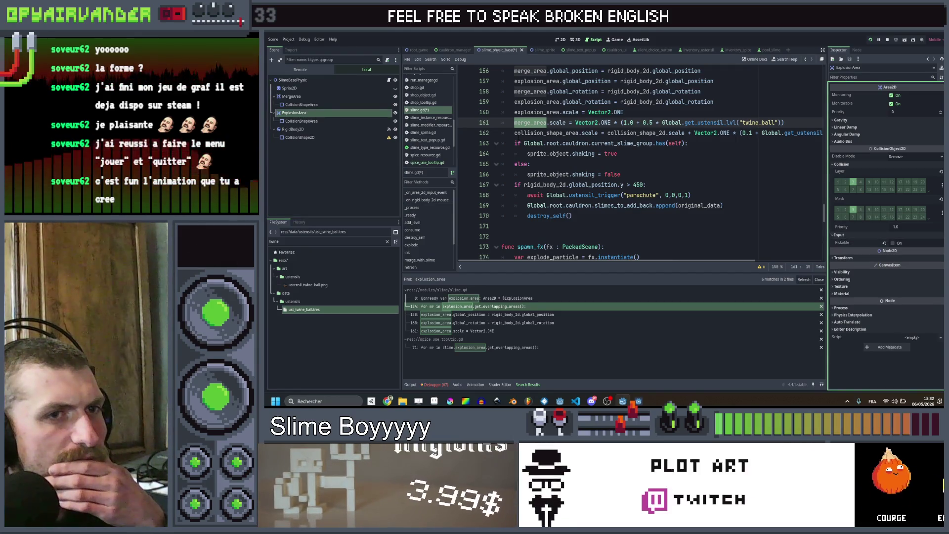
left_click(290, 95)
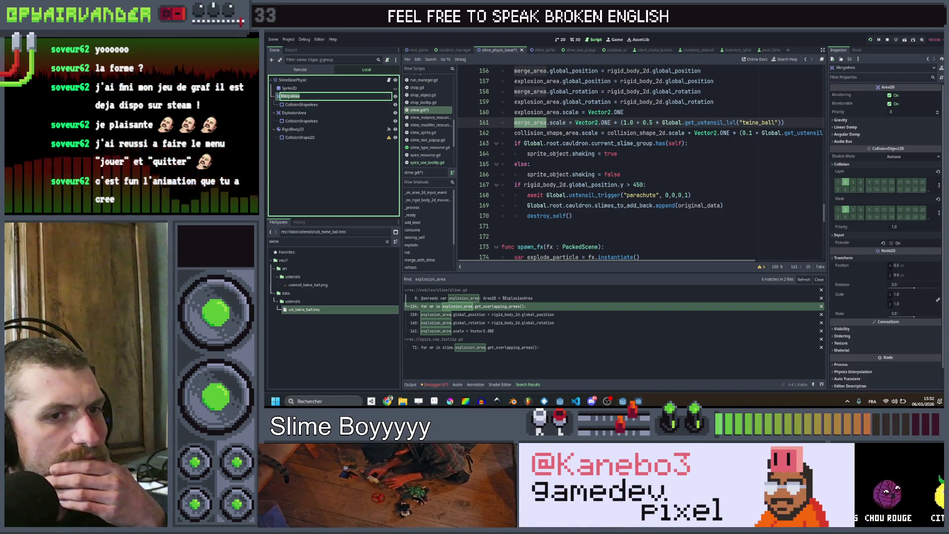
left_click(296, 112)
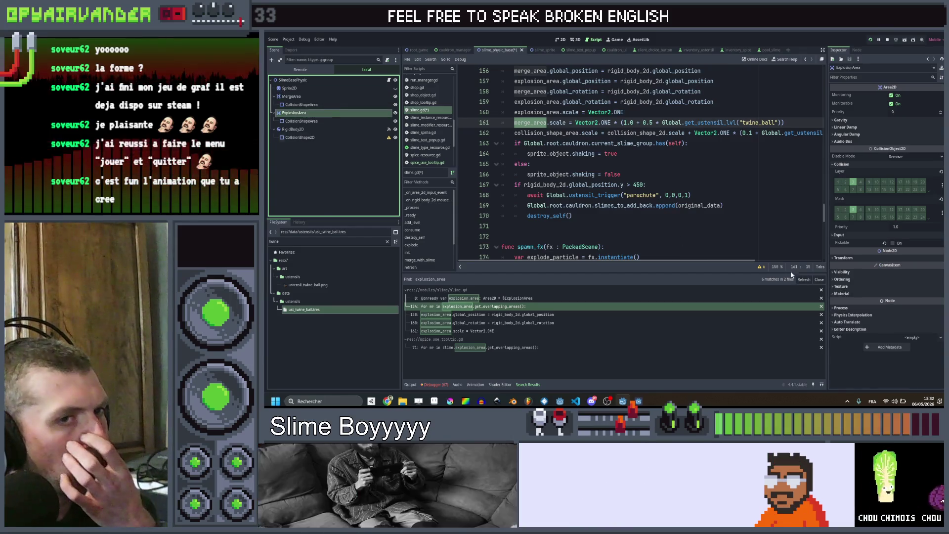
left_click(846, 258)
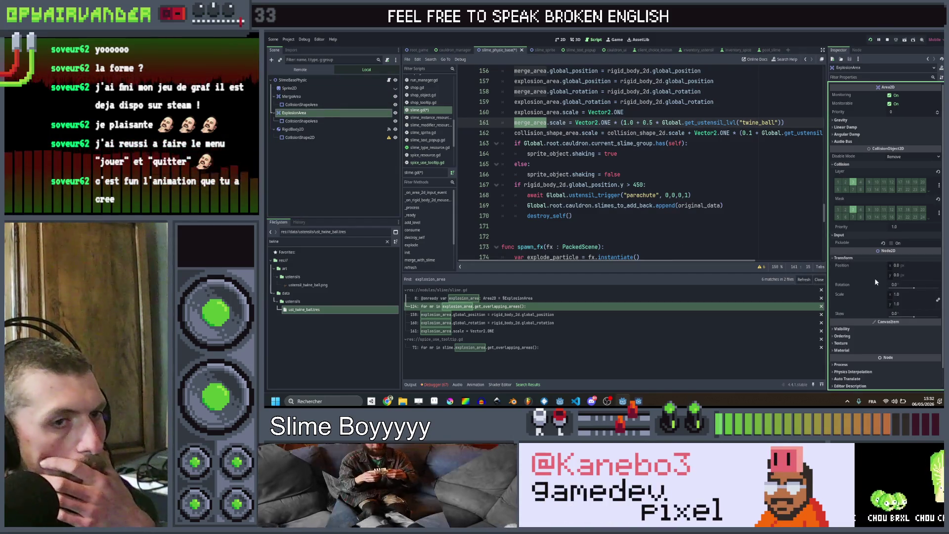
scroll(876, 281, "down", 1)
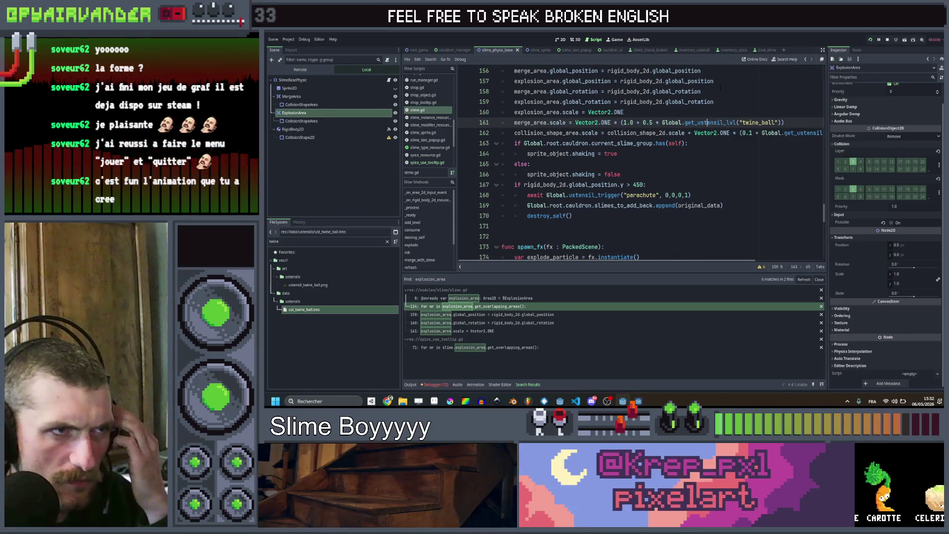
scroll(641, 164, "up", 1)
scroll(641, 163, "up", 1)
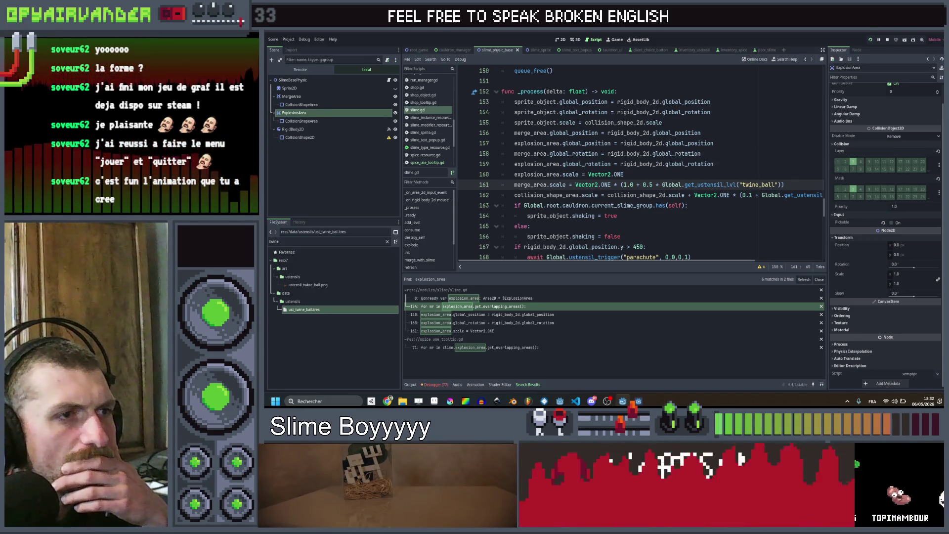
Reorder _process so explosion_area's position and rotation follow merge_area's, then save and relaunch.
double_click(535, 164)
key("shift+Down")
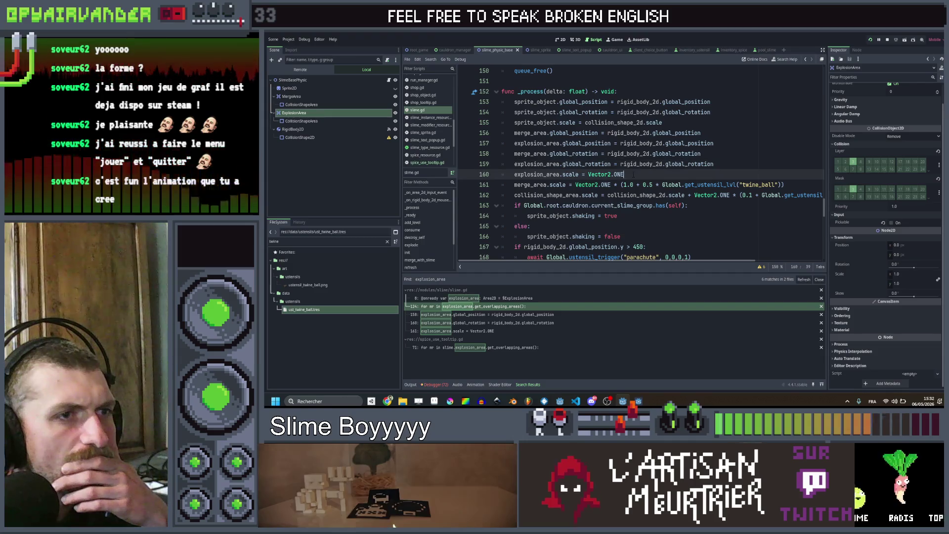
key("Up")
key("Up")
key("Up")
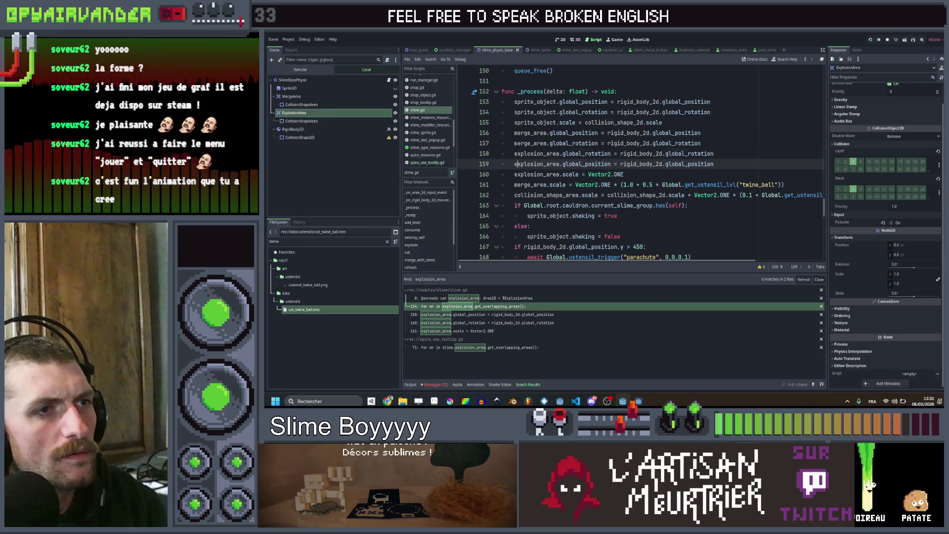
key("alt+Up")
key("ctrl+s")
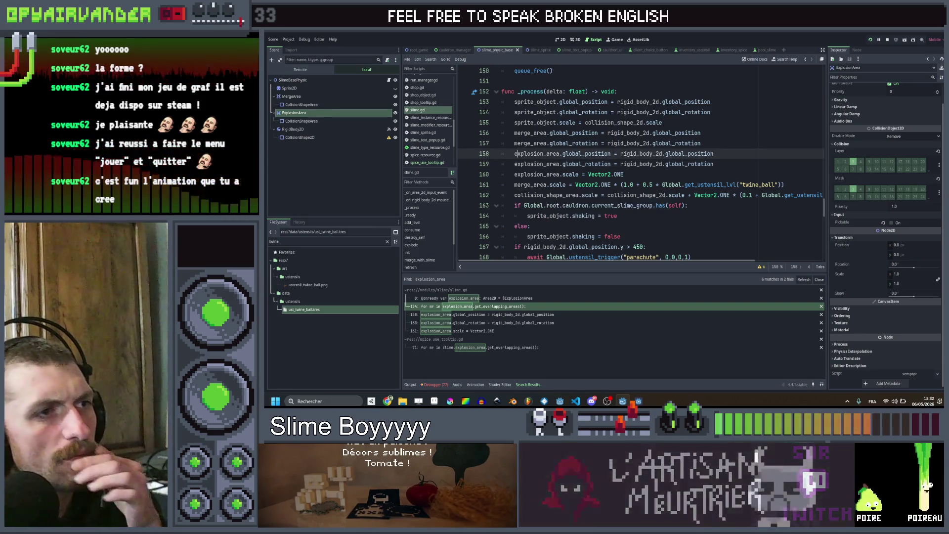
key("Up")
key("Up")
key("Up")
key("Down")
key("Down")
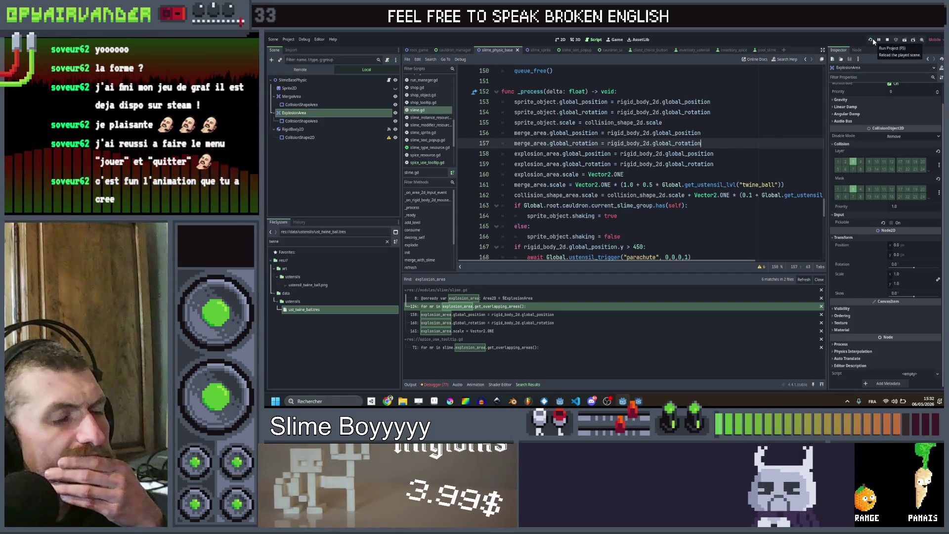
key("ctrl+s")
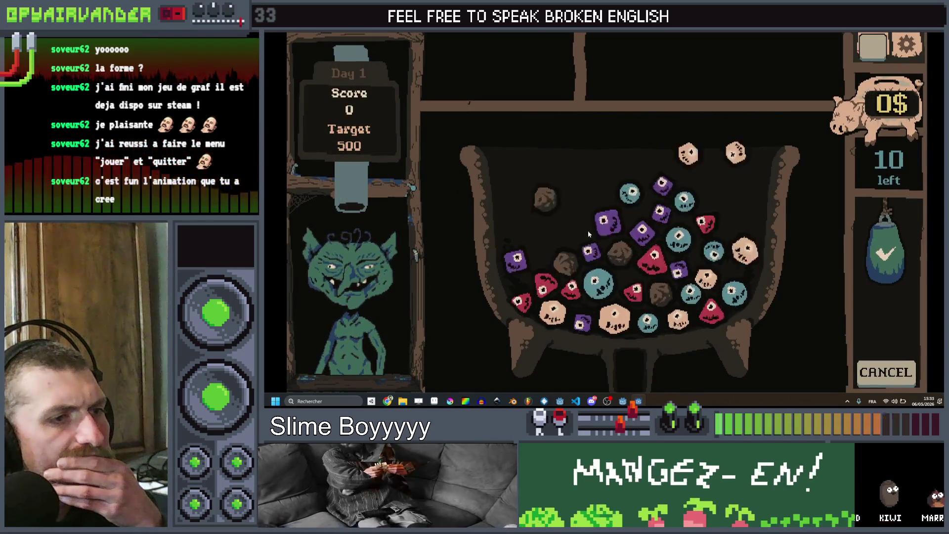
Play several dice chains up to 55 points, then close the game back to the editor.
left_click_drag(693, 207, 742, 259)
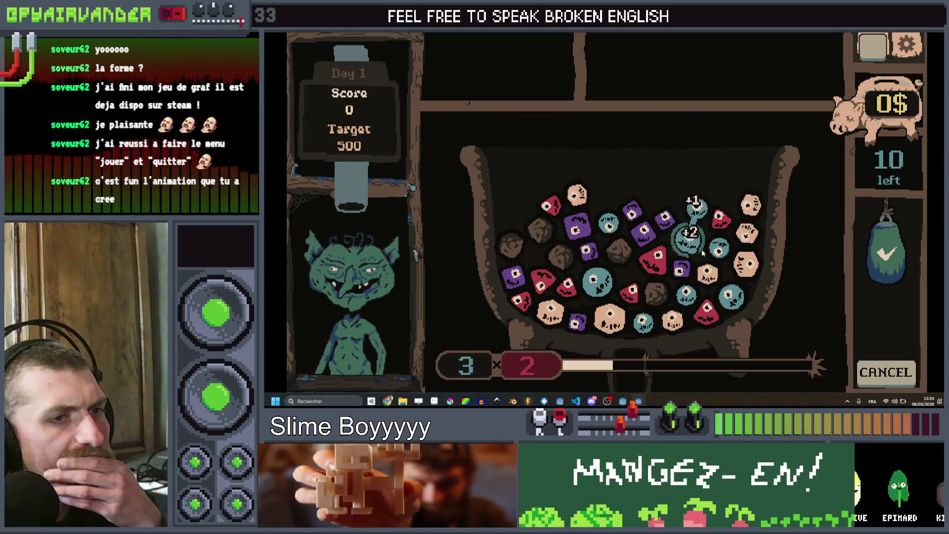
left_click(890, 297)
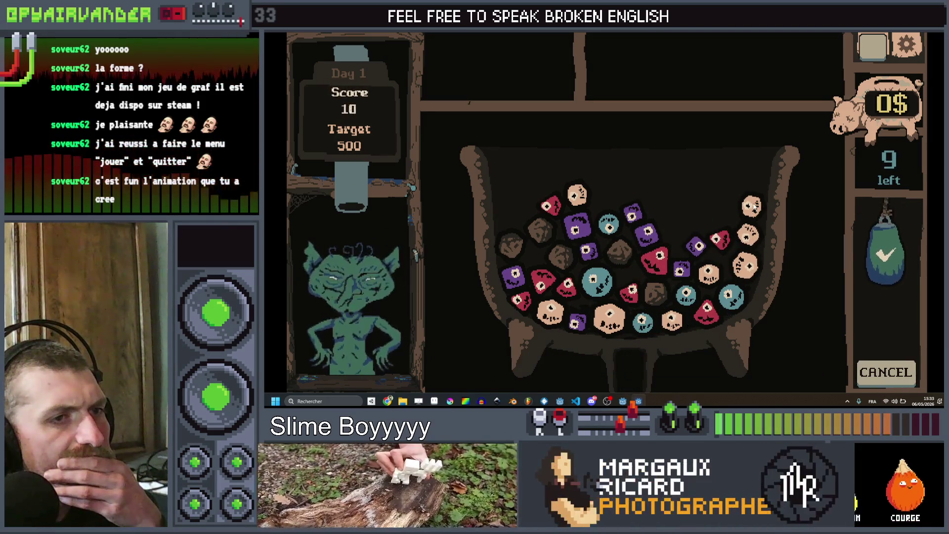
left_click_drag(751, 201, 742, 275)
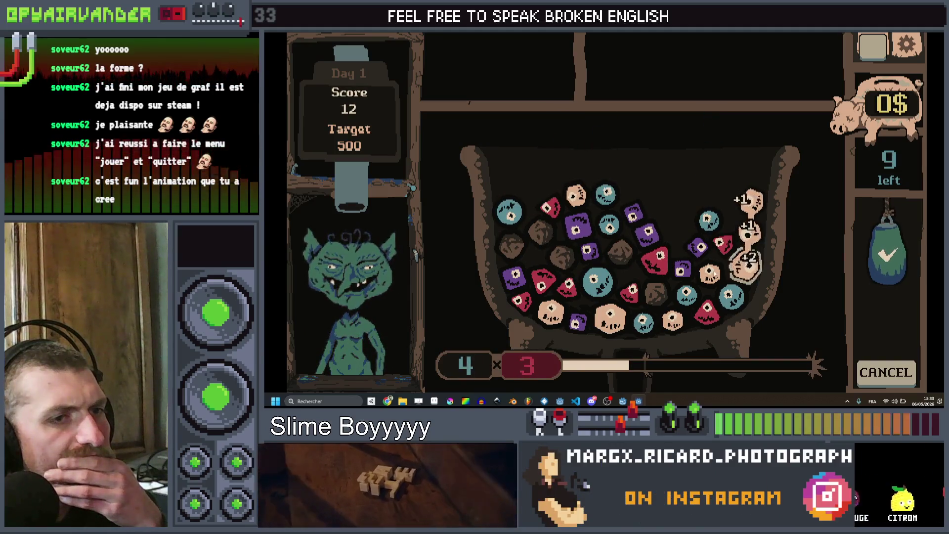
left_click(890, 297)
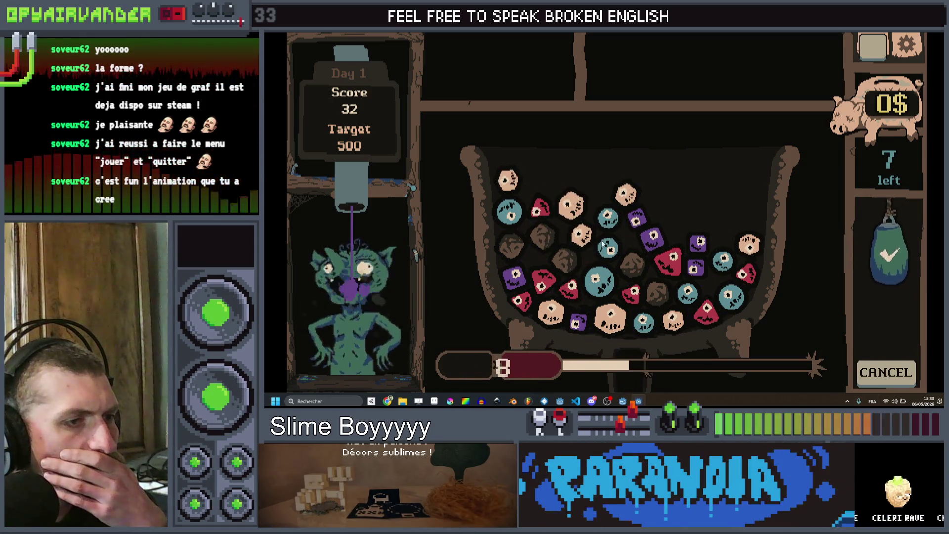
left_click_drag(608, 223, 607, 259)
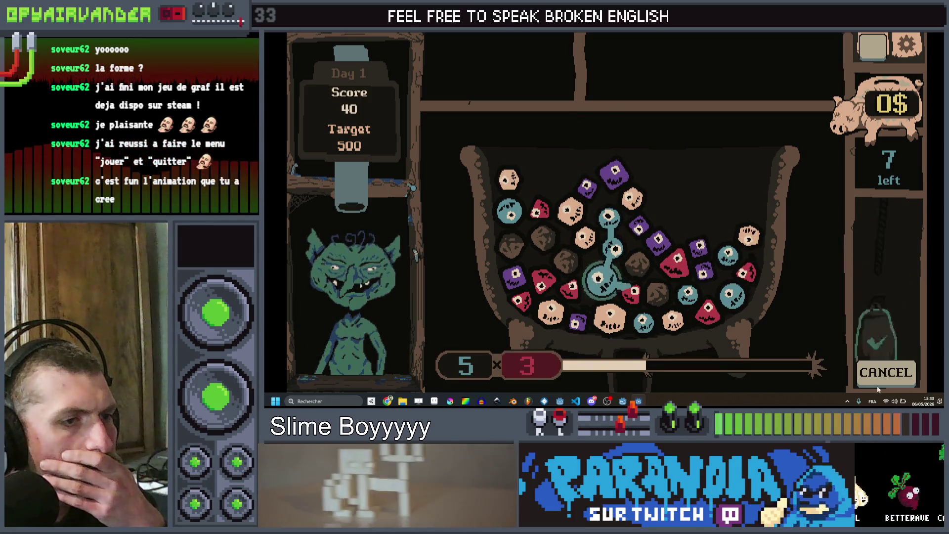
left_click(614, 250)
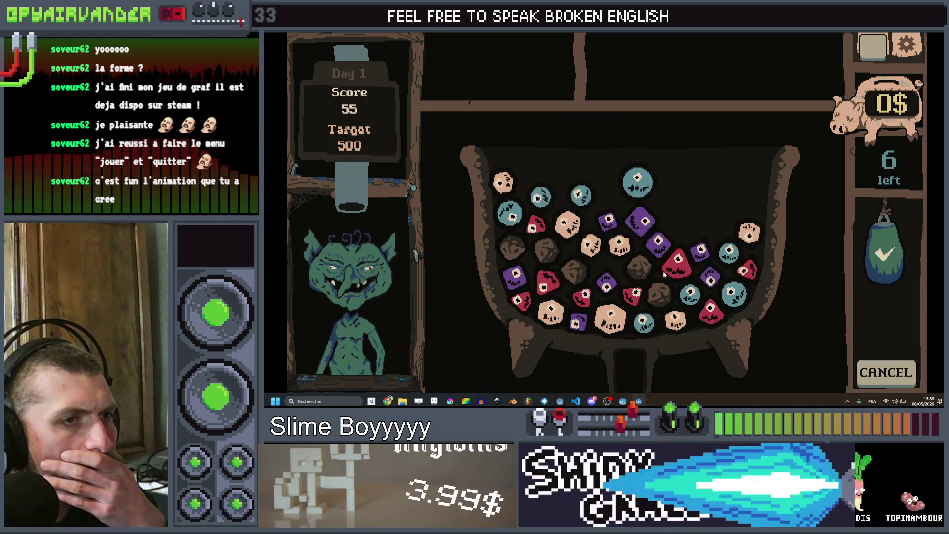
left_click_drag(551, 199, 621, 182)
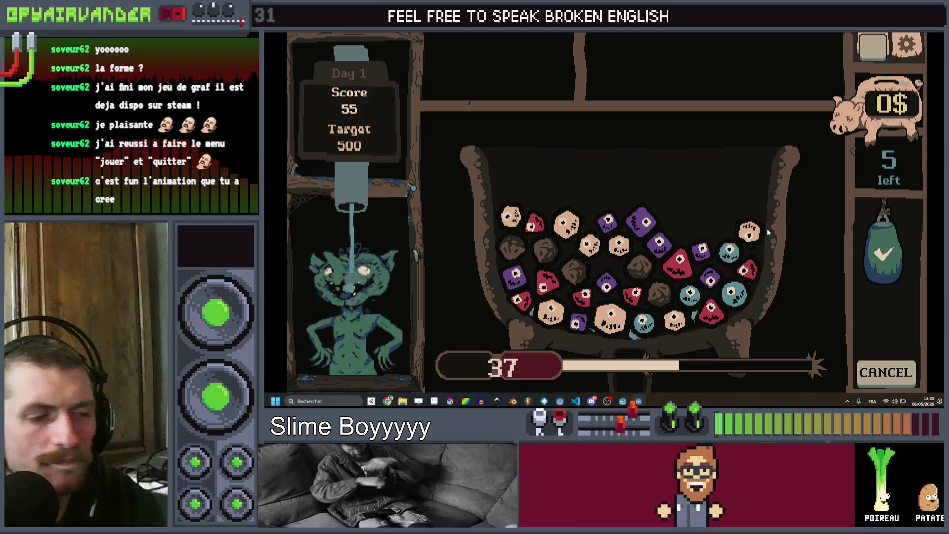
key("F8")
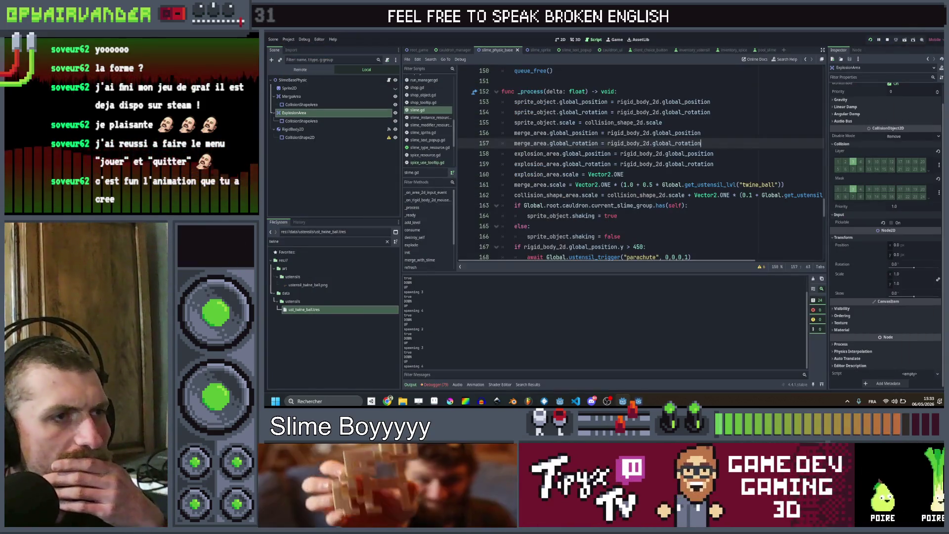
Add a new print line above the for loop in explode() after locating explosion_area on line 124.
double_click(538, 153)
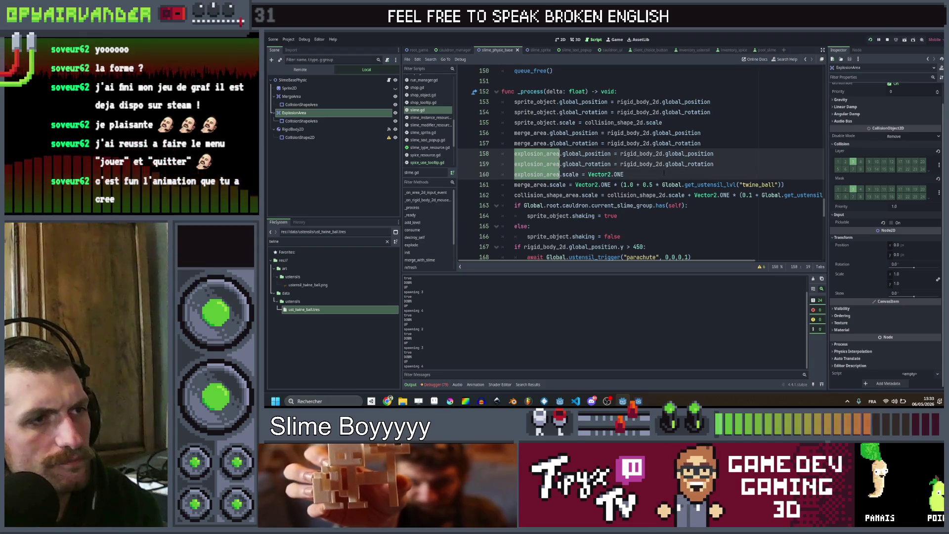
key("shift+F3")
key("shift+F3")
key("shift+F3")
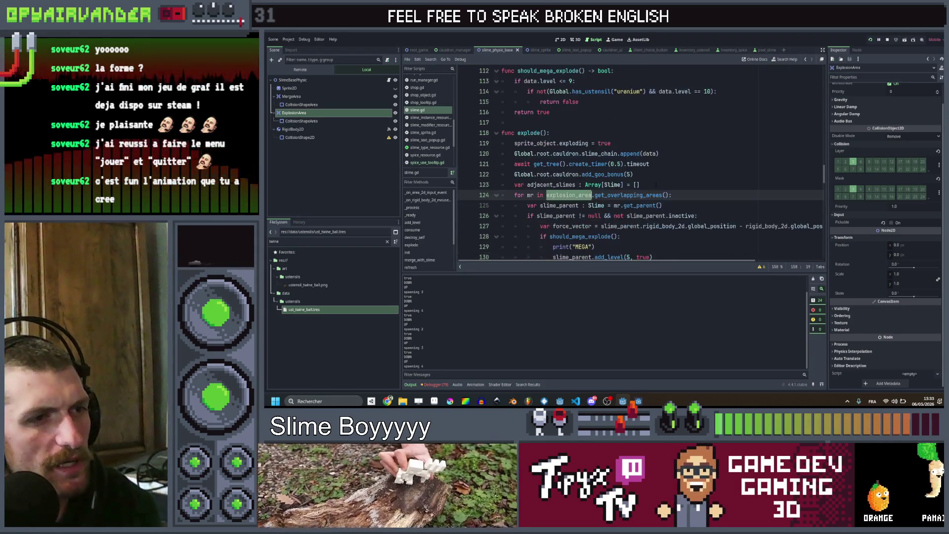
key("End")
key("Return")
type("print()")
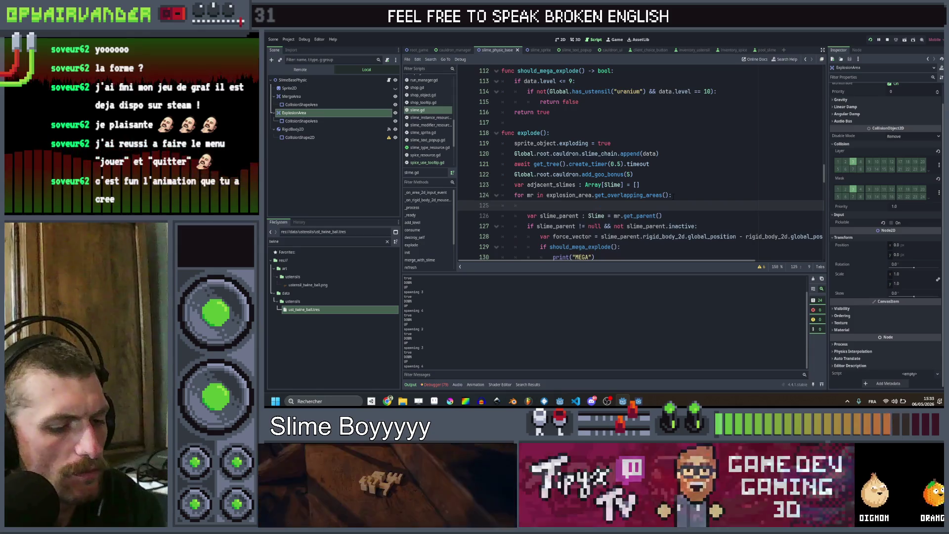
key("alt+Up")
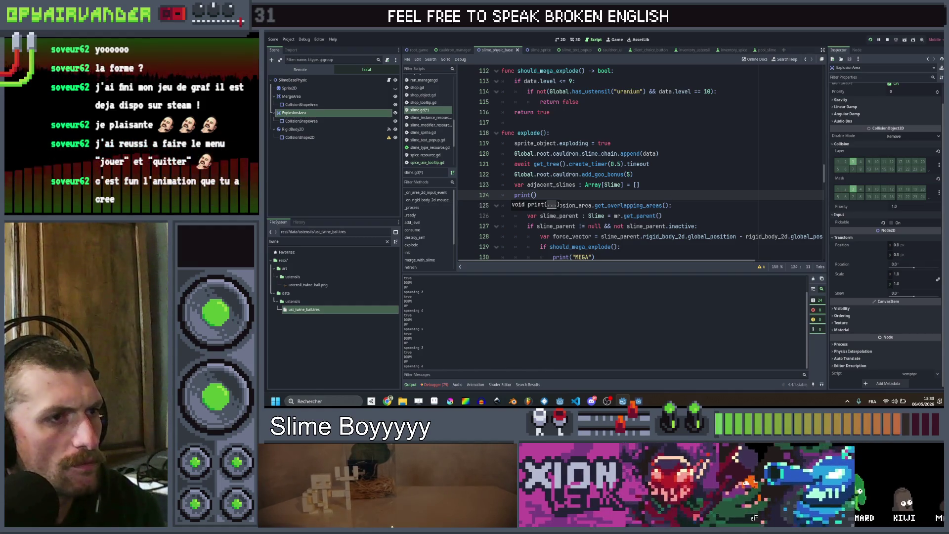
scroll(578, 206, "down", 3)
scroll(579, 206, "up", 6)
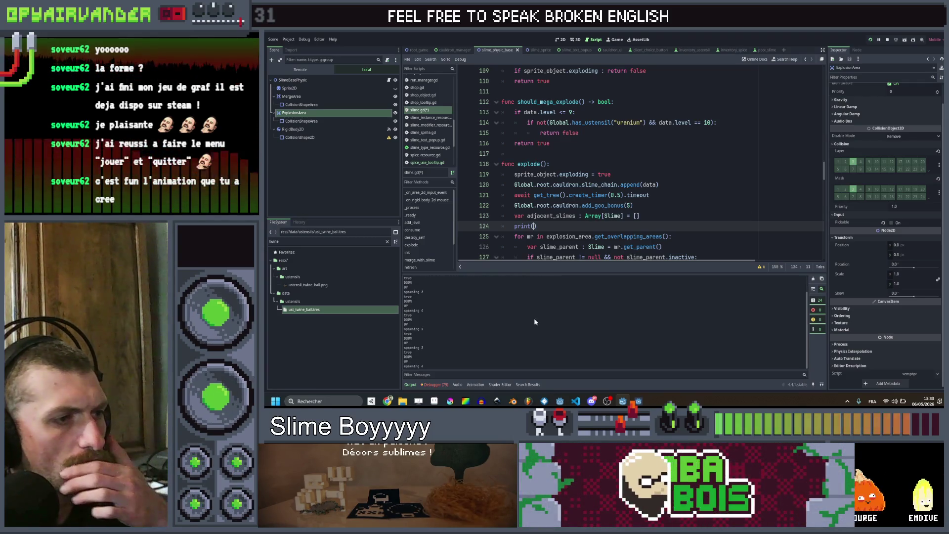
scroll(534, 318, "down", 4)
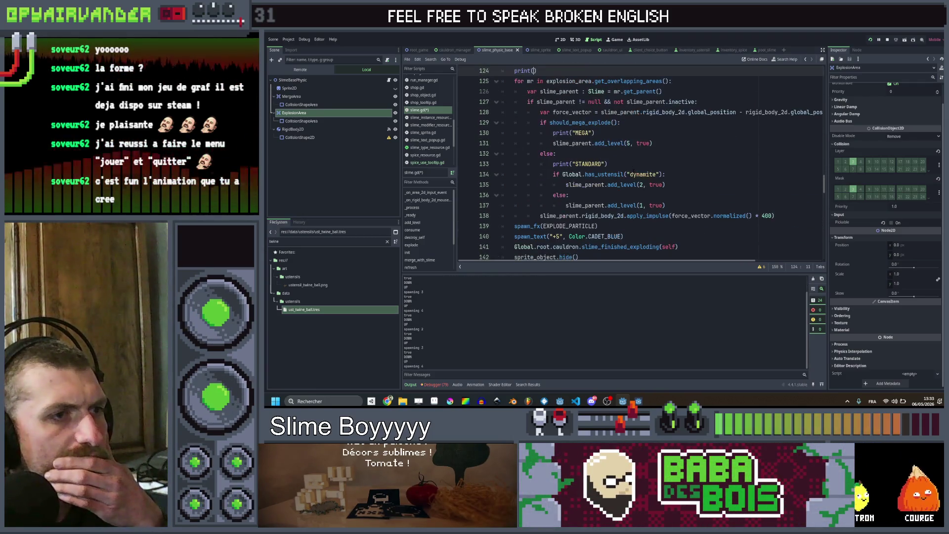
scroll(637, 171, "up", 1)
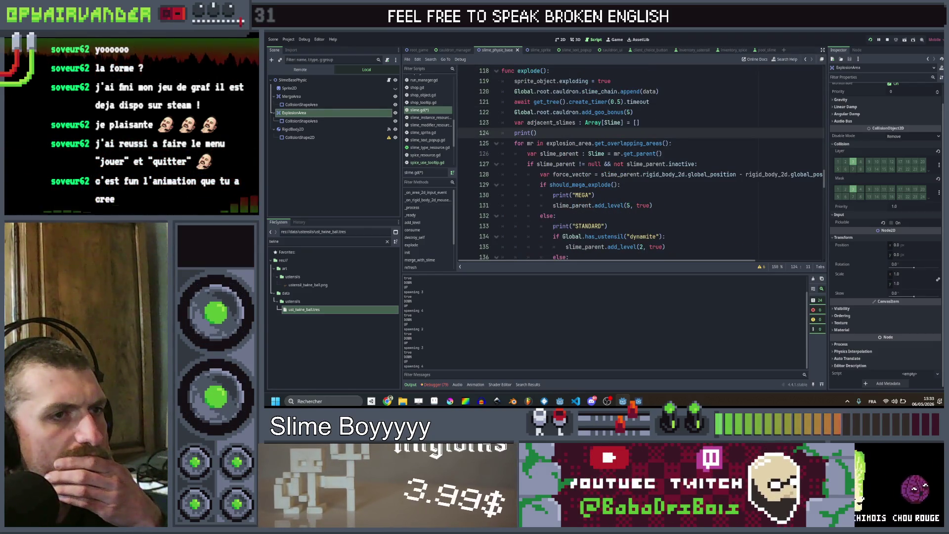
Print explosion_area.get_overlapping_areas().size() and save the scene to run the game.
double_click(609, 144)
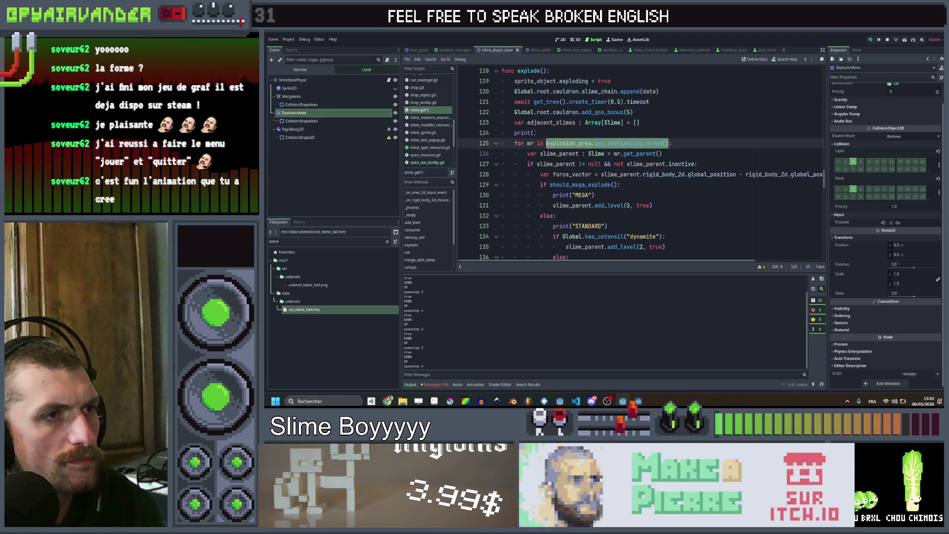
left_click(534, 133)
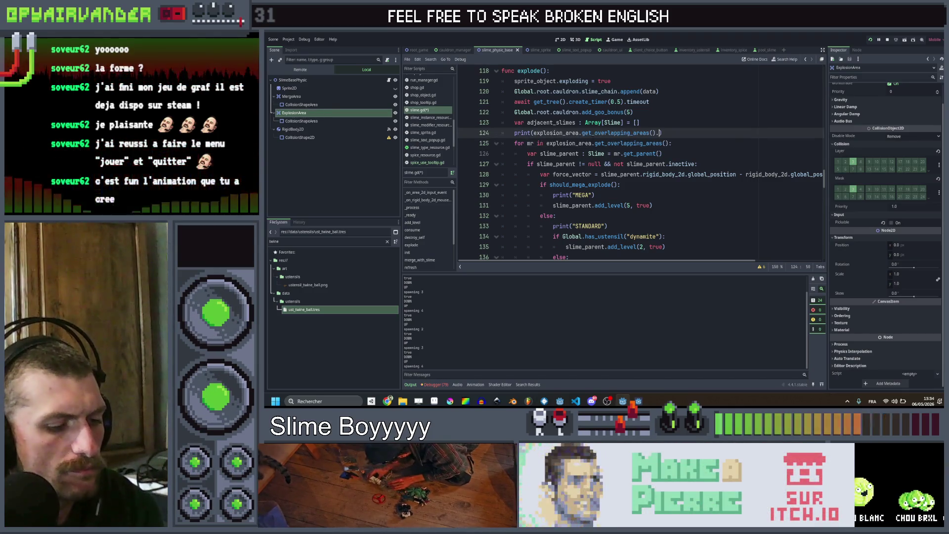
type("size(")
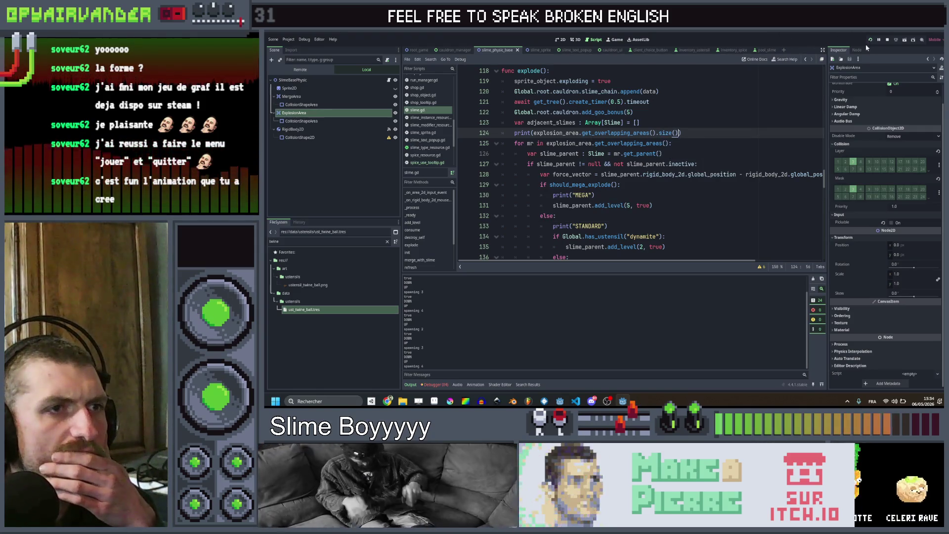
key("F5")
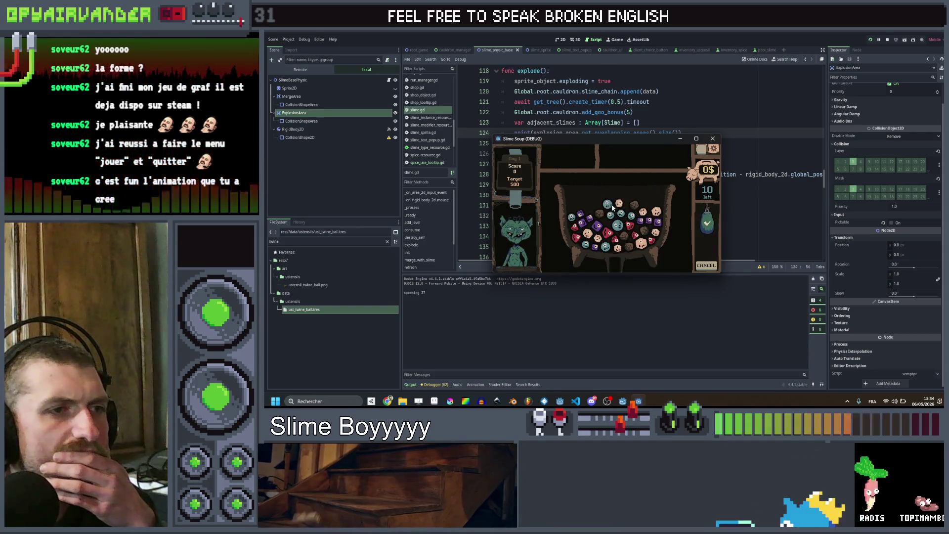
Explode a slime in the running game, then close the debug window to stop the run.
left_click(623, 215)
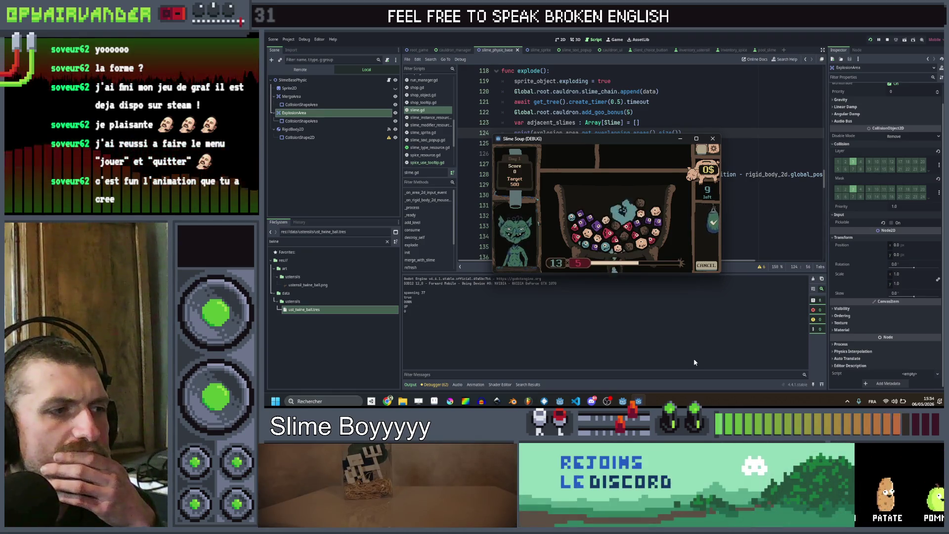
left_click(712, 140)
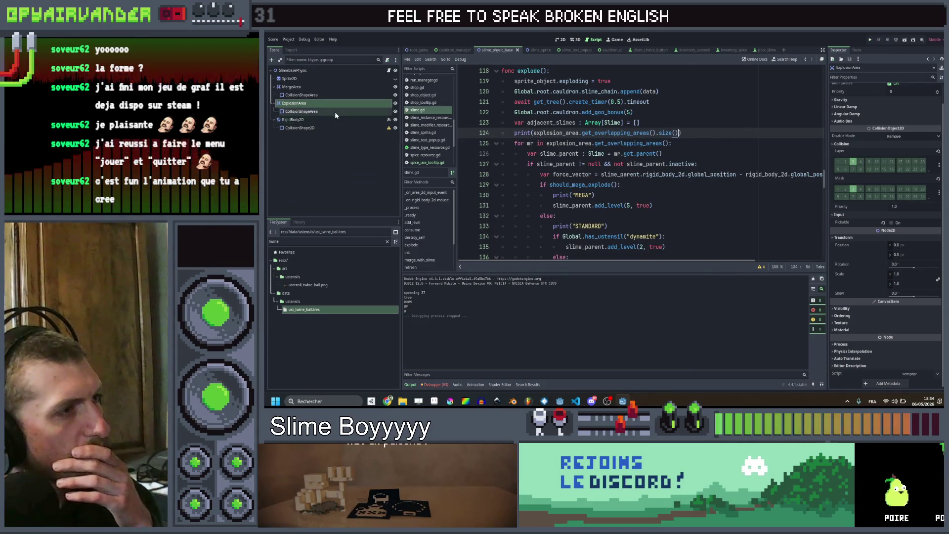
Duplicate the slime Sprite2D as Sprite2D2 under ExplosionArea and save to relaunch the game.
left_click(334, 112)
left_click(336, 110)
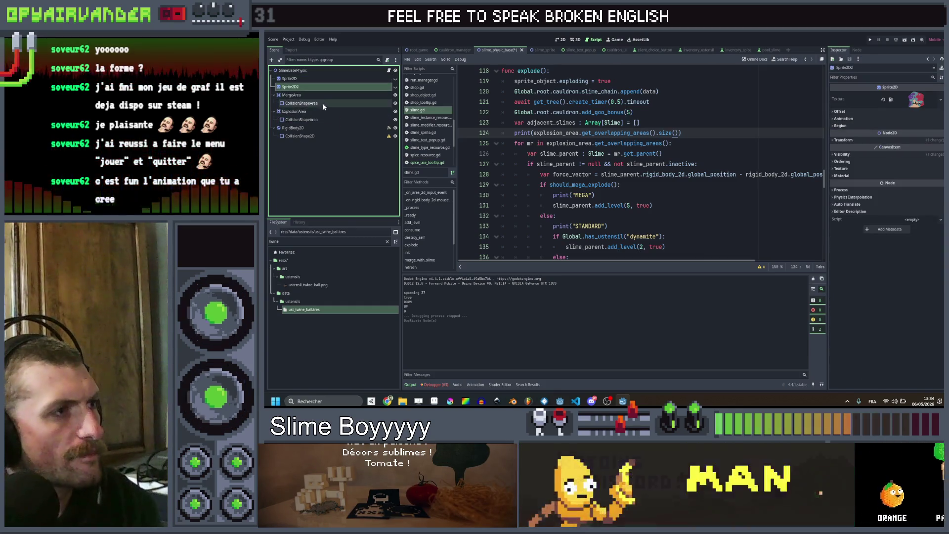
key("ctrl+d")
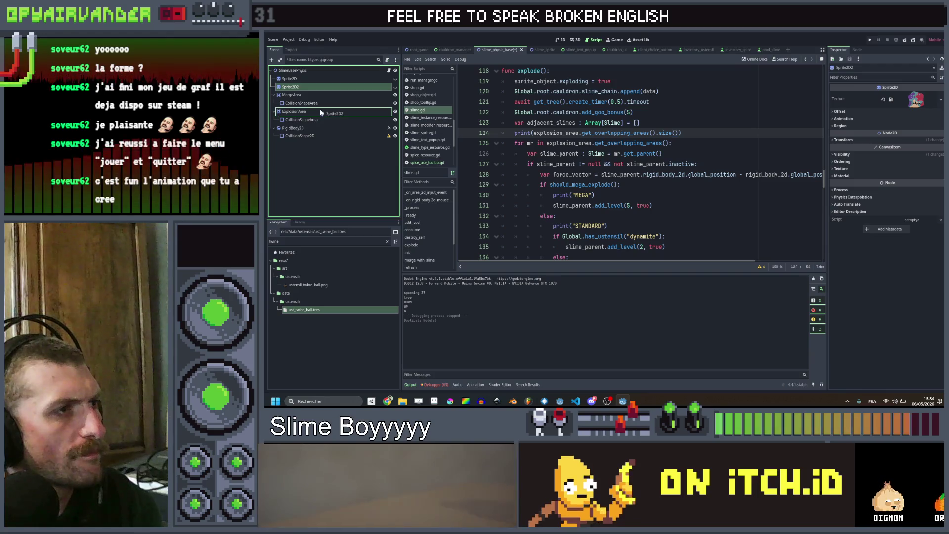
left_click_drag(318, 86, 320, 110)
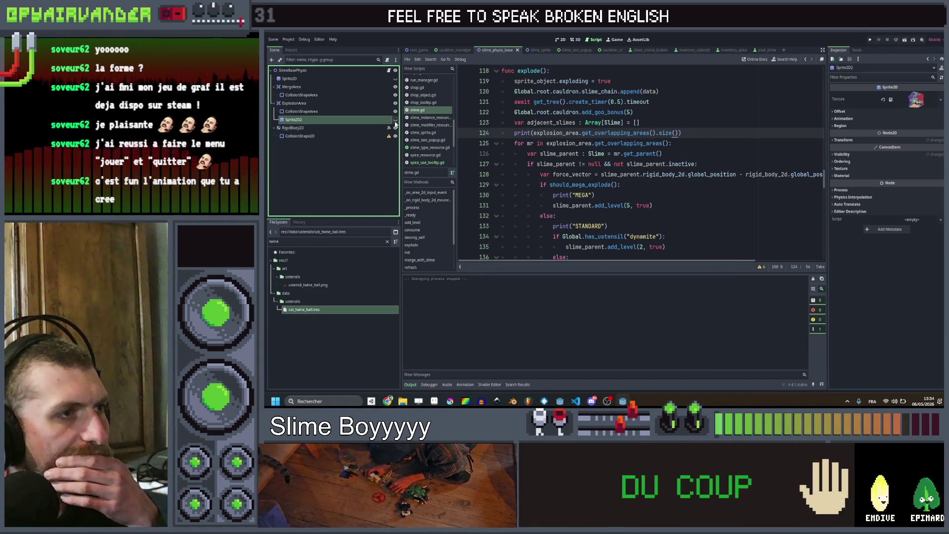
key("ctrl+s")
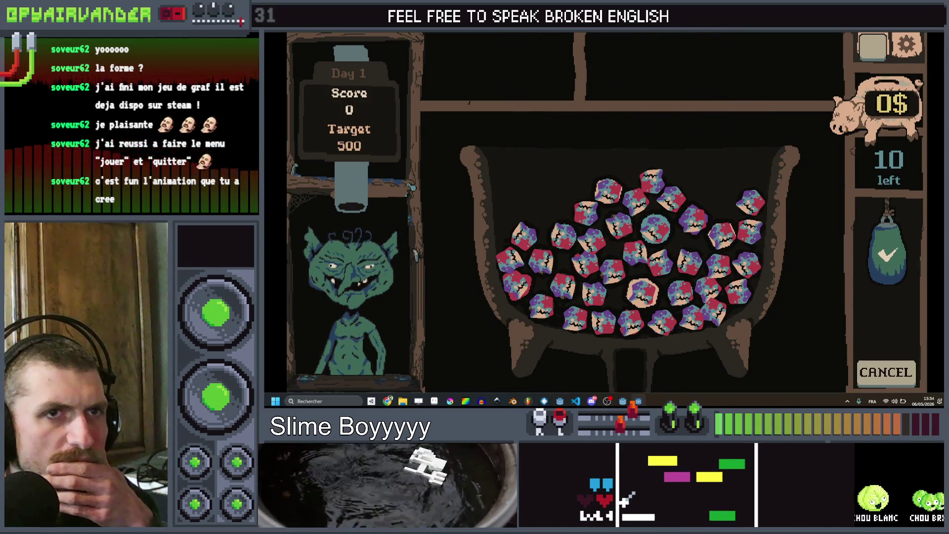
key("F8")
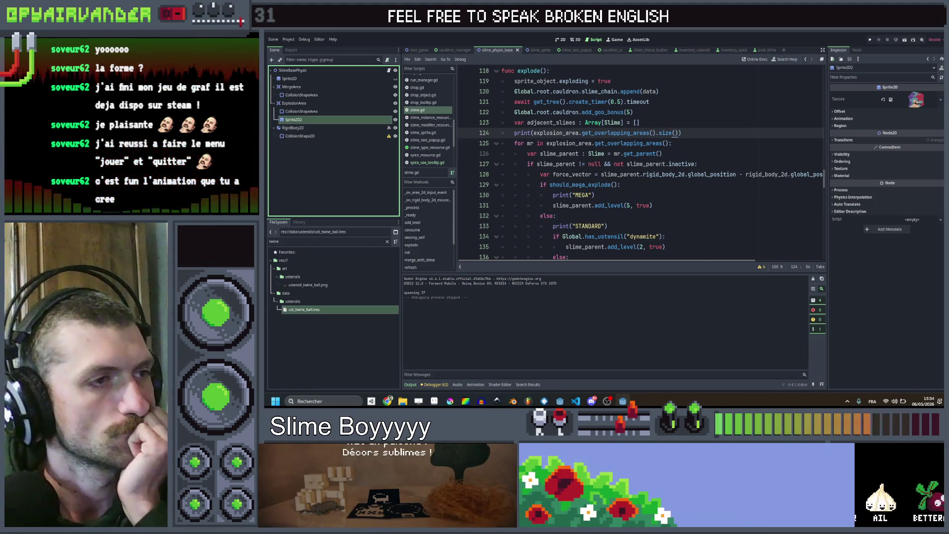
scroll(645, 164, "down", 5)
scroll(645, 163, "down", 3)
scroll(645, 163, "down", 3)
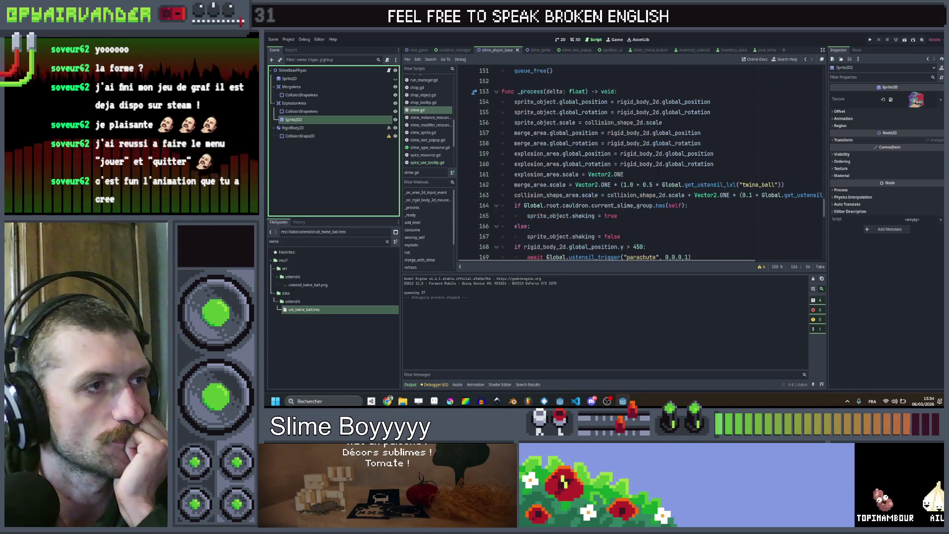
scroll(645, 163, "down", 1)
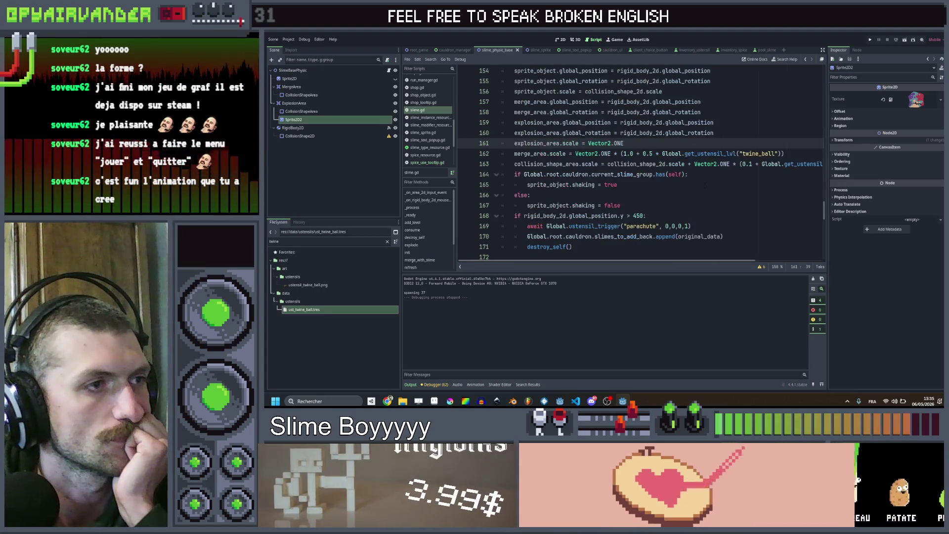
scroll(645, 164, "up", 1)
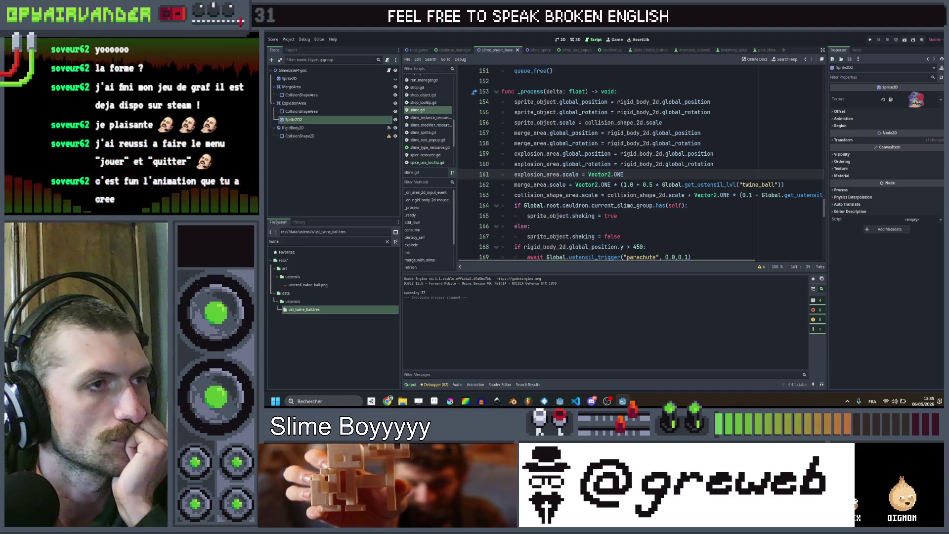
scroll(638, 171, "up", 1)
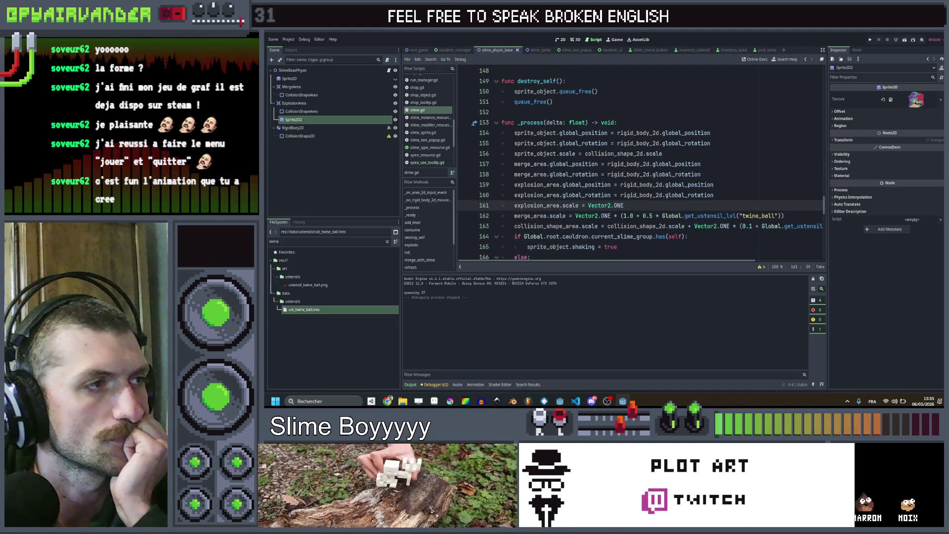
double_click(534, 154)
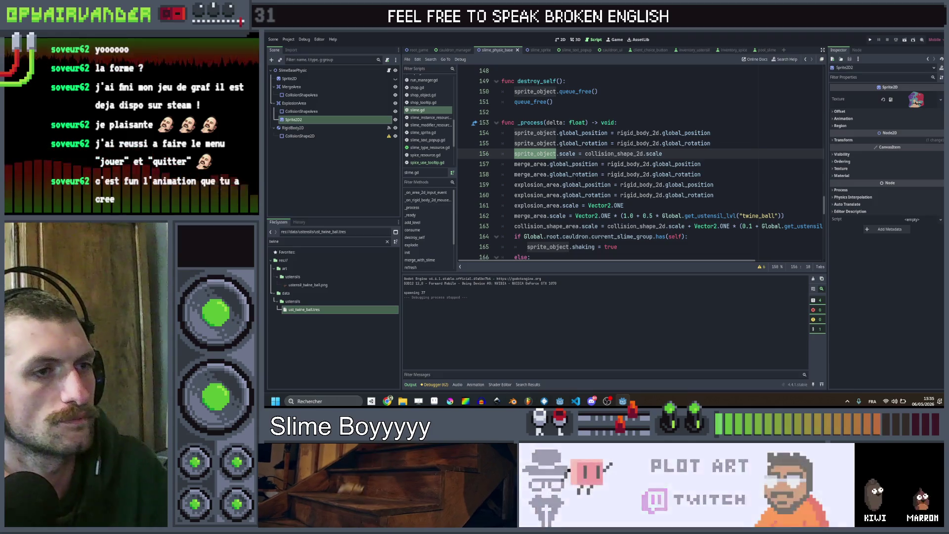
scroll(638, 171, "down", 1)
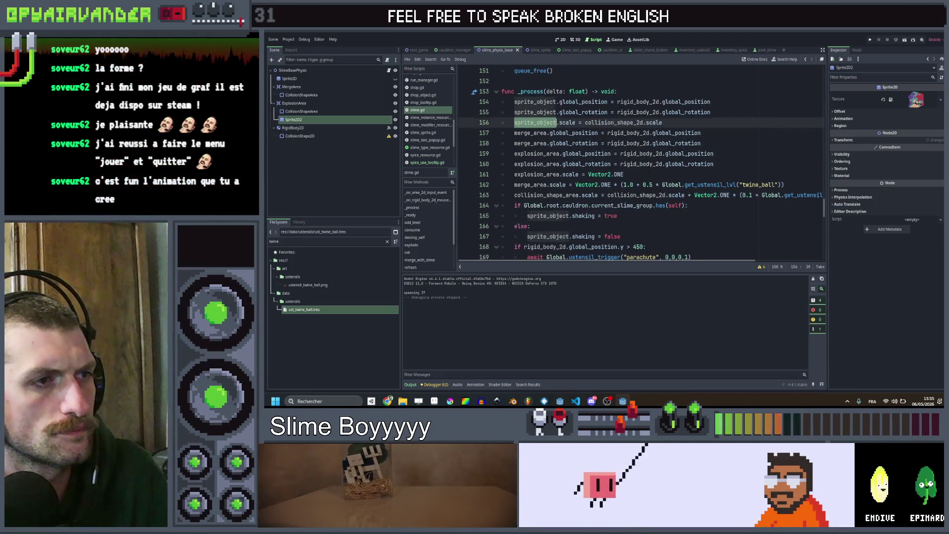
left_click(638, 174)
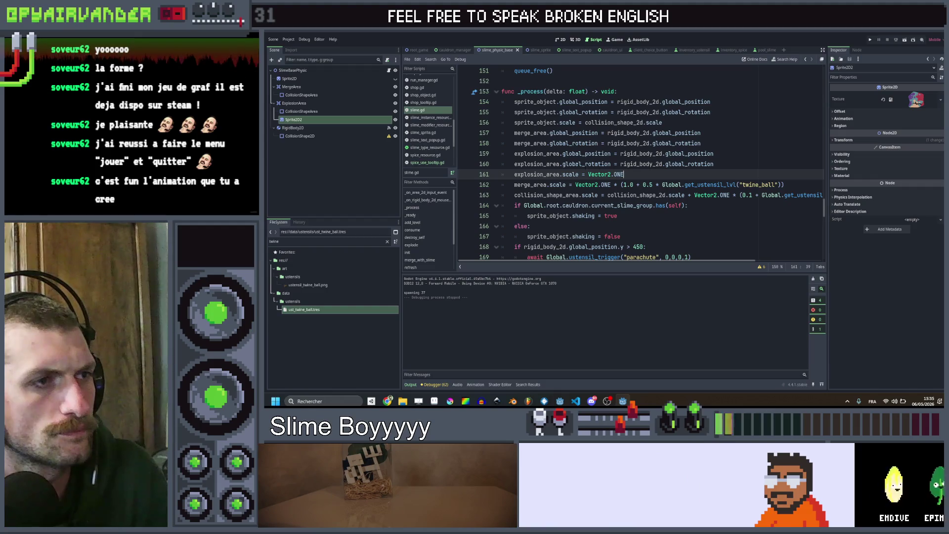
scroll(638, 171, "down", 1)
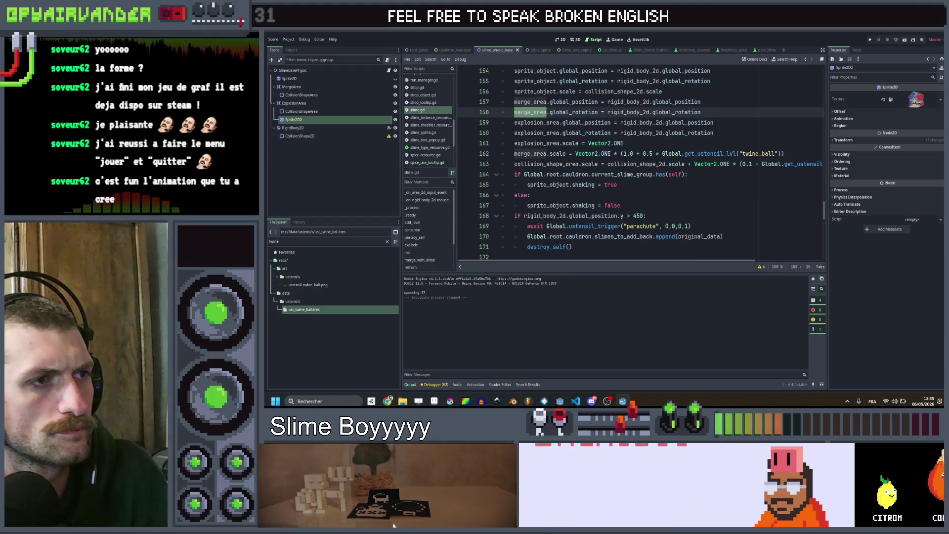
scroll(637, 170, "down", 1)
scroll(638, 171, "down", 1)
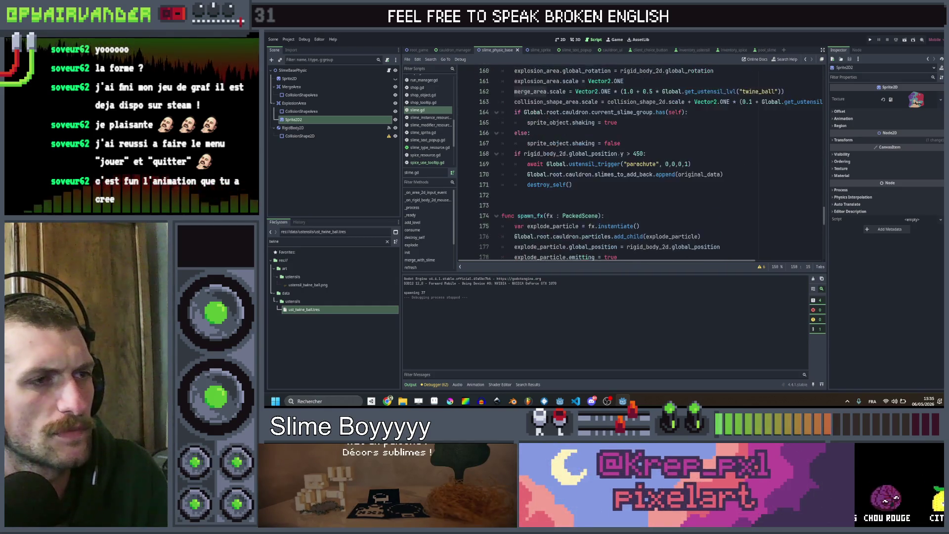
scroll(638, 171, "up", 1)
scroll(638, 170, "up", 1)
scroll(638, 170, "up", 1)
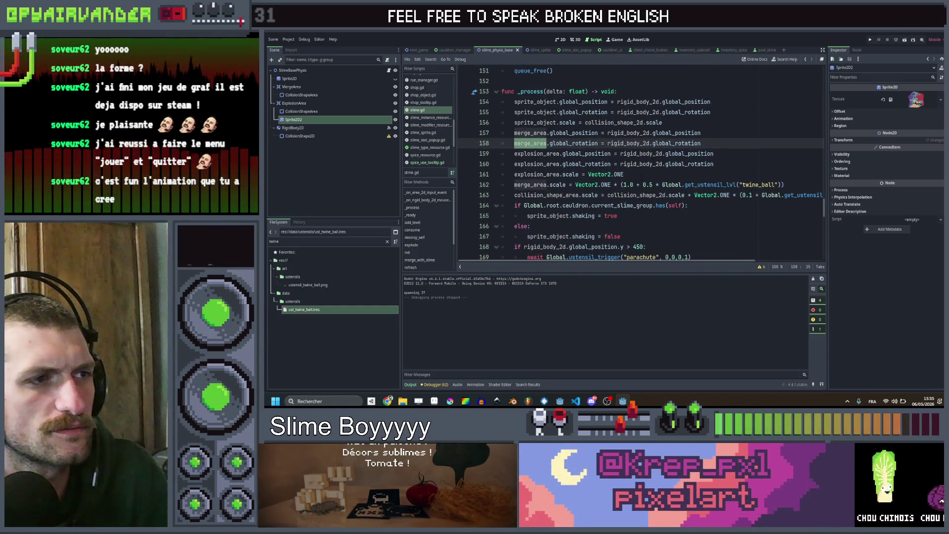
left_click(625, 174)
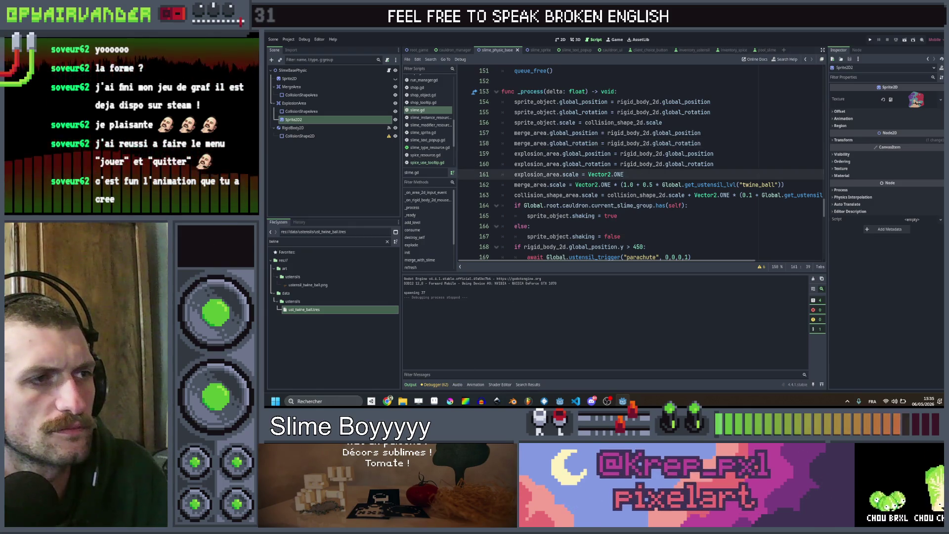
left_click(553, 154)
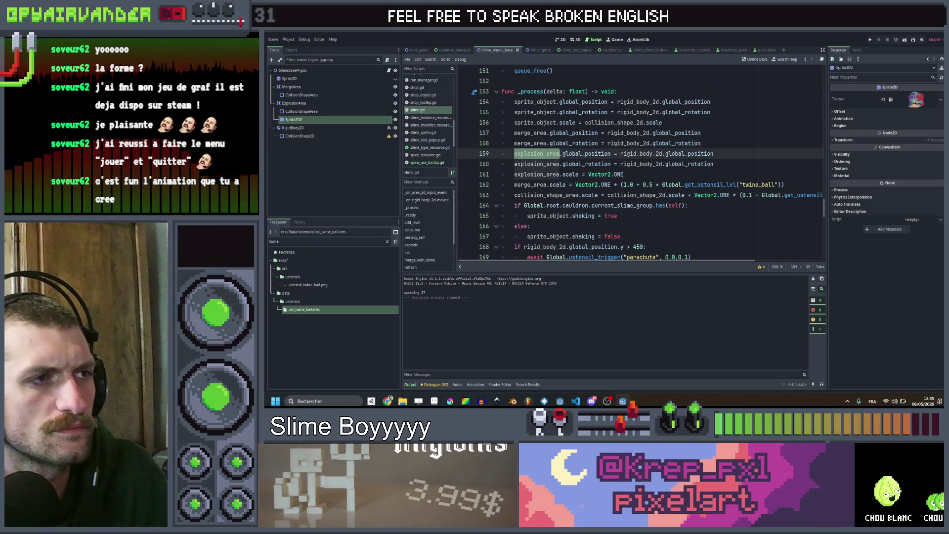
double_click(552, 153)
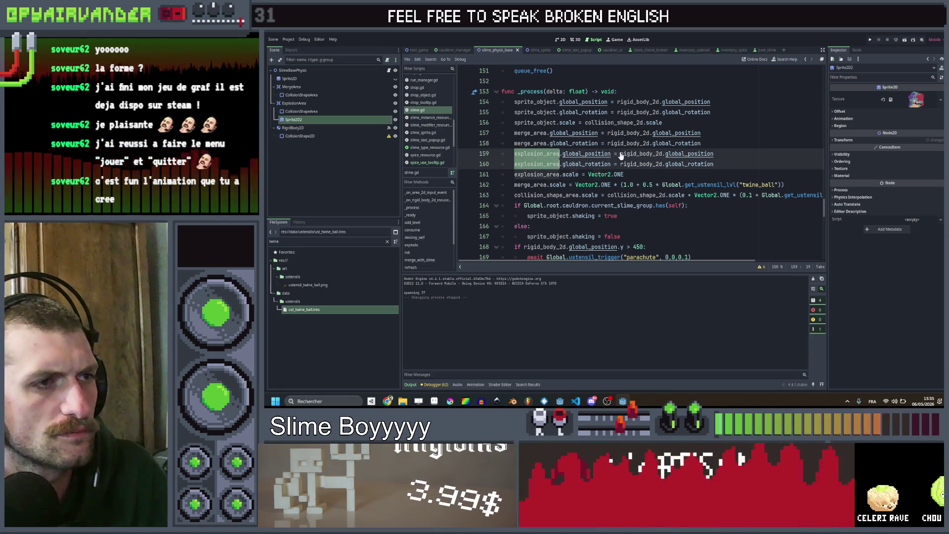
scroll(621, 155, "up", 10)
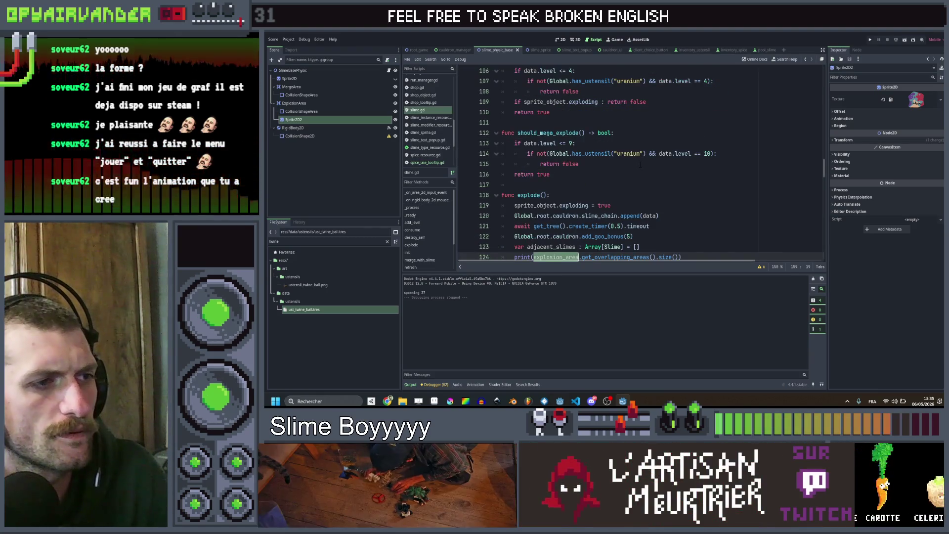
scroll(622, 156, "down", 3)
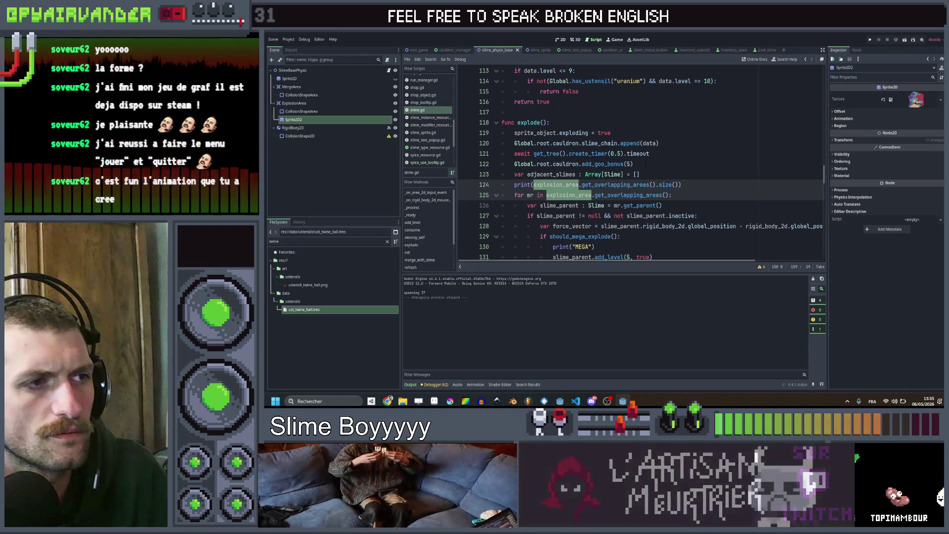
scroll(621, 156, "down", 3)
scroll(622, 155, "down", 8)
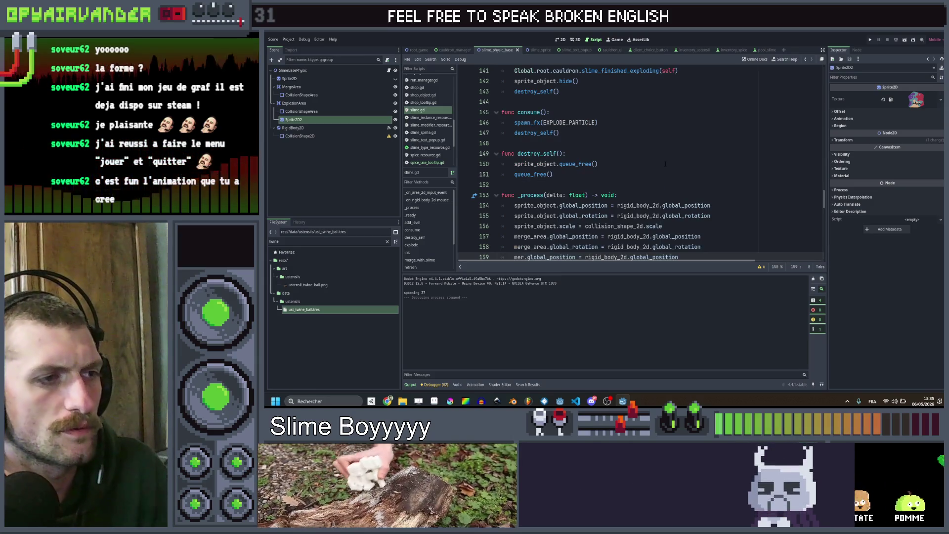
type("explosion_area")
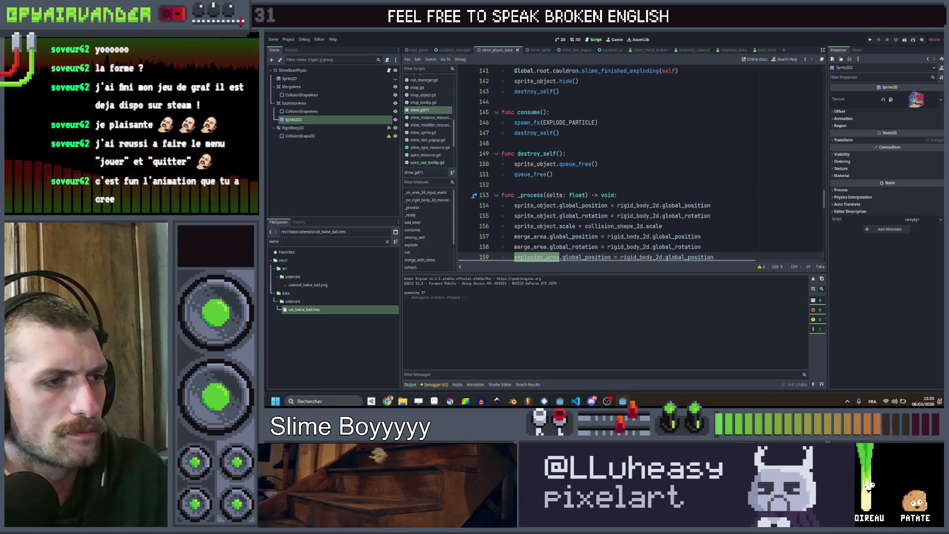
scroll(622, 156, "up", 15)
scroll(622, 156, "down", 10)
scroll(622, 156, "down", 5)
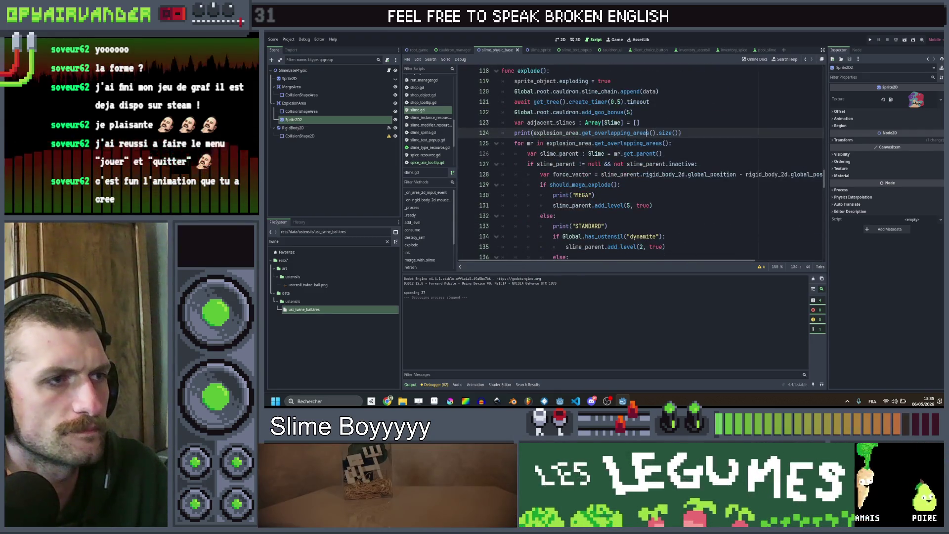
Replace explosion_area with merge_area in explode() via autocomplete.
double_click(557, 133)
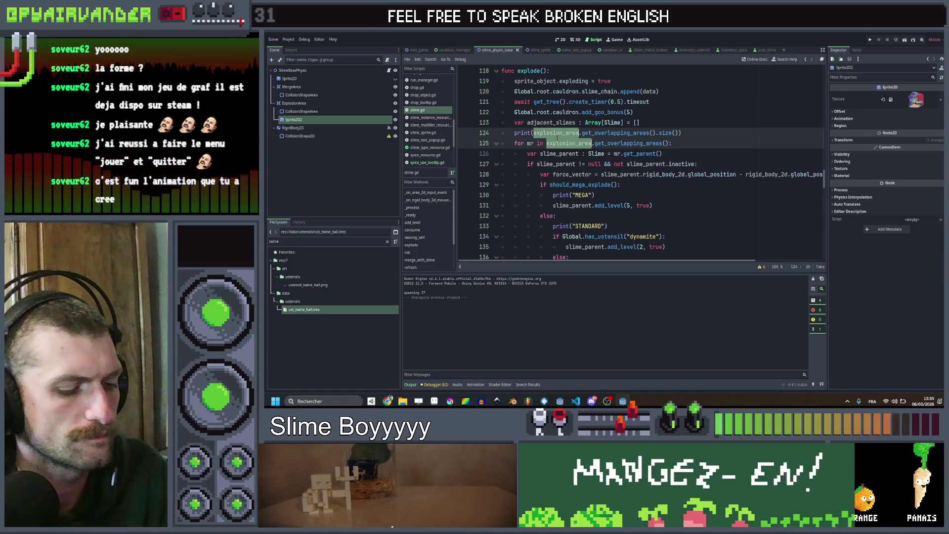
type("aerg")
key("Tab")
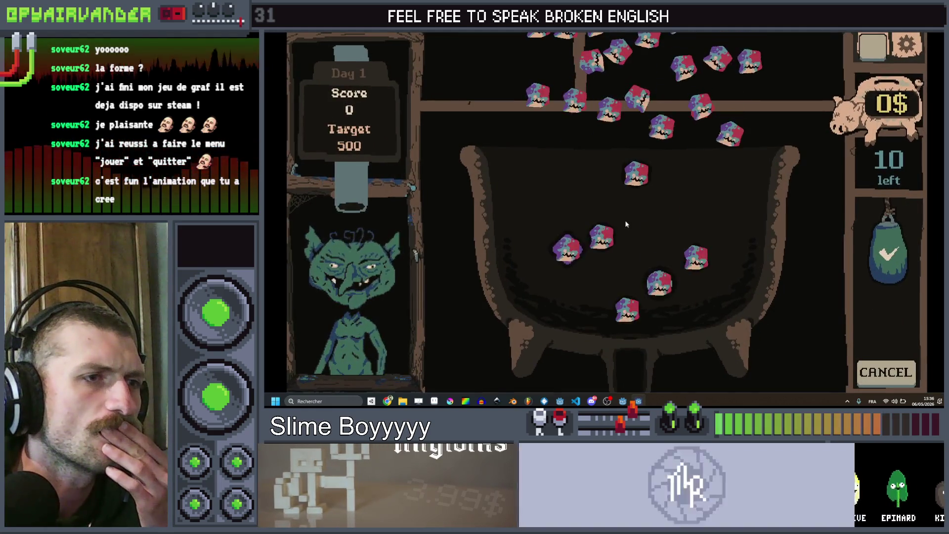
left_click(600, 194)
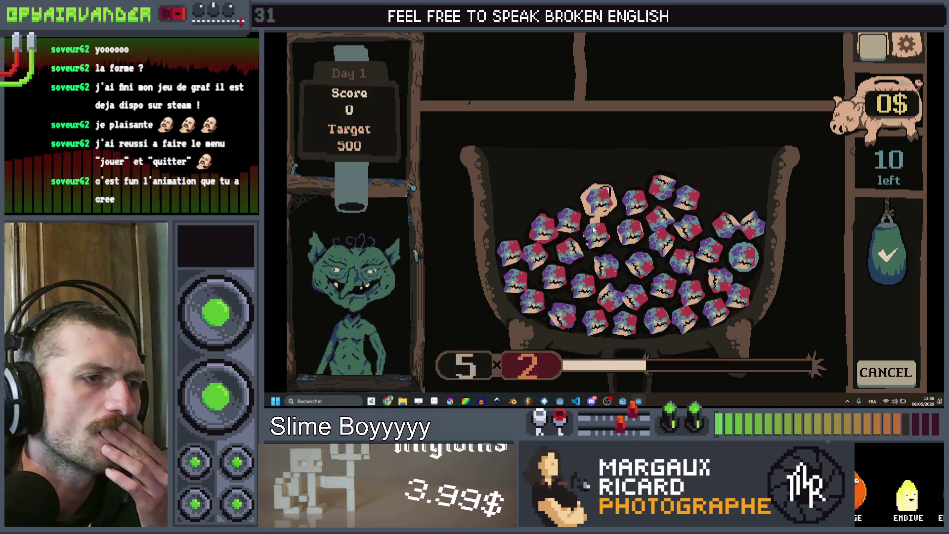
left_click(634, 229)
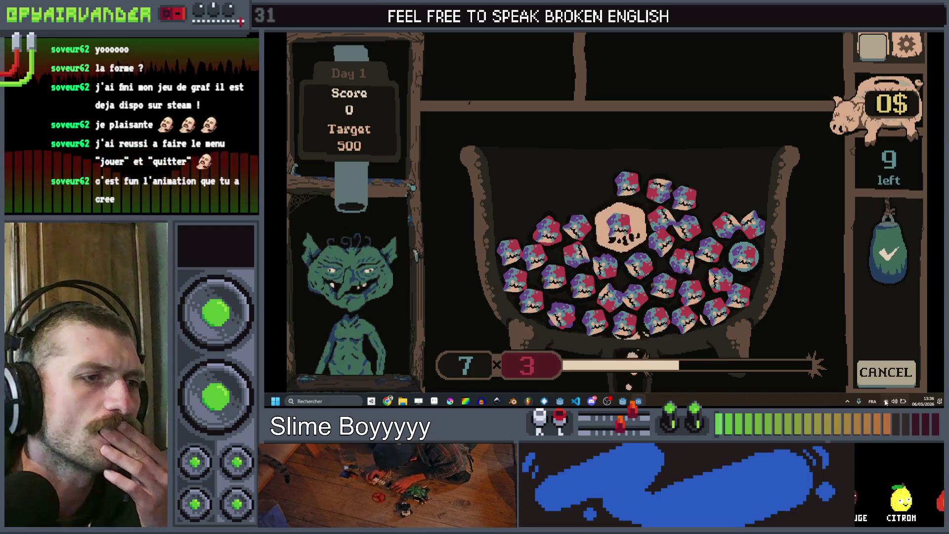
left_click(619, 226)
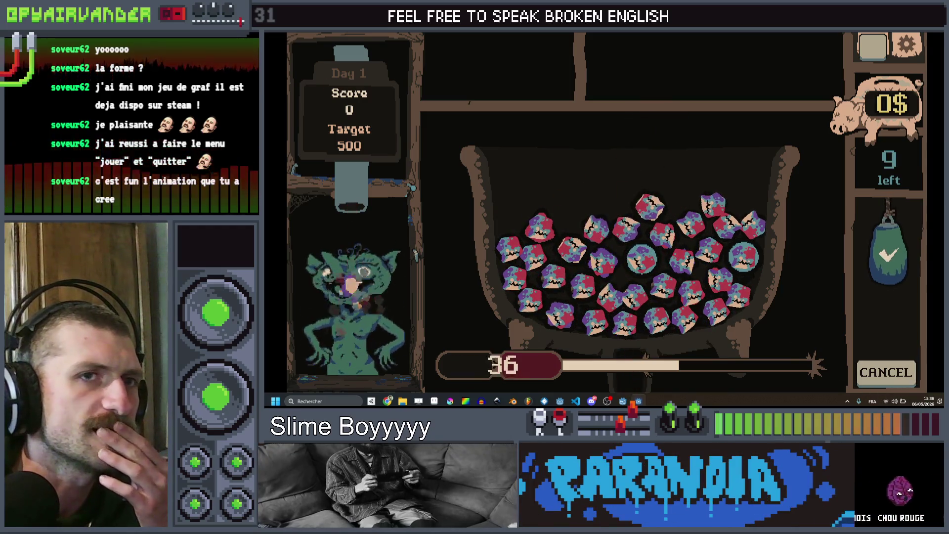
key("F8")
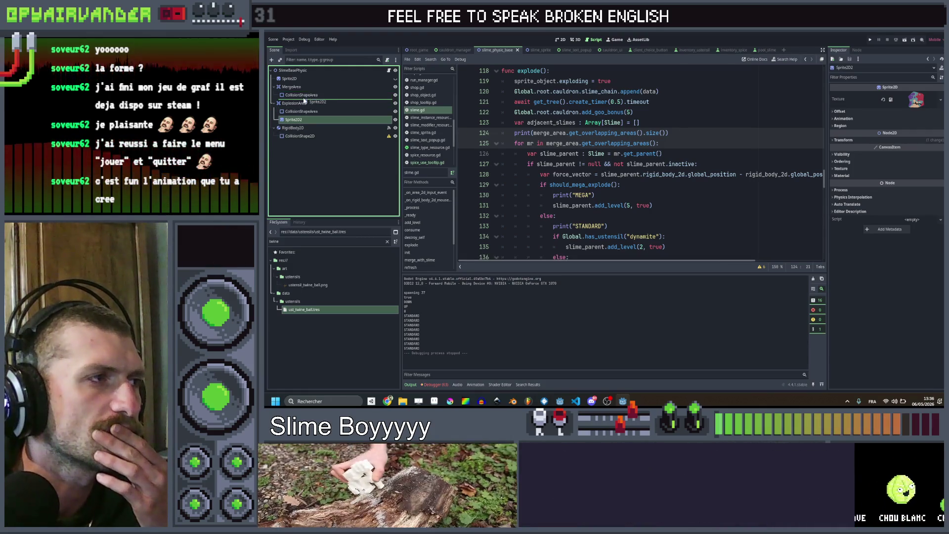
key("ctrl+s")
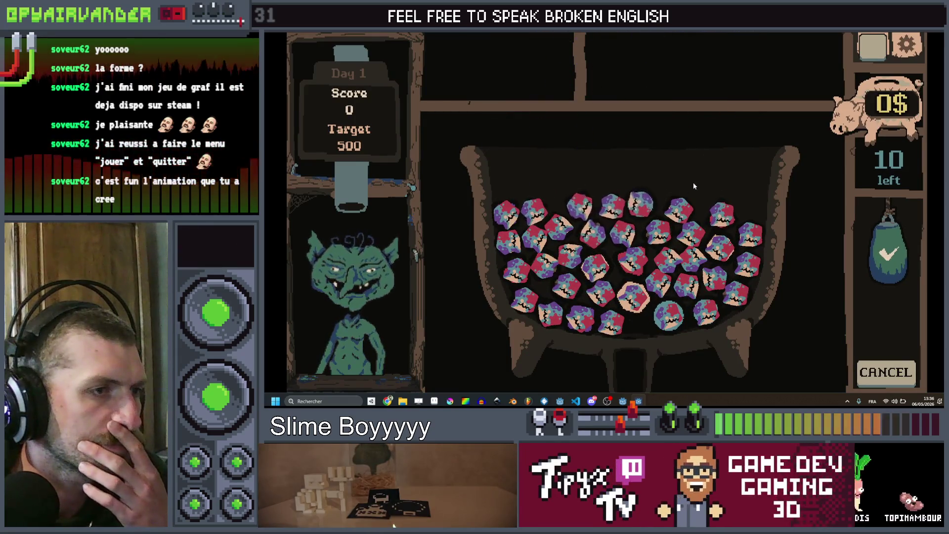
key("F8")
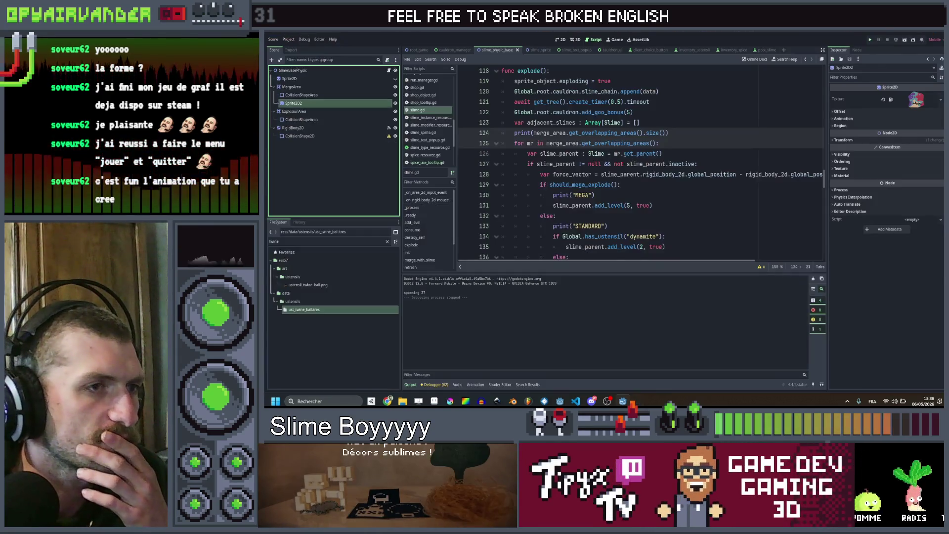
Inspect ExplosionArea, MergeArea, and MergeArea's circle collision shape in the Inspector.
left_click(681, 132)
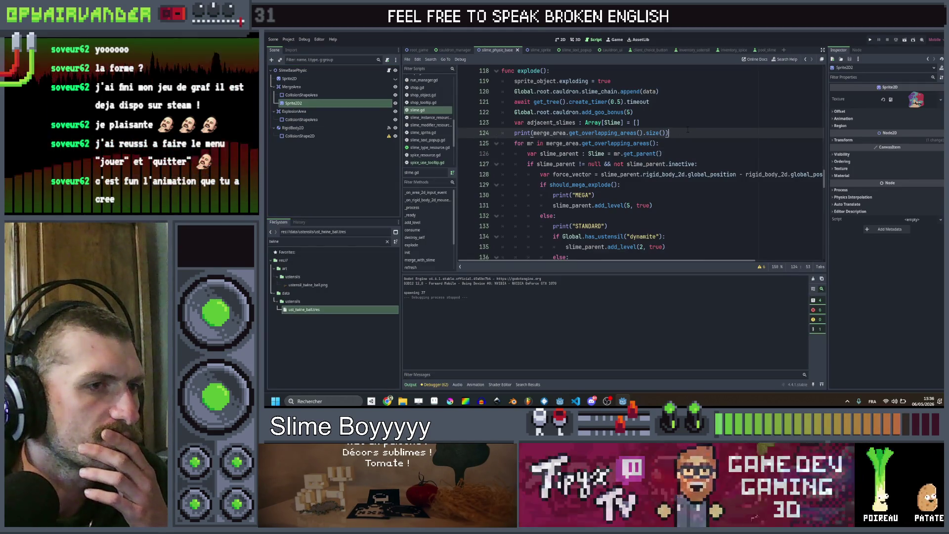
left_click(338, 113)
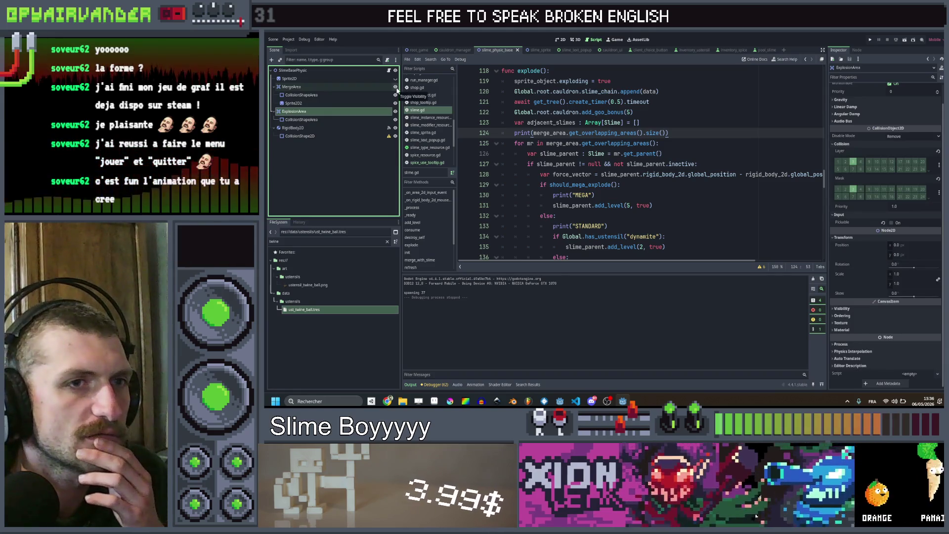
left_click(368, 88)
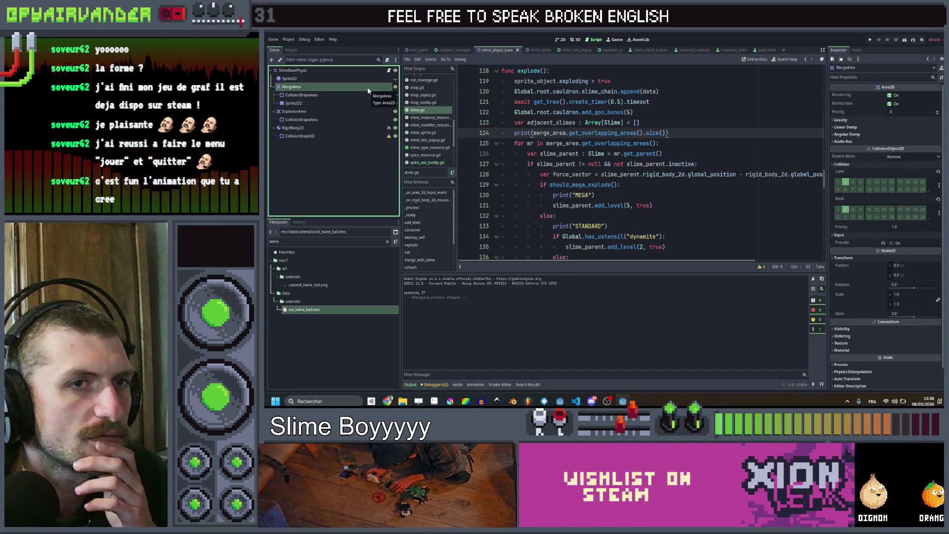
left_click(354, 114)
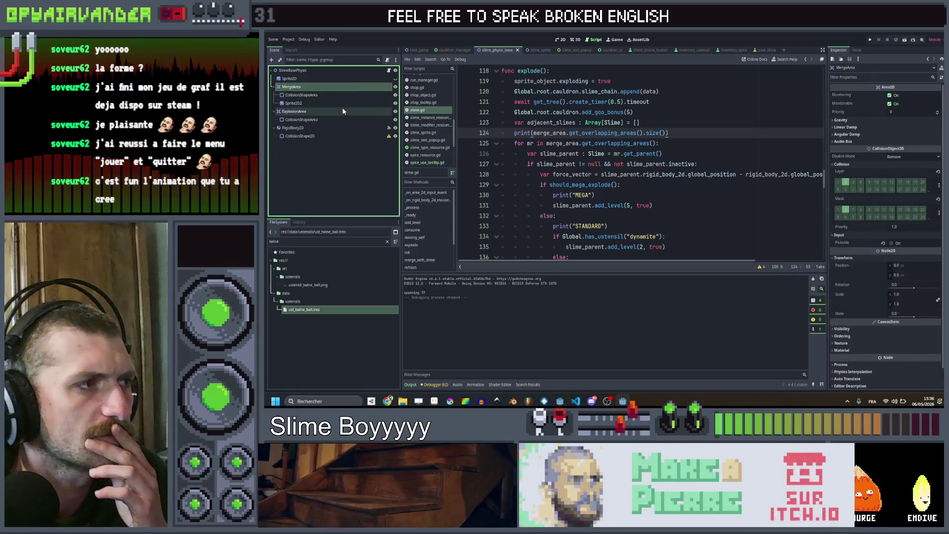
left_click(335, 119)
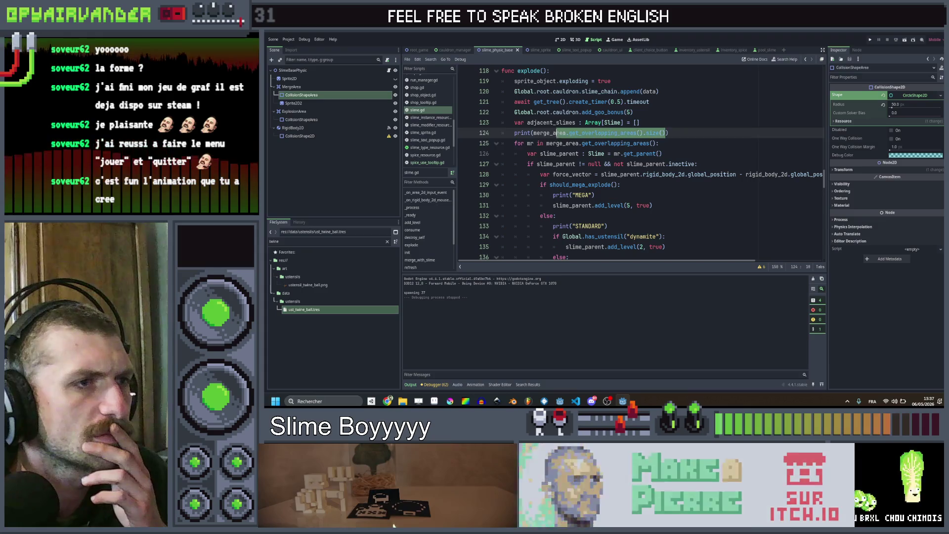
left_click_drag(665, 133, 570, 132)
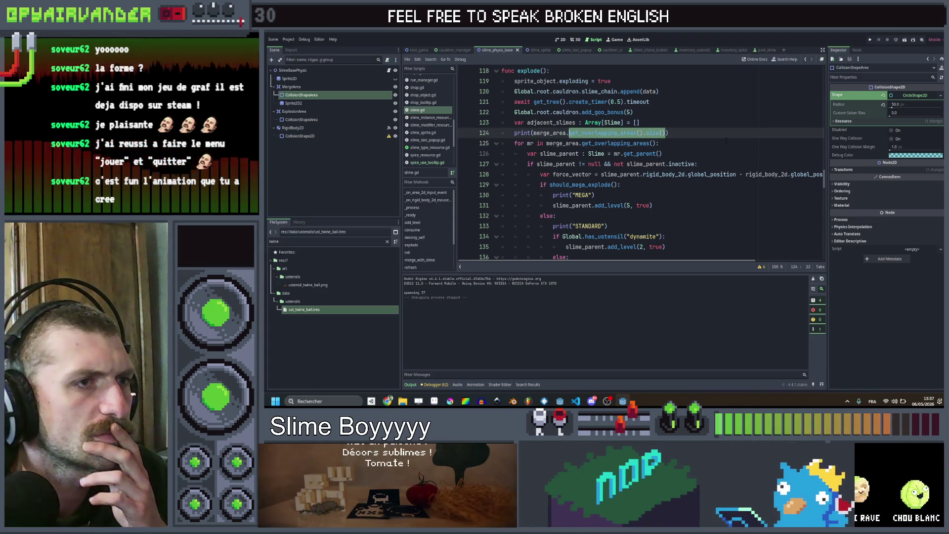
left_click(726, 141)
key("Up")
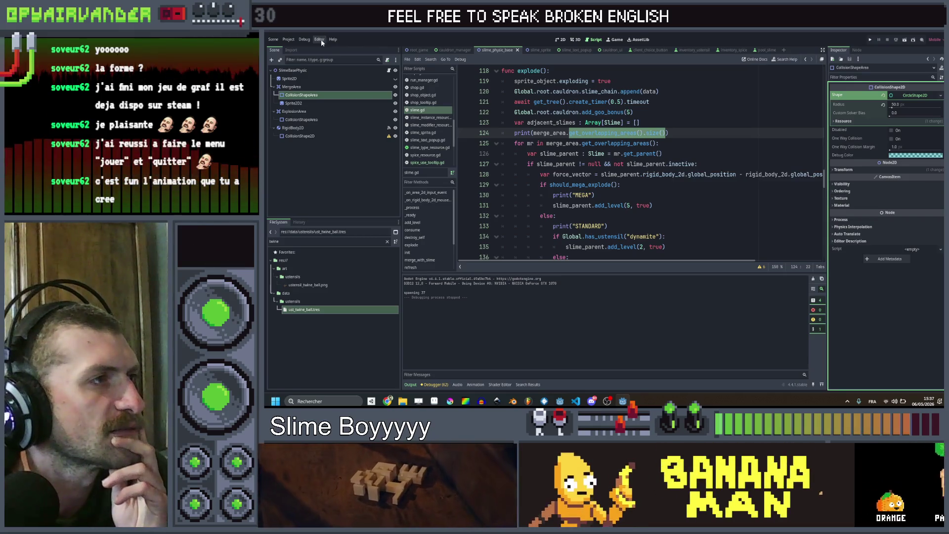
Enable Debug > Visible Collision Shapes for running games.
left_click(305, 39)
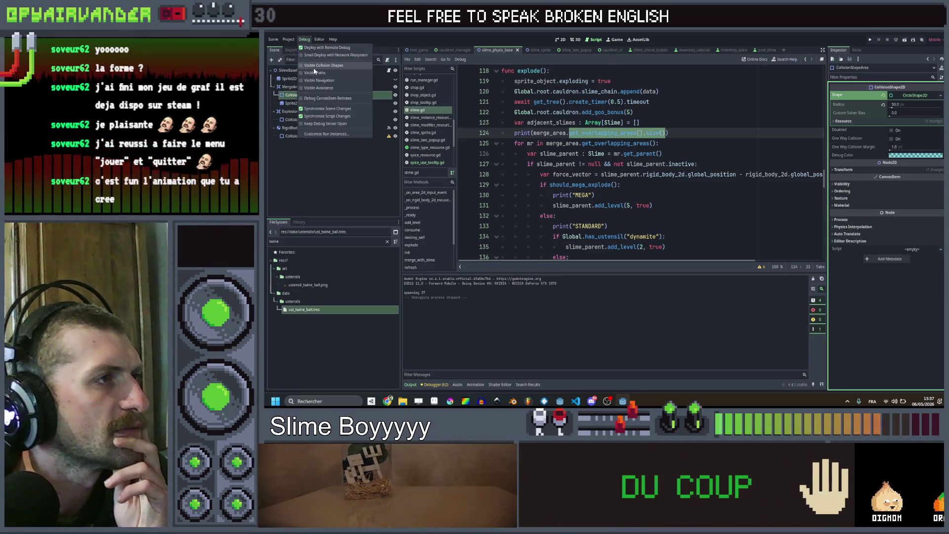
left_click(327, 55)
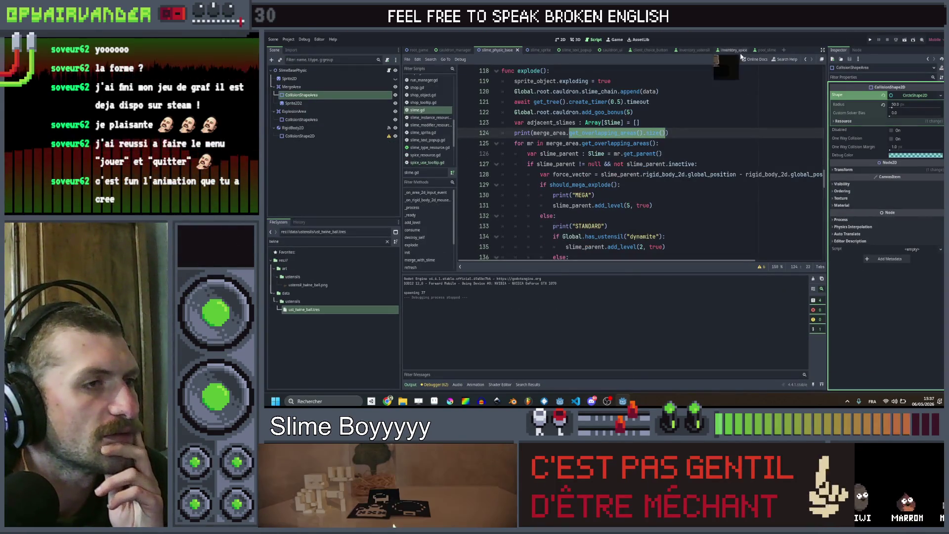
Delete the Sprite2D2 node from the slime scene and show the Game workspace.
left_click(314, 109)
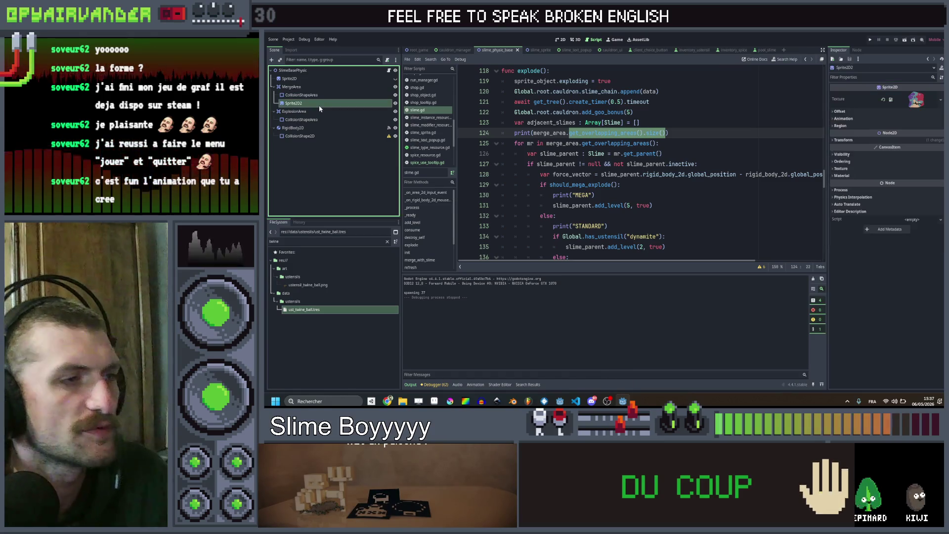
key("Delete")
key("Return")
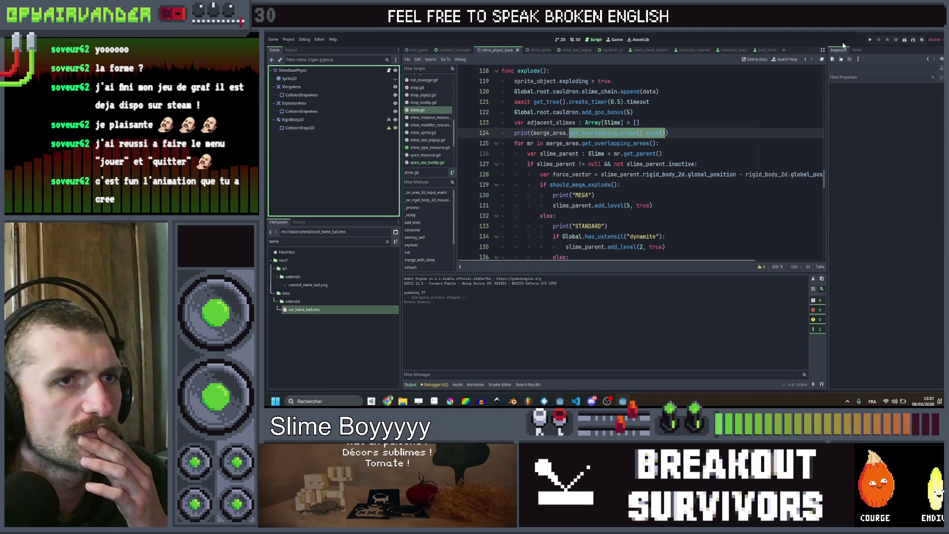
left_click(616, 39)
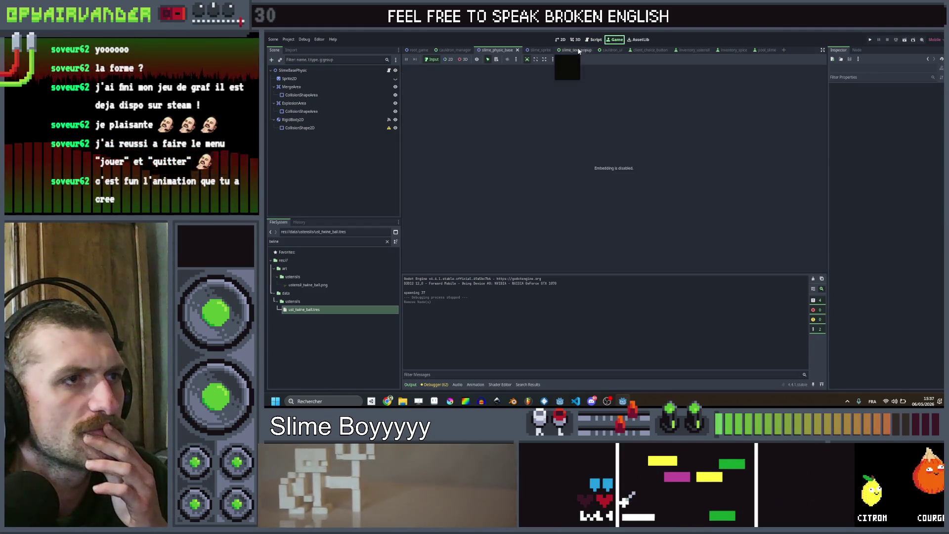
Run the project and maximize the debug window showing collision shapes over the cauldron.
left_click(594, 40)
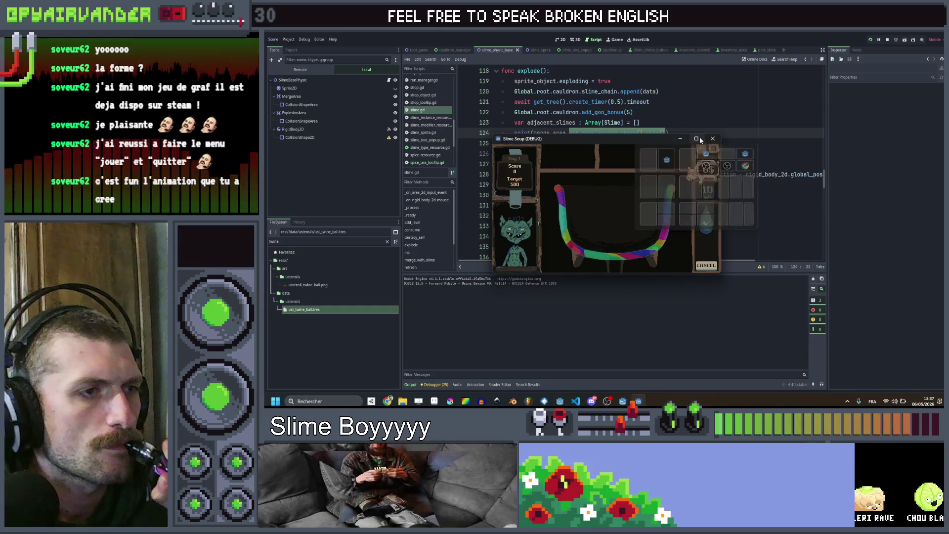
left_click(699, 139)
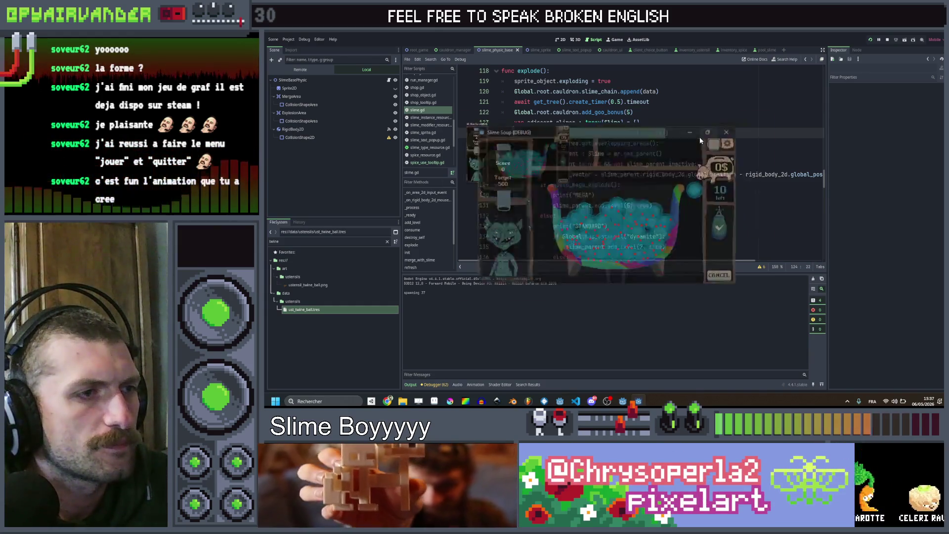
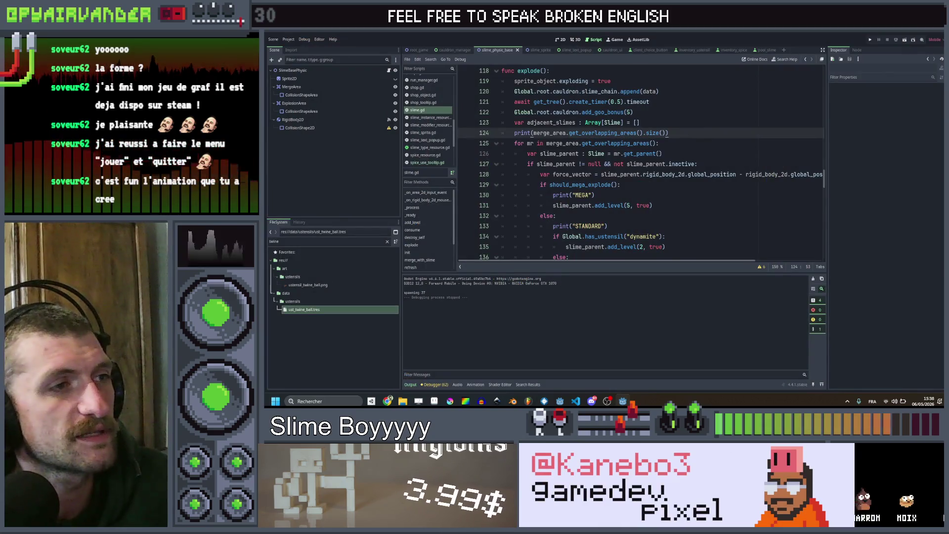
List every usage of merge_area and step through the results at lines 137, 142 and 157.
right_click(549, 133)
left_click(593, 245)
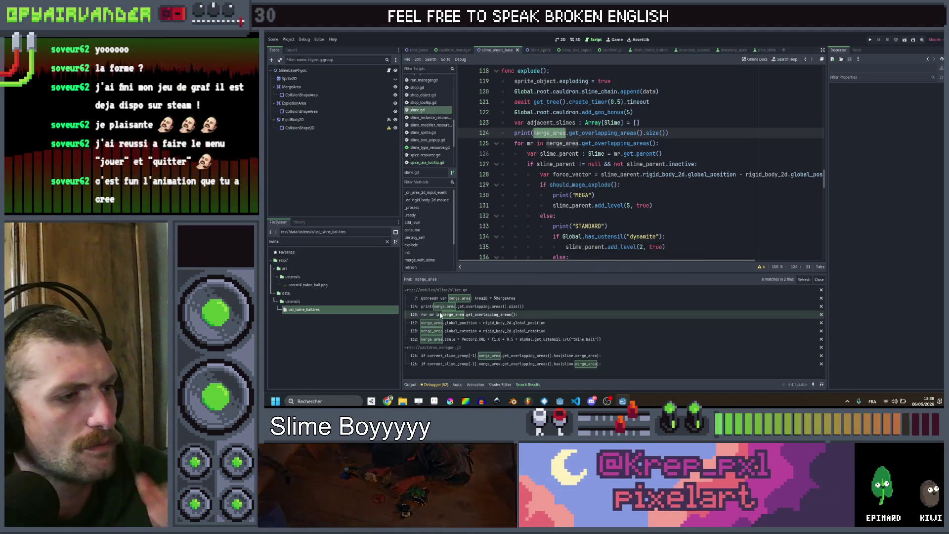
left_click(439, 315)
left_click(453, 323)
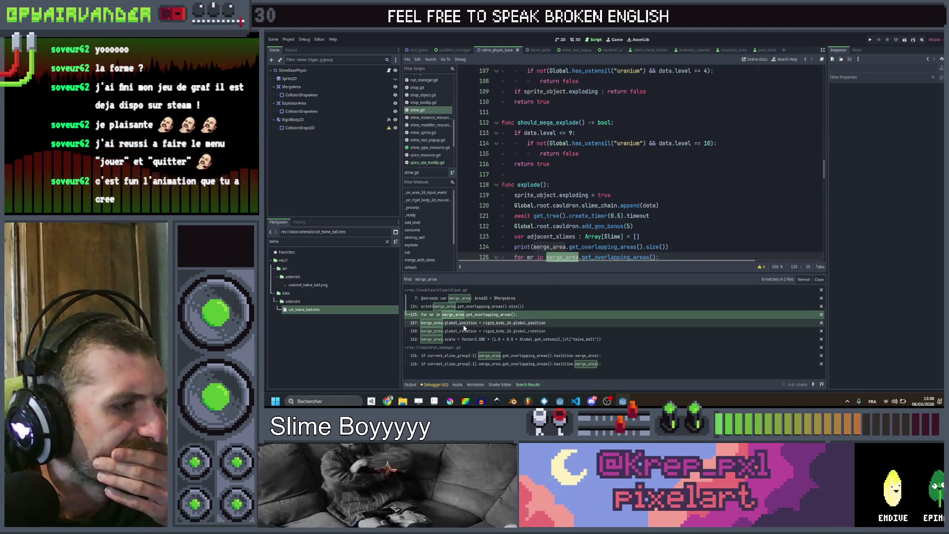
left_click(465, 331)
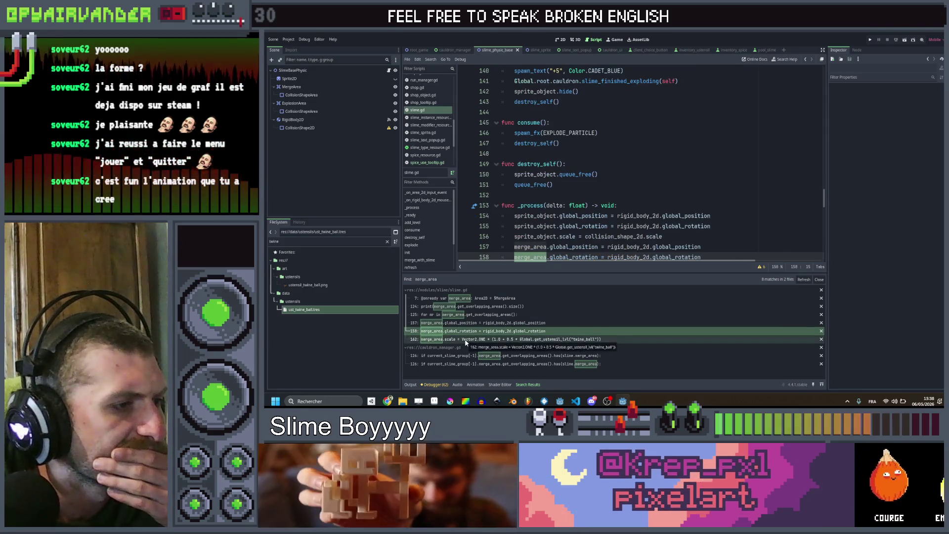
left_click(465, 339)
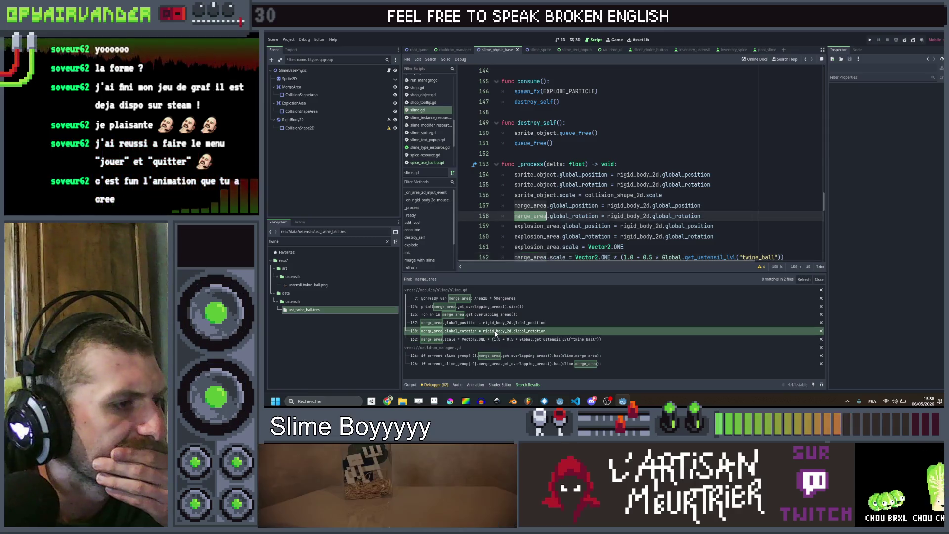
left_click(495, 323)
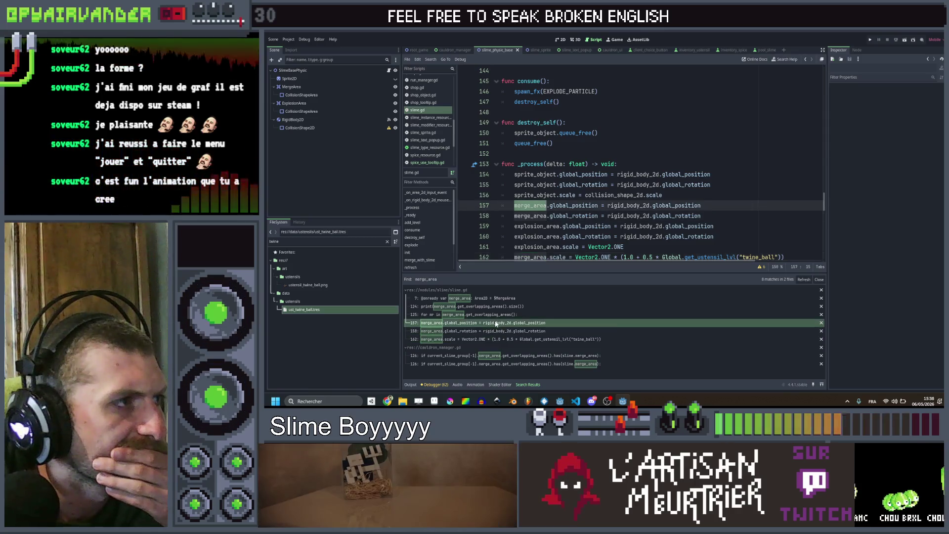
Reference the merge area's collision shape in the script, then select the explosion area's collision shape node.
left_click(329, 95)
scroll(645, 170, "up", 5)
scroll(645, 172, "up", 5)
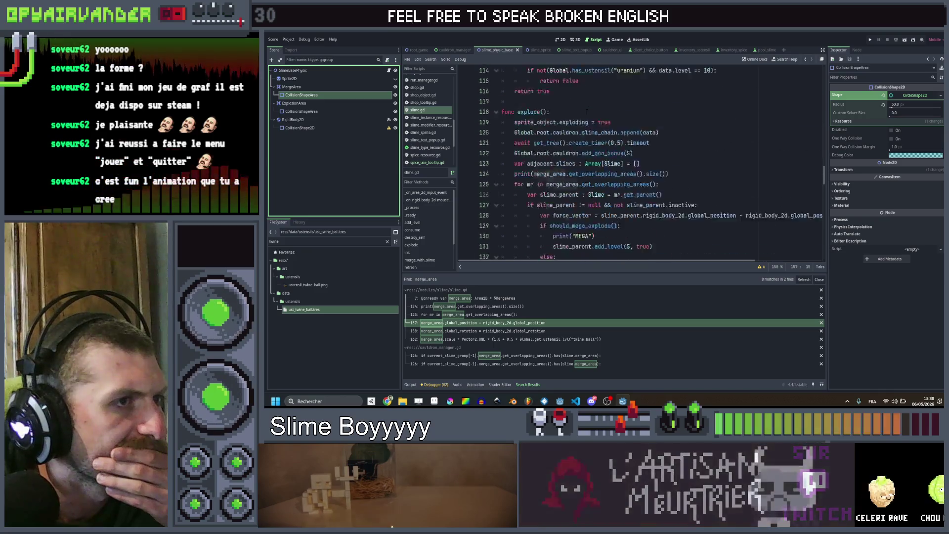
scroll(646, 171, "up", 5)
scroll(645, 171, "up", 3)
scroll(646, 170, "up", 8)
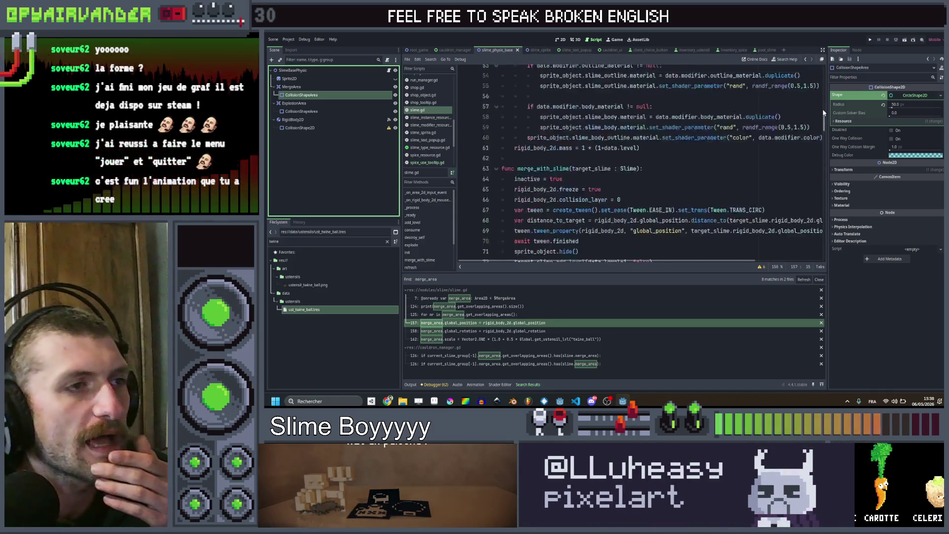
scroll(645, 171, "up", 8)
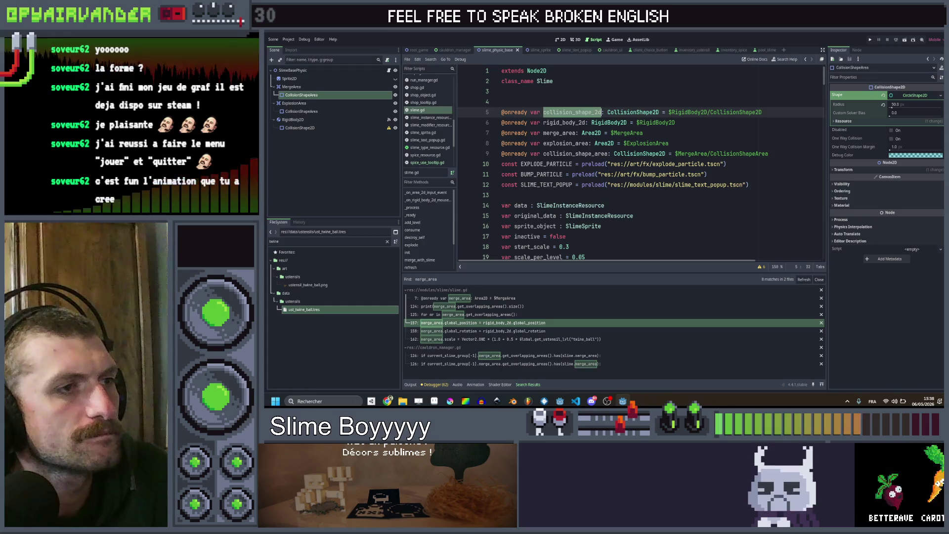
left_click(577, 153)
scroll(645, 171, "down", 8)
scroll(645, 170, "down", 8)
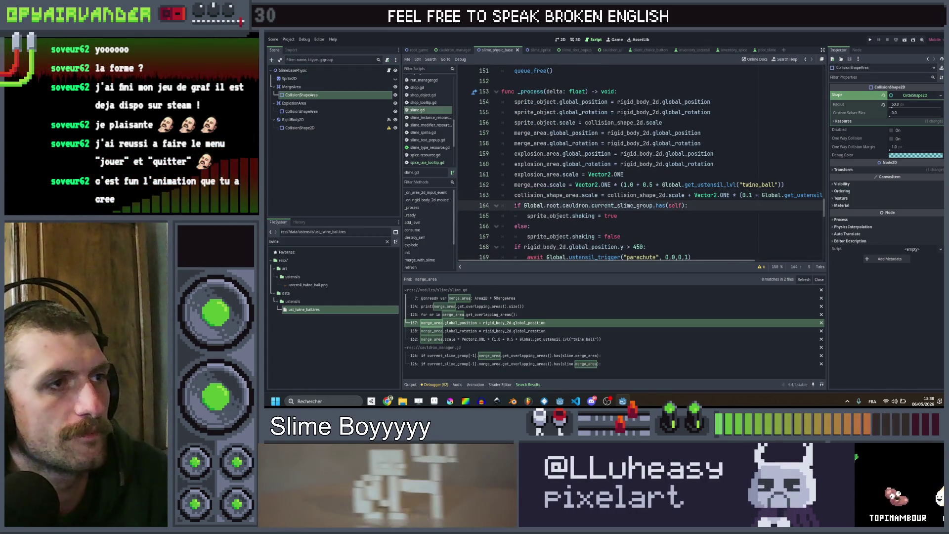
scroll(645, 171, "up", 7)
scroll(645, 171, "up", 10)
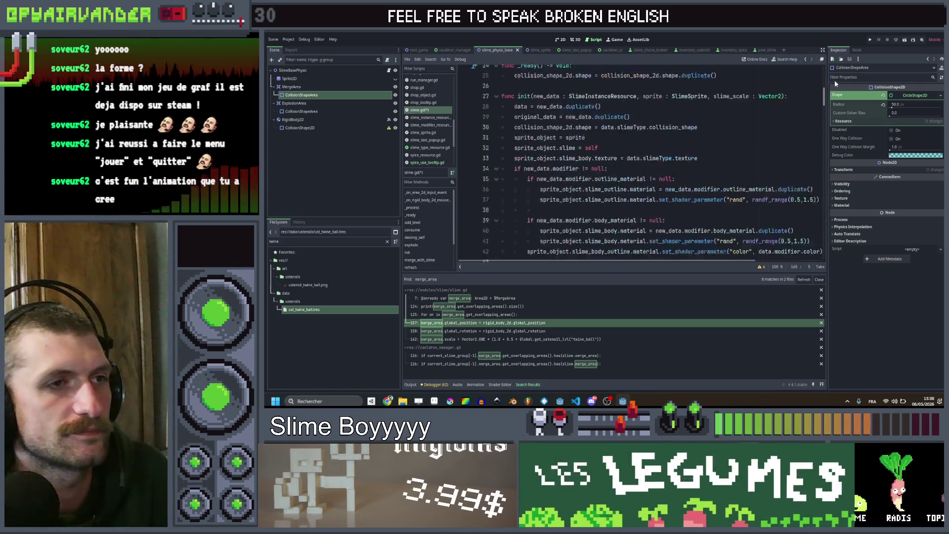
scroll(645, 171, "up", 10)
left_click(300, 112)
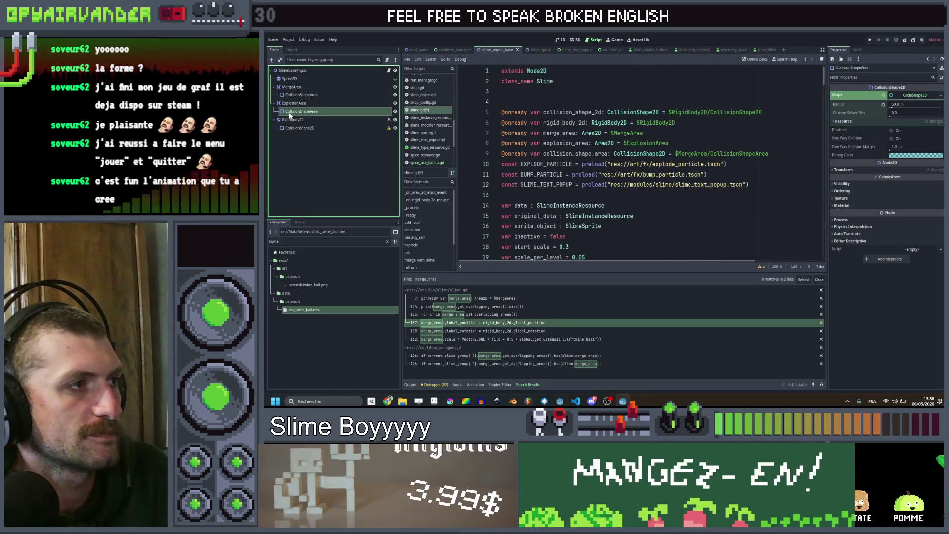
left_click(301, 113)
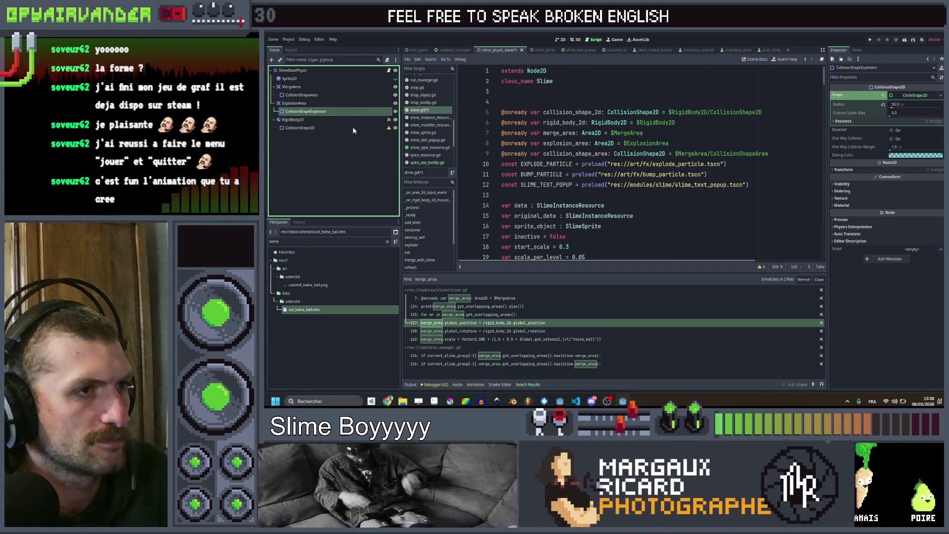
left_click(489, 164)
left_click_drag(305, 110, 487, 168)
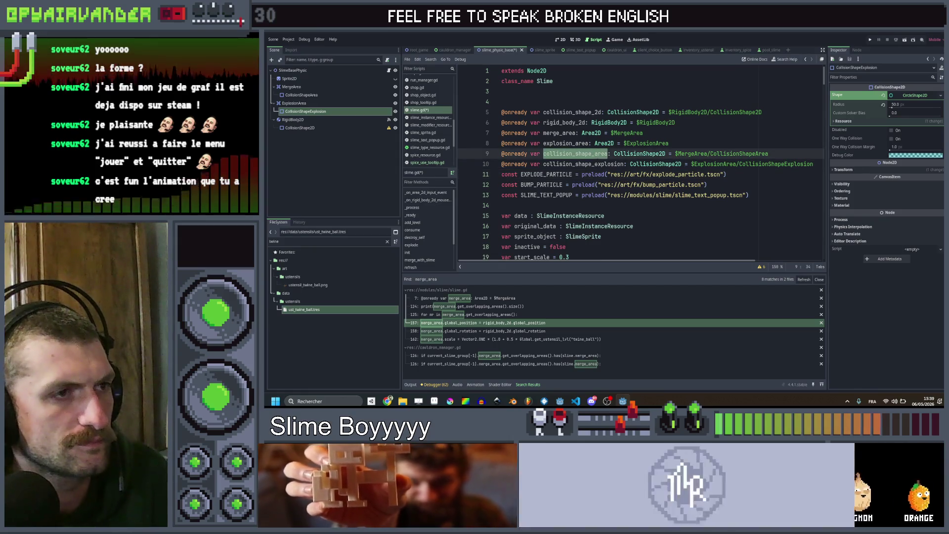
Add collision_shape_explosion.scale = collision_shape_area.scale in _process below the existing scale line.
left_click(595, 153)
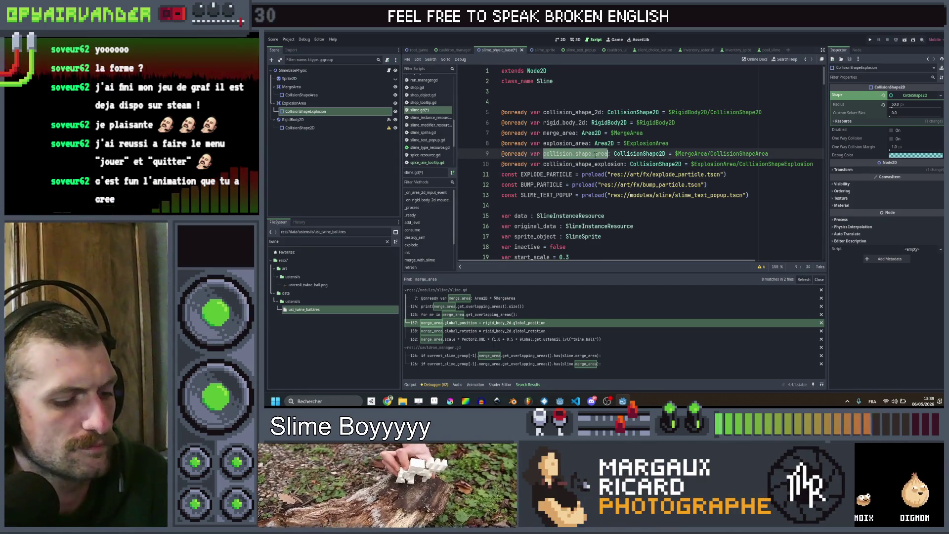
key("ctrl+d")
key("ctrl+shift+d")
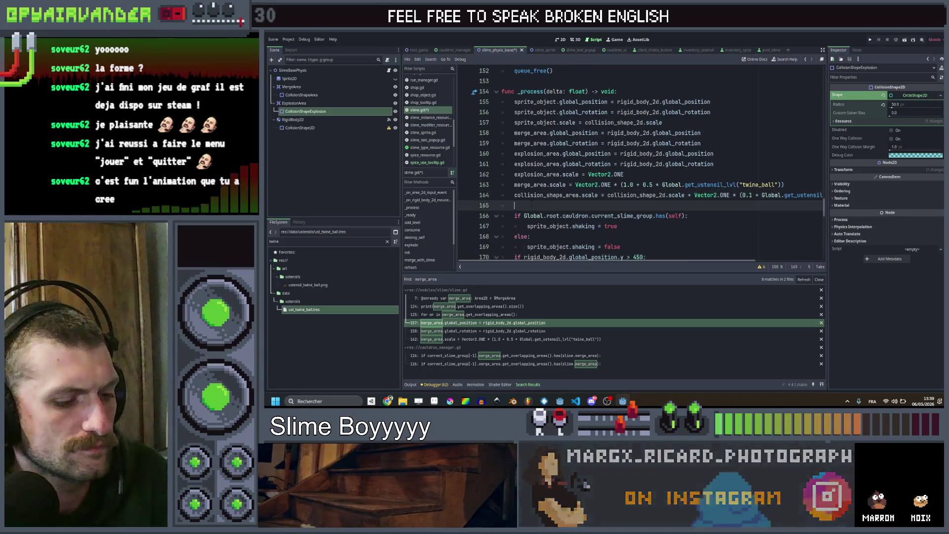
type("collision_shape_explosion.scale = ")
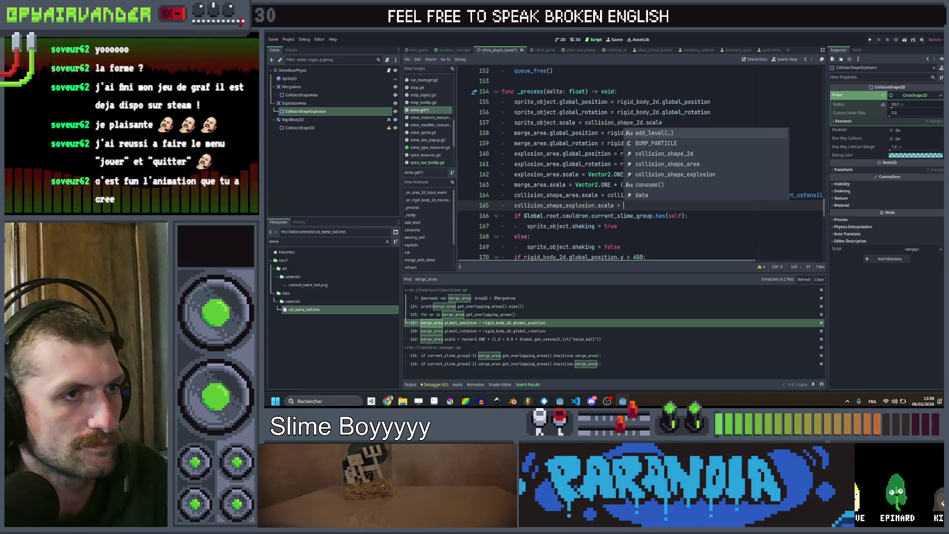
type("col")
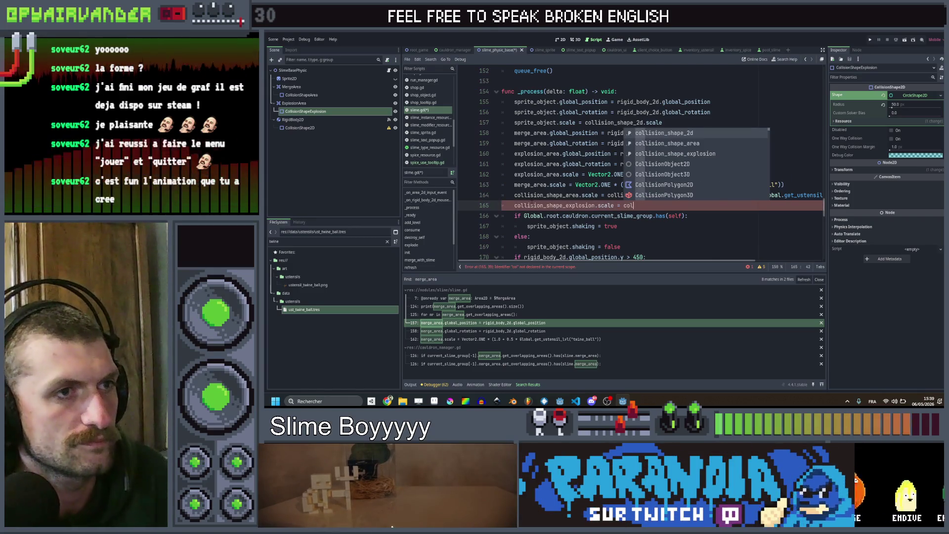
key("Down")
key("Return")
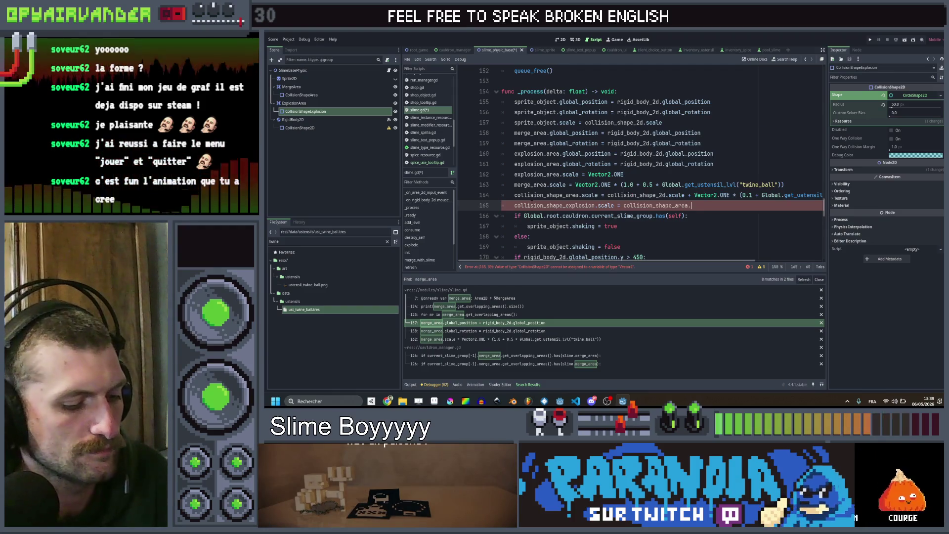
type(".scale")
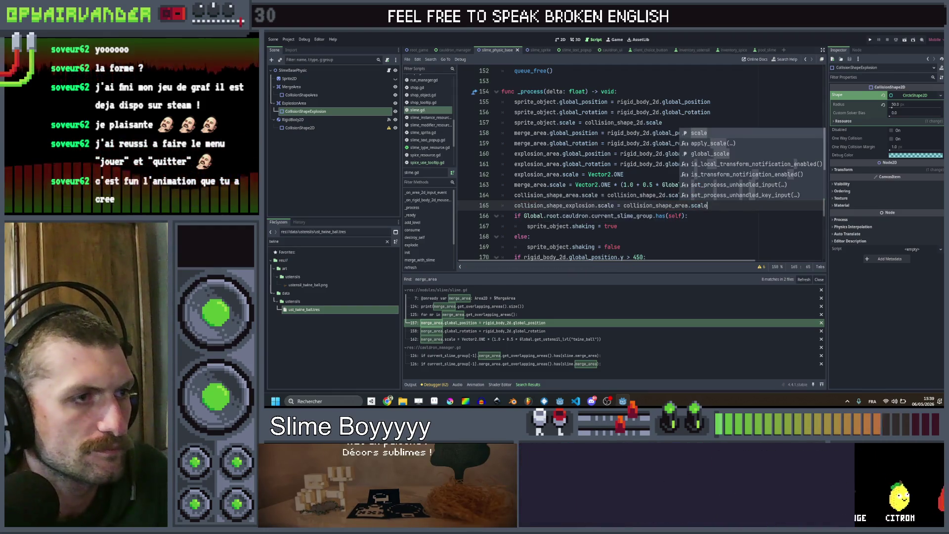
left_click(545, 195, "ctrl")
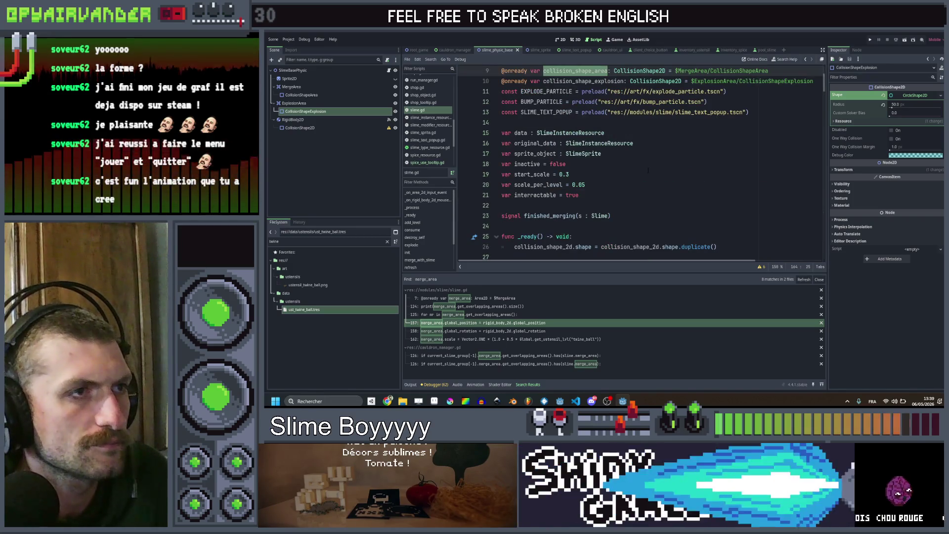
left_click(571, 174)
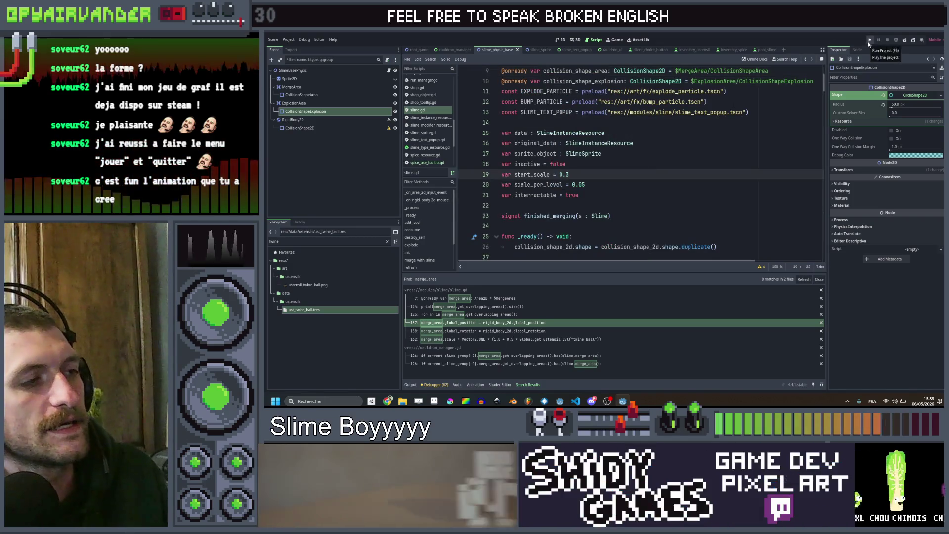
left_click(305, 40)
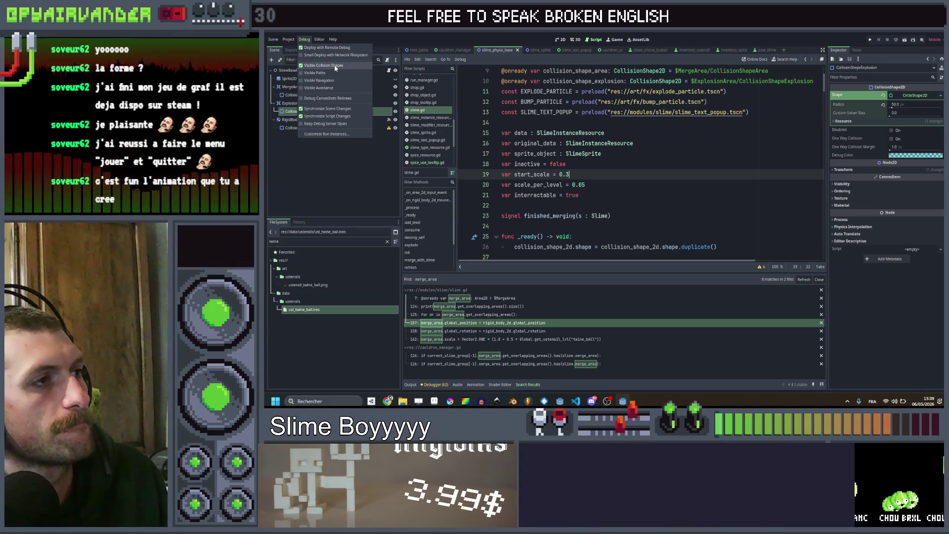
left_click(868, 40)
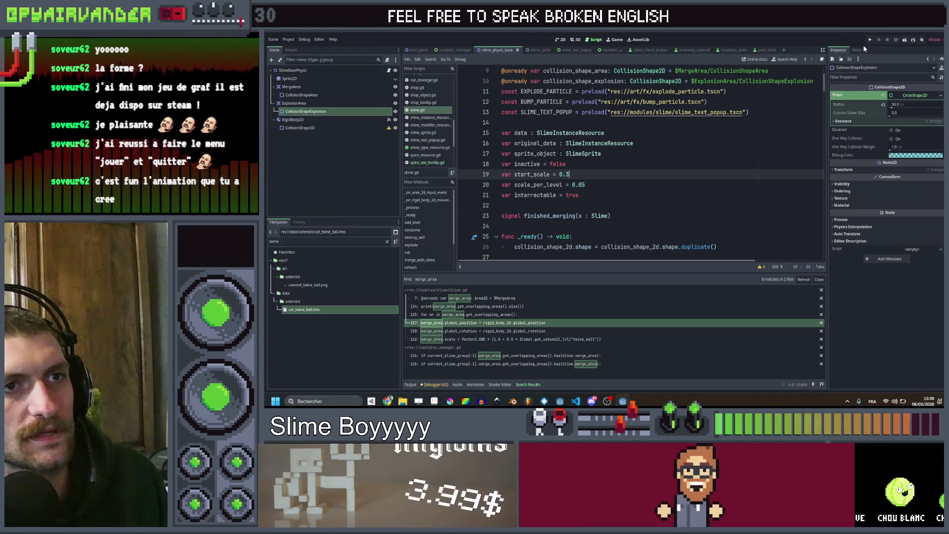
left_click(522, 356)
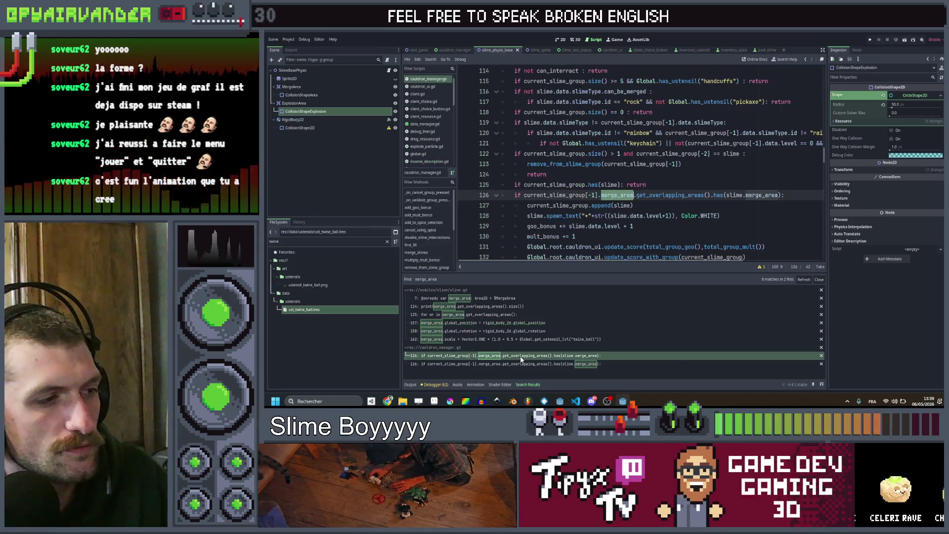
left_click(516, 306)
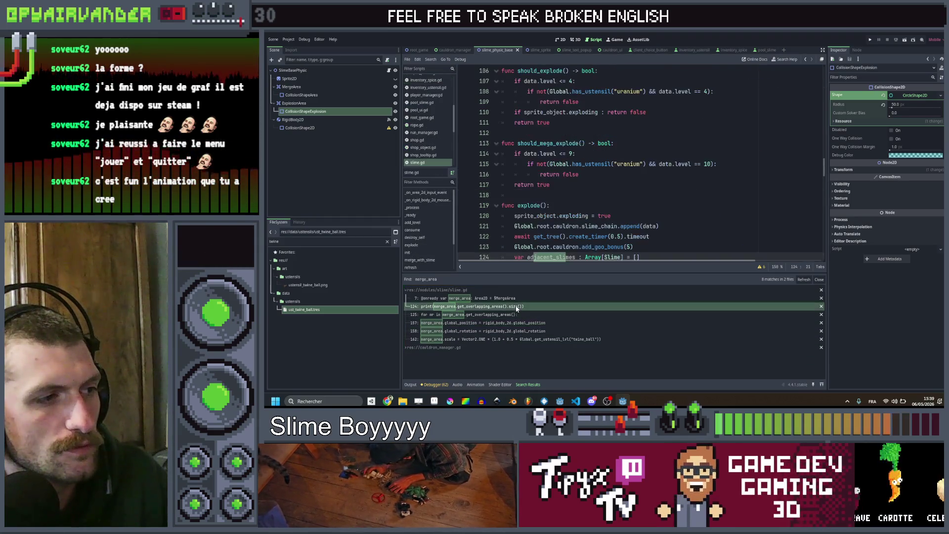
scroll(637, 178, "down", 2)
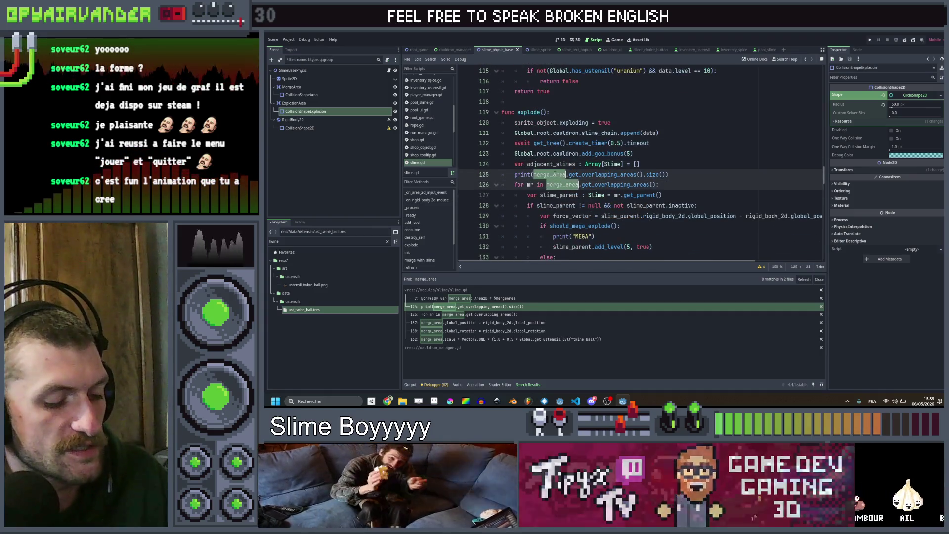
type("expl")
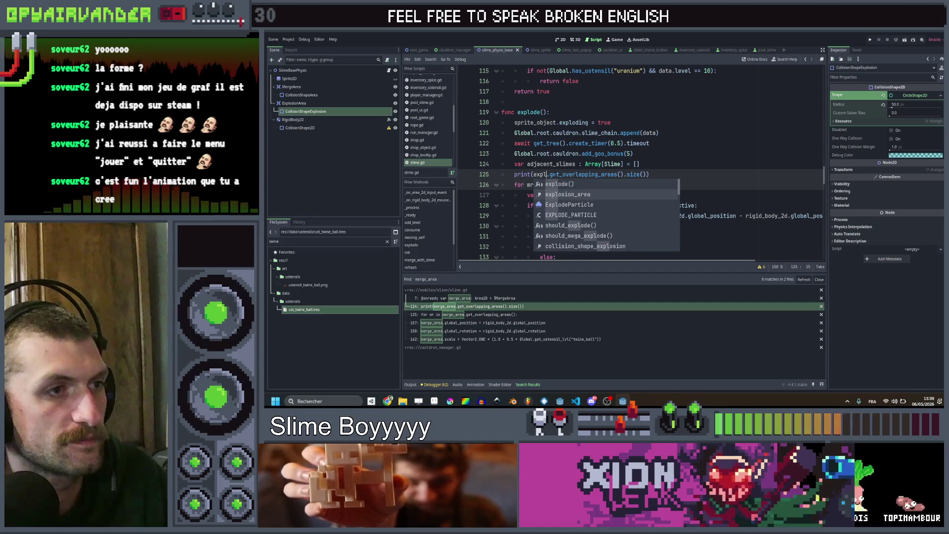
Loop explode() over explosion_area's overlapping areas, drop the size print, save and run the game.
key("Tab")
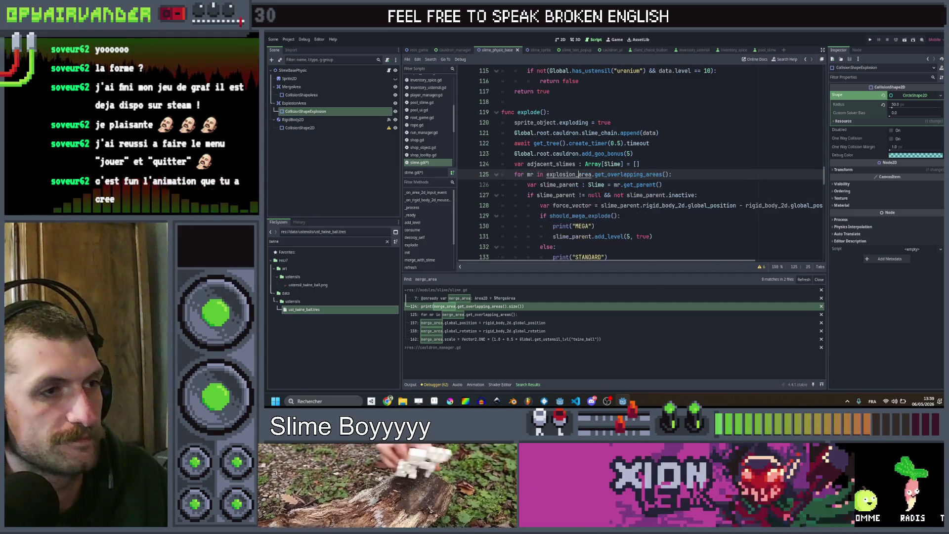
key("ctrl+shift+k")
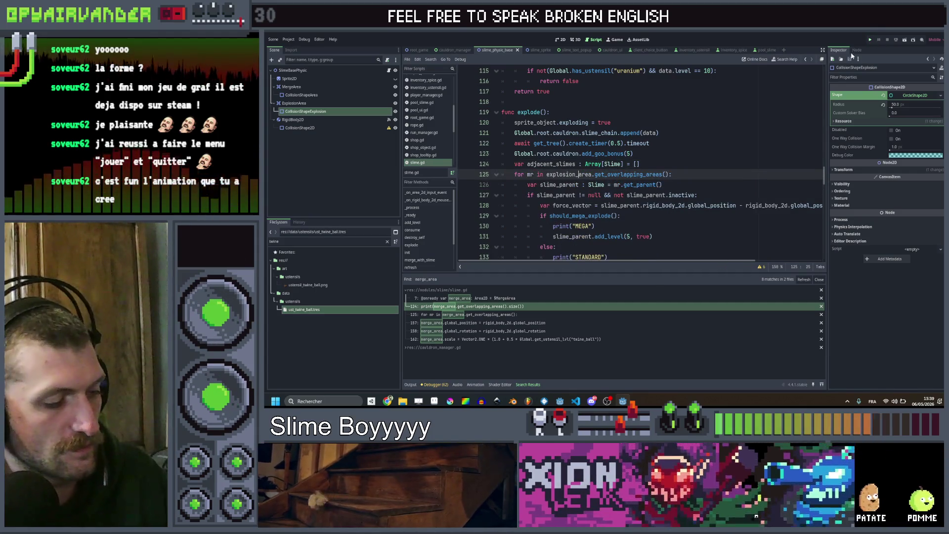
key("ctrl+s")
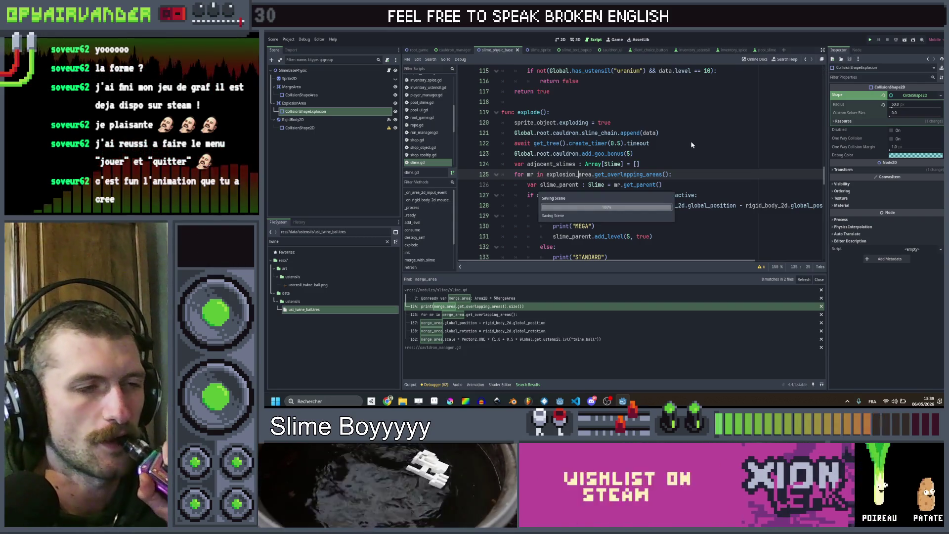
key("F5")
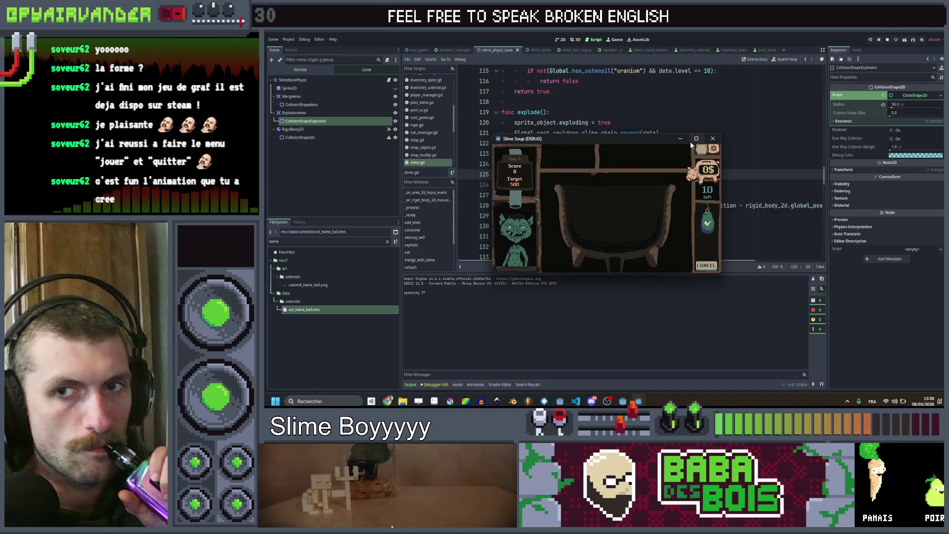
Maximize the game and merge teal, red and purple slime chains, bursting the big slimes for points.
double_click(593, 138)
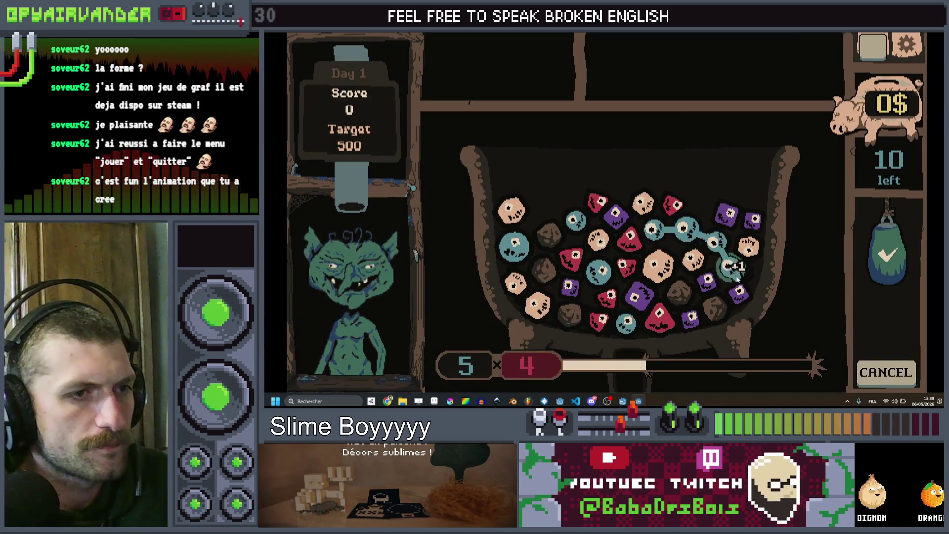
left_click(886, 255)
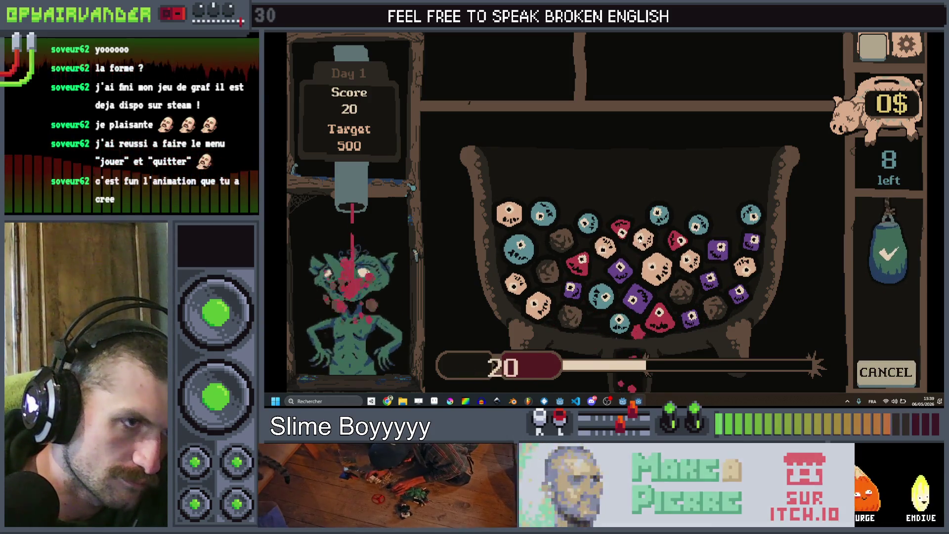
left_click(693, 259)
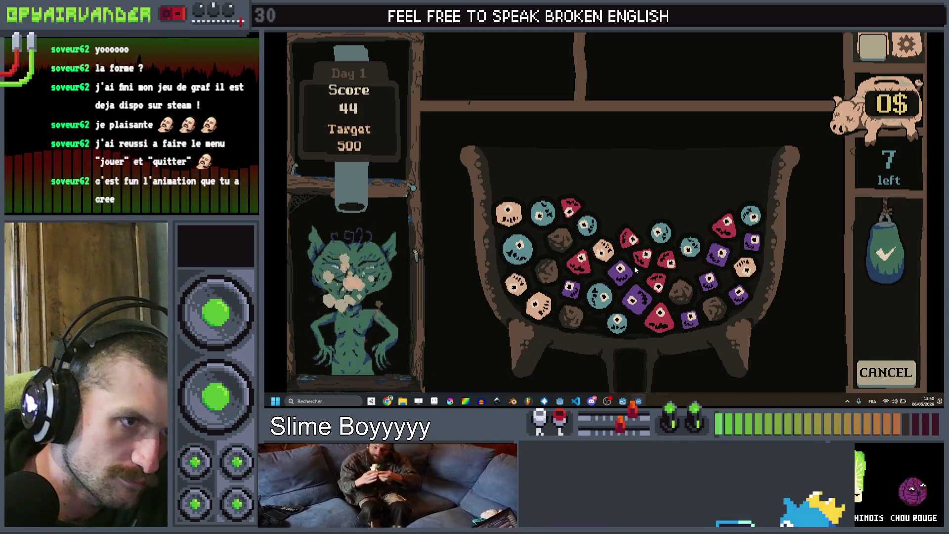
left_click(672, 268)
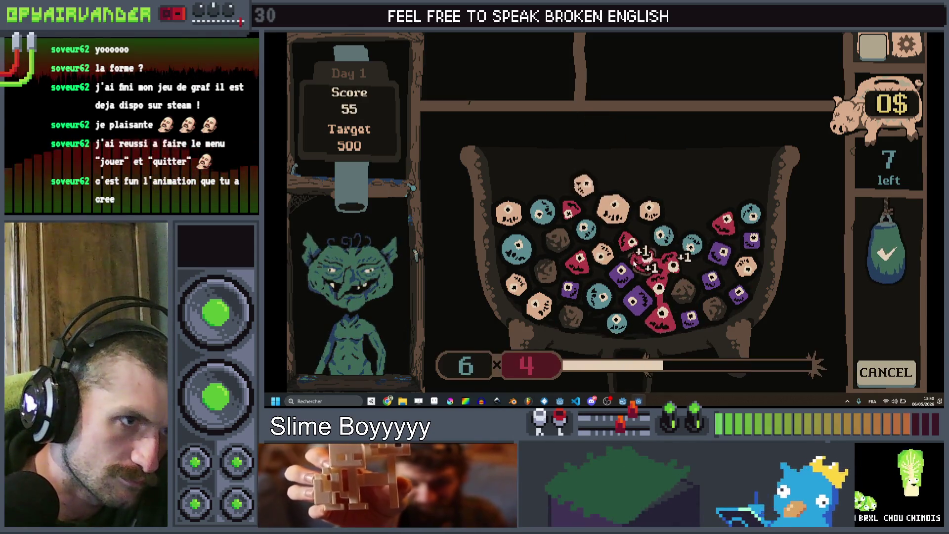
left_click(889, 252)
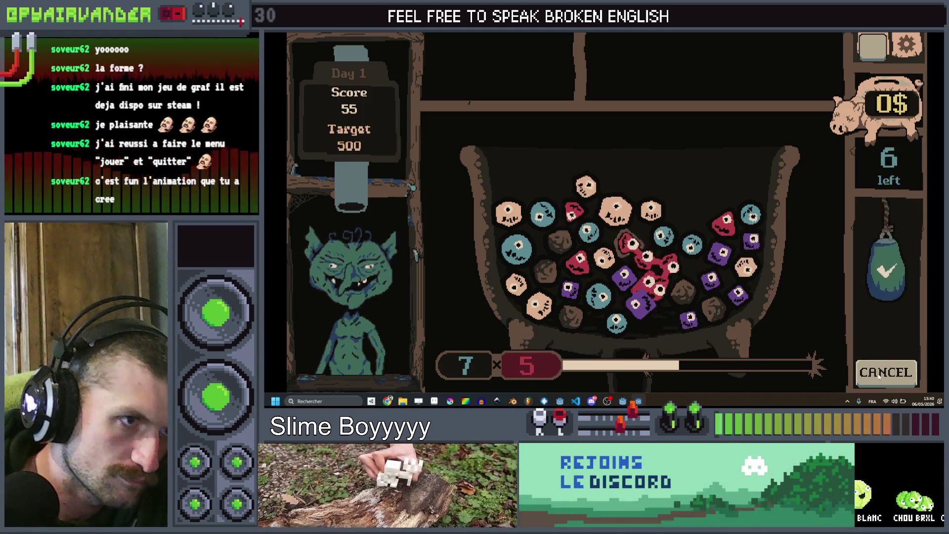
left_click(637, 260)
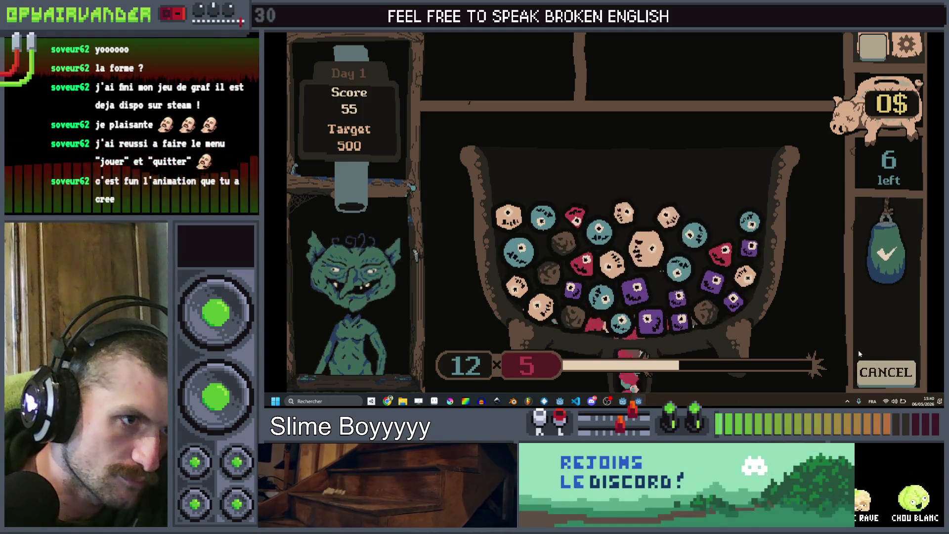
left_click(635, 291)
left_click(651, 320)
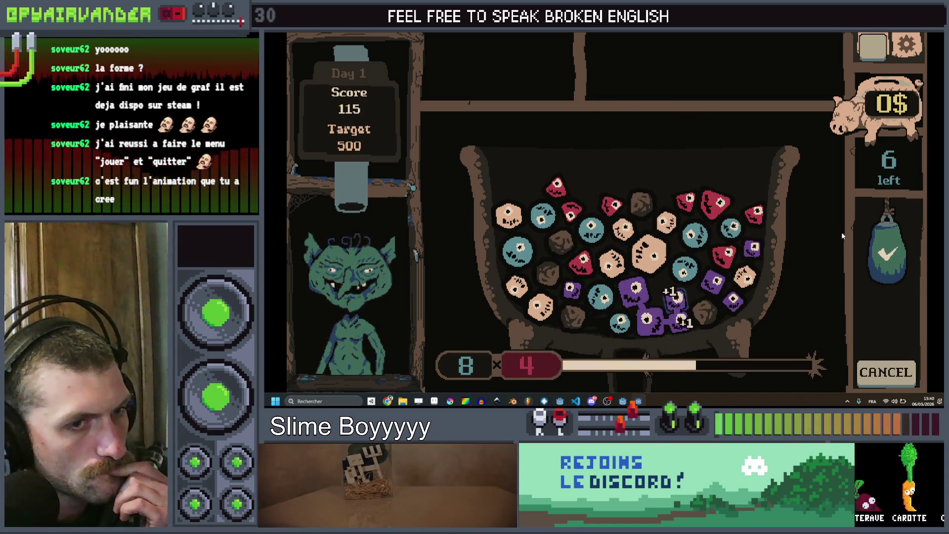
left_click(676, 294)
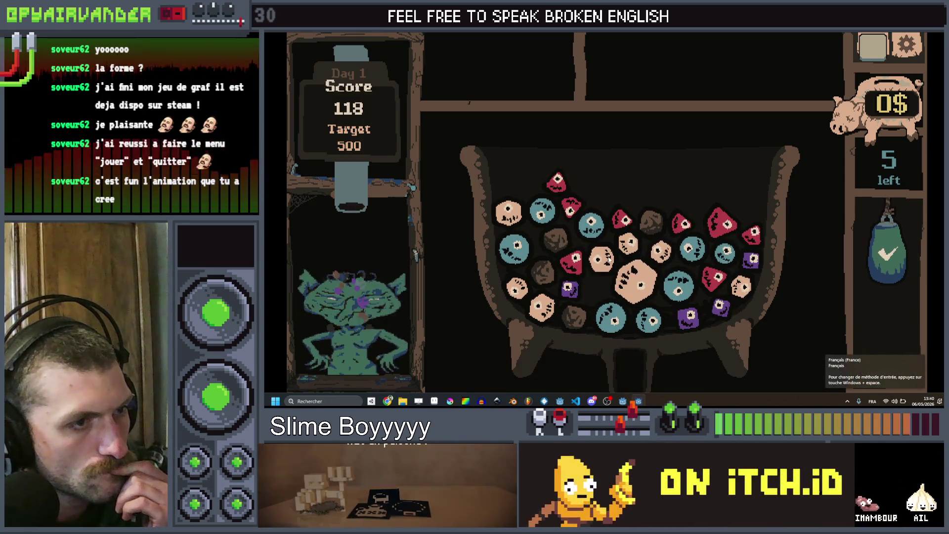
Keep chaining and bursting slimes to 292 of 500, play the last turn, then return to the editor.
left_click(602, 261)
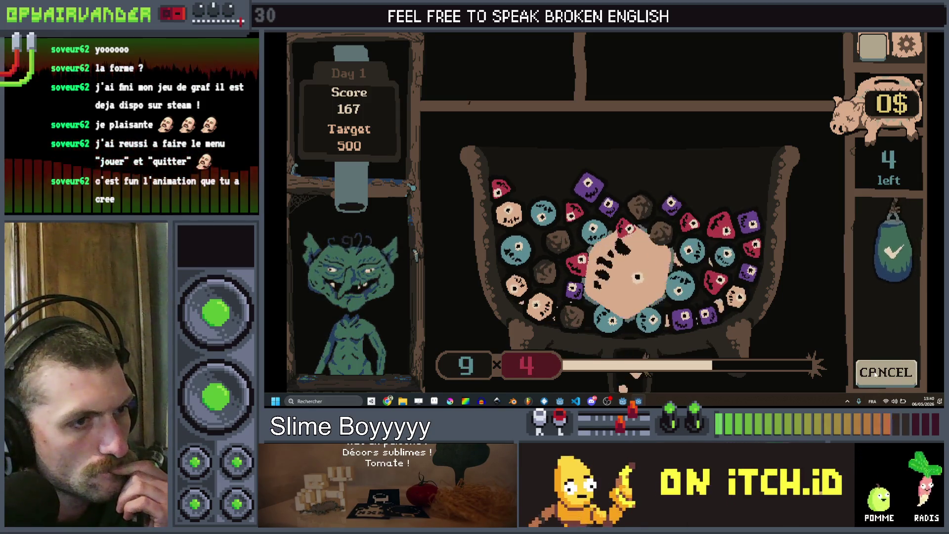
left_click(630, 267)
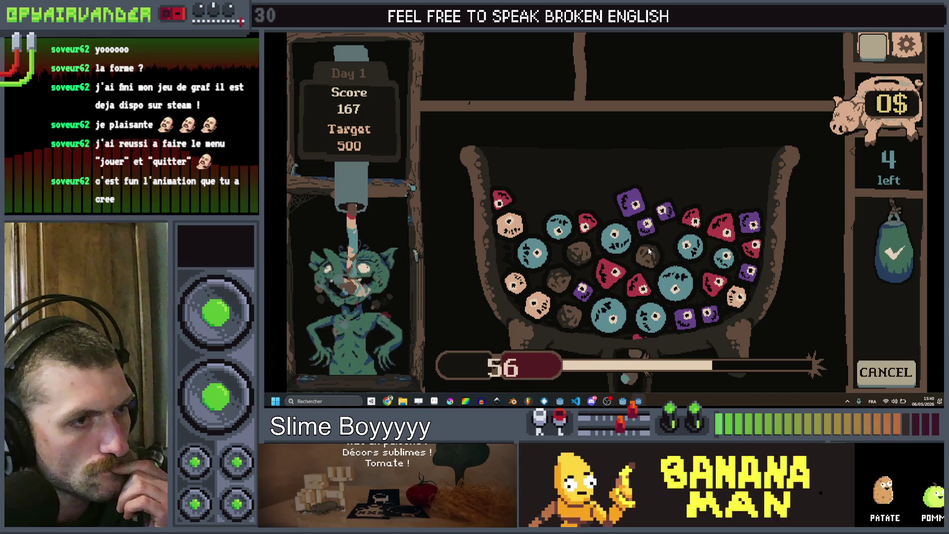
left_click(690, 245)
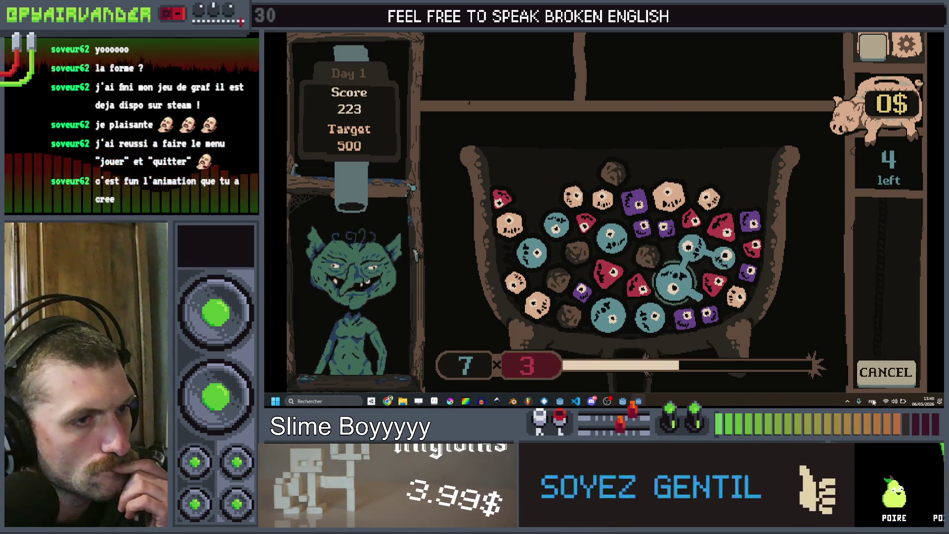
left_click(676, 278)
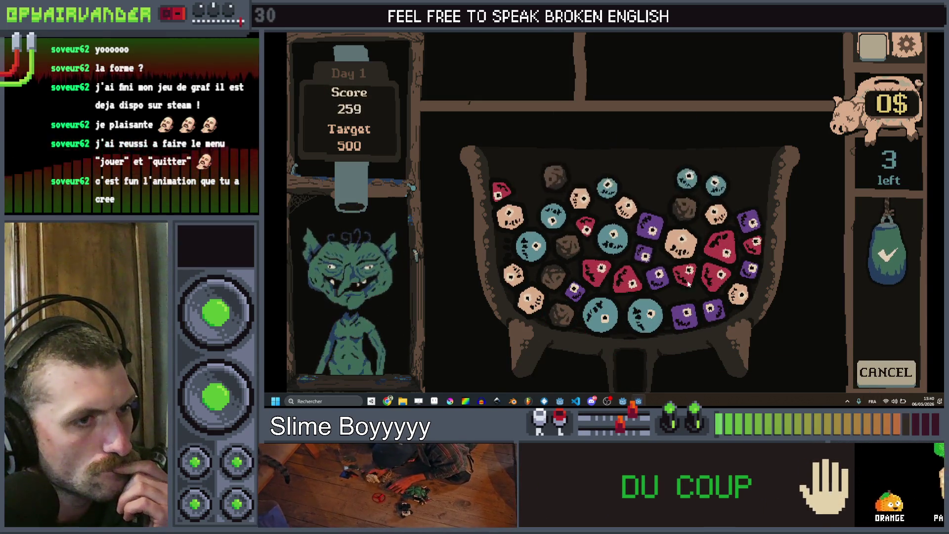
left_click(640, 253)
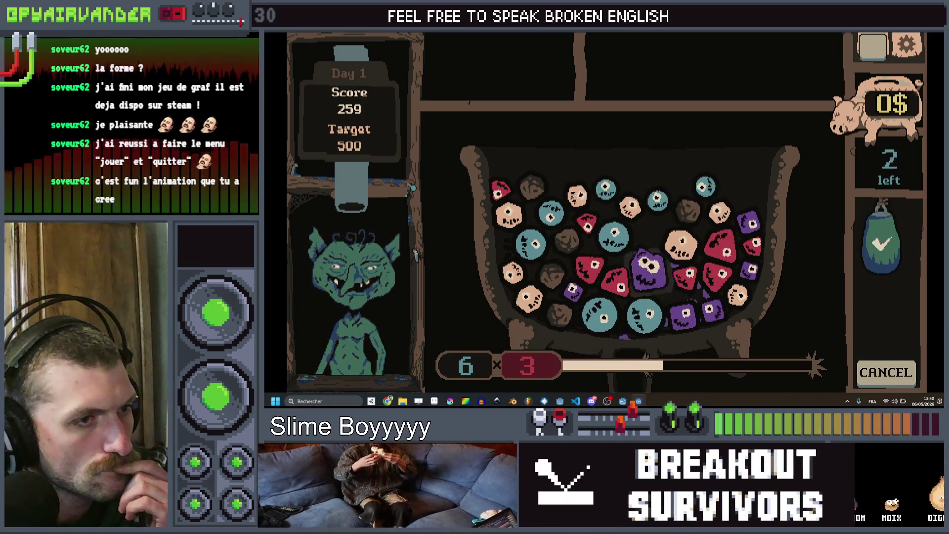
left_click(618, 278)
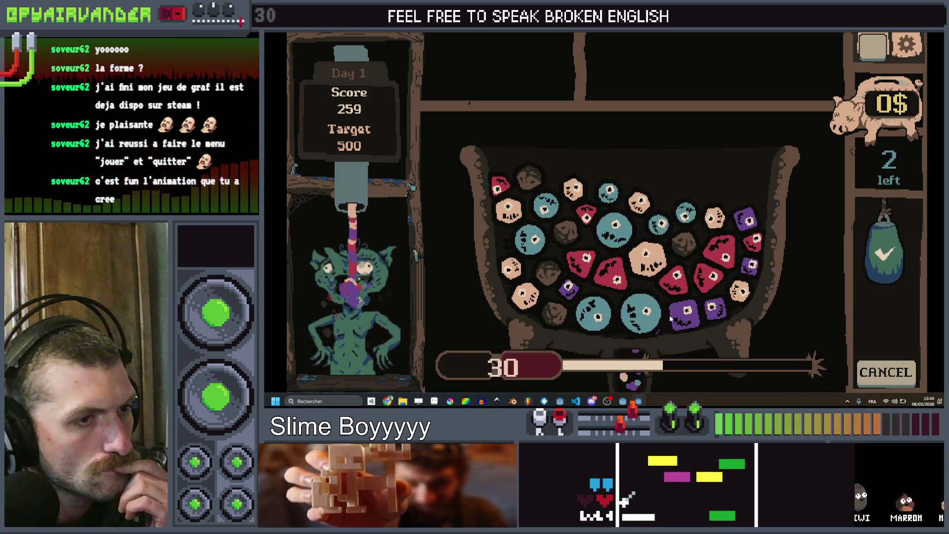
left_click(717, 306)
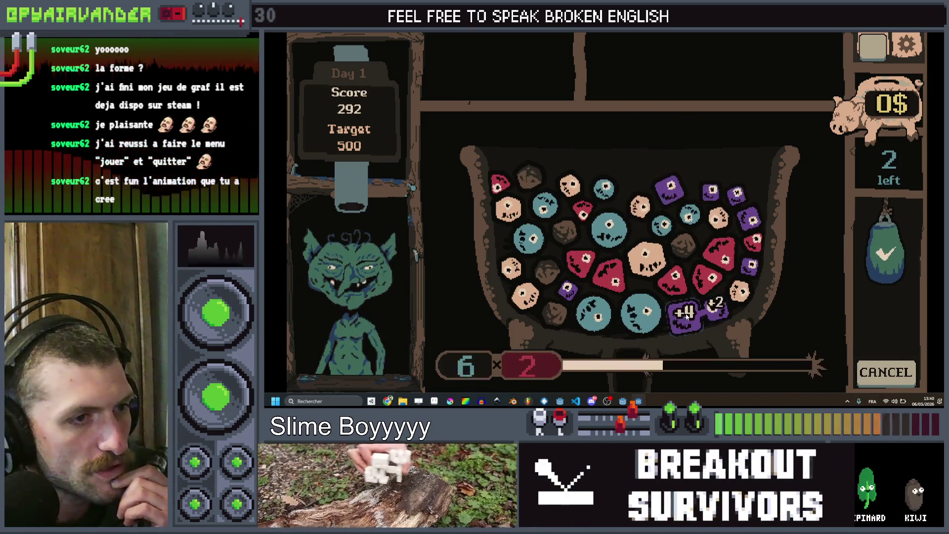
left_click(885, 245)
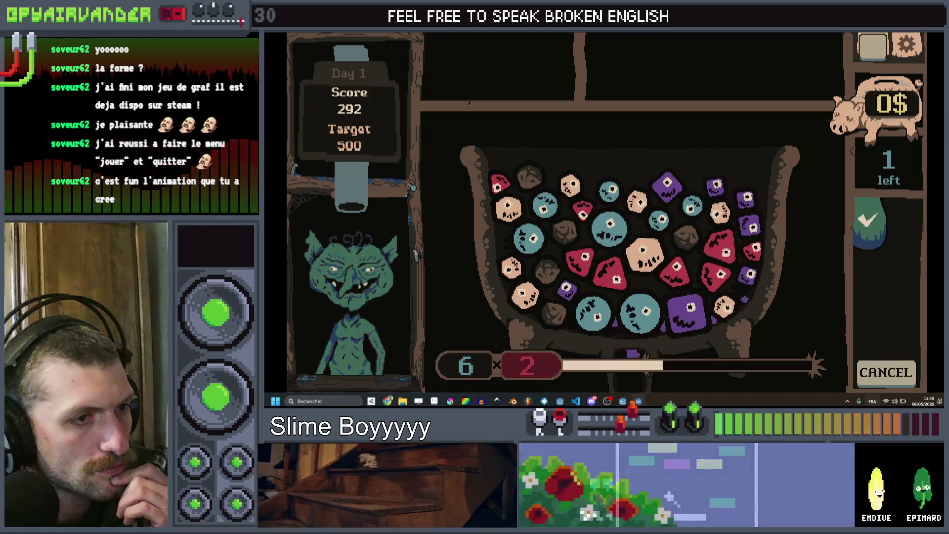
left_click(894, 248)
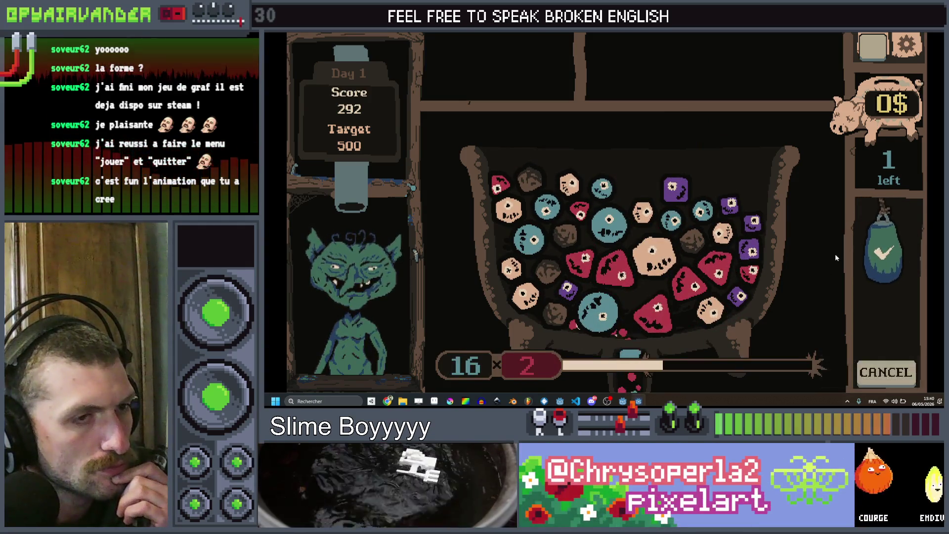
key("alt+Tab")
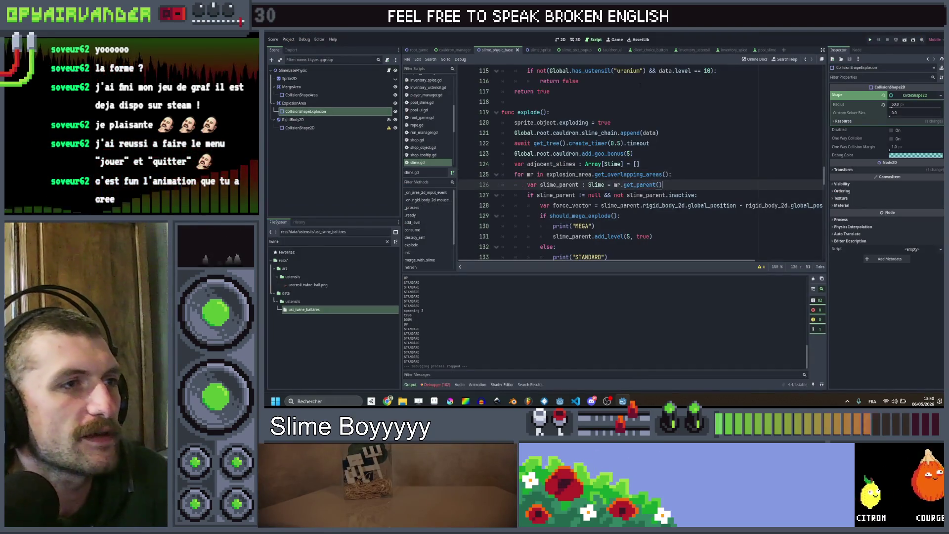
Review slime_sprite.gd's outline code around line 51 and open an empty line above the shaking block.
left_click(537, 52)
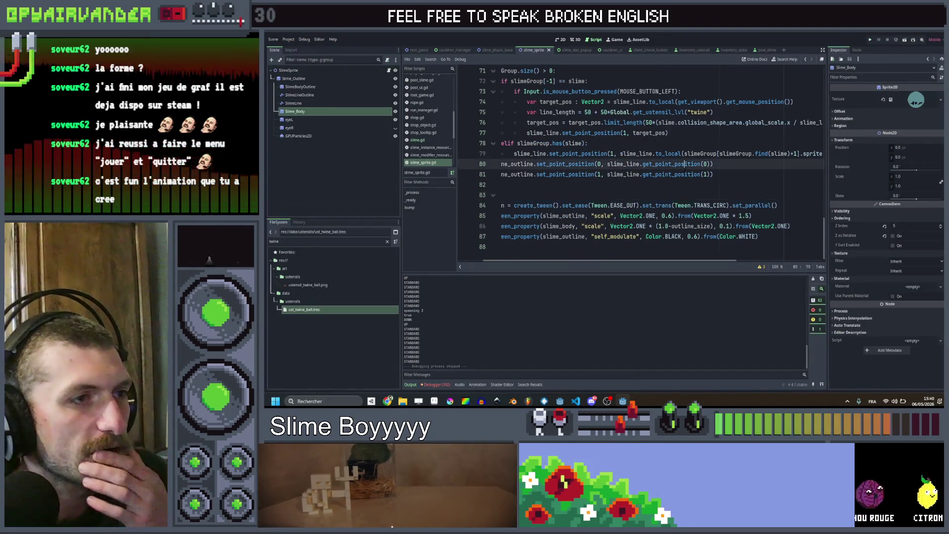
scroll(637, 178, "up", 5)
scroll(638, 178, "up", 6)
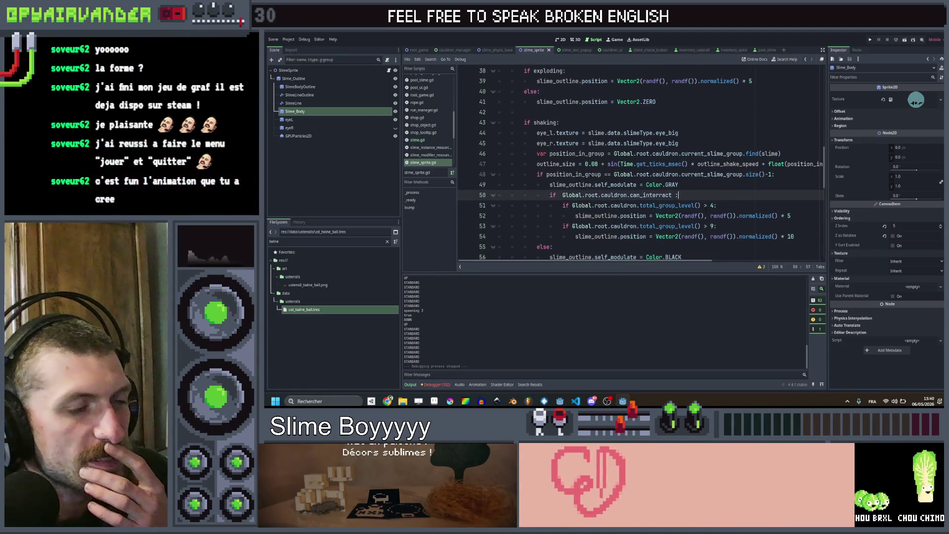
left_click(714, 206)
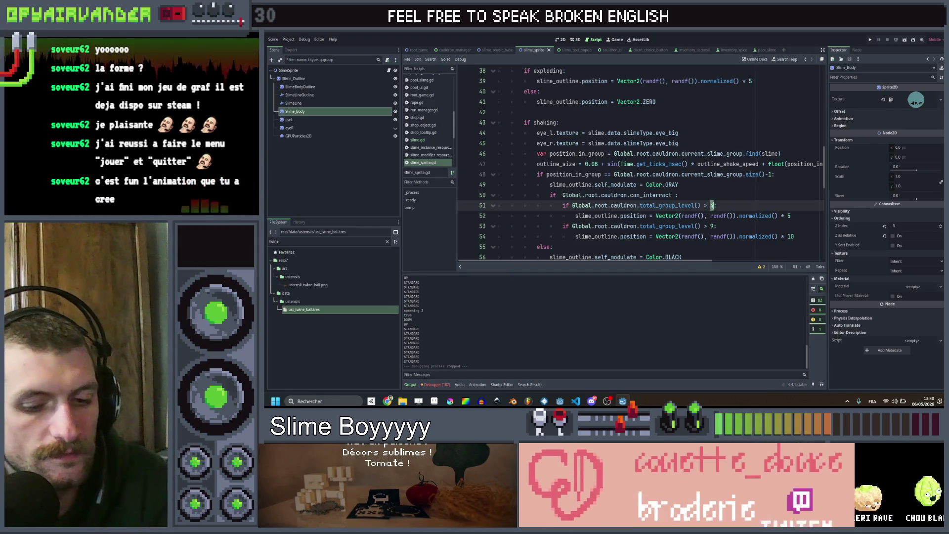
type("5:")
scroll(714, 195, "down", 3)
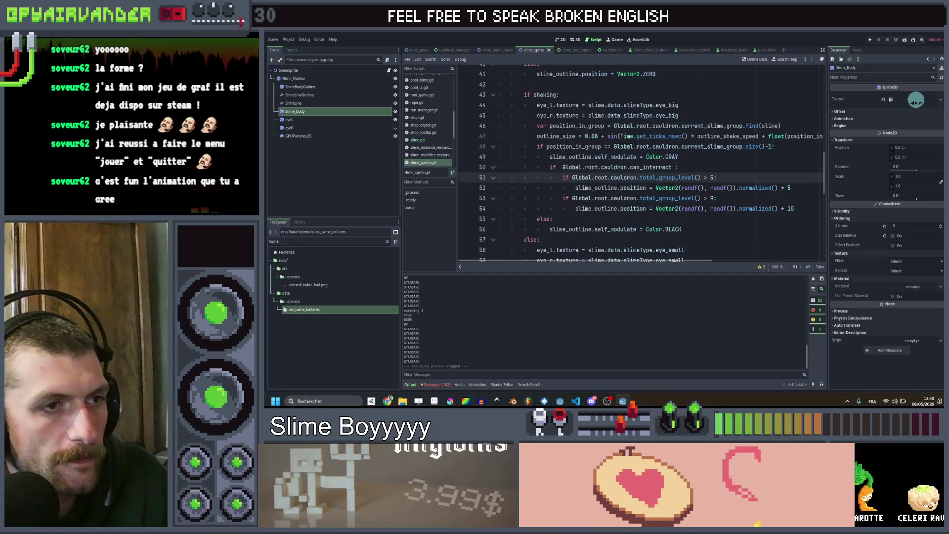
type("10:")
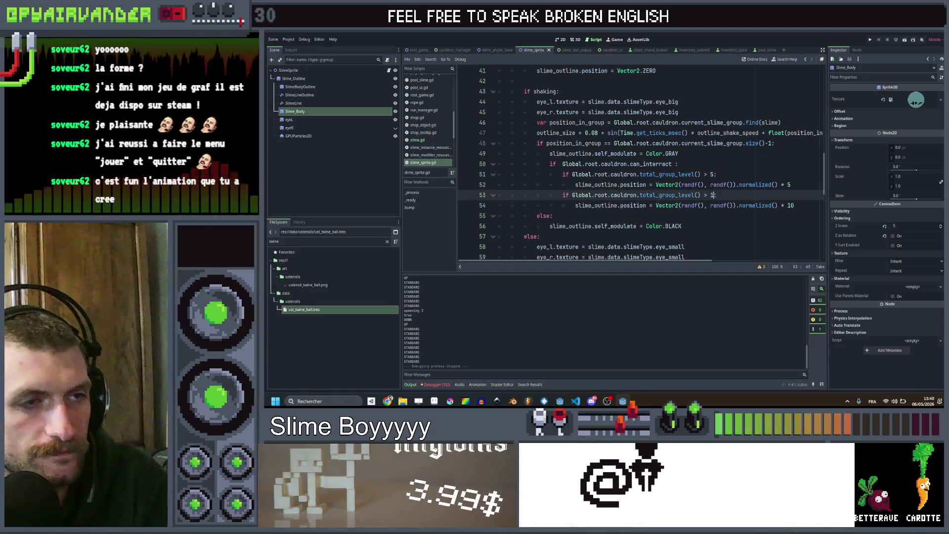
key("Up")
key("Up")
key("Up")
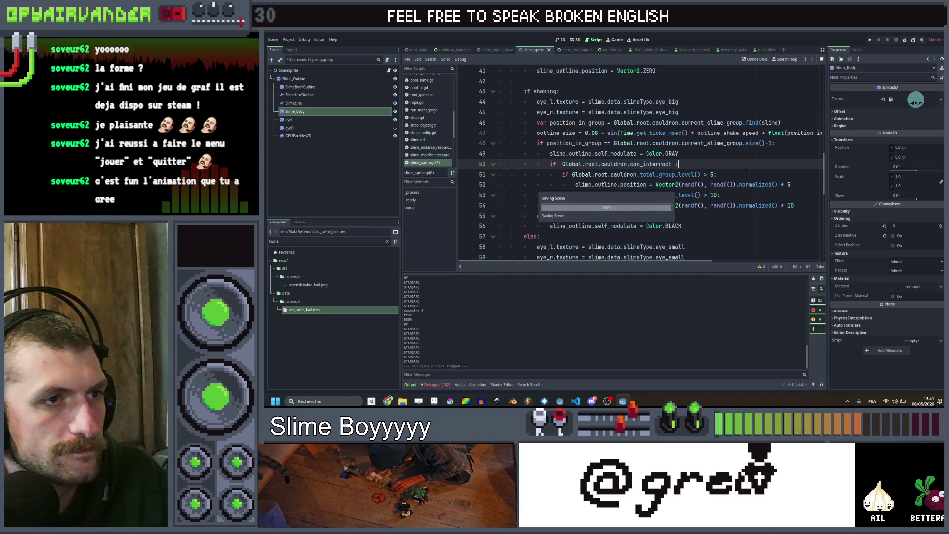
key("Down")
key("shift+Down")
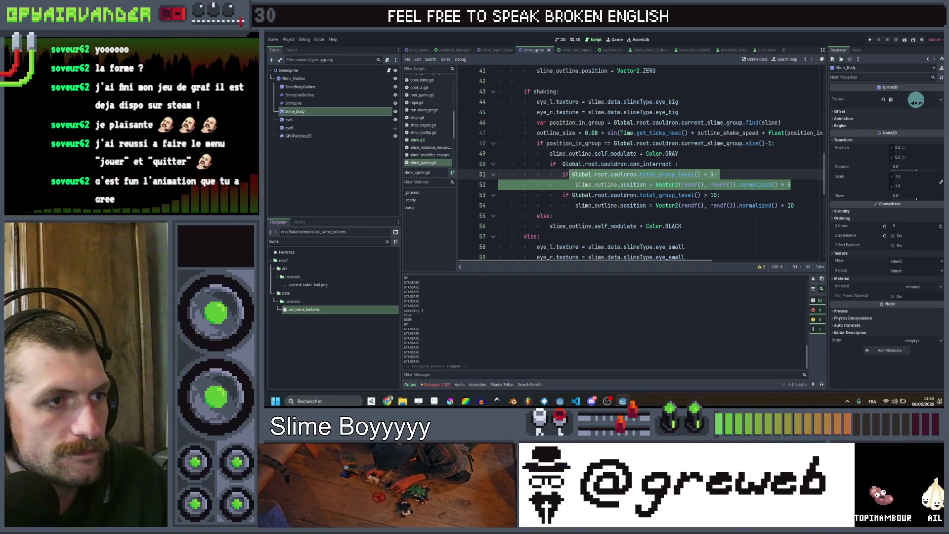
key("Escape")
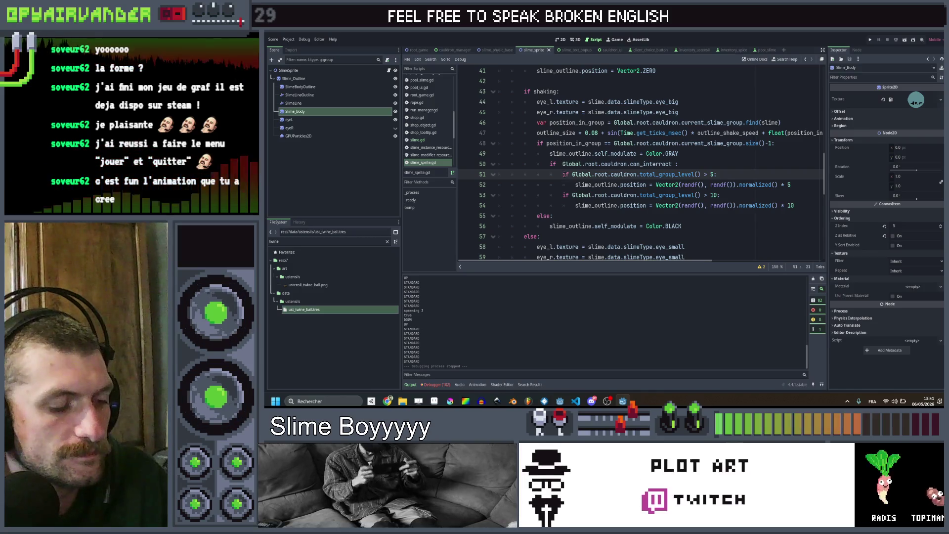
scroll(638, 186, "down", 3)
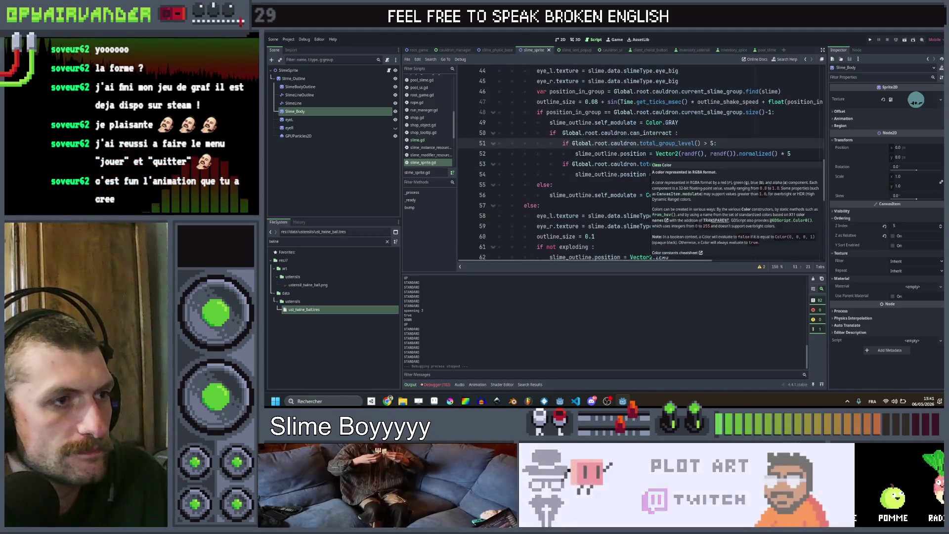
scroll(638, 185, "up", 3)
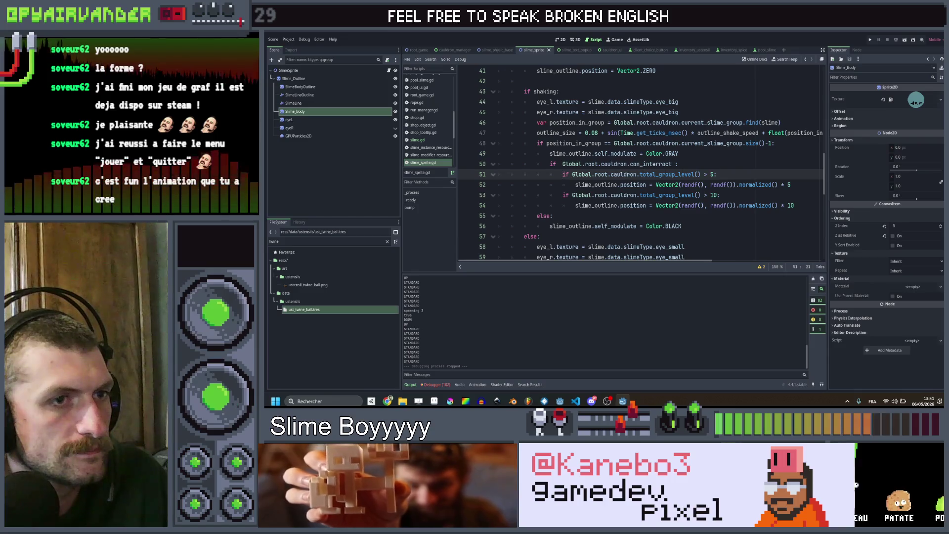
left_click_drag(575, 185, 792, 184)
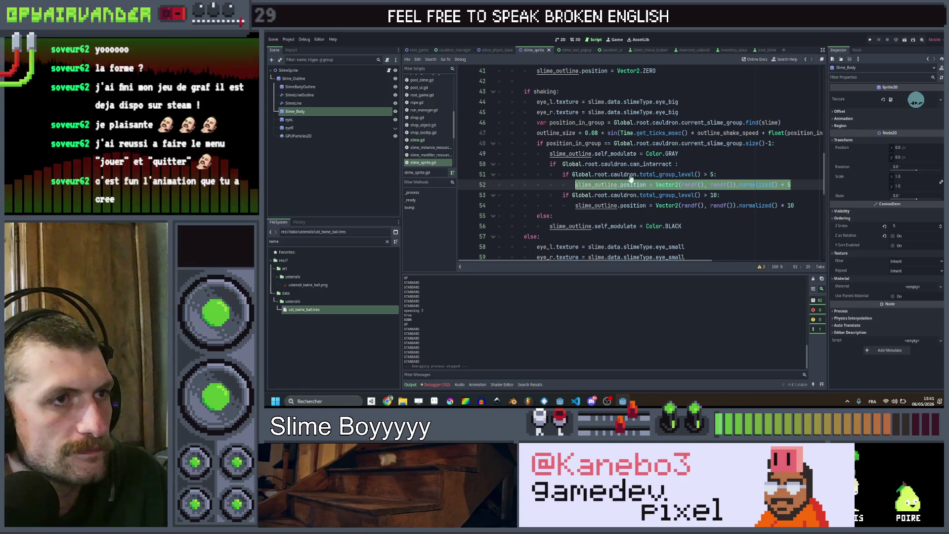
scroll(638, 178, "up", 3)
scroll(638, 177, "up", 4)
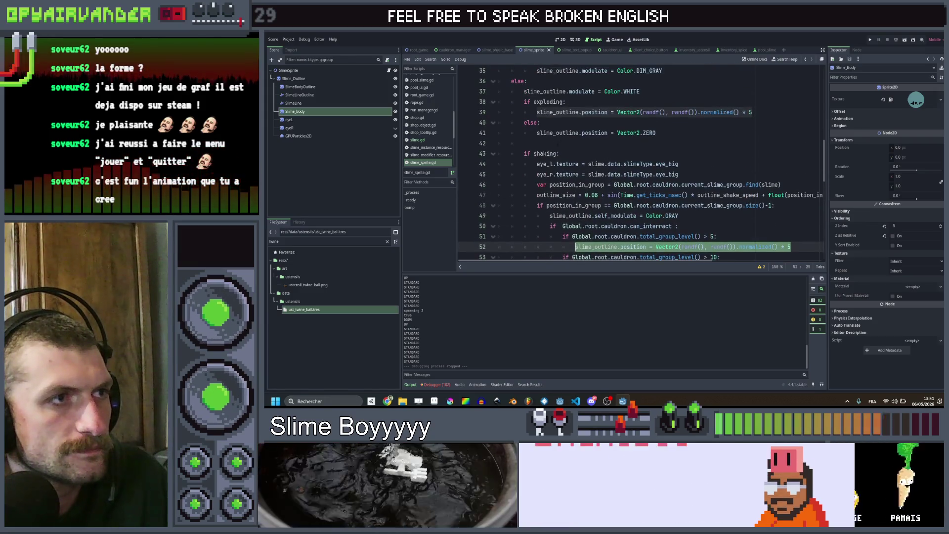
scroll(638, 178, "up", 5)
scroll(638, 178, "down", 2)
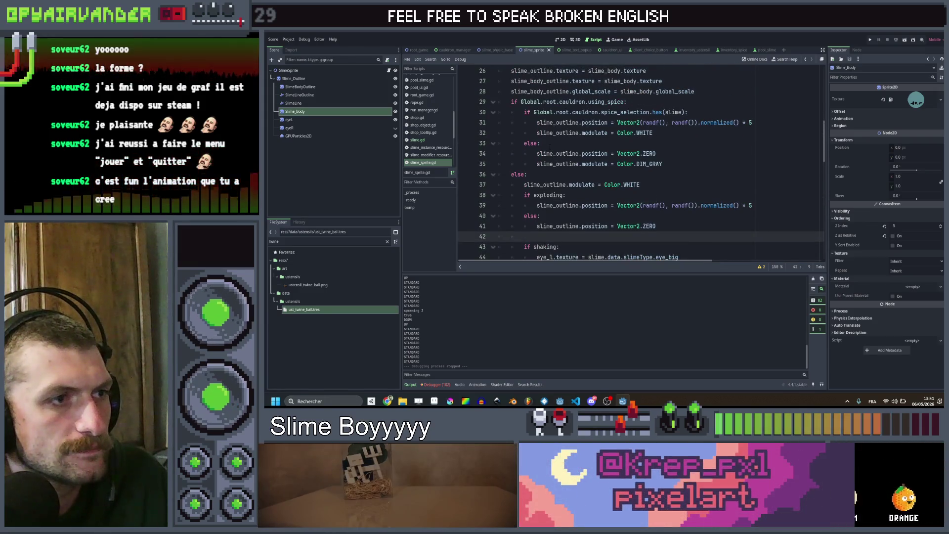
scroll(638, 178, "down", 4)
key("Return")
key("Return")
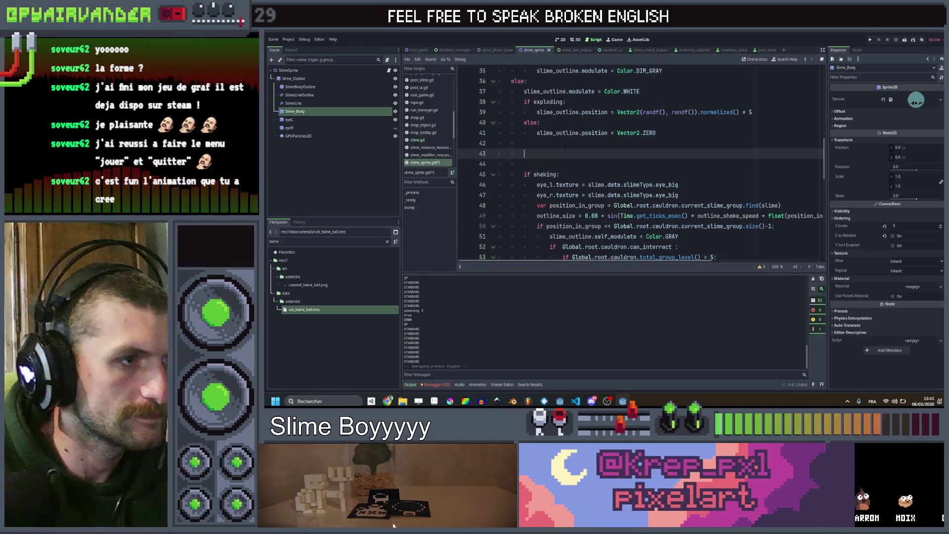
type("if ")
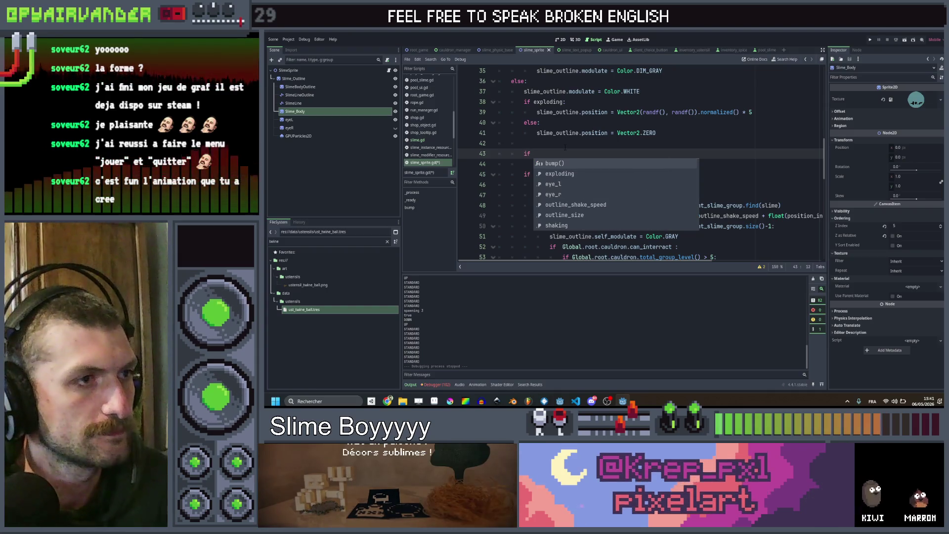
type("leve")
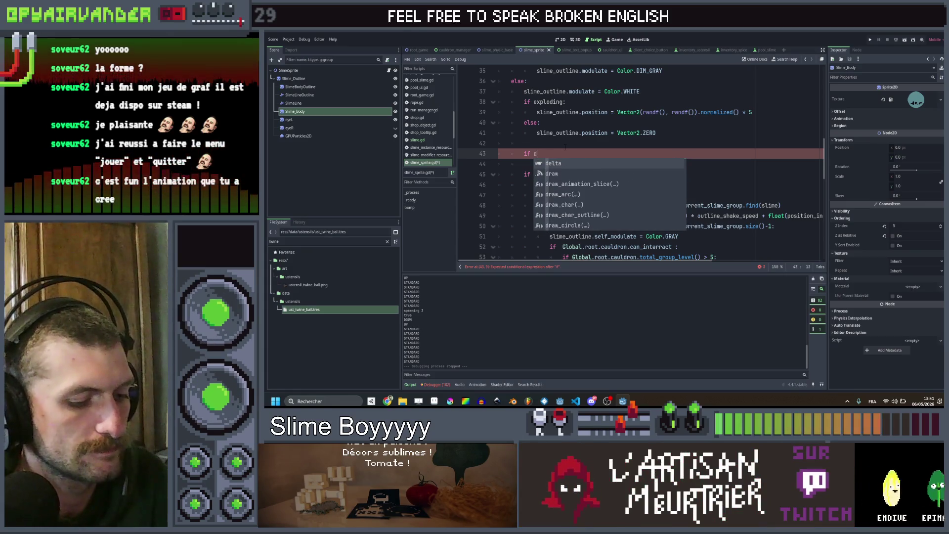
Add 'if slime.data.level == 4:' with a randomized outline offset times 2, then save and run the game.
key("BackSpace")
type("sl")
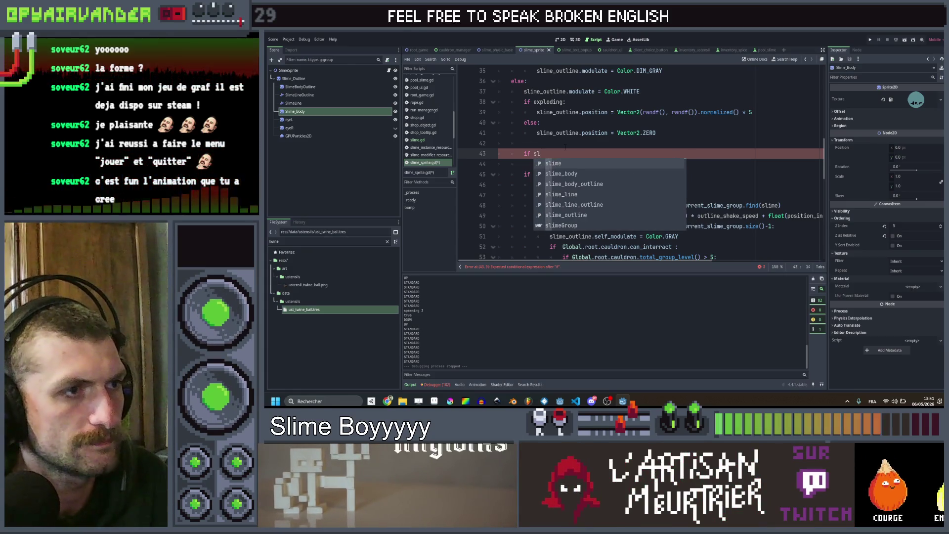
key("Tab")
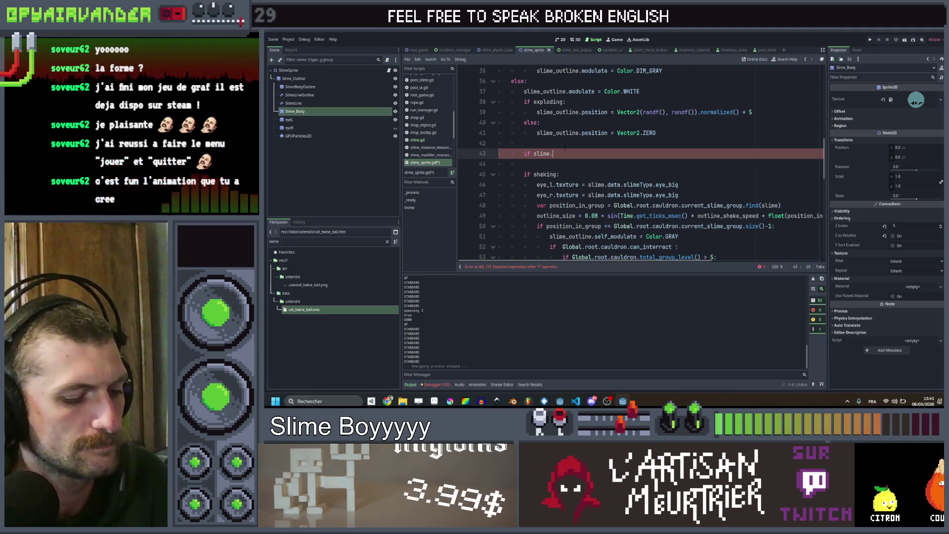
type("ta")
type("level ==")
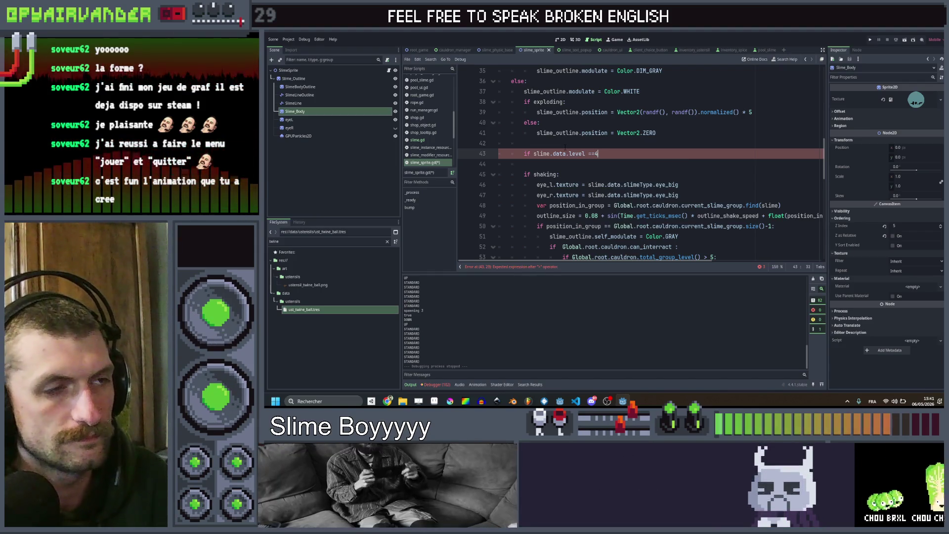
type(" 4:")
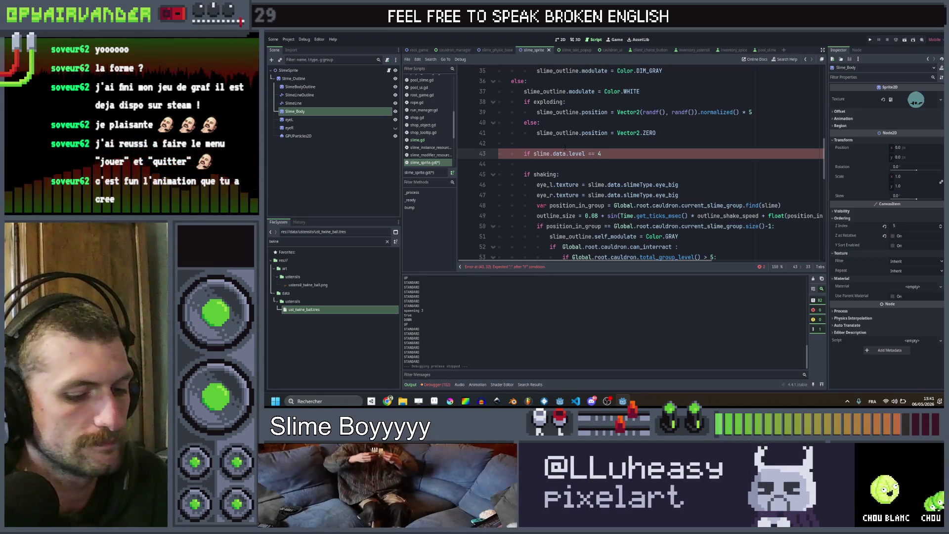
key("Return")
type("slime_outline.position = Vector2(randf(), randf()).normalized() * 5")
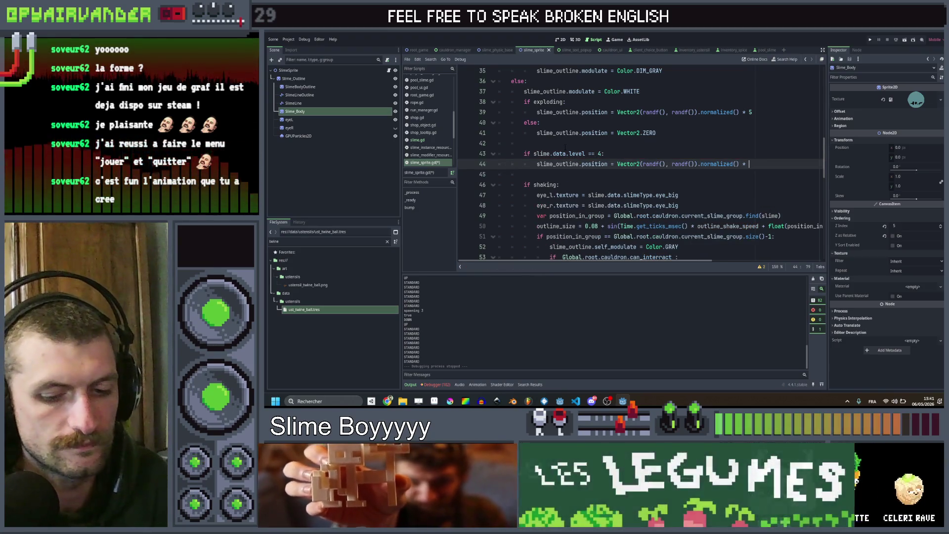
key("BackSpace")
type("2")
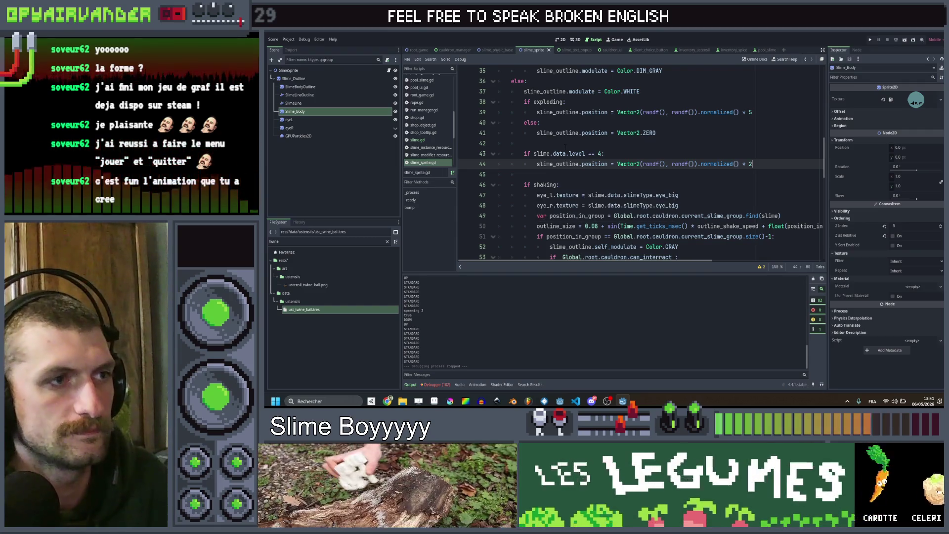
left_click(869, 39)
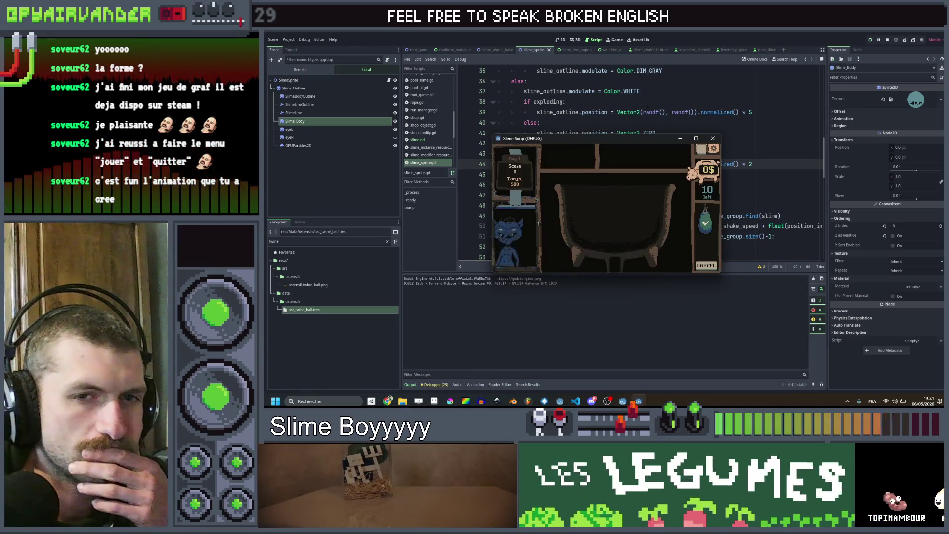
Maximize the game and merge blue, purple, red, teal and pale slime chains to 206 points, then return to the script.
left_click(697, 139)
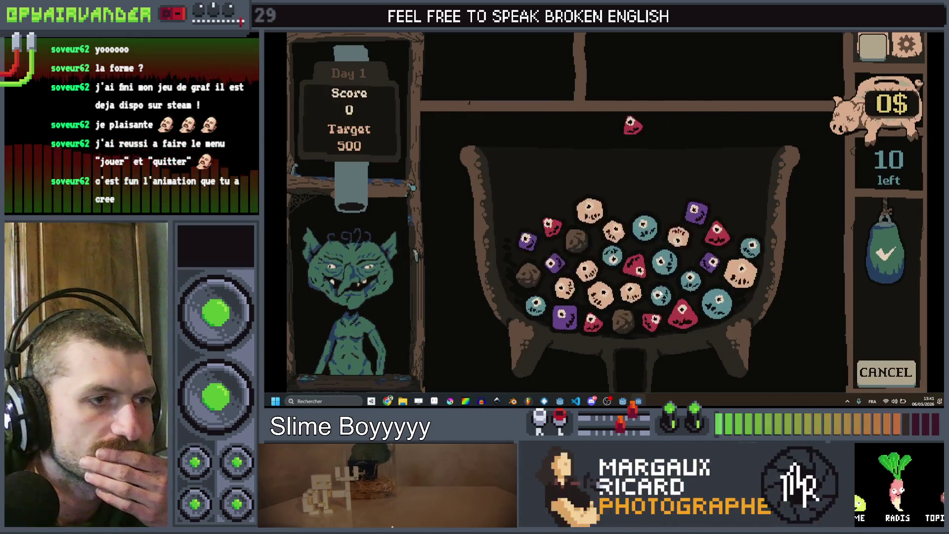
left_click_drag(652, 245, 652, 297)
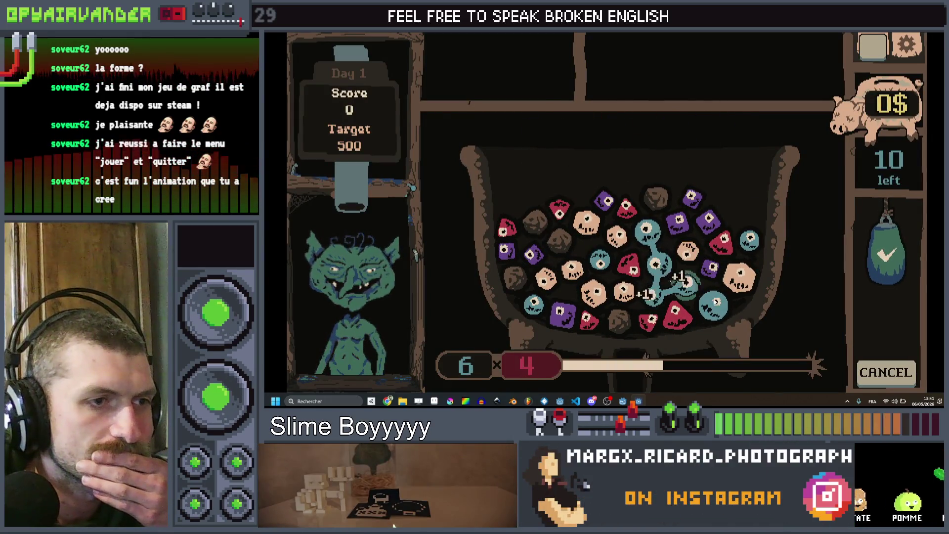
left_click(715, 304)
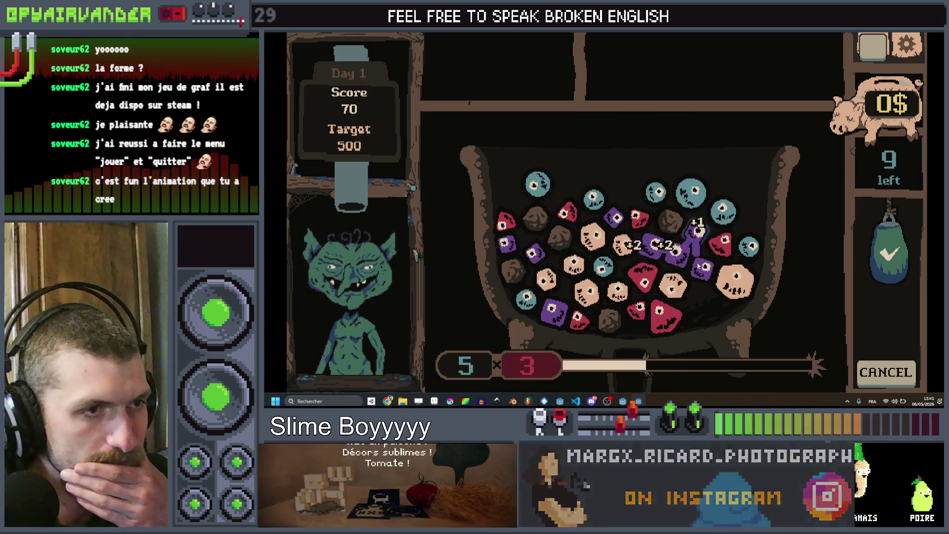
left_click(697, 237)
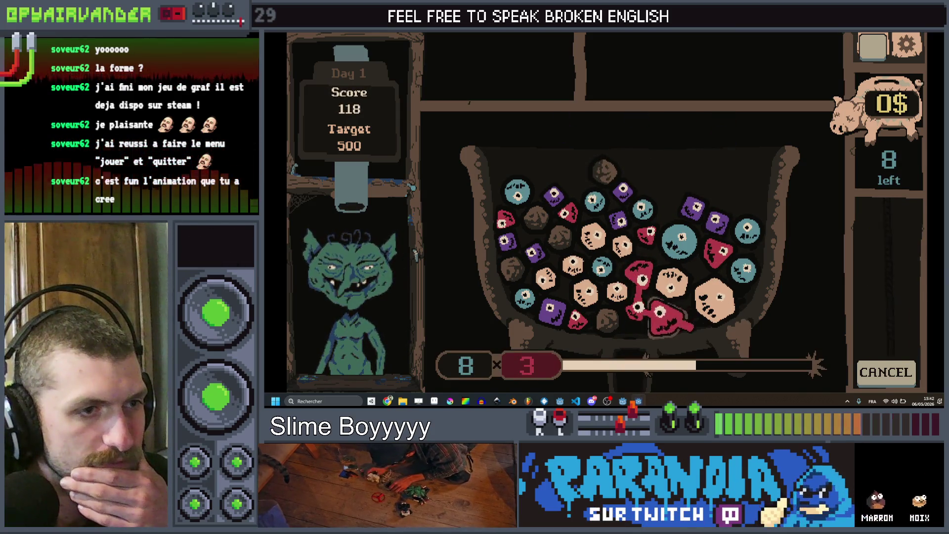
left_click(676, 320)
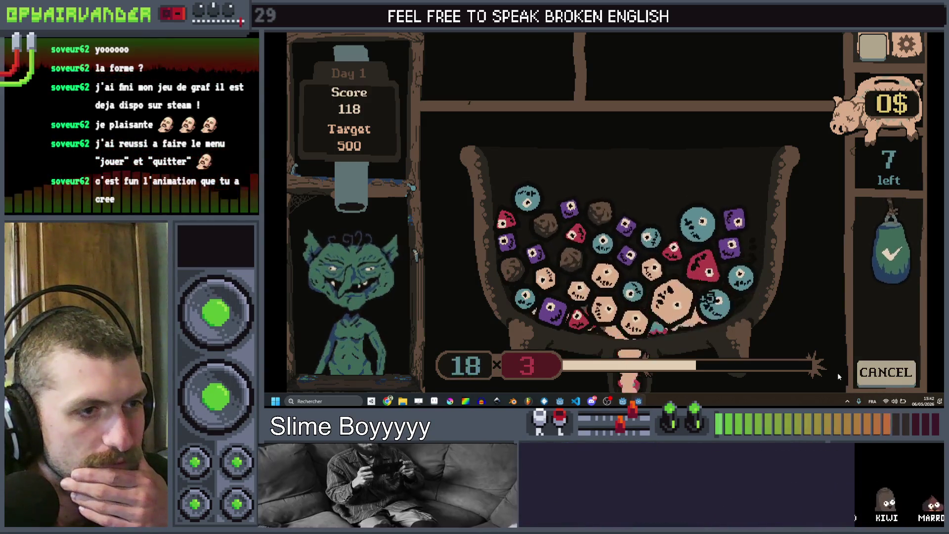
left_click(712, 315)
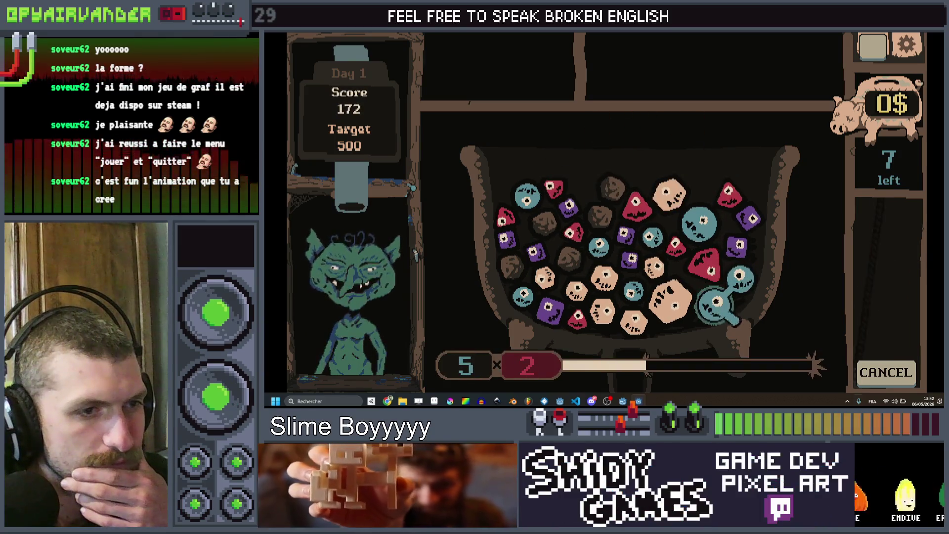
left_click(716, 303)
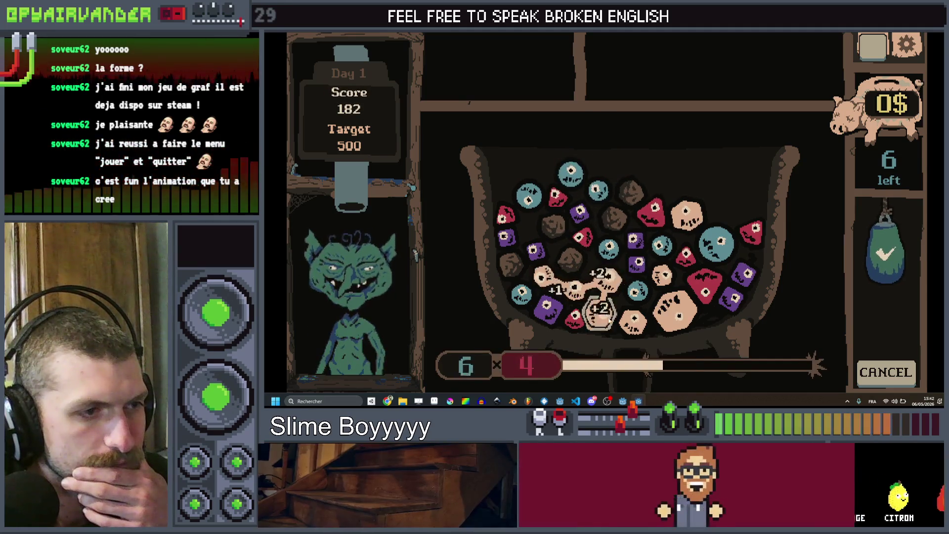
left_click(887, 248)
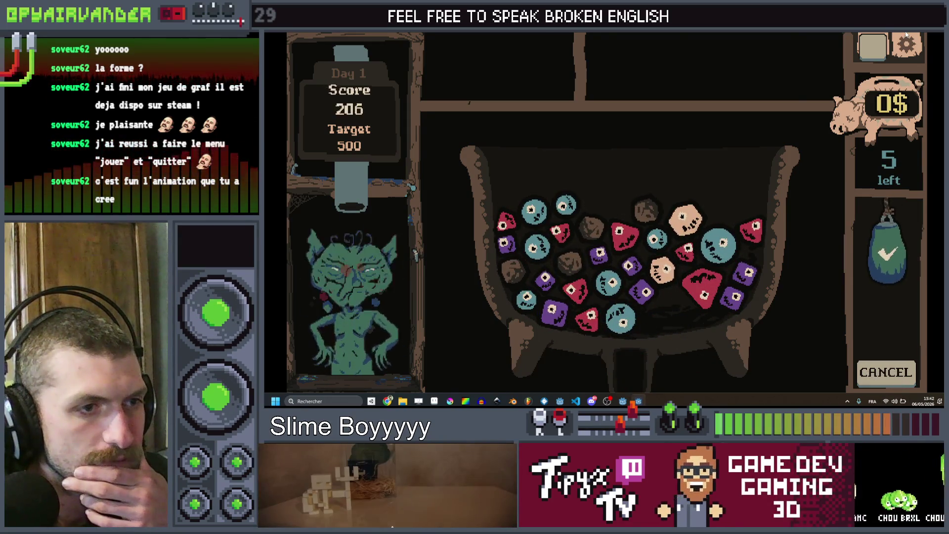
key("alt+Tab")
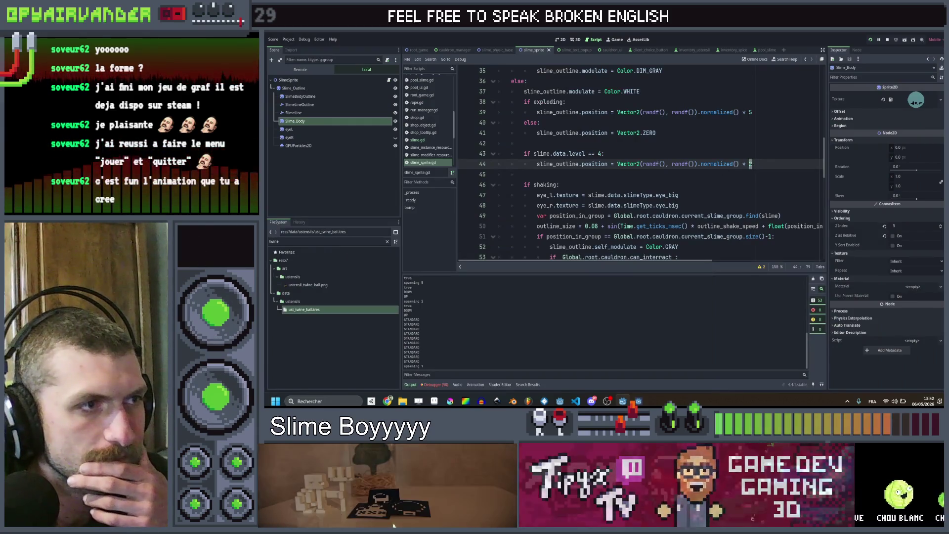
scroll(638, 163, "down", 5)
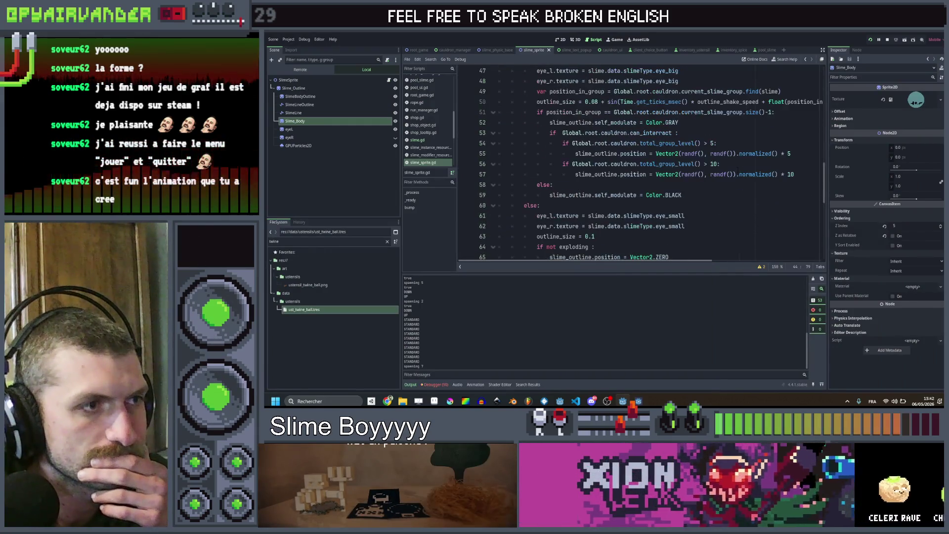
scroll(637, 164, "up", 3)
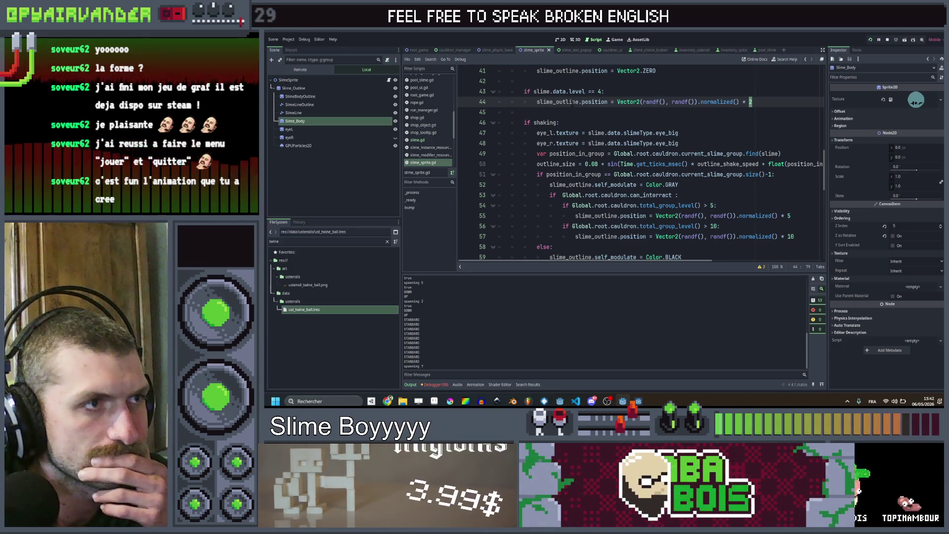
scroll(569, 103, "up", 1)
Change the condition to level == 3 and the outline multiplier to 3 on line 44.
left_click(612, 122)
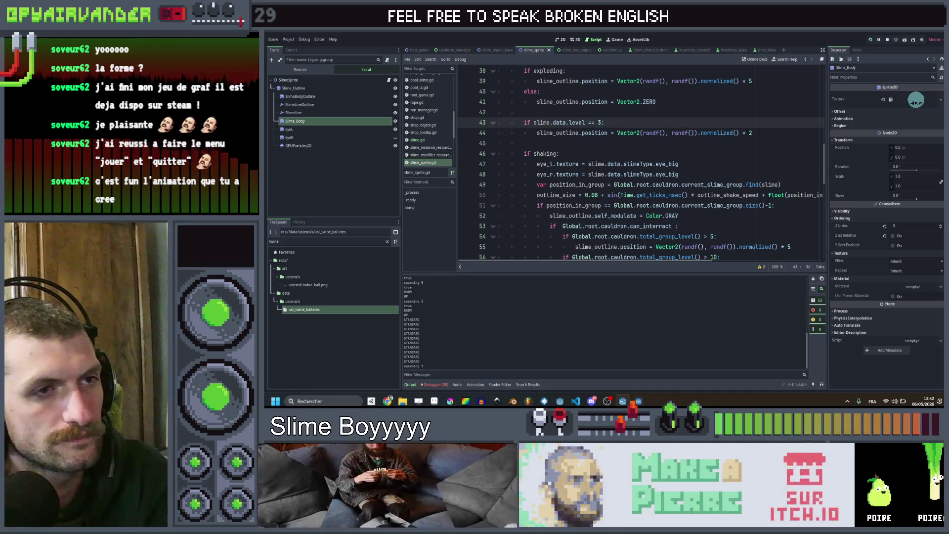
key("Down")
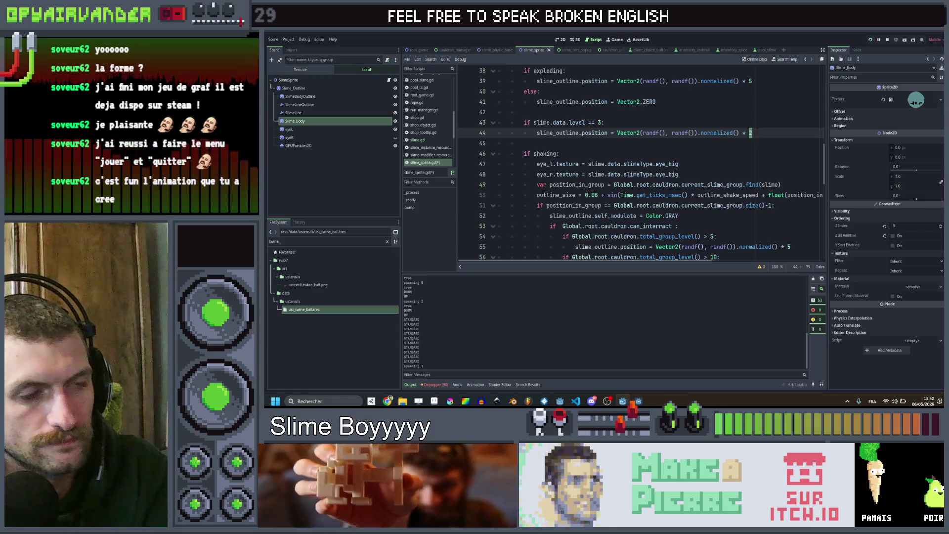
key("Up")
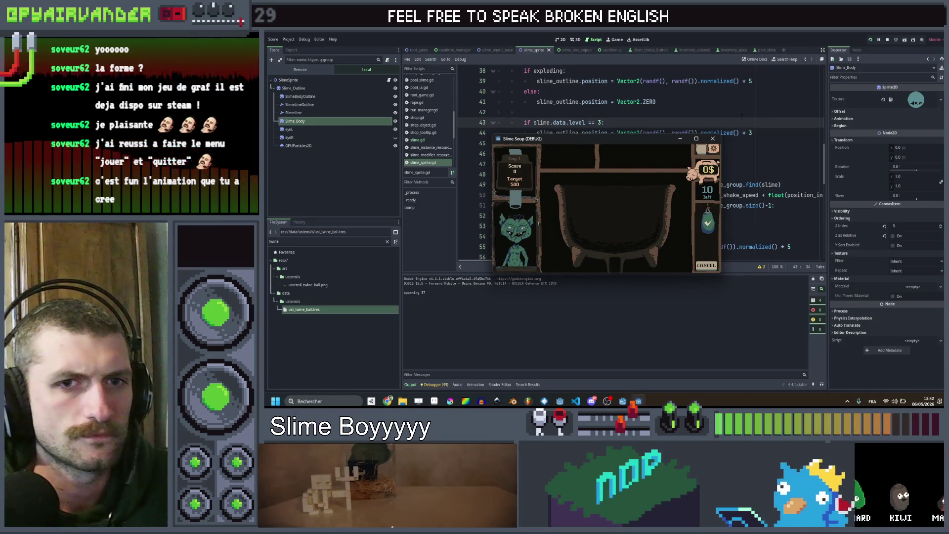
Maximize the game and merge teal, purple, red and mixed slime chains for points.
left_click(700, 141)
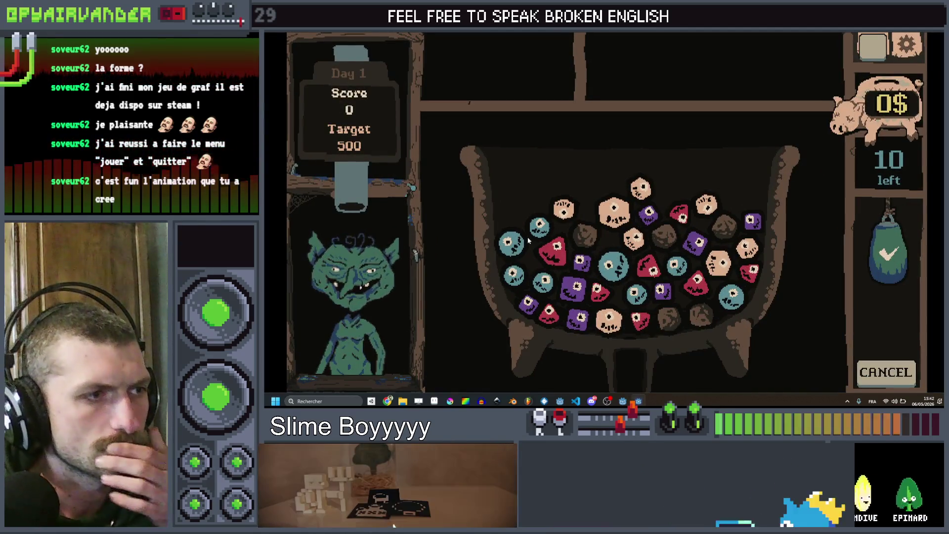
left_click_drag(538, 227, 515, 280)
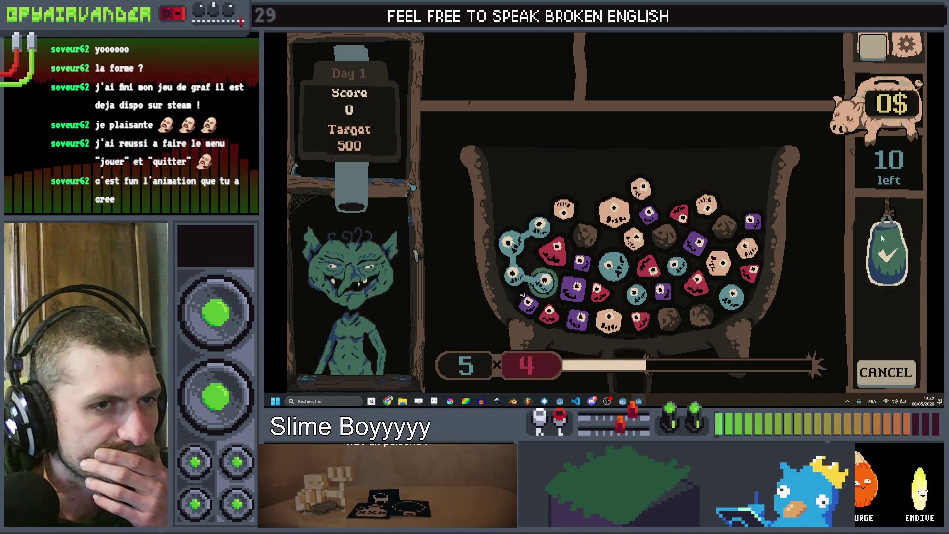
left_click(519, 275)
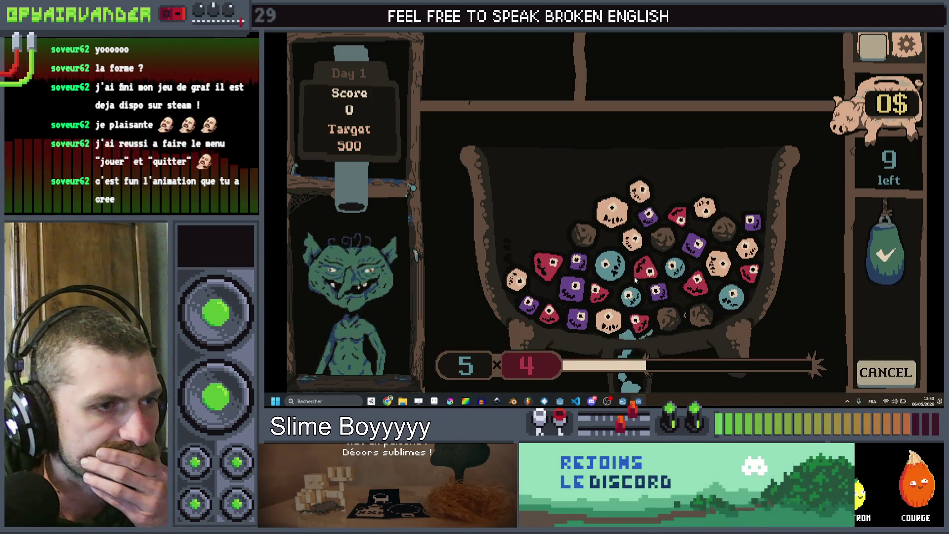
left_click_drag(577, 325, 571, 279)
left_click(579, 269)
left_click(571, 280)
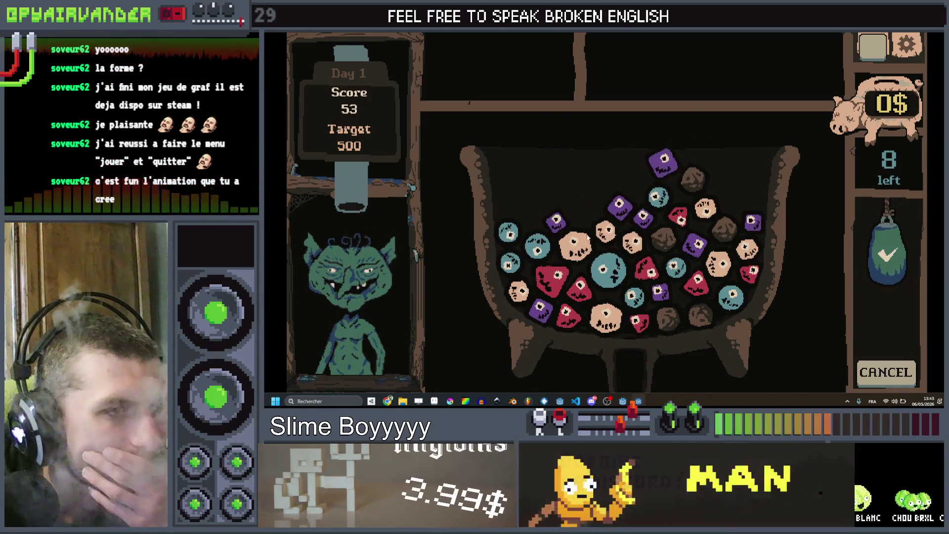
left_click_drag(574, 246, 634, 236)
left_click(888, 256)
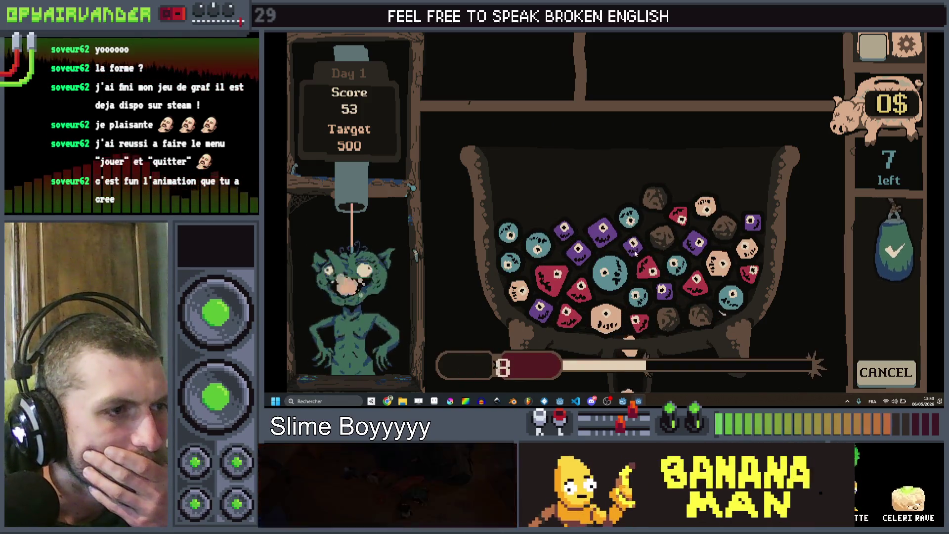
left_click_drag(560, 232, 587, 252)
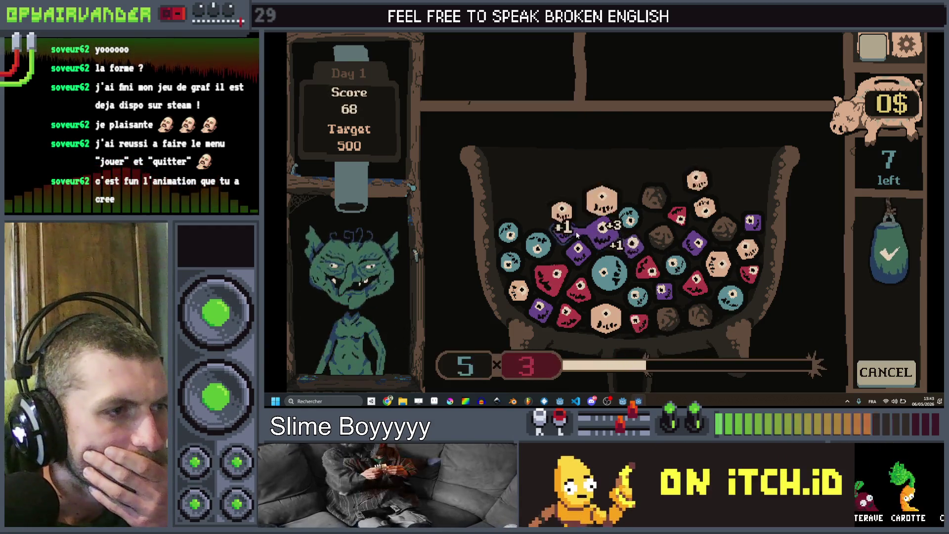
left_click(887, 256)
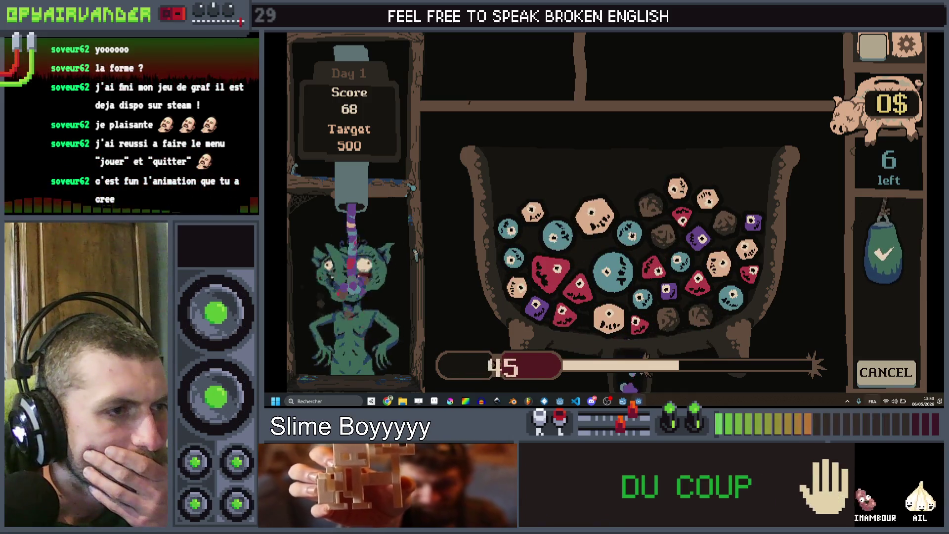
Submit the remaining chains to clear day one at 546 of 500, collect the 8$ reward and close the game.
left_click_drag(609, 271, 625, 273)
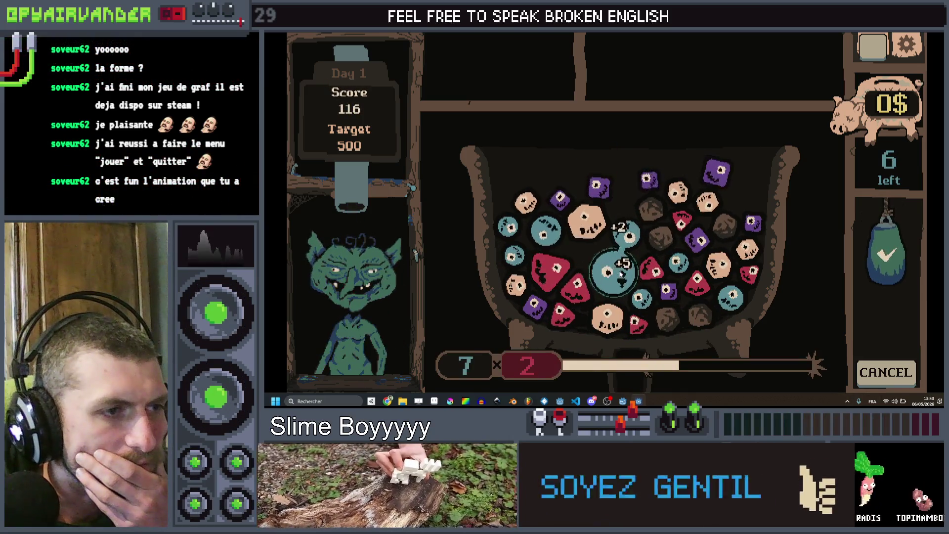
left_click(893, 252)
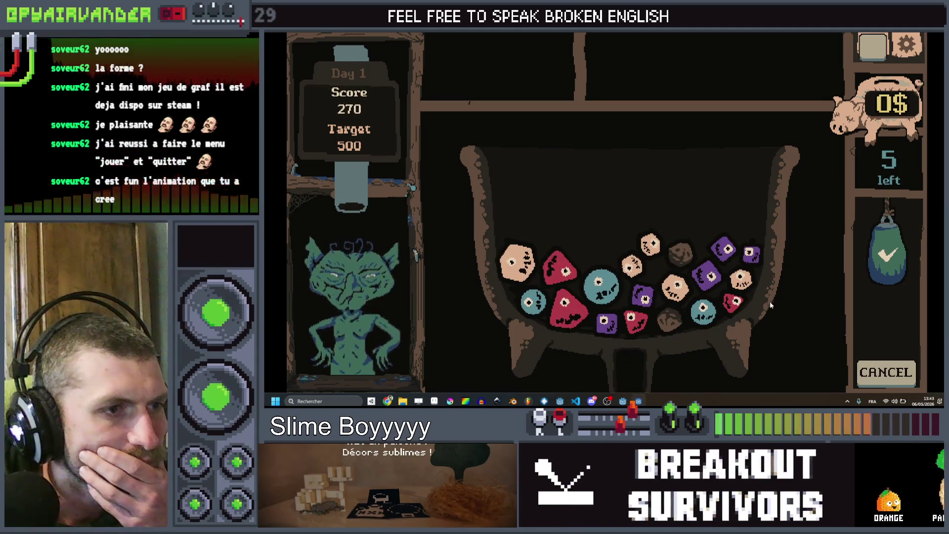
left_click(585, 236)
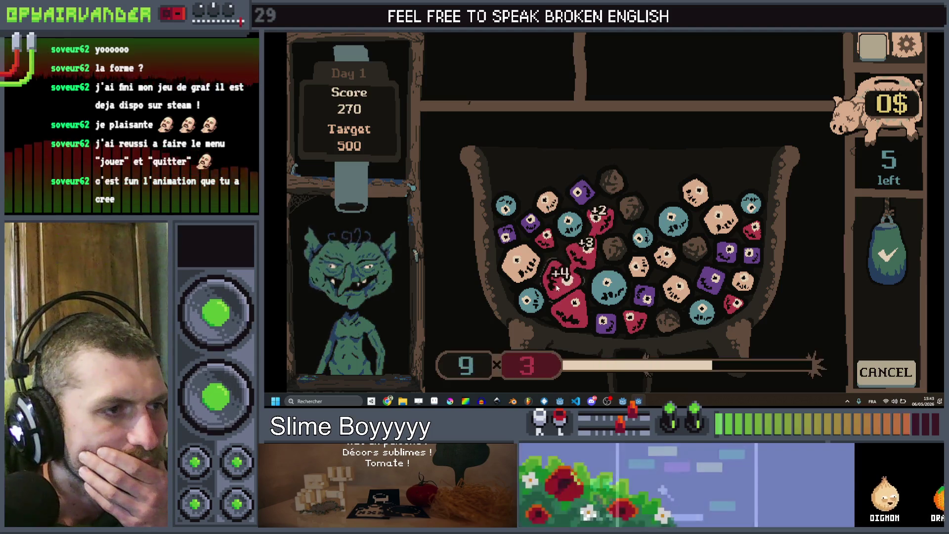
left_click(887, 252)
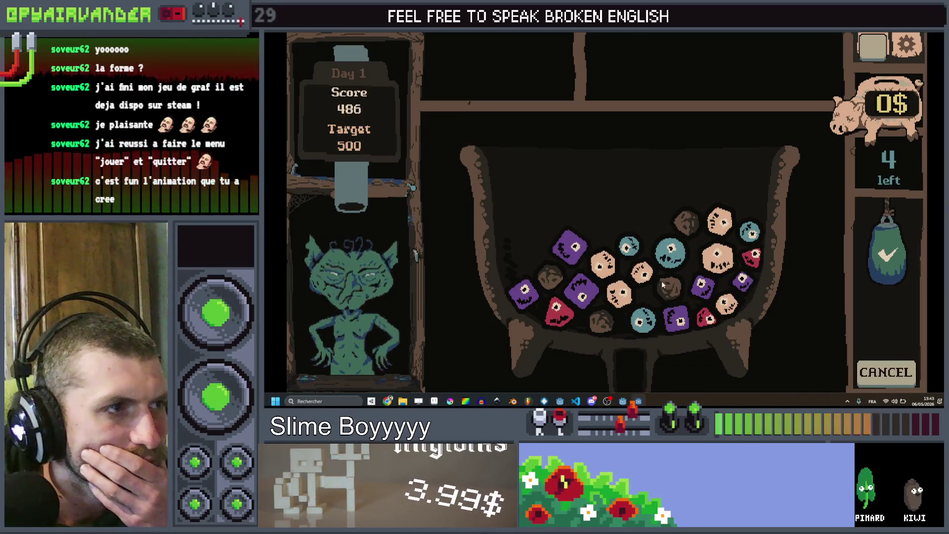
left_click(567, 249)
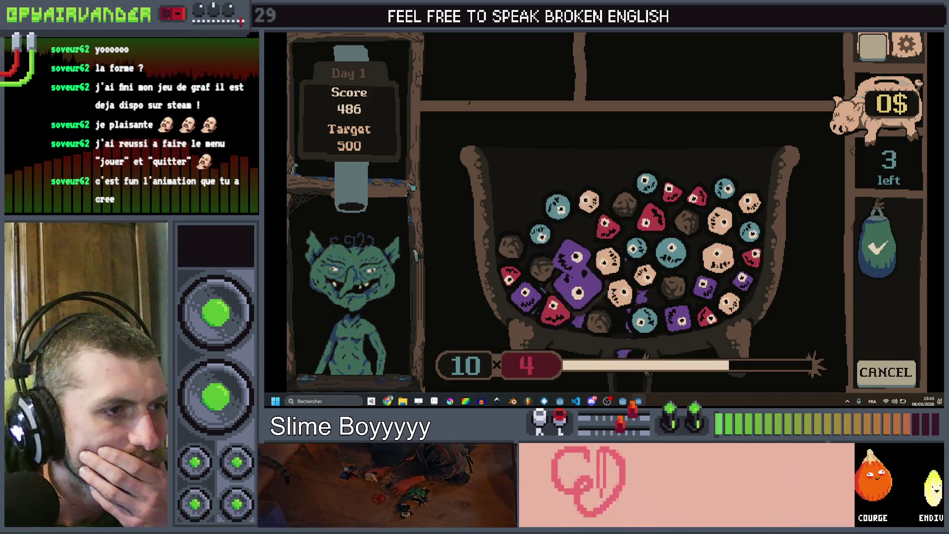
left_click(882, 248)
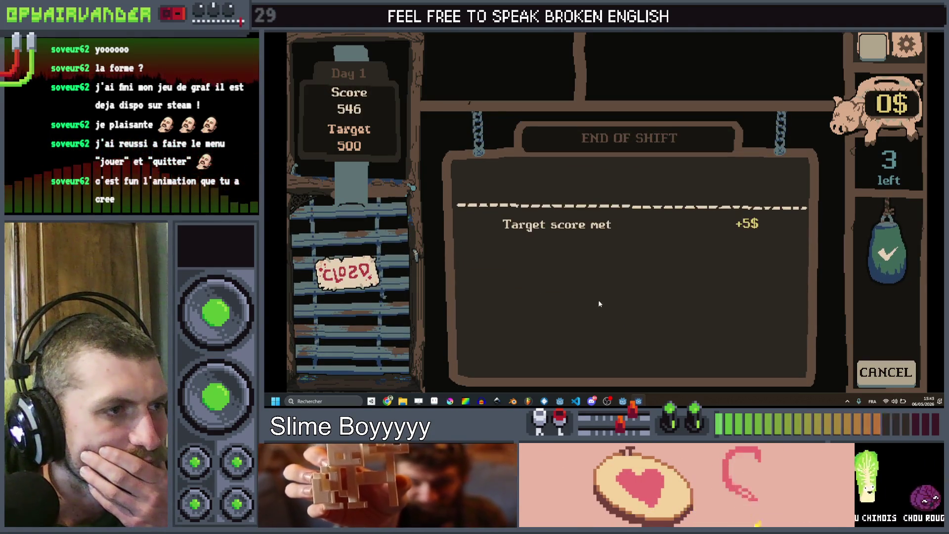
left_click(619, 182)
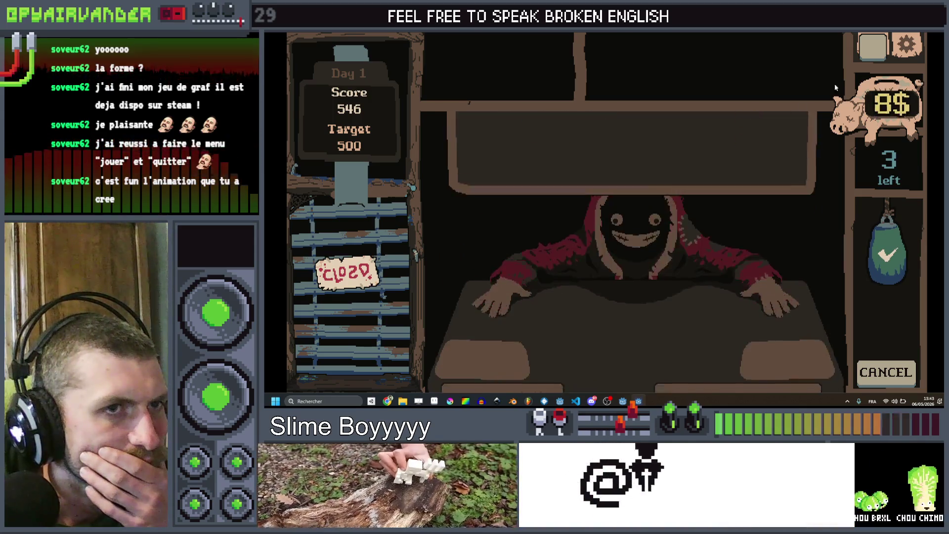
key("F8")
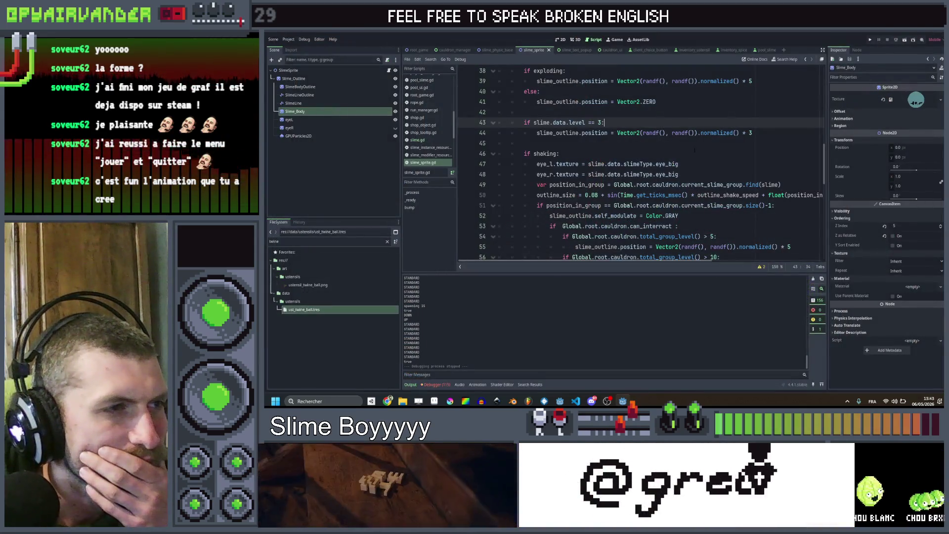
scroll(638, 163, "up", 5)
scroll(638, 163, "up", 5)
scroll(638, 163, "up", 5)
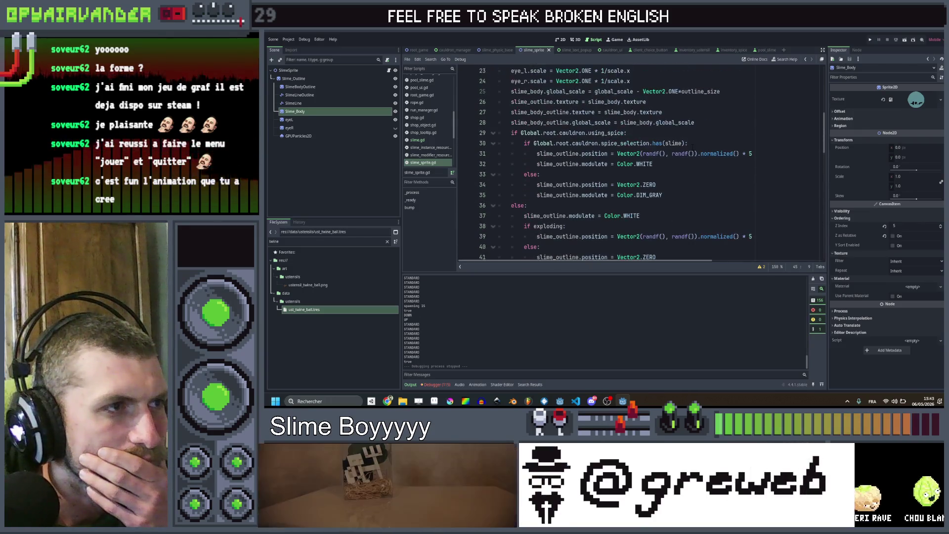
scroll(637, 164, "down", 3)
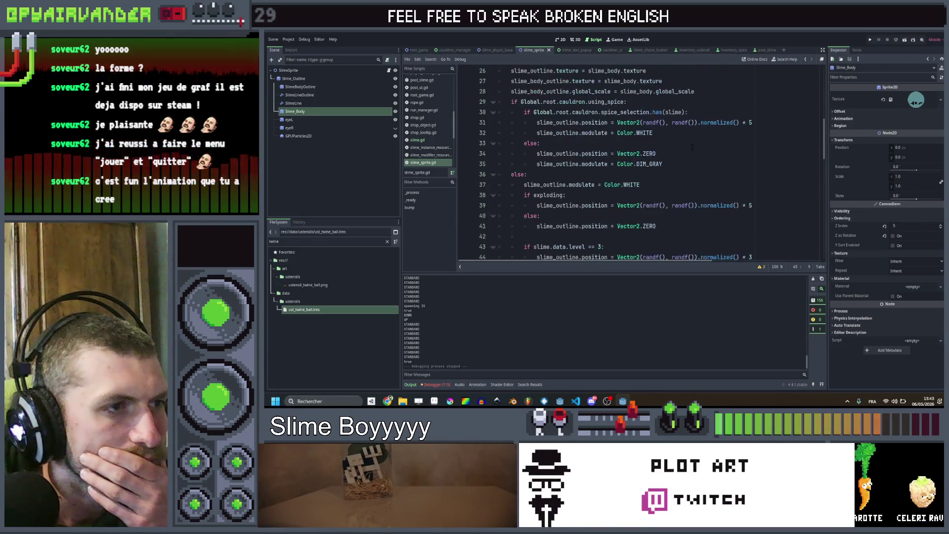
left_click(639, 236)
scroll(638, 164, "down", 3)
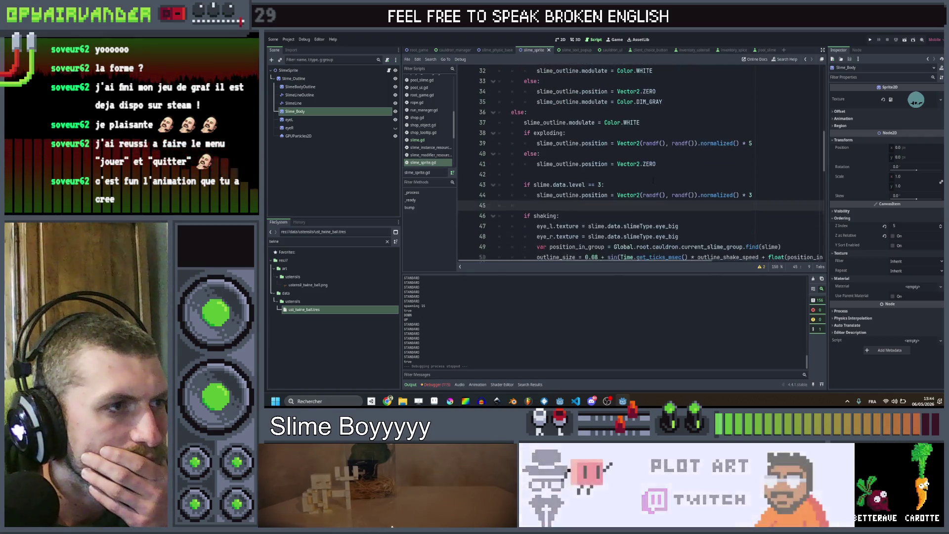
double_click(557, 194)
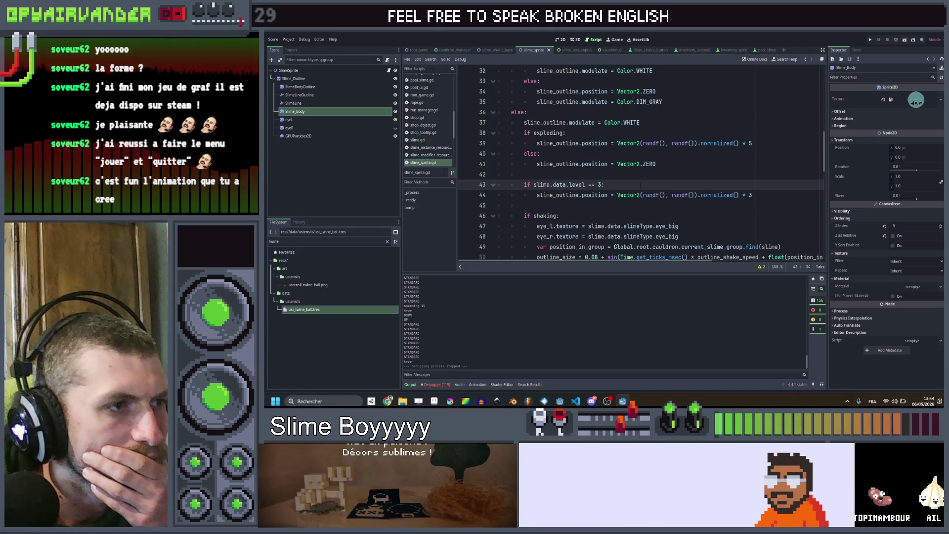
scroll(641, 185, "down", 2)
scroll(637, 164, "up", 1)
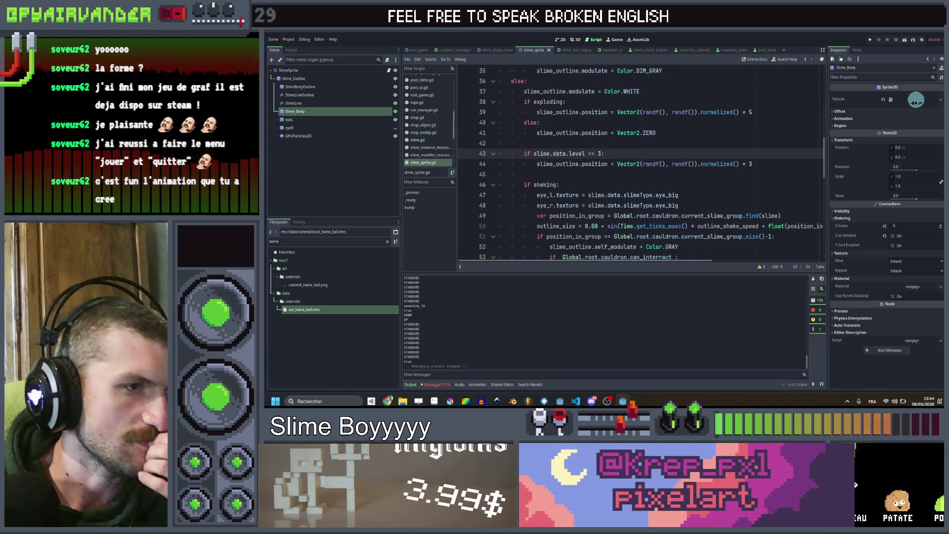
scroll(637, 163, "down", 2)
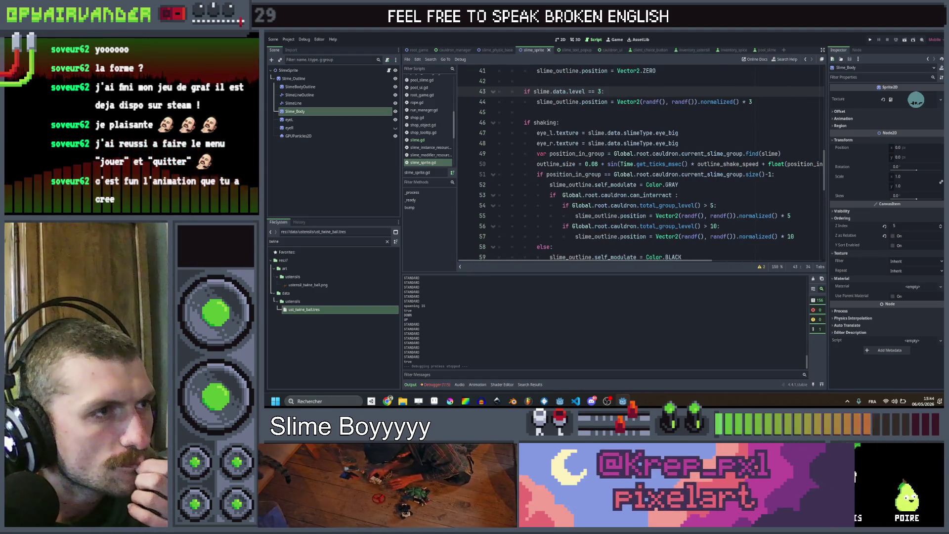
left_click(700, 142)
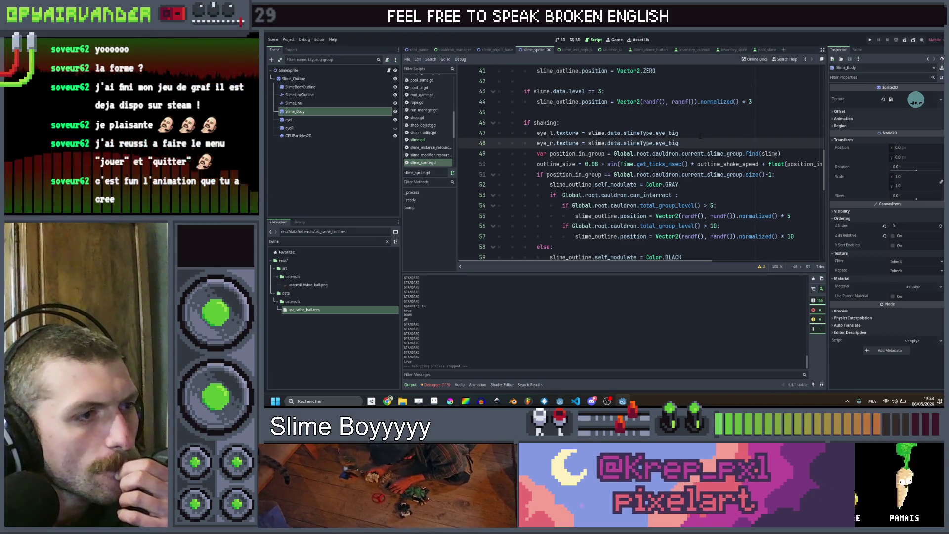
scroll(699, 149, "down", 2)
scroll(689, 185, "down", 1)
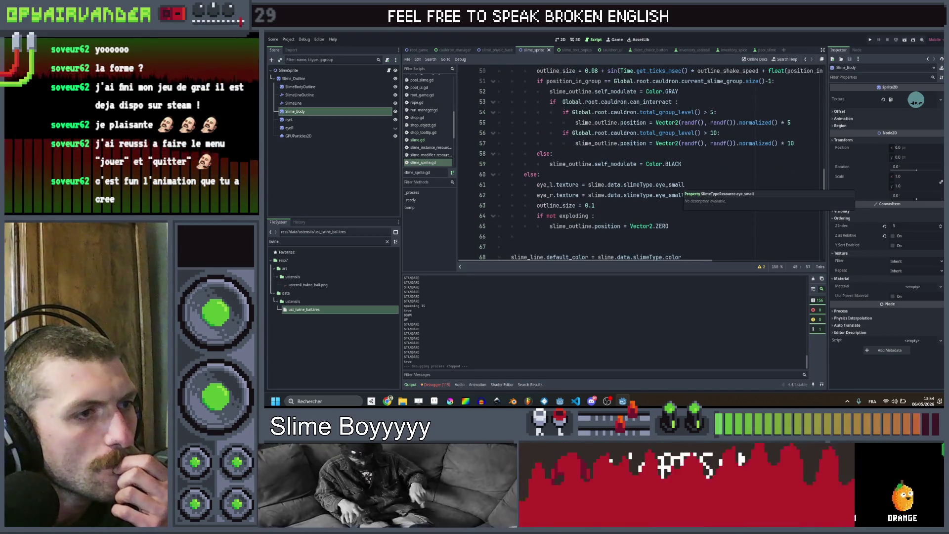
scroll(690, 193, "up", 1)
scroll(689, 193, "up", 2)
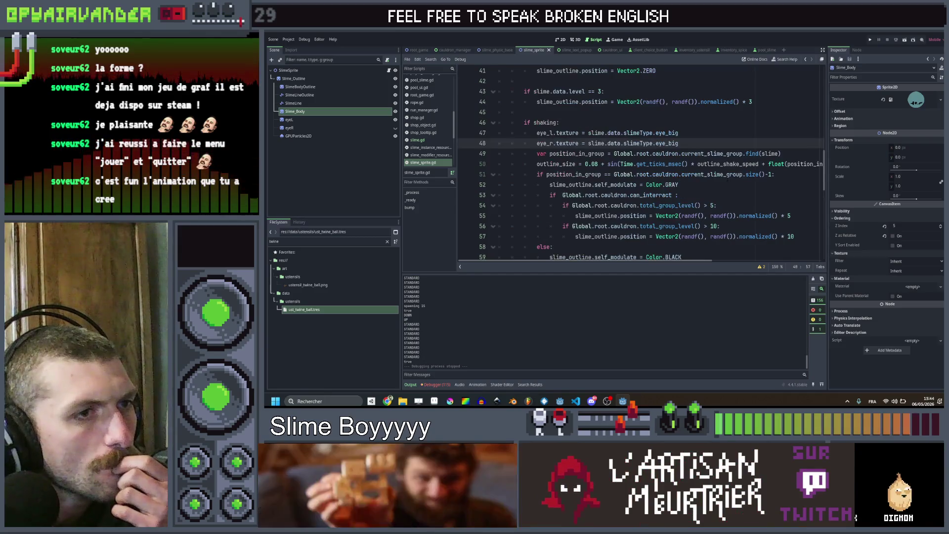
scroll(689, 193, "up", 1)
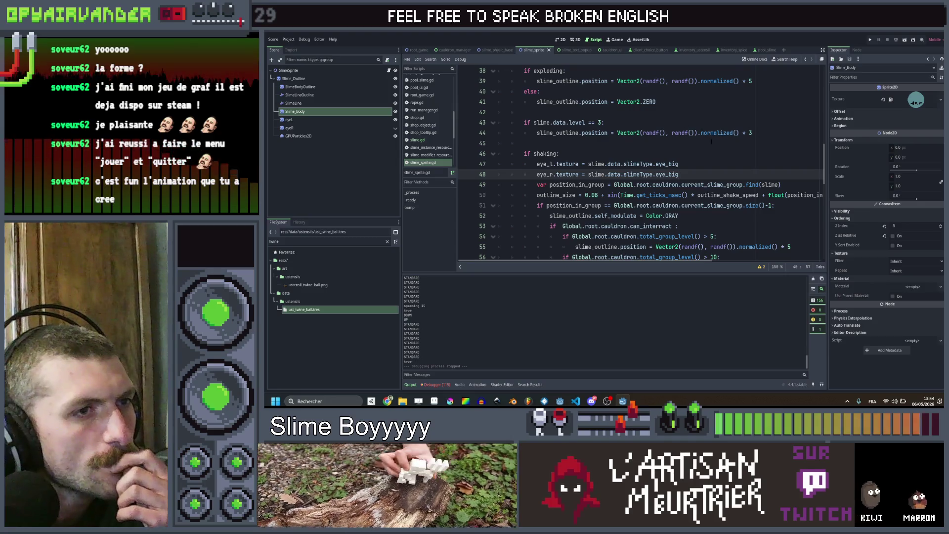
left_click(756, 133)
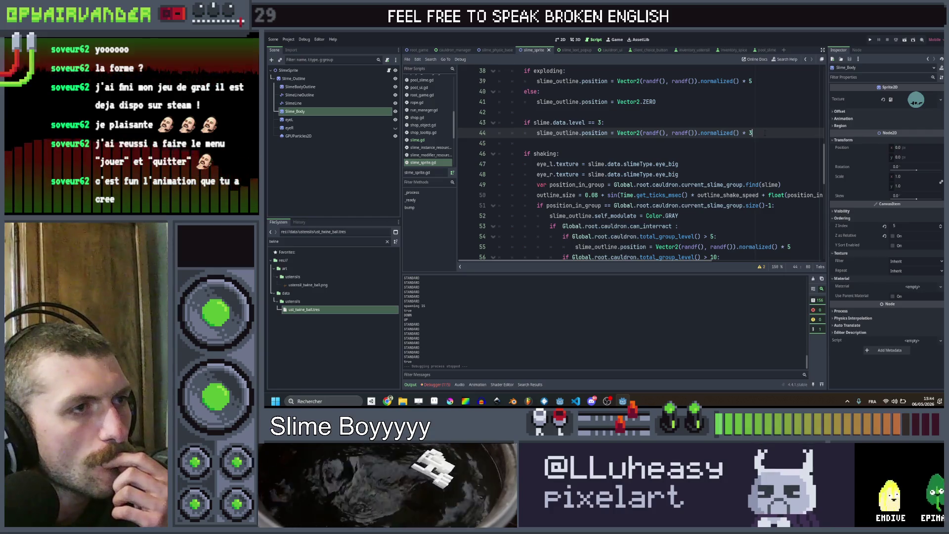
scroll(690, 163, "up", 2)
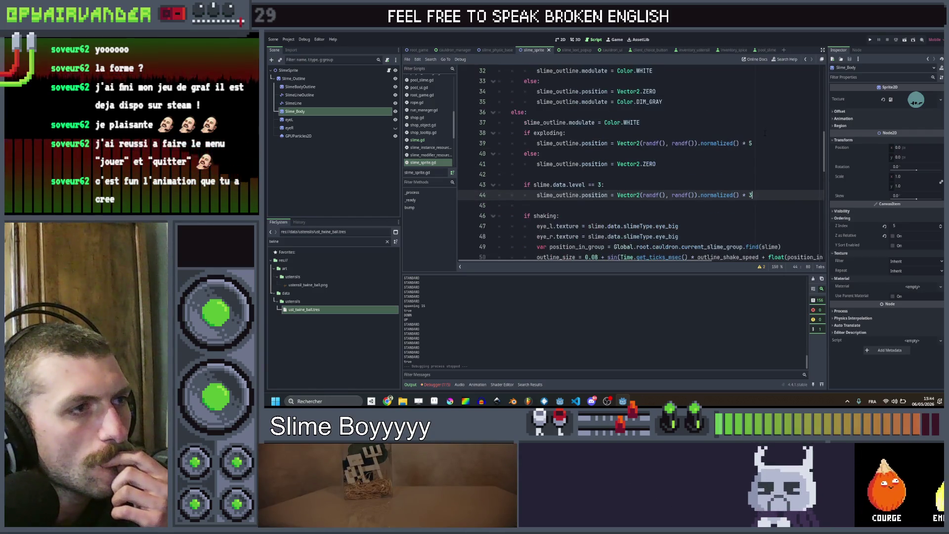
scroll(690, 163, "up", 2)
scroll(690, 163, "up", 2)
scroll(689, 164, "up", 1)
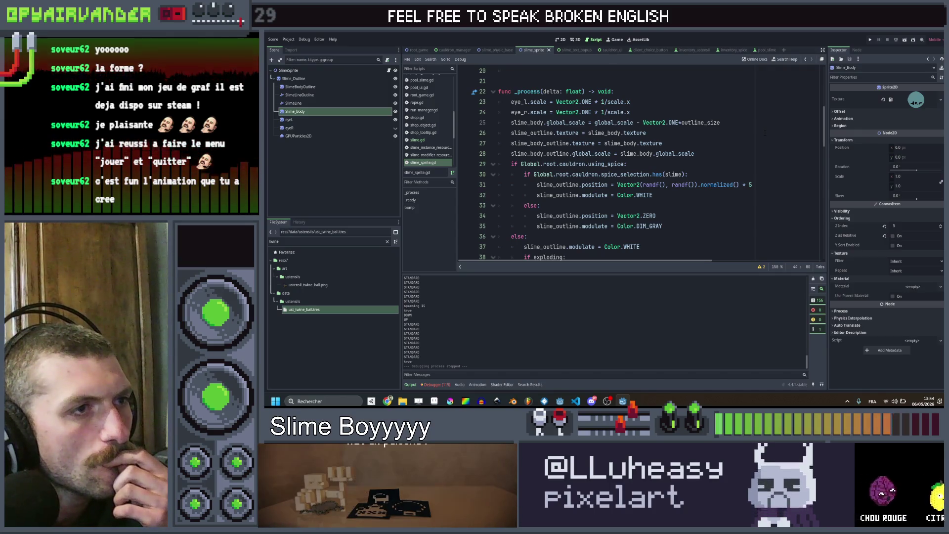
scroll(689, 164, "down", 4)
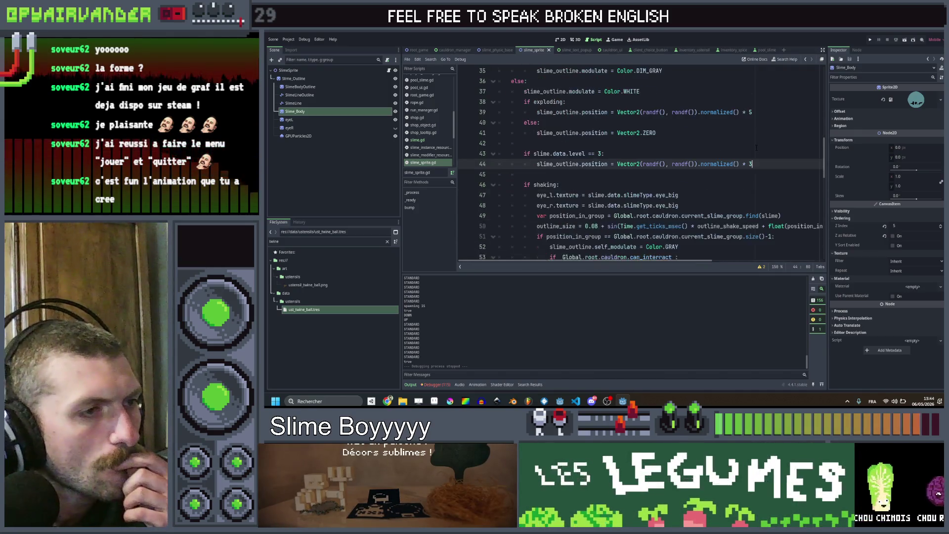
scroll(690, 163, "up", 2)
scroll(689, 164, "up", 2)
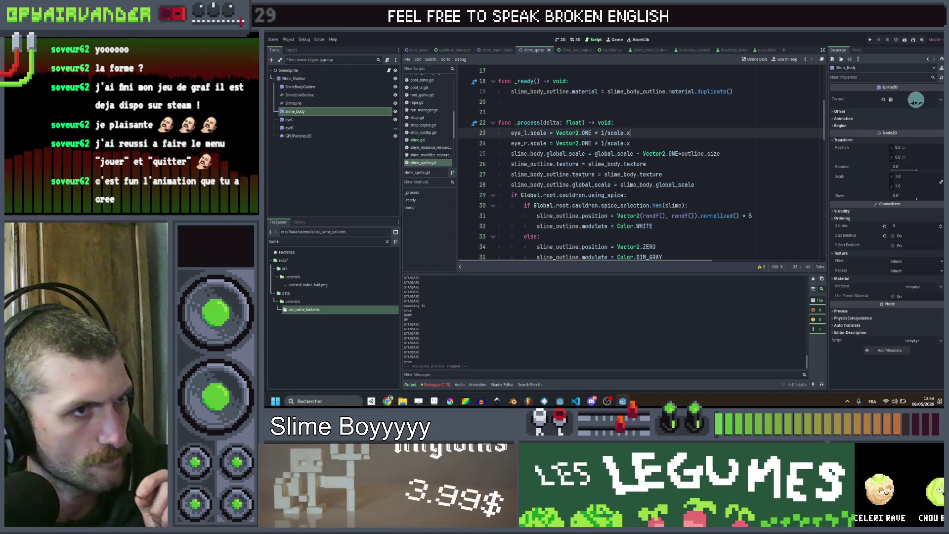
scroll(646, 163, "down", 3)
scroll(645, 163, "down", 2)
scroll(645, 163, "up", 3)
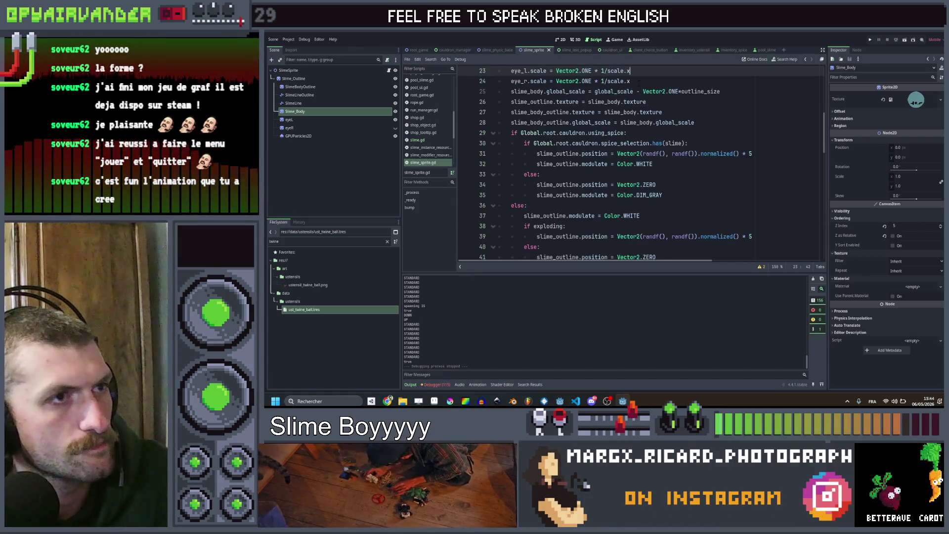
left_click_drag(631, 82, 512, 70)
scroll(627, 124, "down", 3)
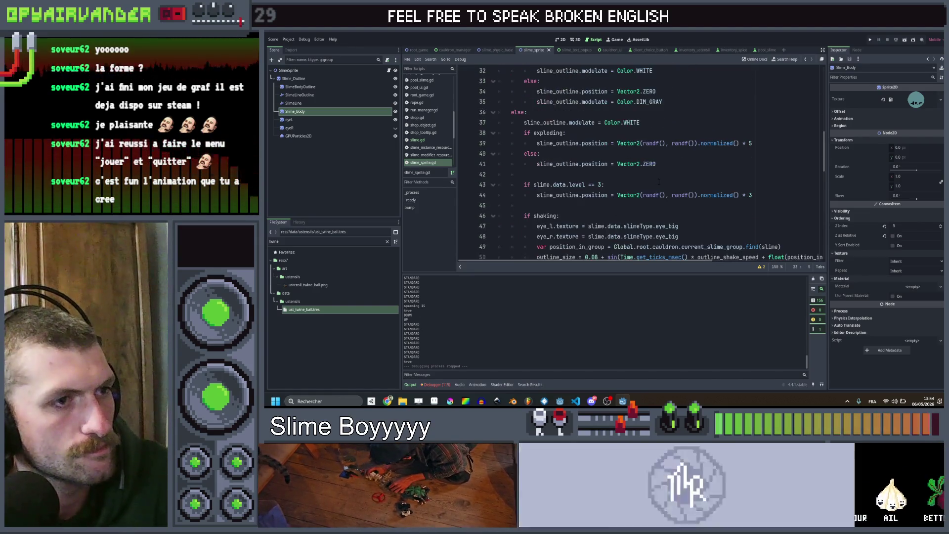
scroll(627, 125, "down", 2)
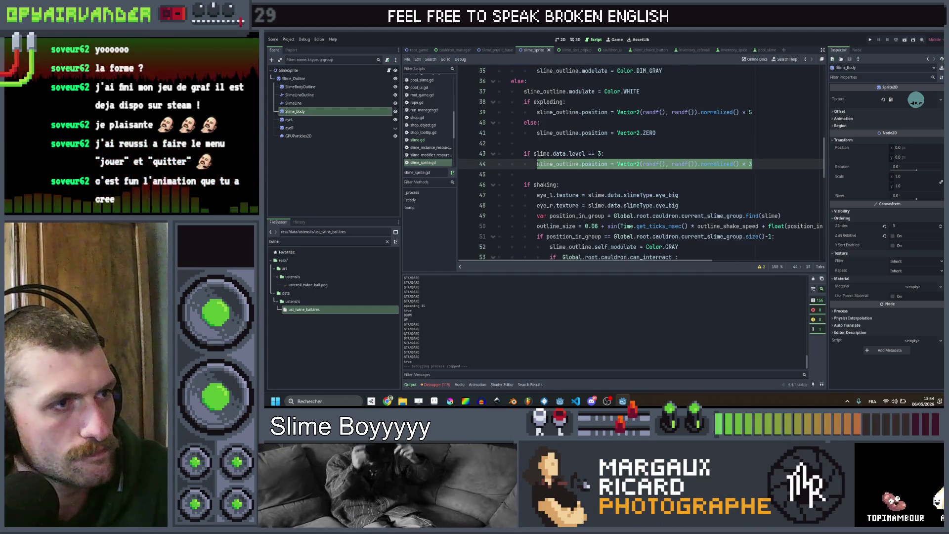
Give both level-3 eye scale lines a + sin(Time.get_ticks_msec() * outline_shake_speed) wobble term.
type("eye_l.scale = Vector2.ONE * 1/scale.x \teye_r.scale = Vector2.ONE * 1/scale.x")
key("Tab")
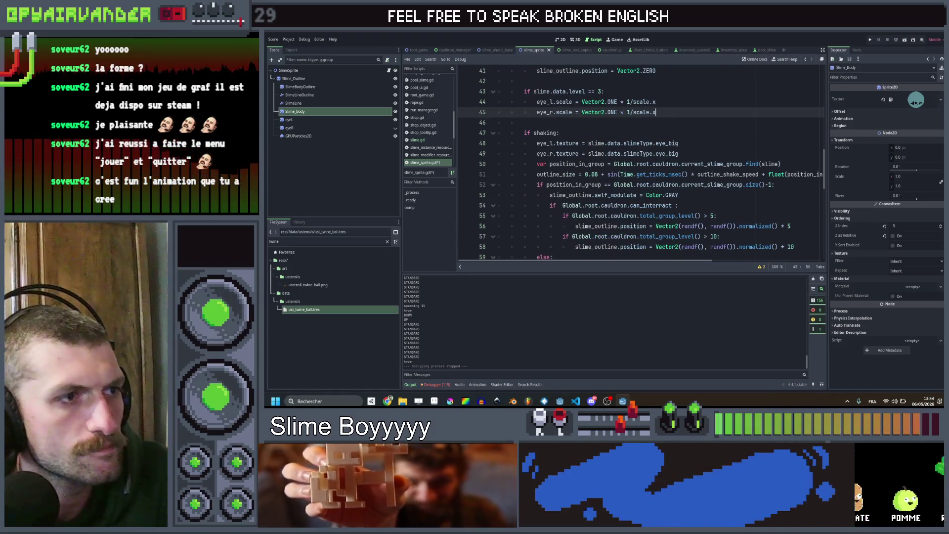
scroll(626, 163, "down", 2)
scroll(627, 163, "right", 3)
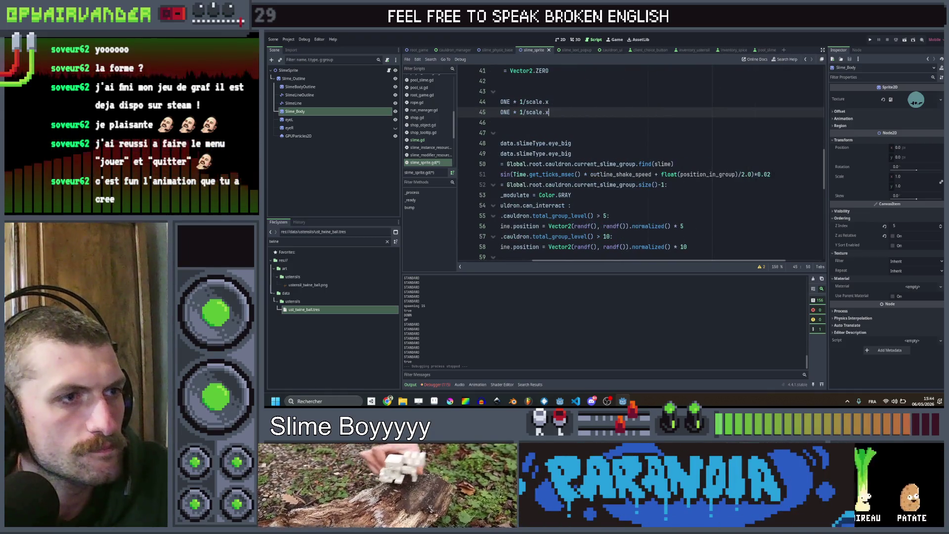
scroll(626, 163, "left", 3)
left_click_drag(767, 174, 616, 175)
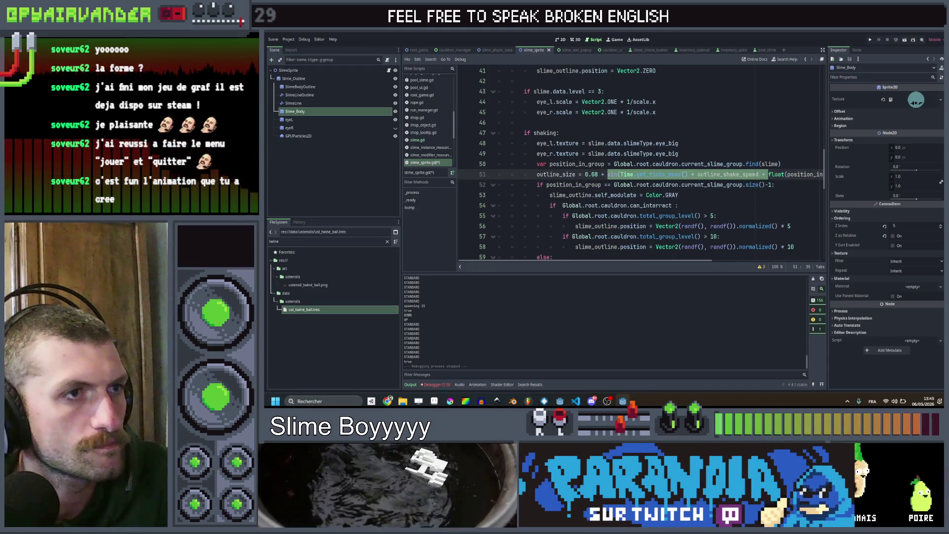
left_click(628, 102)
type("(")
left_click(627, 112)
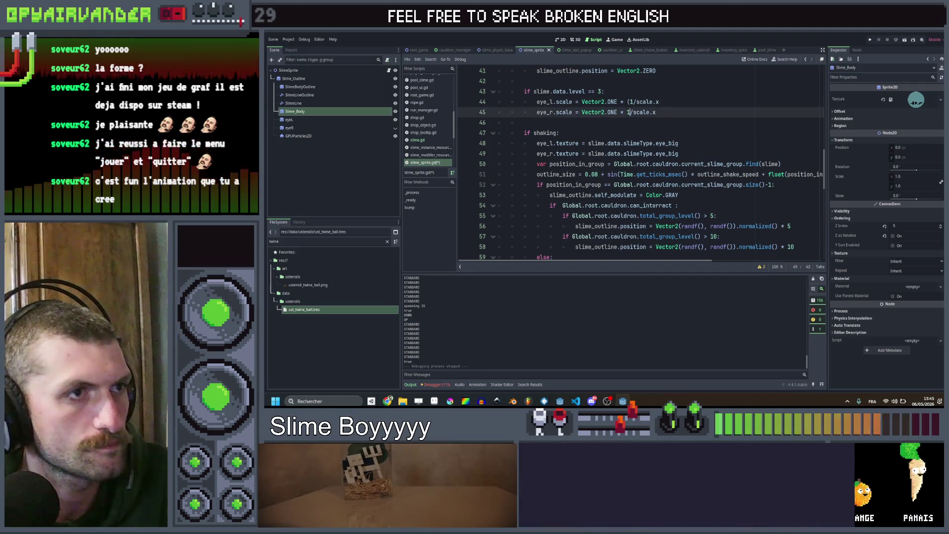
type("(")
left_click(660, 102)
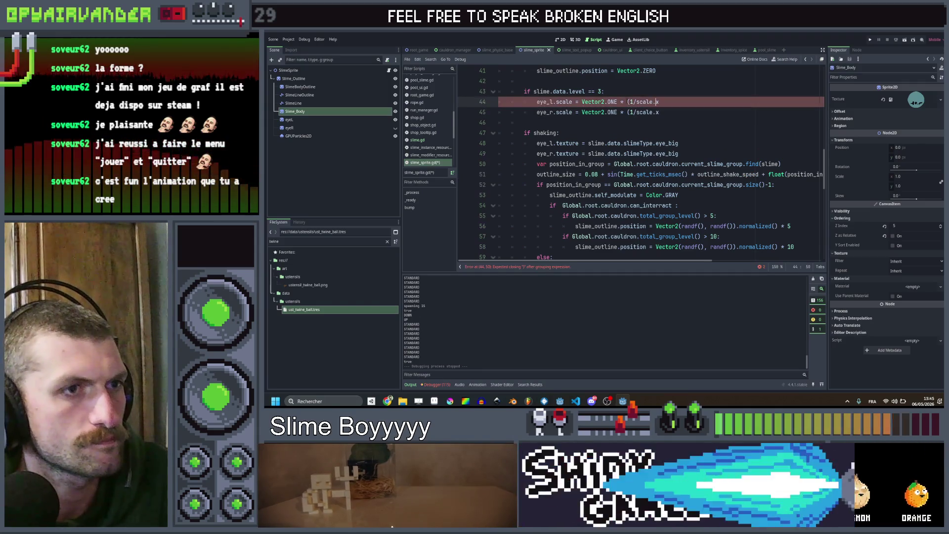
key("ctrl+v")
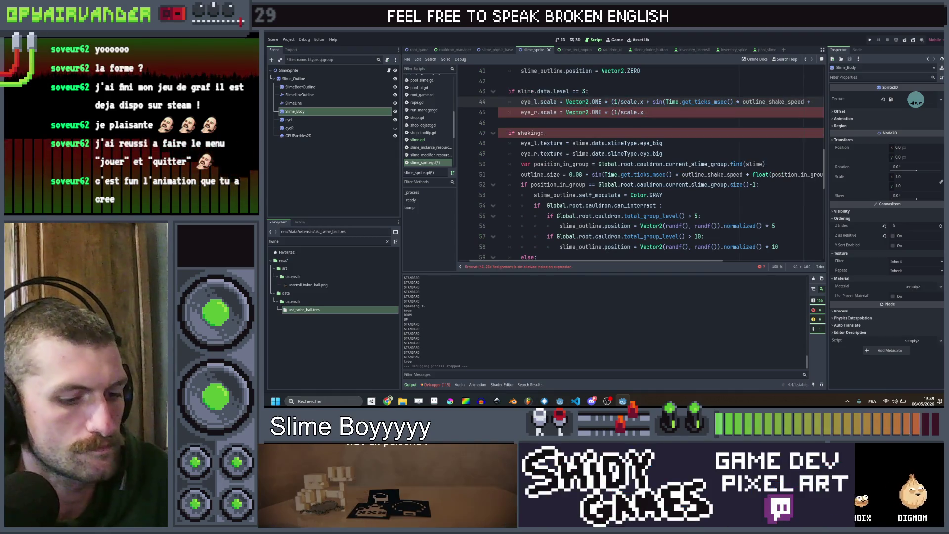
type(")")
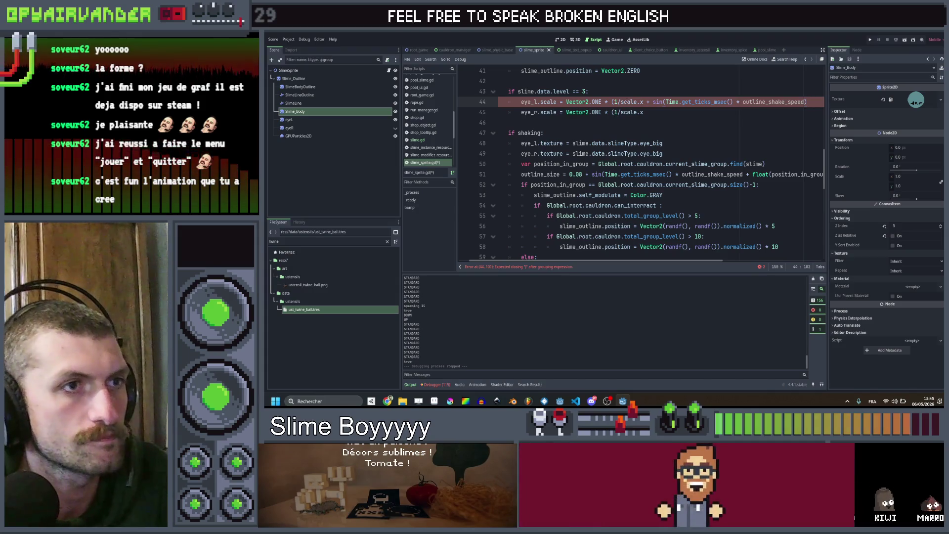
scroll(638, 163, "right", 3)
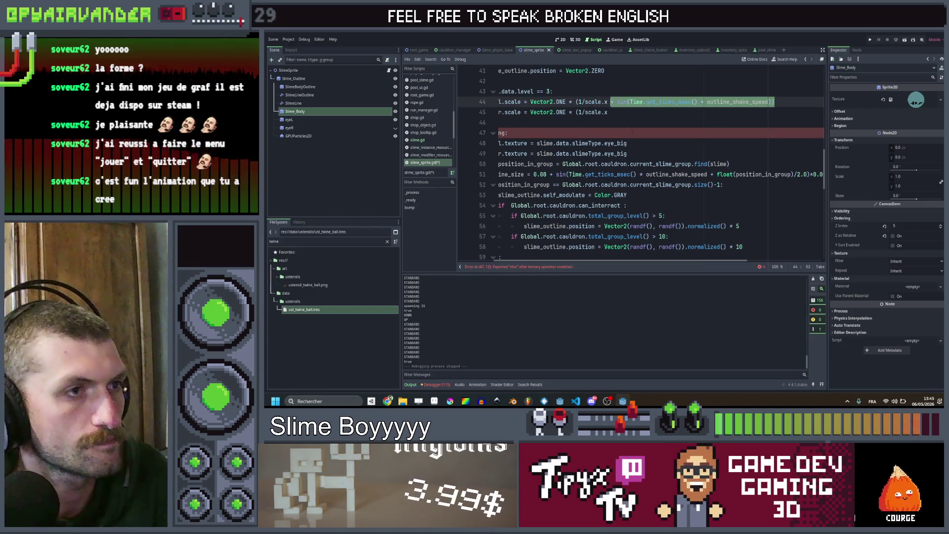
scroll(638, 164, "left", 3)
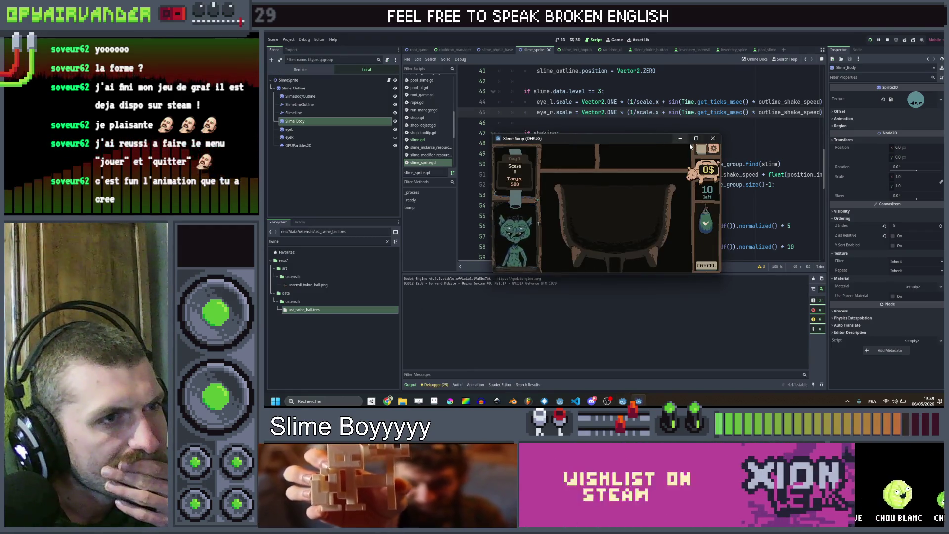
Play several slime merge moves in the maximized debug window to reach 93 of 500, then return to the editor.
left_click(695, 139)
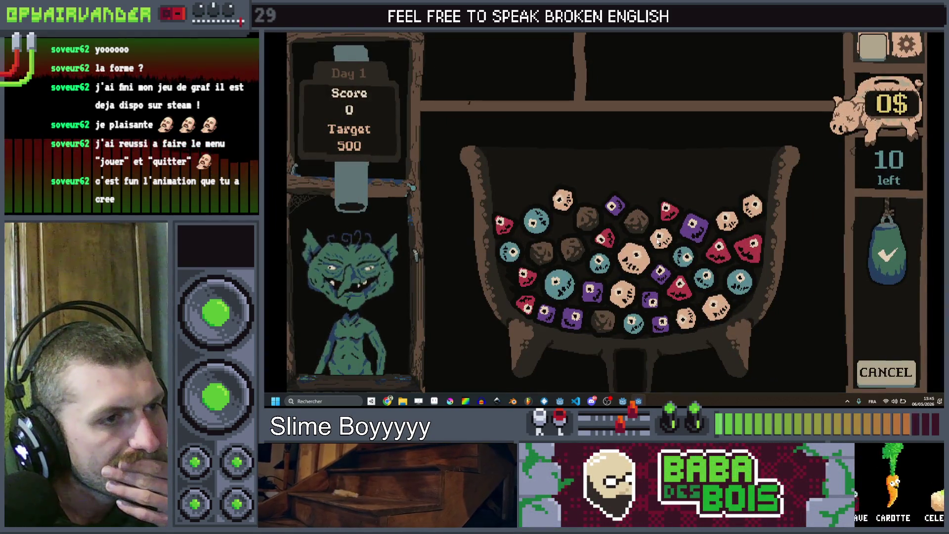
left_click_drag(659, 241, 627, 293)
left_click(629, 293)
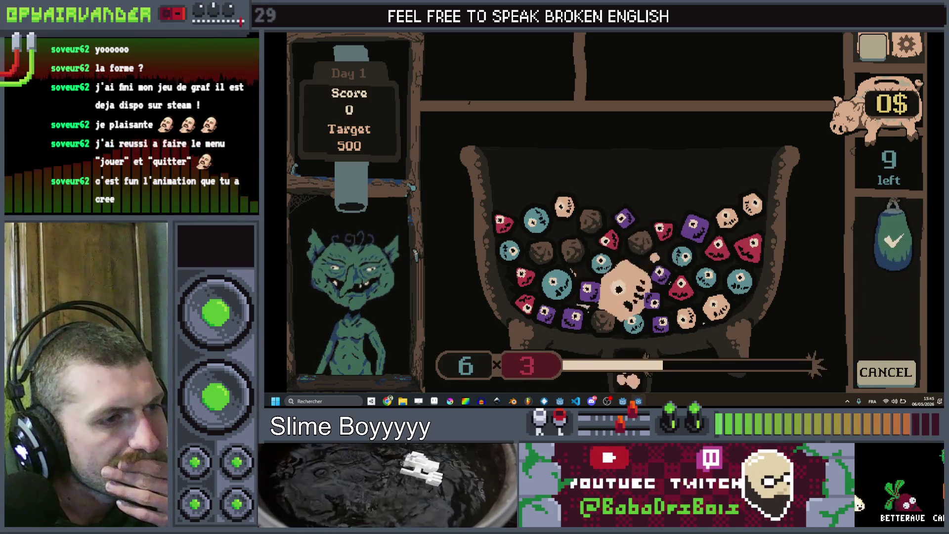
left_click(693, 260)
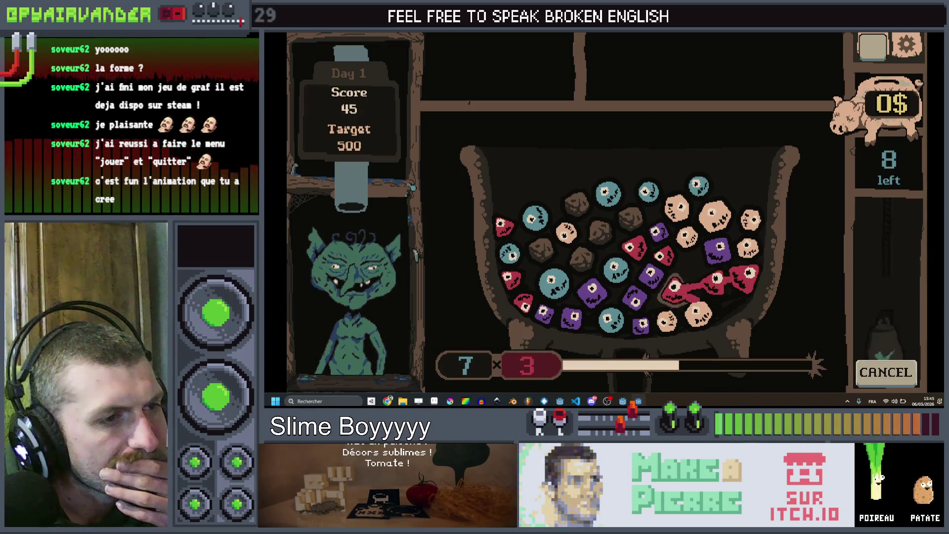
left_click(693, 290)
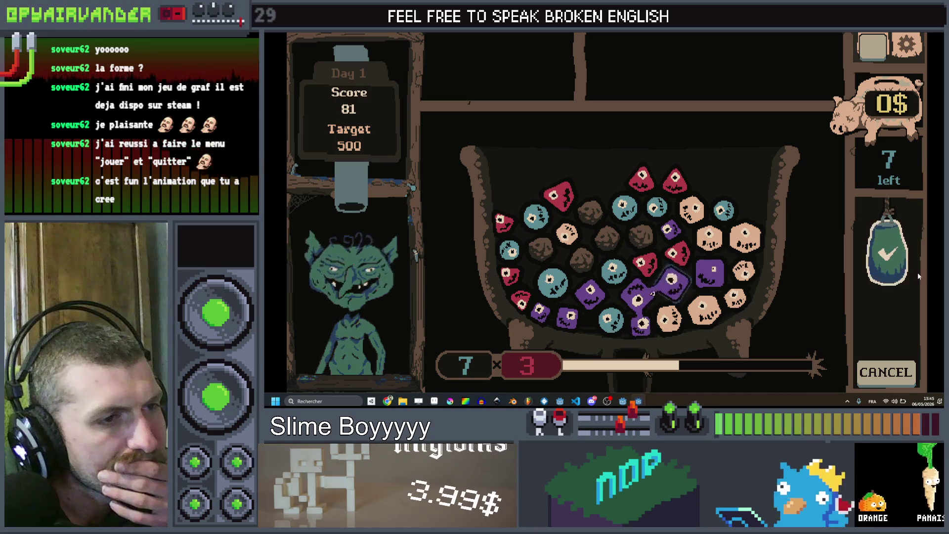
left_click(642, 297)
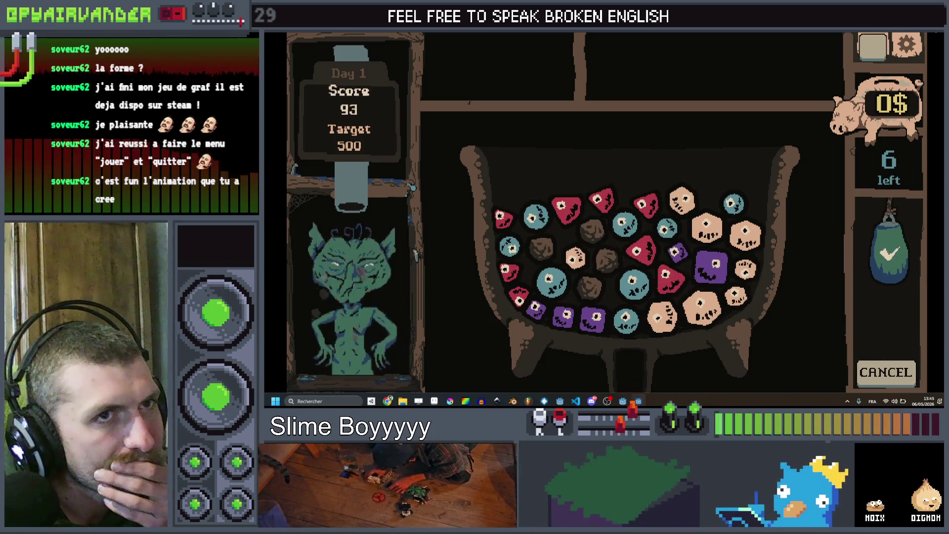
key("alt+Tab")
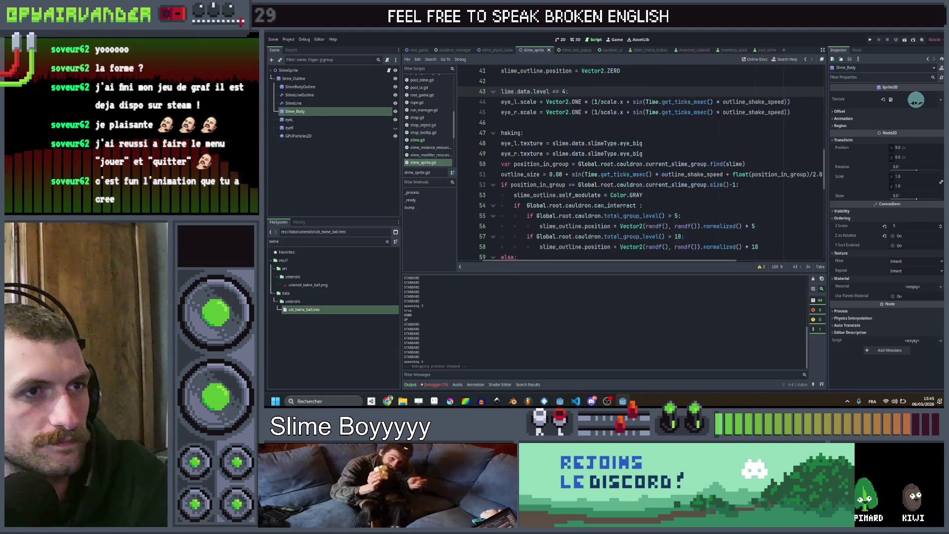
scroll(639, 170, "right", 3)
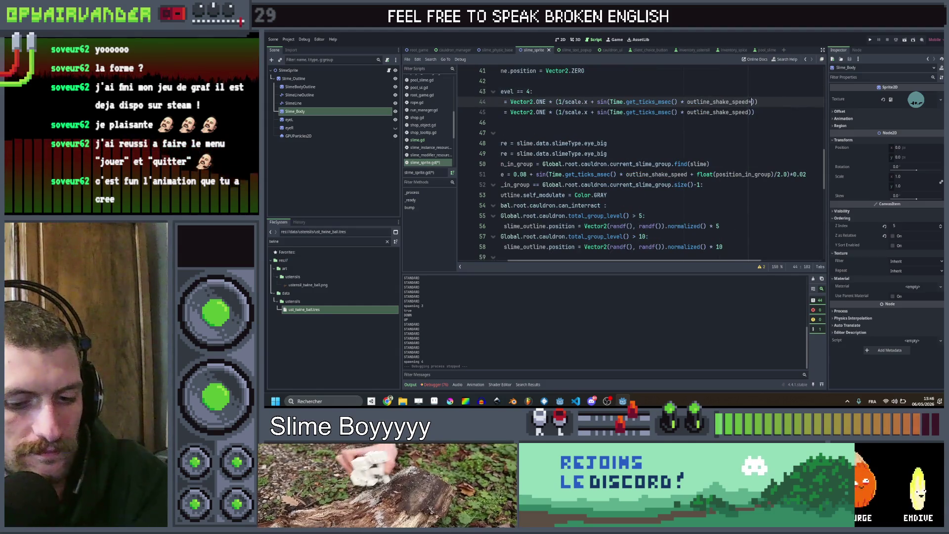
Edit lines 44–45 so the eye scale wobble uses 0.5 amplitude at triple shake speed, save, and relaunch the game.
key("Down")
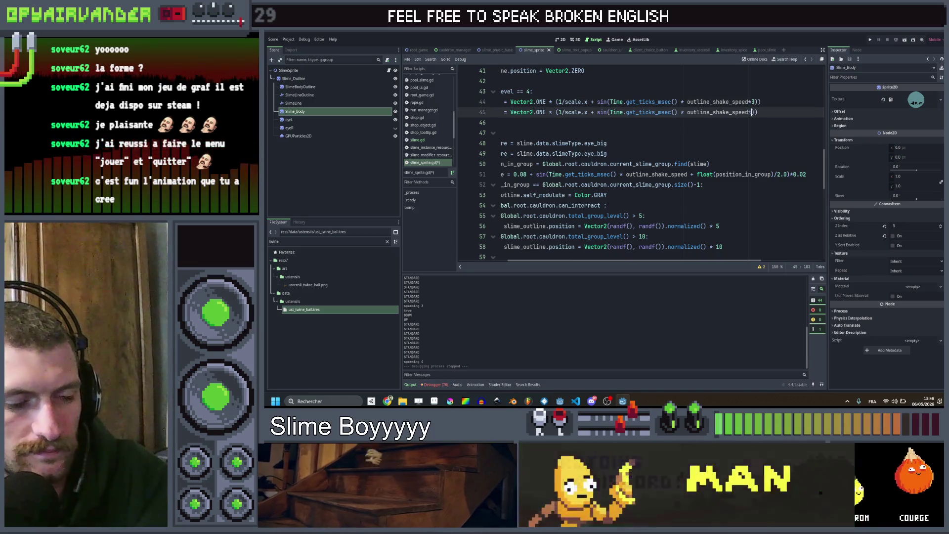
type("*3")
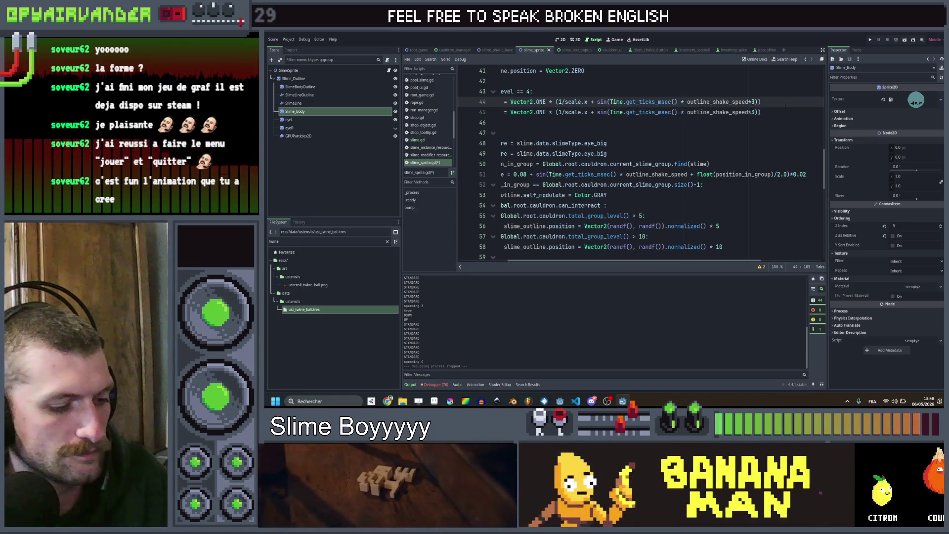
key("ctrl+s")
scroll(638, 171, "left", 3)
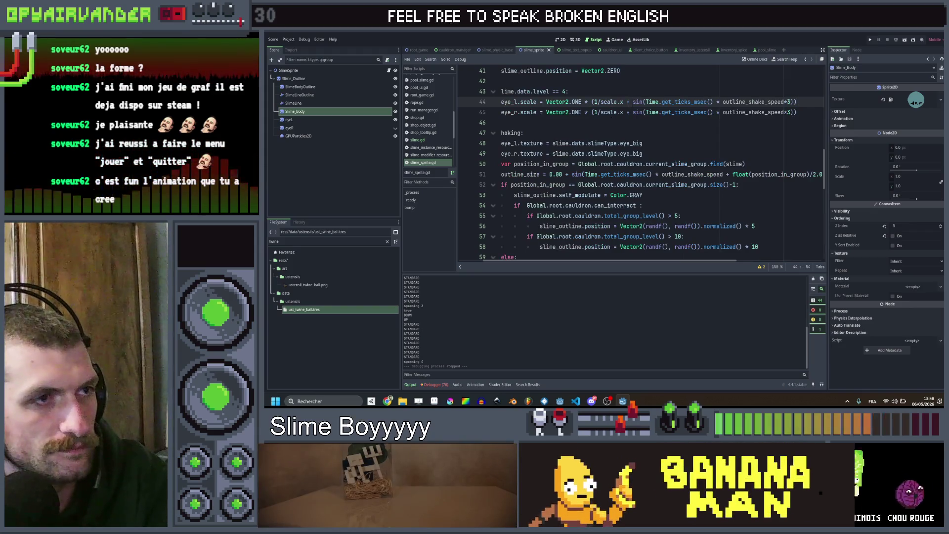
type("0.5")
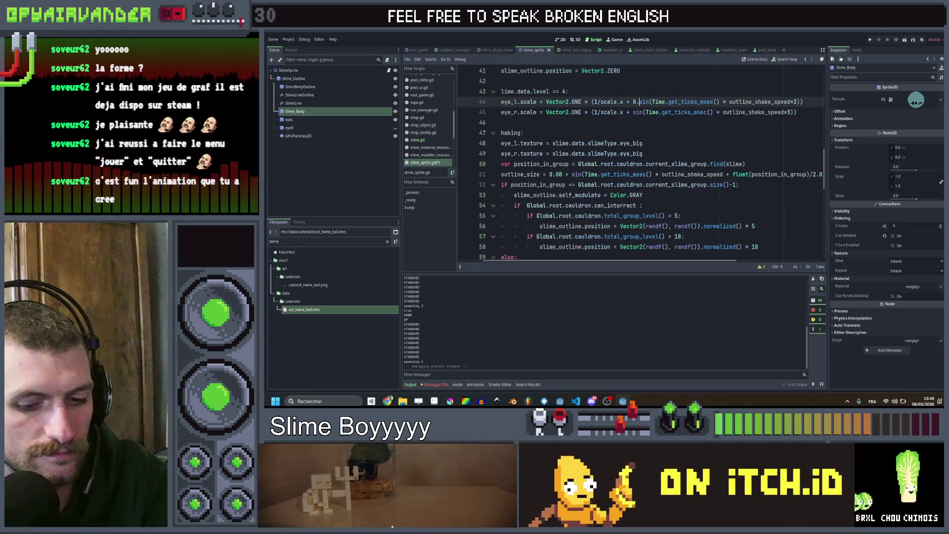
type(" *")
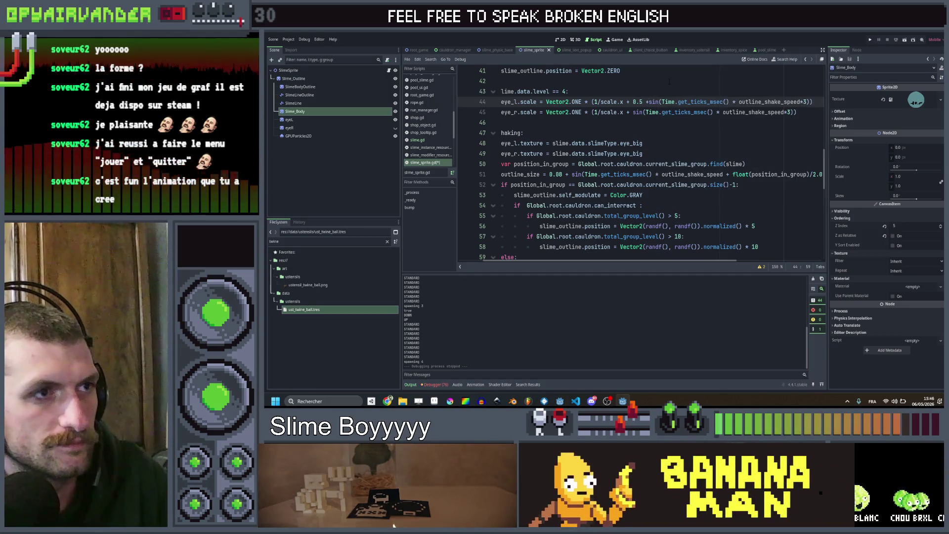
key("Down")
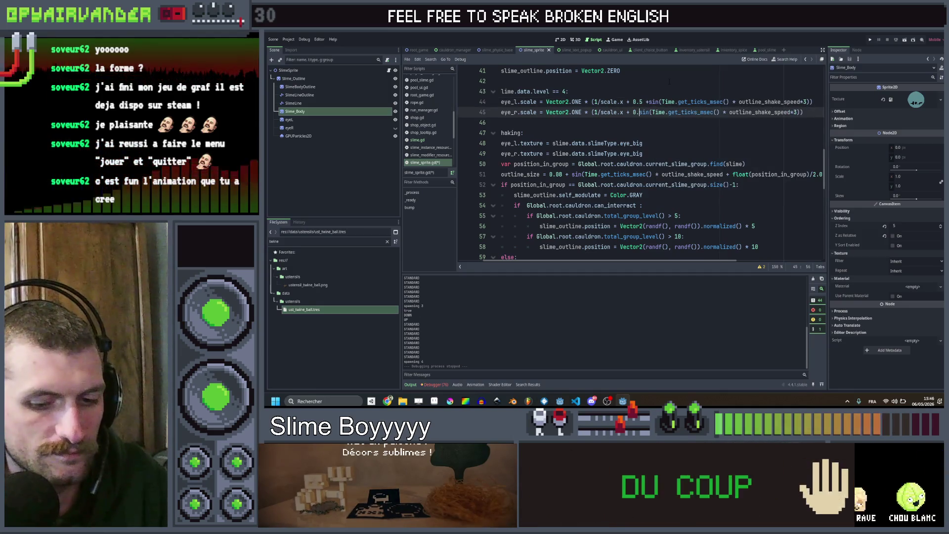
key("Up")
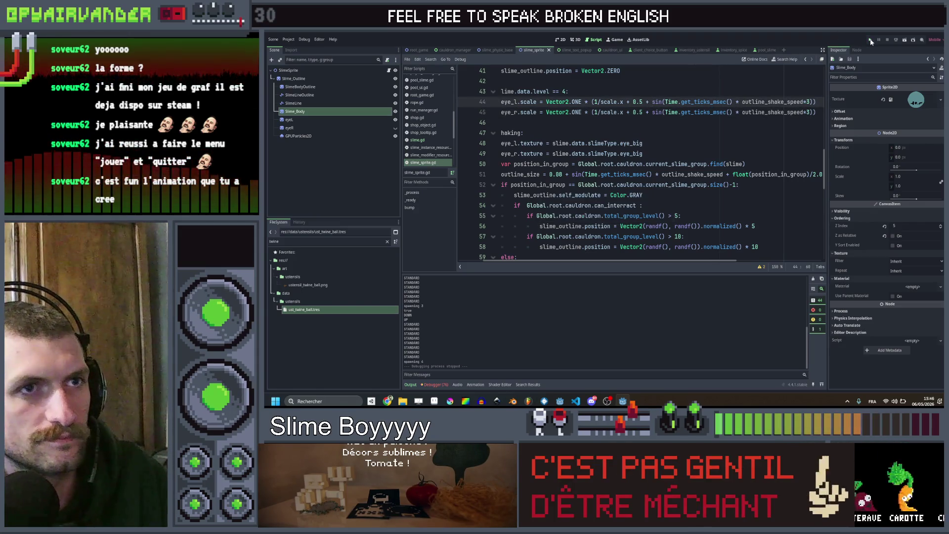
key("ctrl+s")
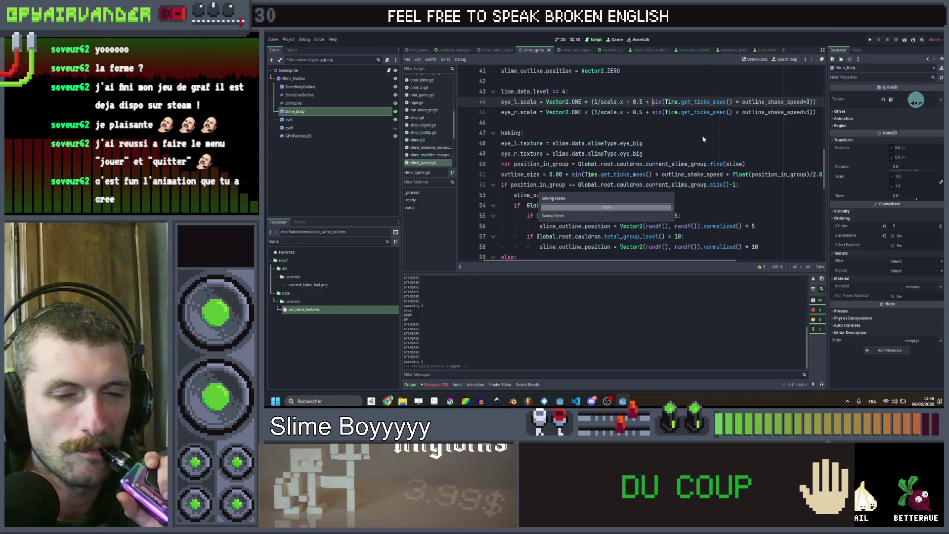
key("F5")
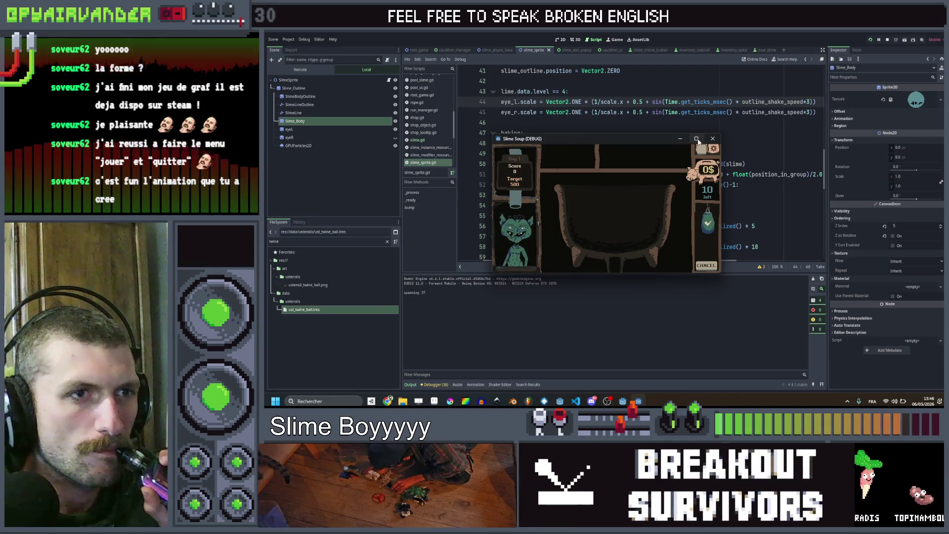
Maximize the game and play a first batch of slime merges confirmed with the flask.
left_click(697, 140)
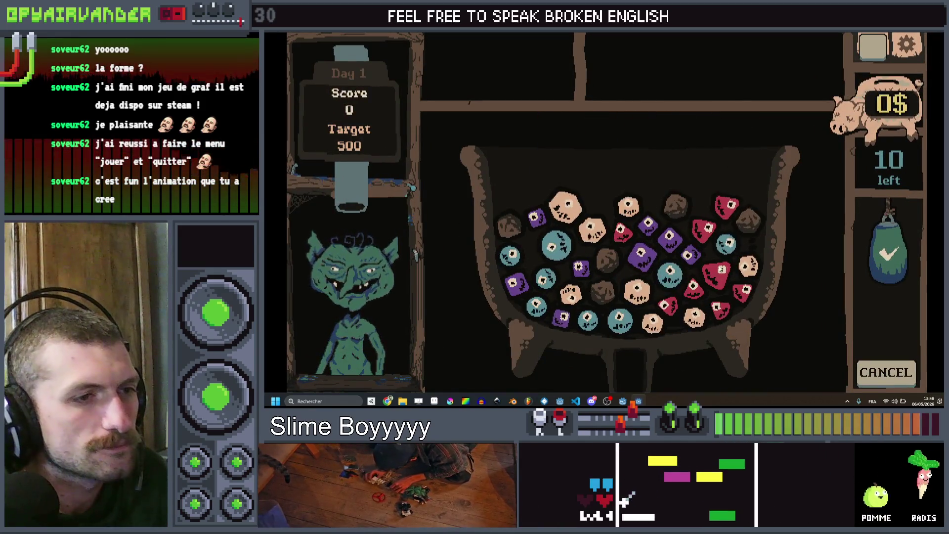
left_click(889, 252)
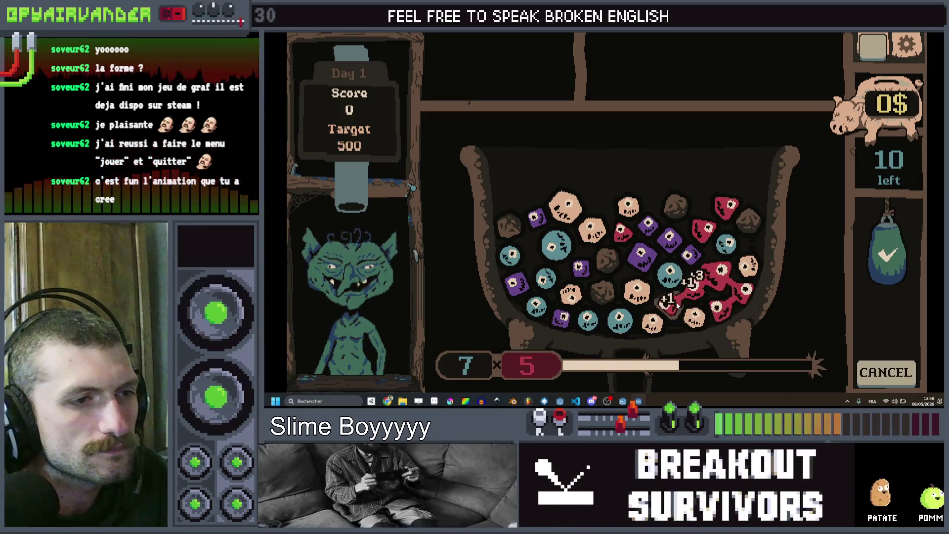
left_click(888, 252)
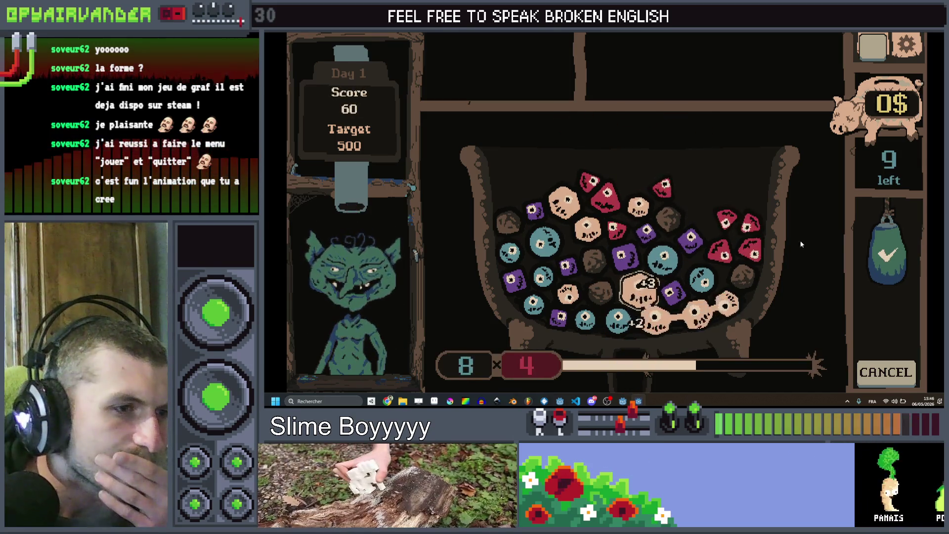
left_click(888, 252)
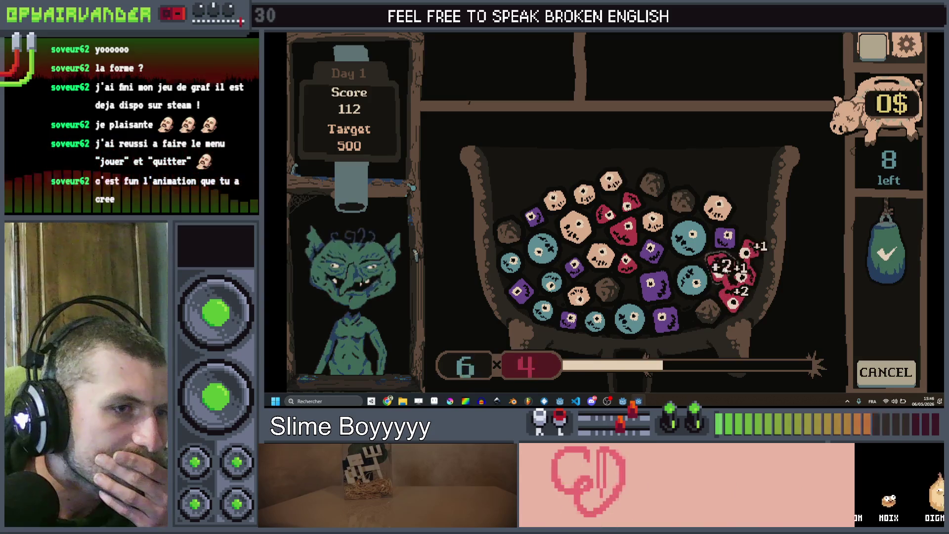
left_click(748, 252)
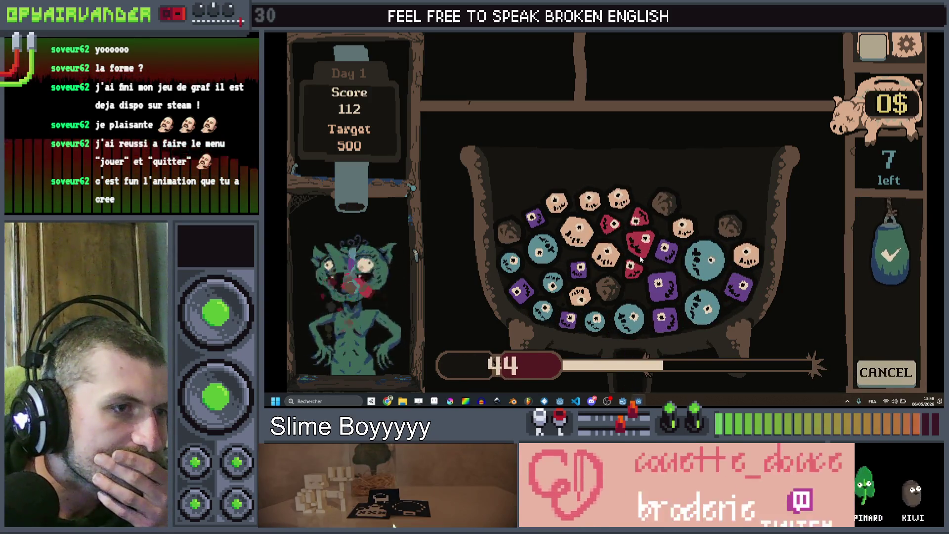
left_click(890, 252)
left_click(673, 259)
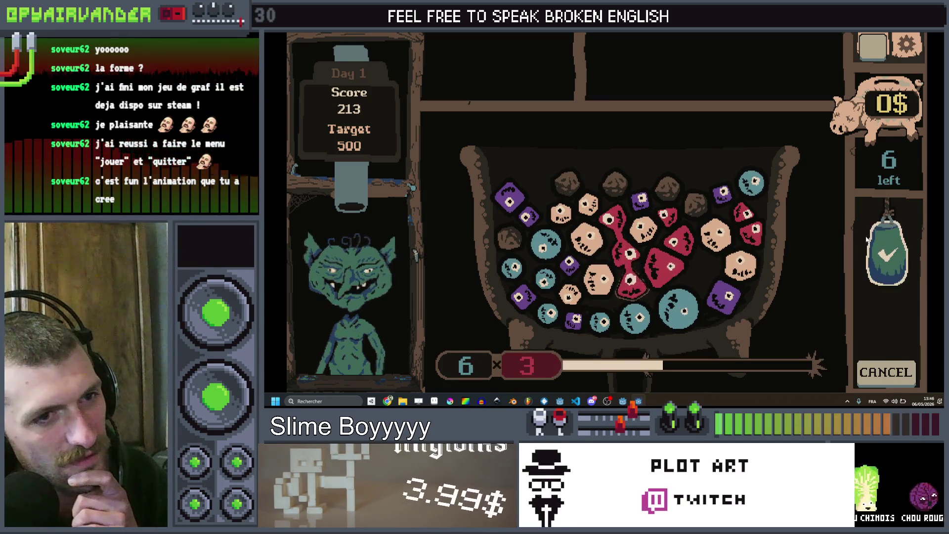
Merge the red and pale slime chains until day one ends at 535 of 500 with a 7$ reward.
left_click(882, 326)
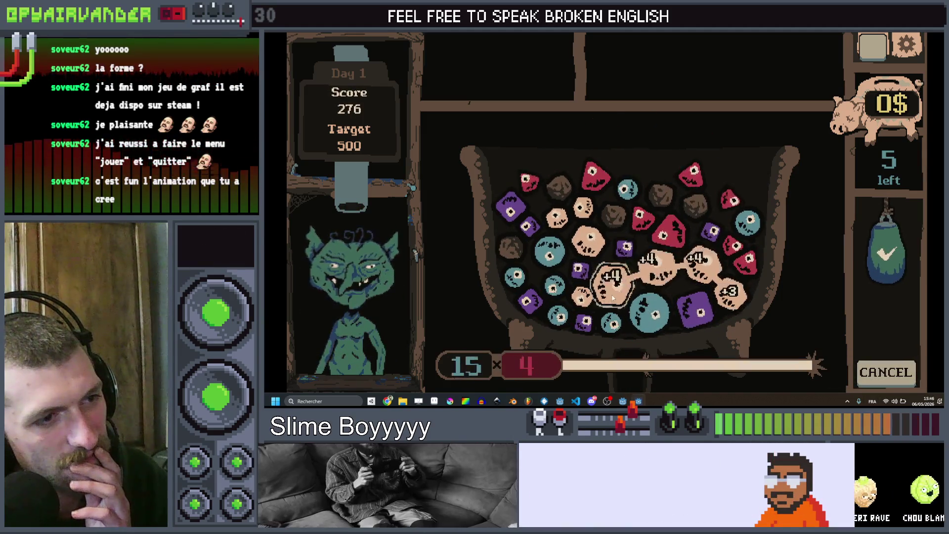
left_click(888, 253)
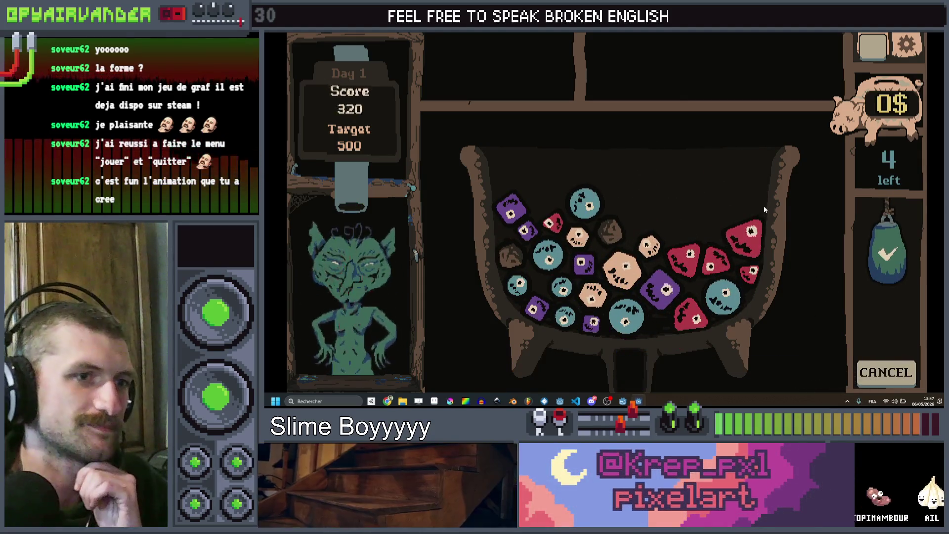
left_click(712, 264)
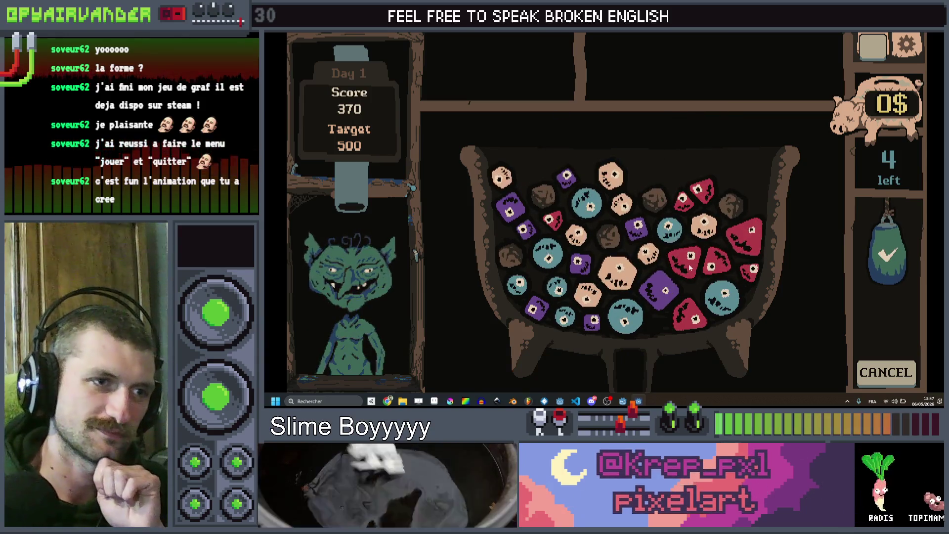
left_click(745, 233)
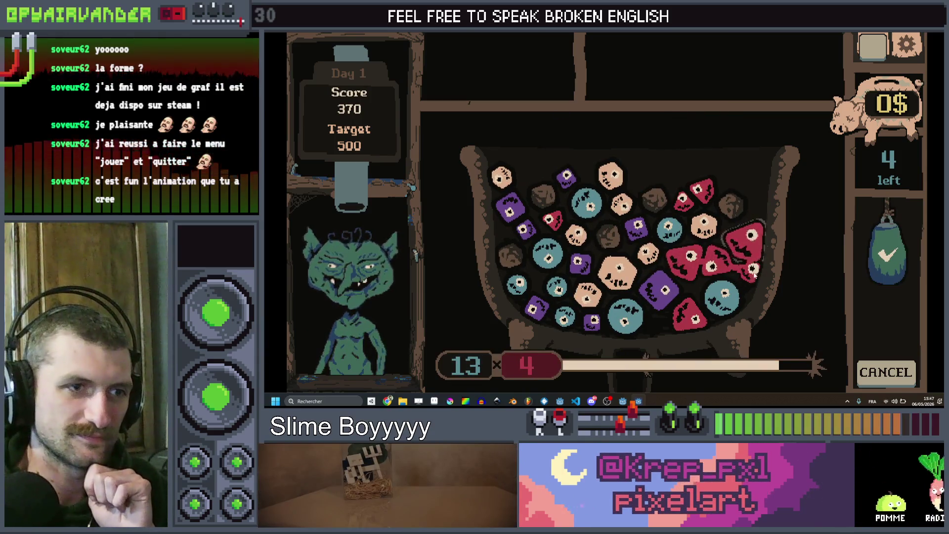
left_click(889, 256)
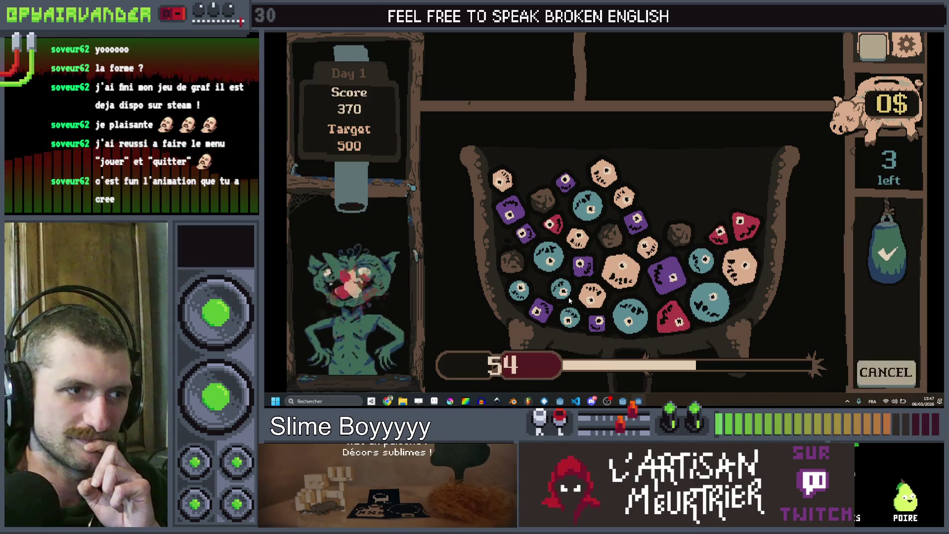
left_click(623, 271)
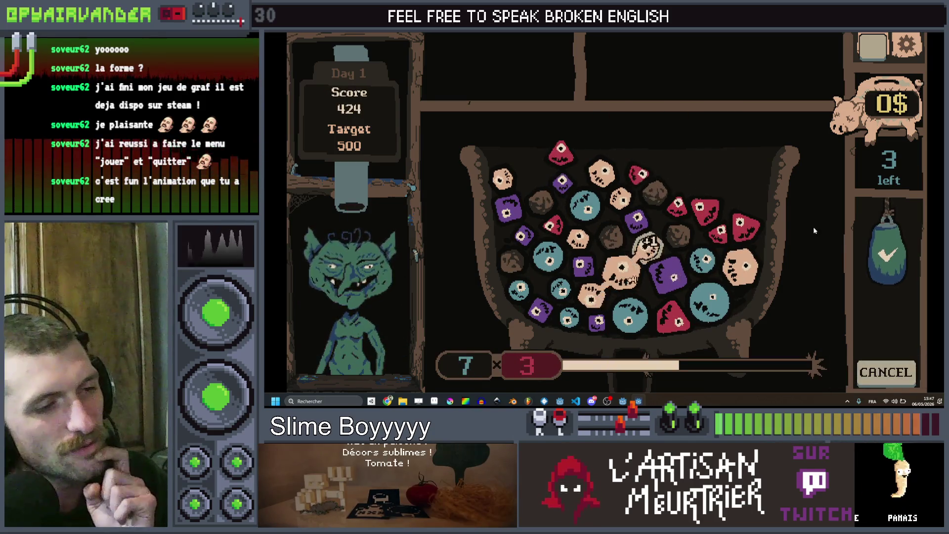
left_click(647, 251)
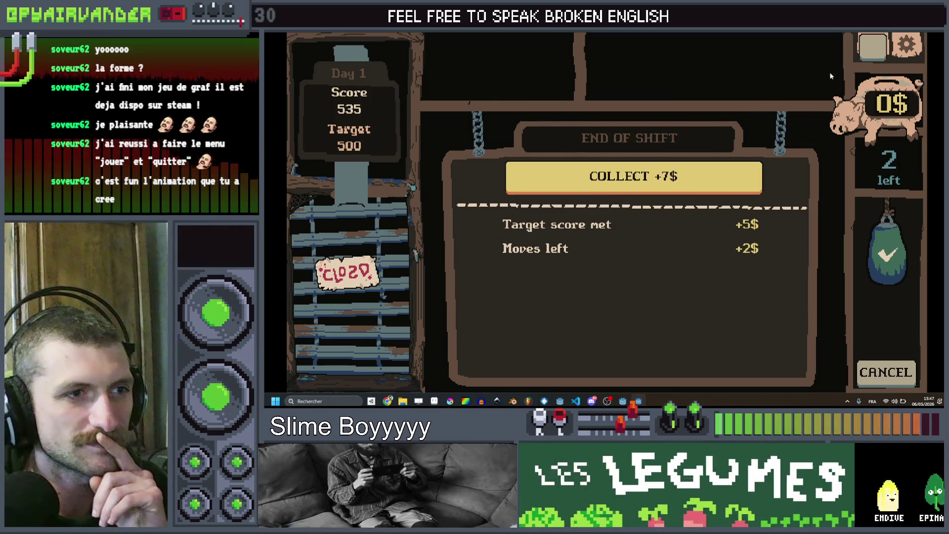
Collect the 7$ reward, buy the Twine Ball for 5$, and start the next shift with a client.
left_click(672, 184)
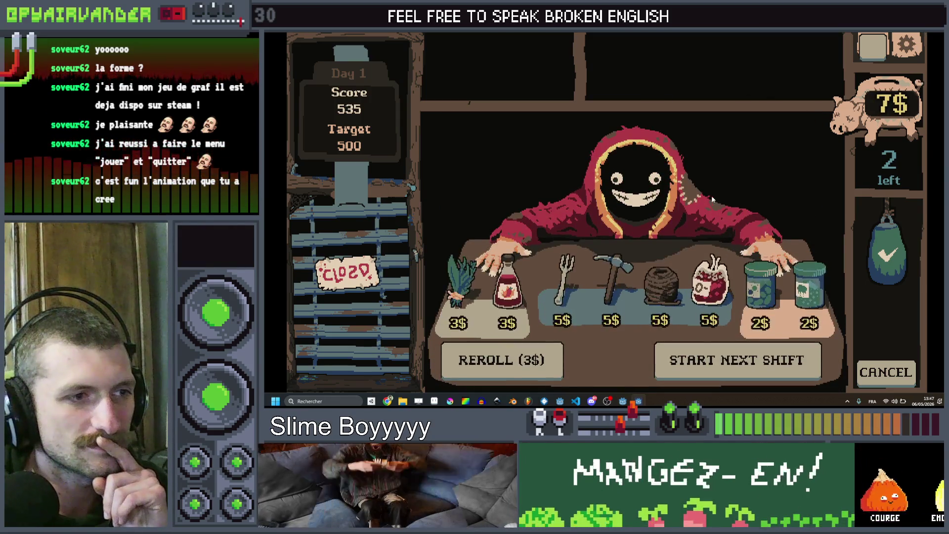
mouse_move(661, 286)
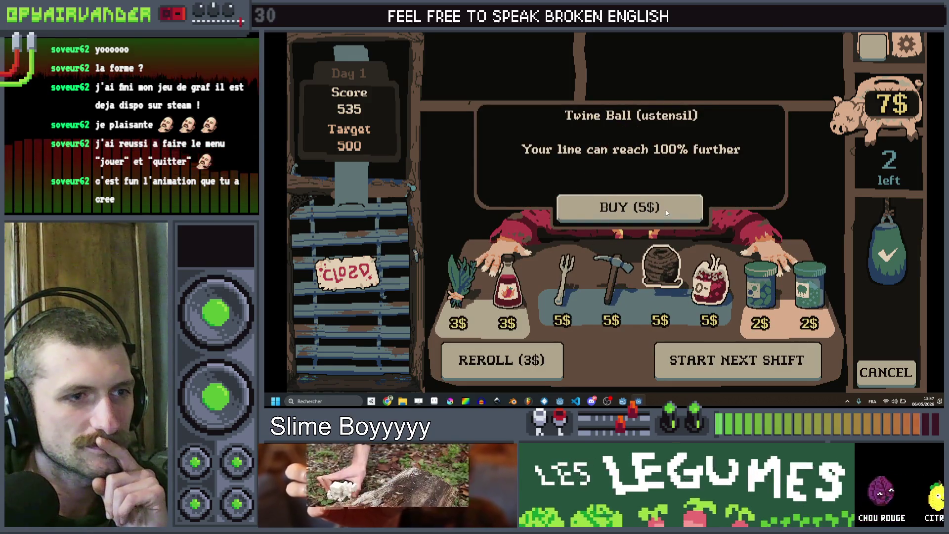
left_click(667, 210)
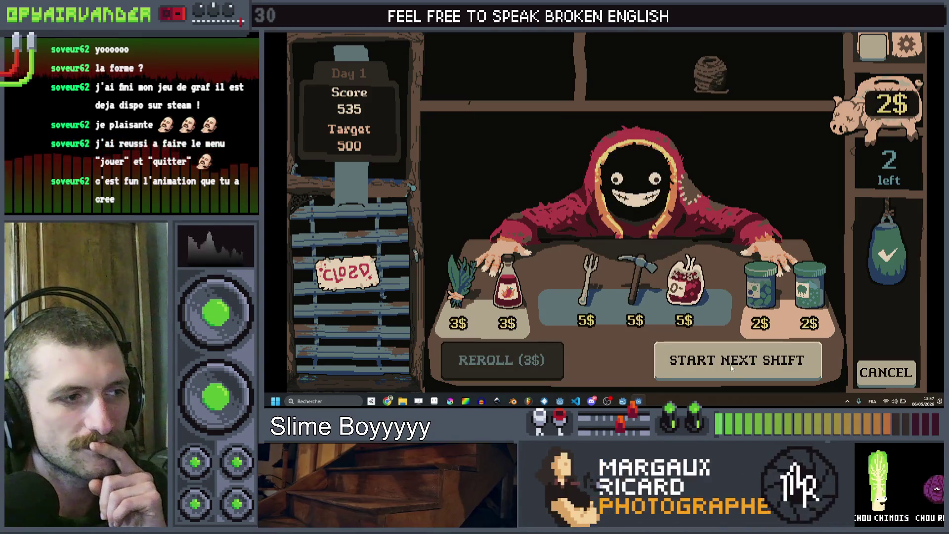
left_click(731, 366)
left_click(683, 174)
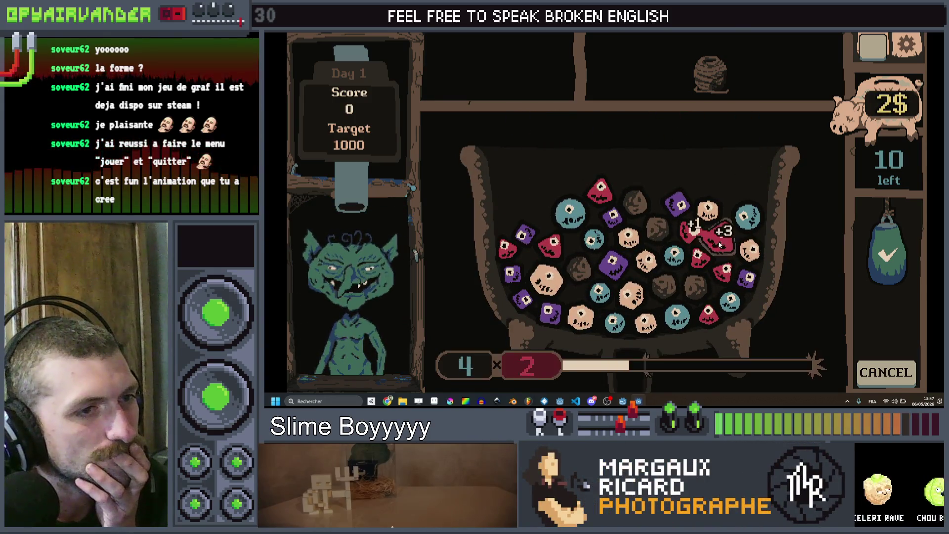
Merge the pale slimes and a long teal chain, then begin linking another teal chain.
left_click(890, 255)
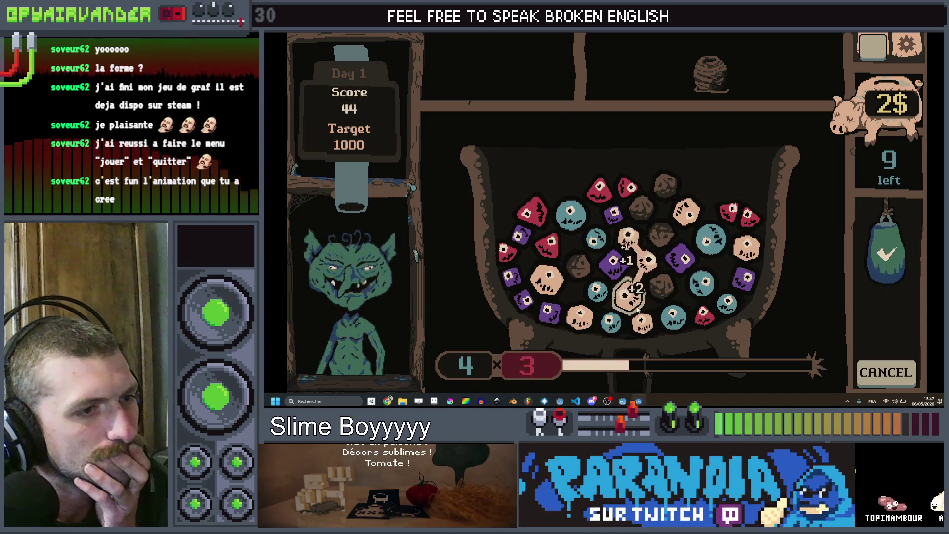
left_click(641, 323)
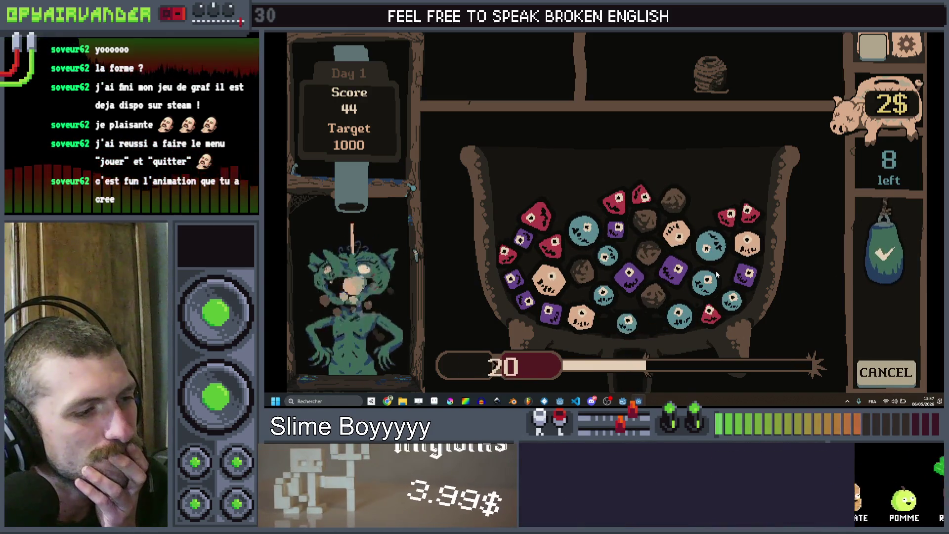
mouse_move(718, 250)
left_mouse_down()
mouse_move(638, 320)
mouse_move(583, 237)
left_mouse_up()
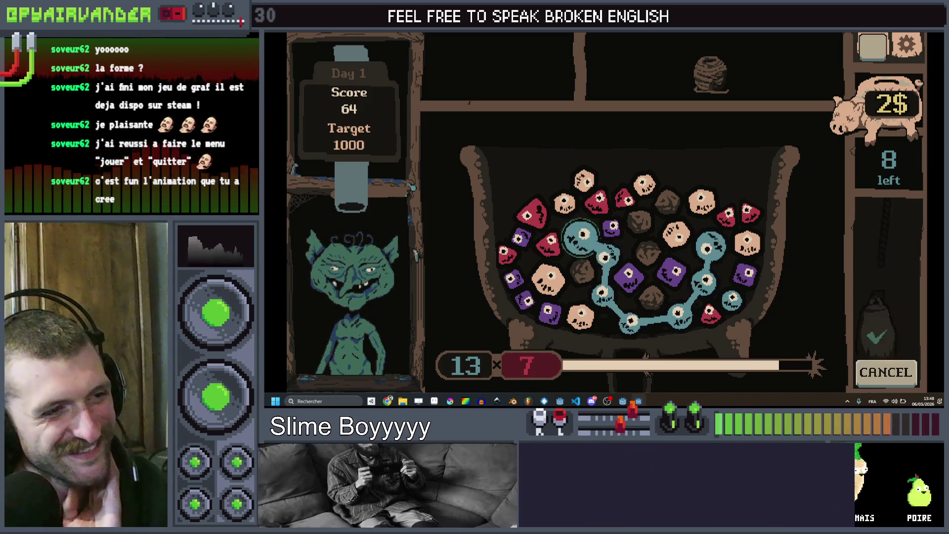
key("space")
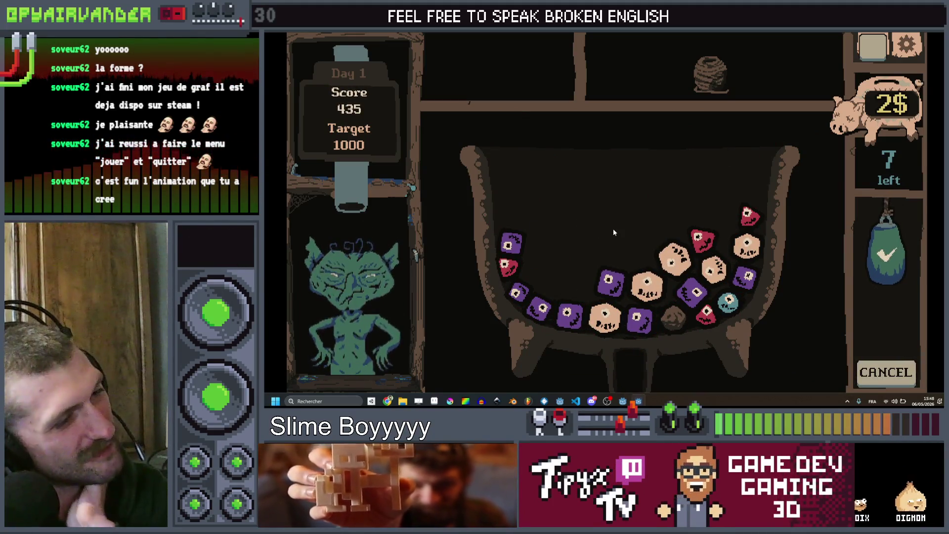
left_click(637, 224)
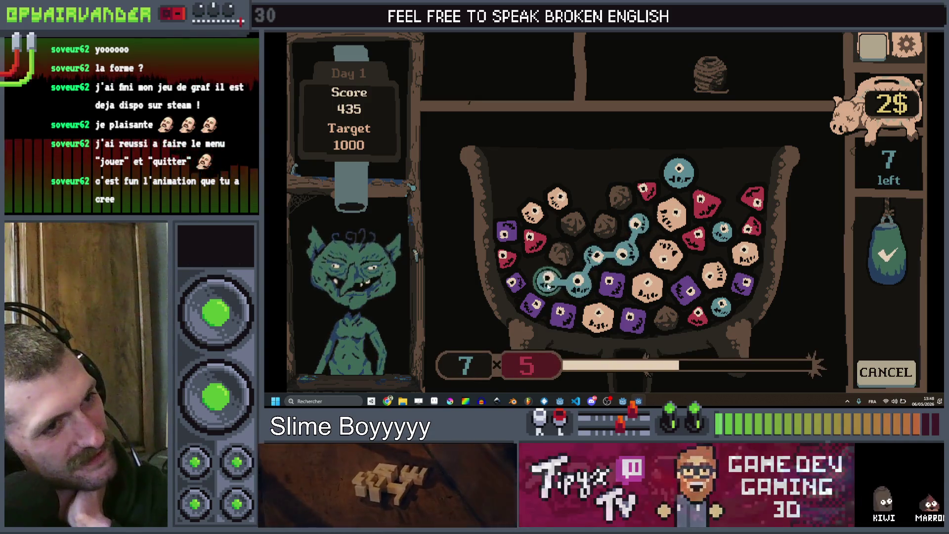
left_click(626, 253)
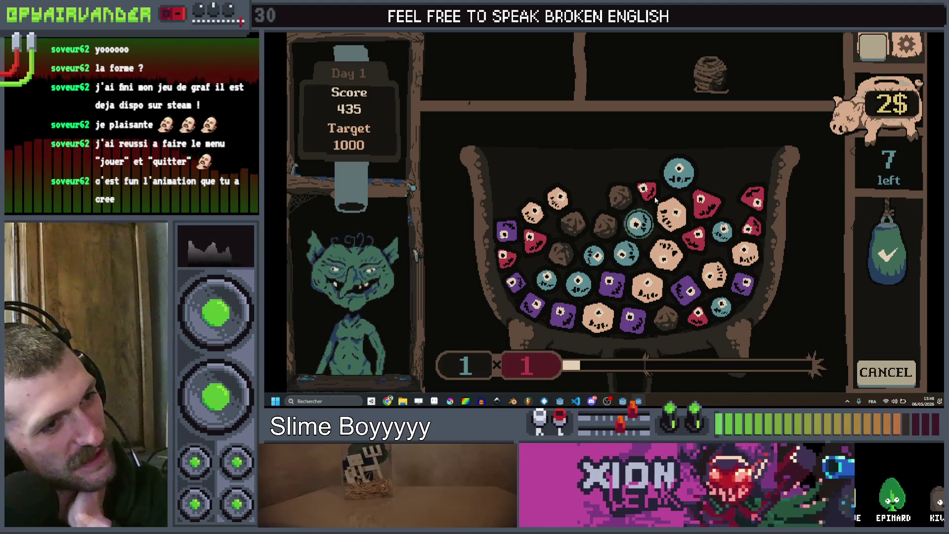
left_click(676, 173)
left_click(595, 256)
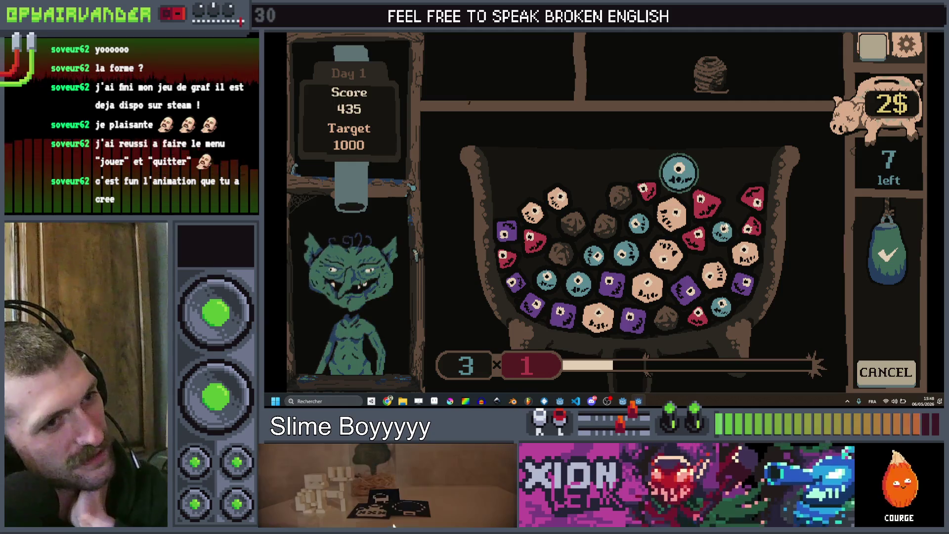
Merge further teal slime chains until the shift ends at 1034 of 1000 with a 5$ reward.
left_click(720, 232)
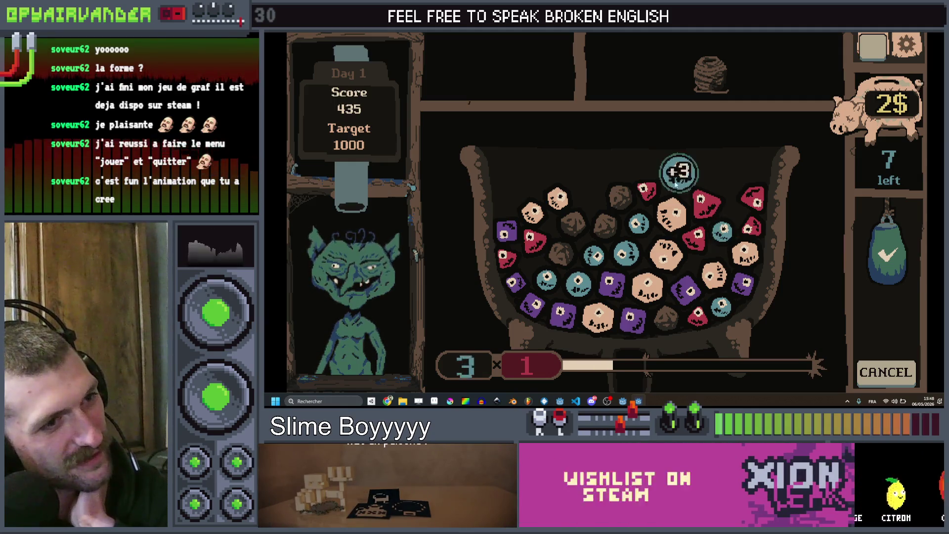
left_click_drag(679, 173, 582, 281)
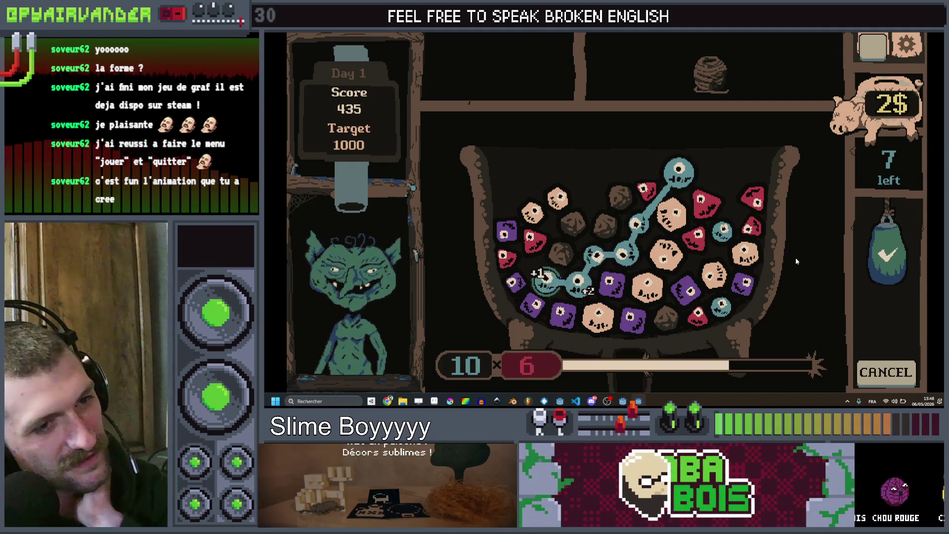
left_click(860, 345)
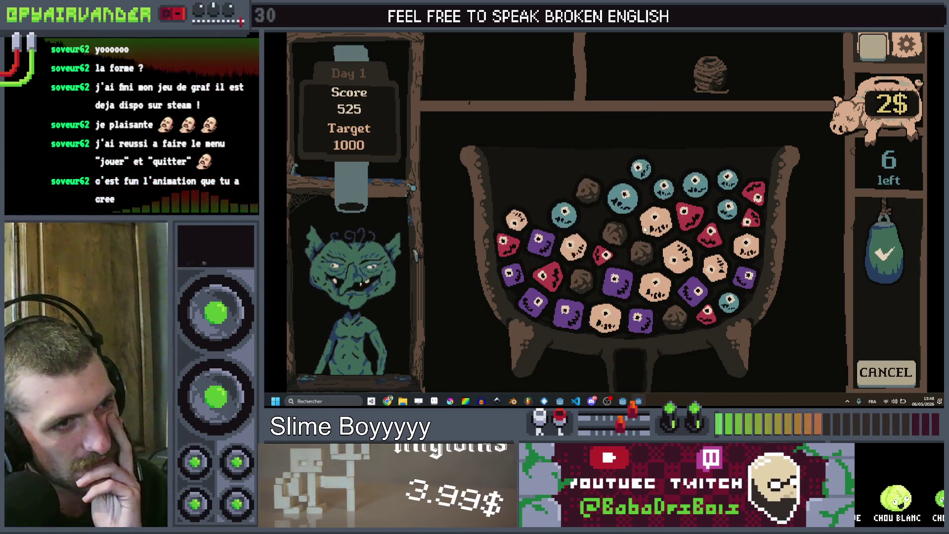
left_click_drag(621, 197, 730, 215)
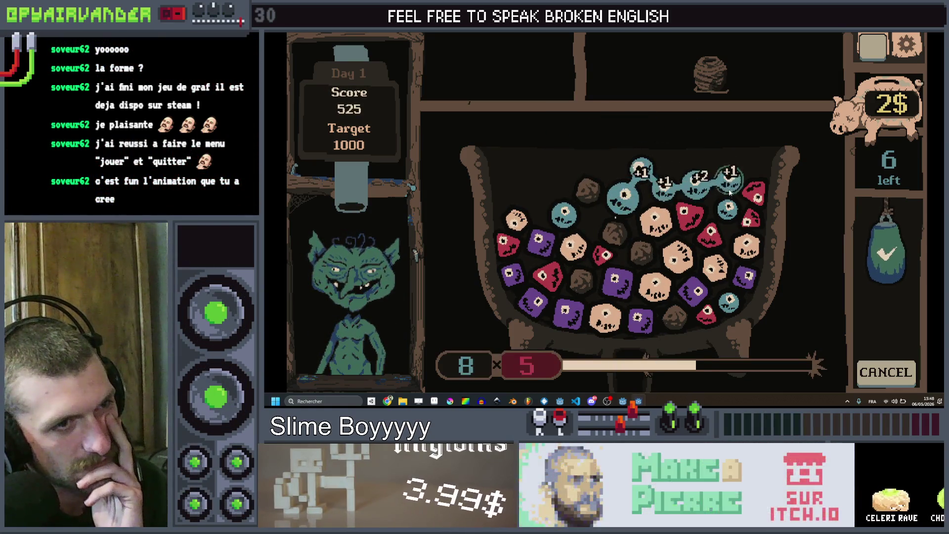
left_click(731, 215)
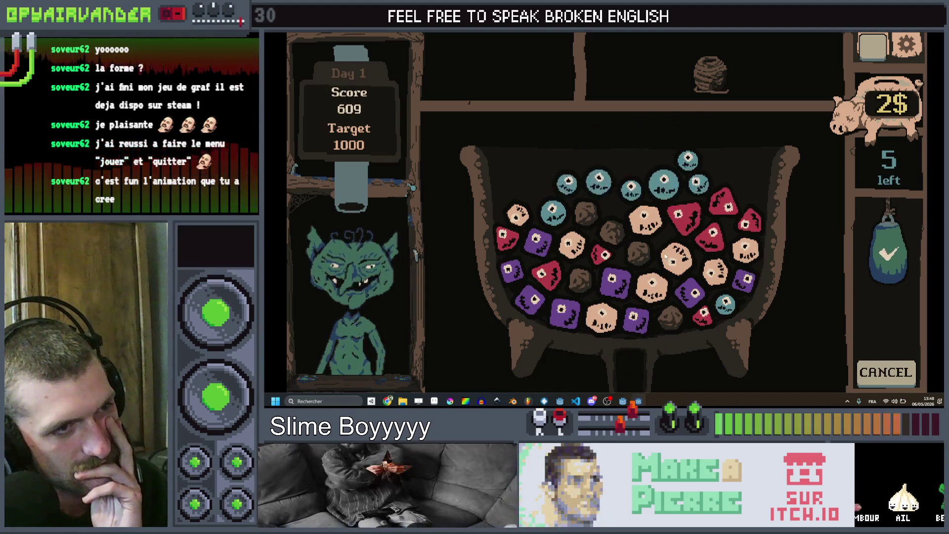
left_click(693, 154)
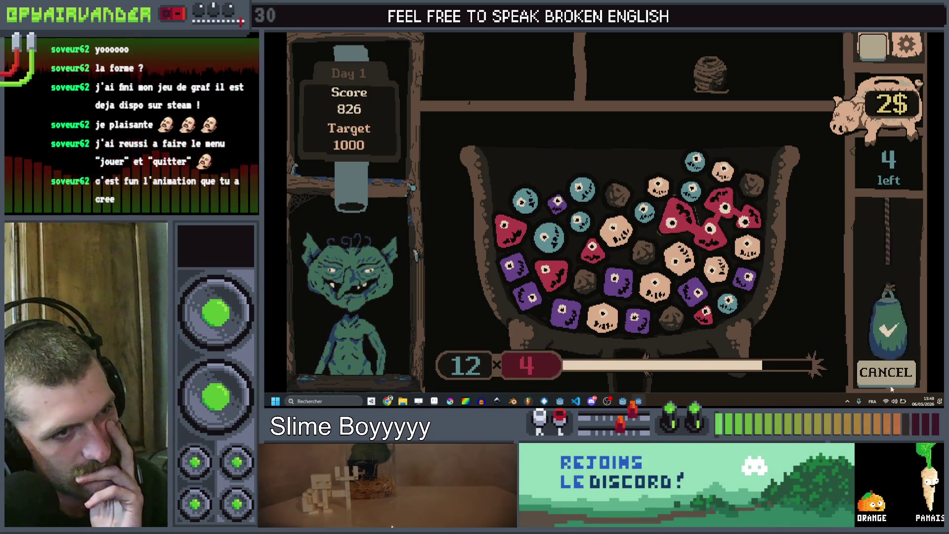
left_click(708, 223)
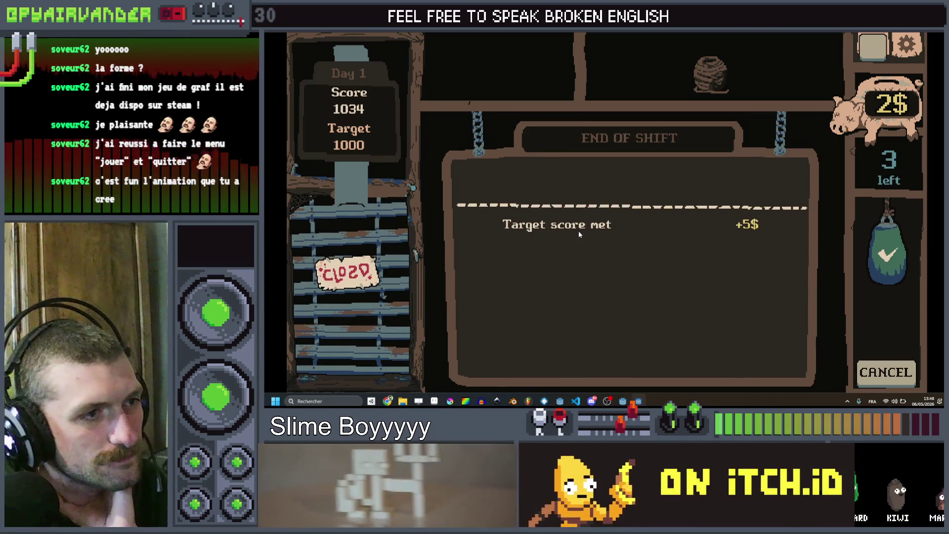
Collect the reward, buy the Energy Drink and Keychain for 5$ each, and skip the fertilizer bag.
left_click(593, 183)
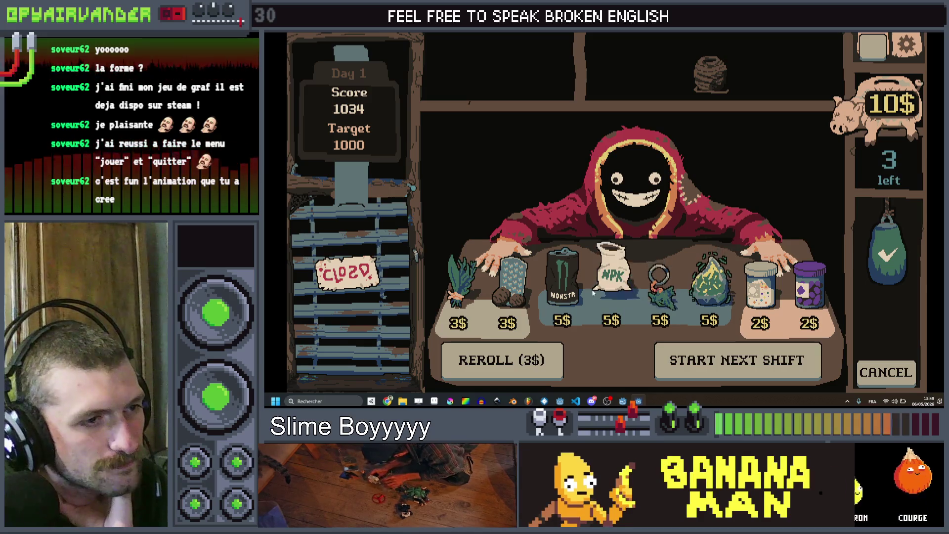
left_click(562, 285)
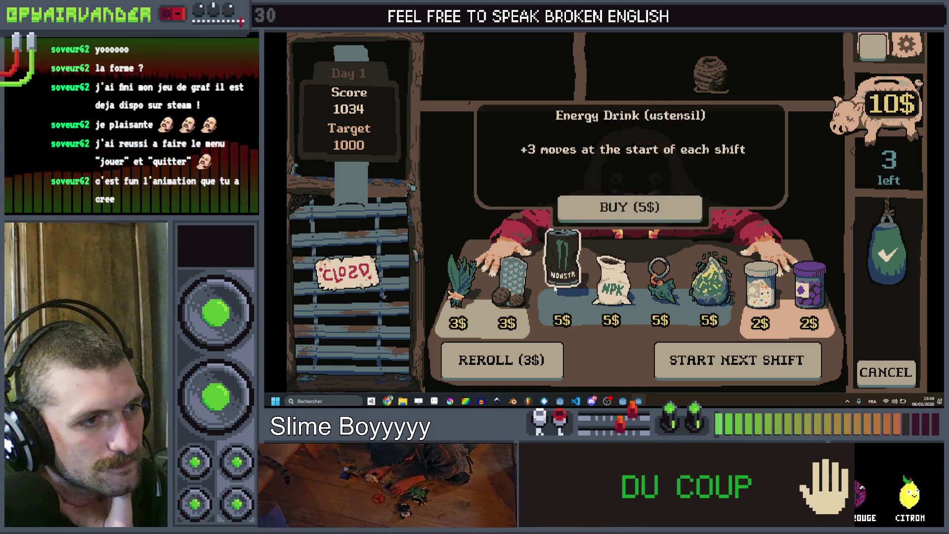
left_click(612, 211)
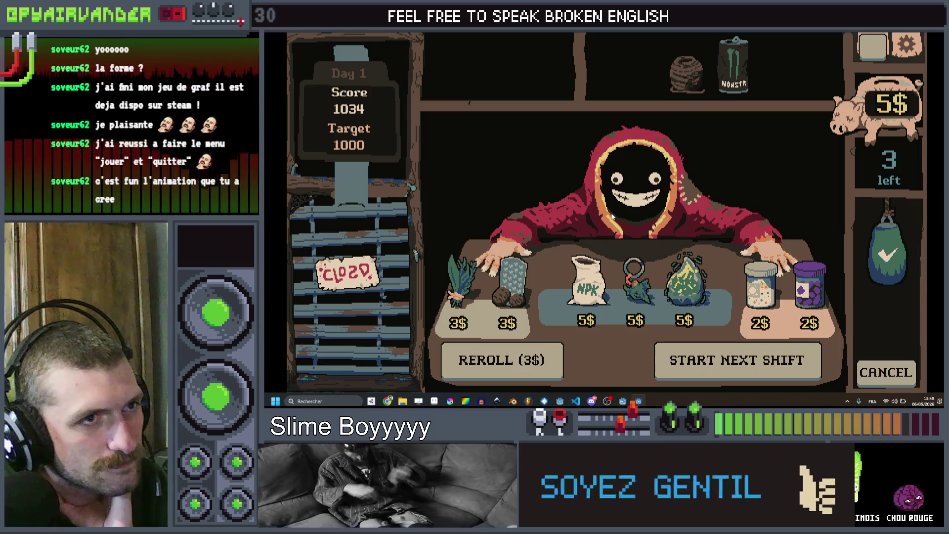
left_click(627, 287)
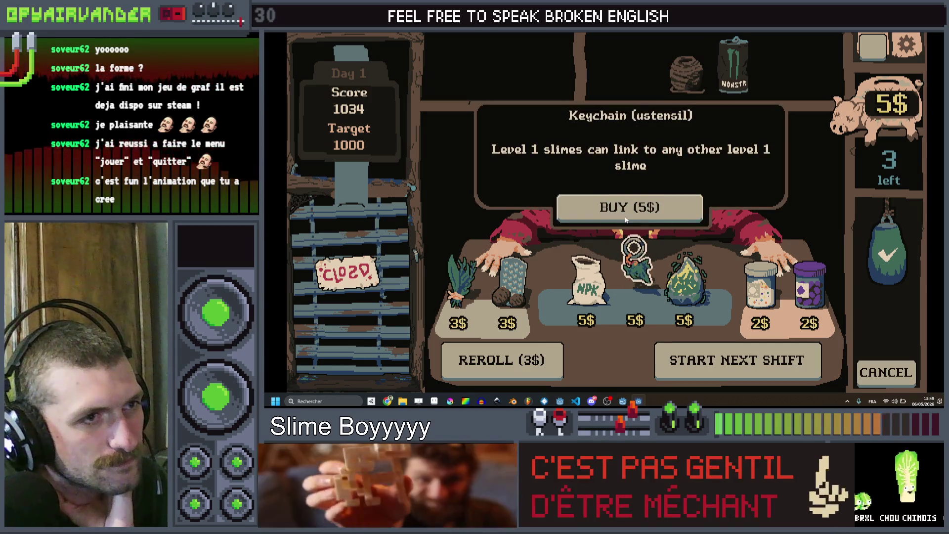
left_click(625, 215)
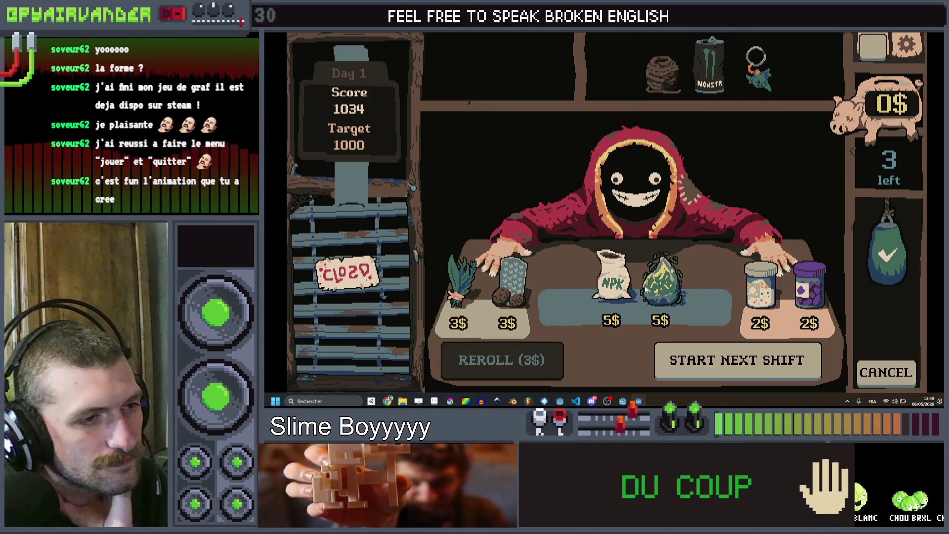
left_click(610, 286)
left_click(667, 86)
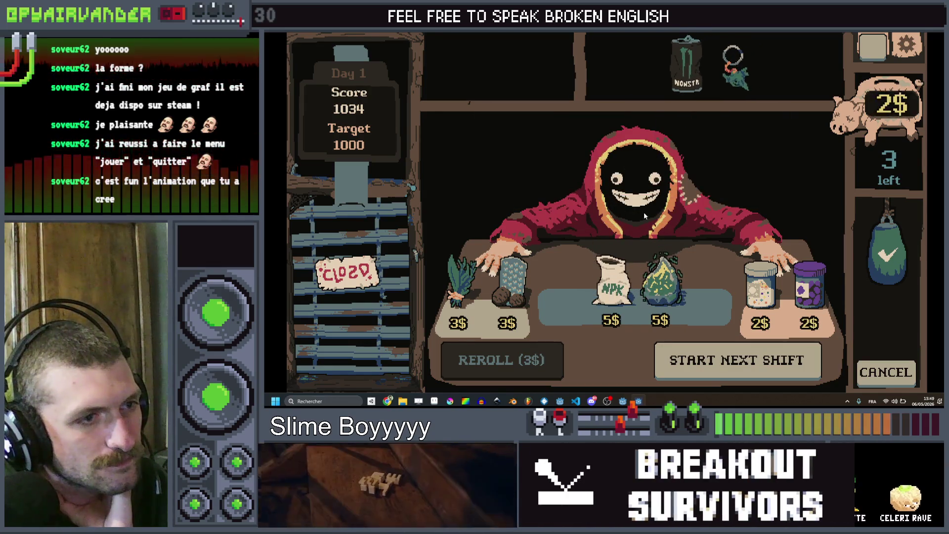
Buy and use the 2$ drug jar, then start the 4000-target shift with the first client.
left_click(760, 293)
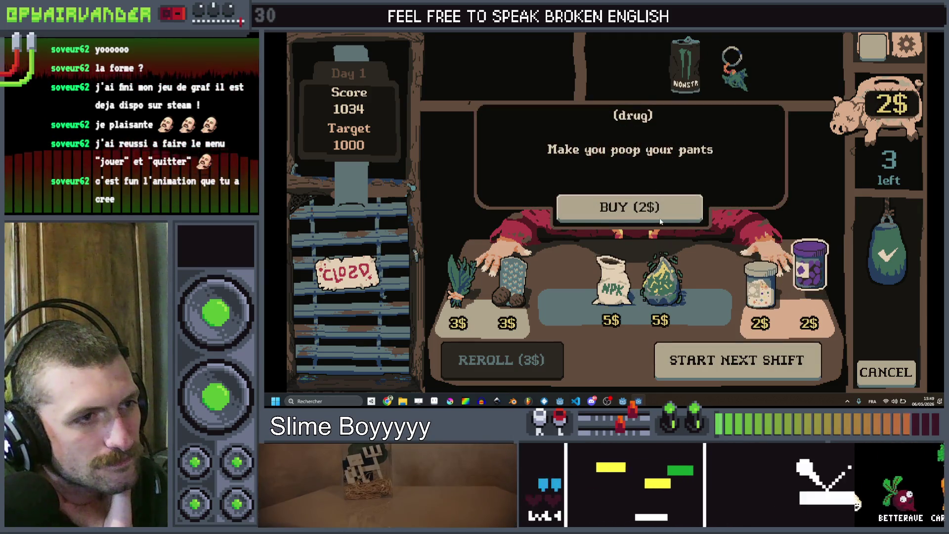
left_click(661, 220)
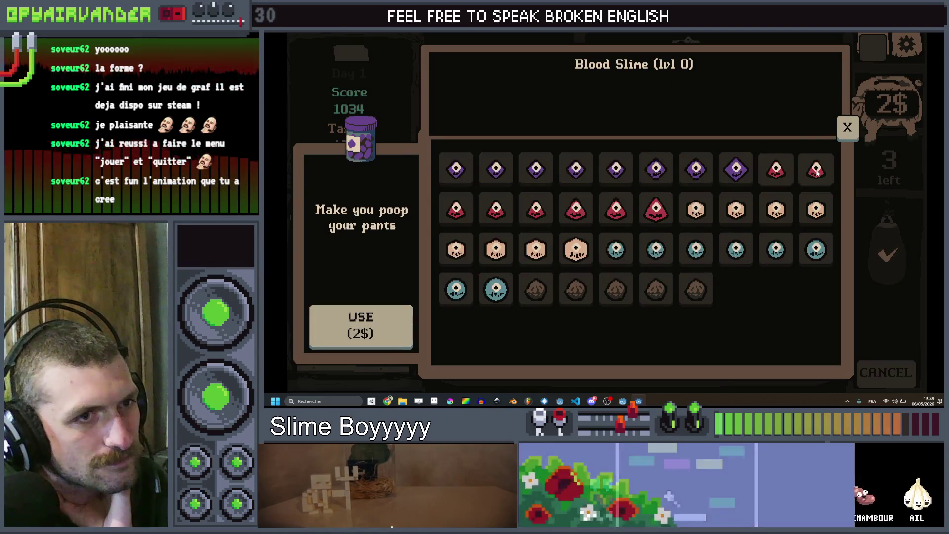
left_click(372, 336)
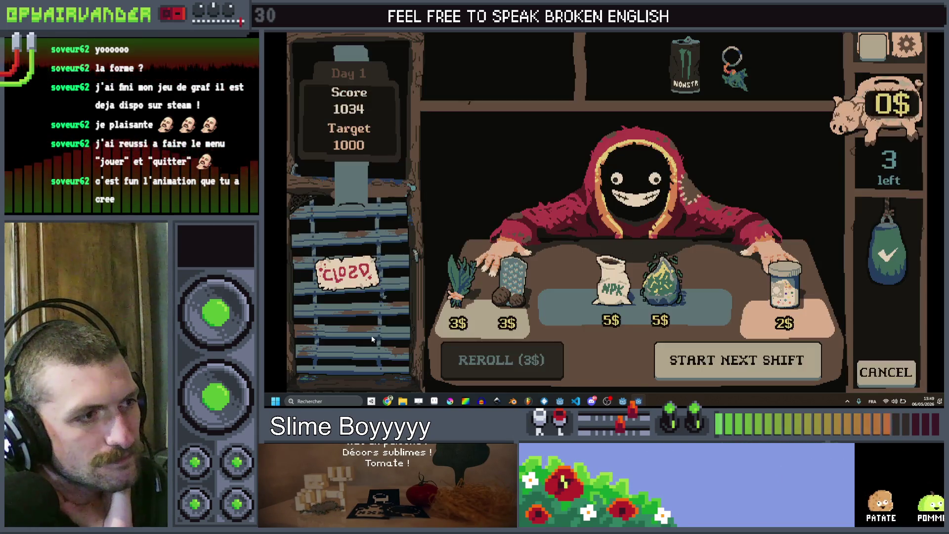
left_click(695, 354)
left_click(587, 172)
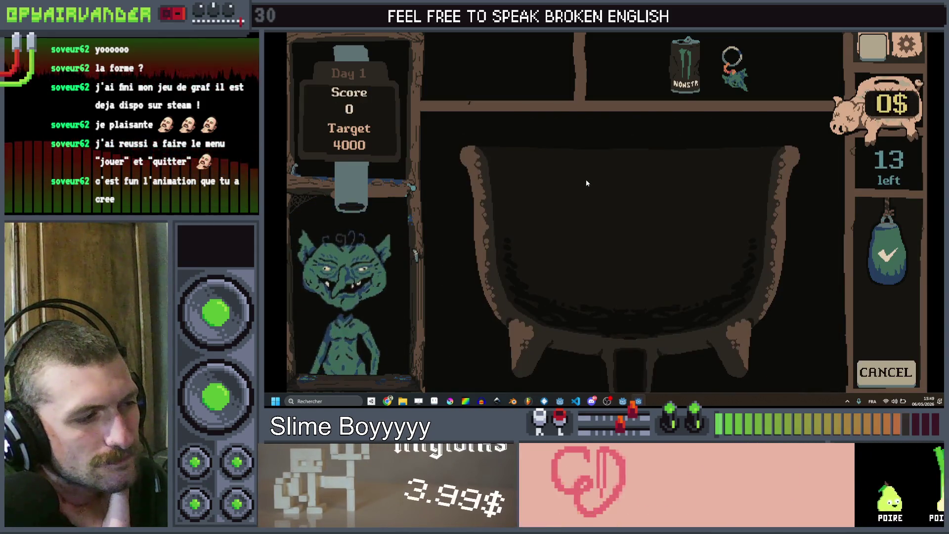
Check the bag contents, then link and submit the first slime chains of the shift.
left_click(873, 48)
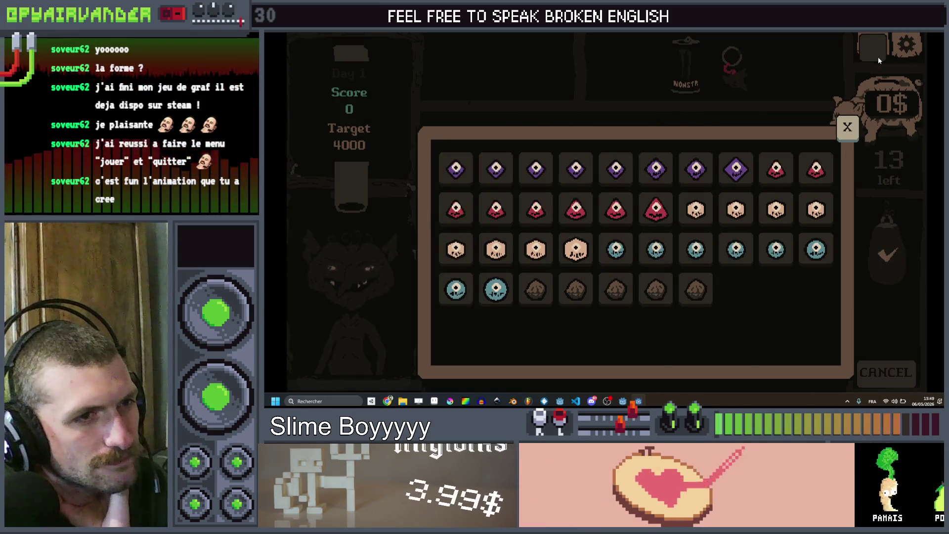
left_click(868, 52)
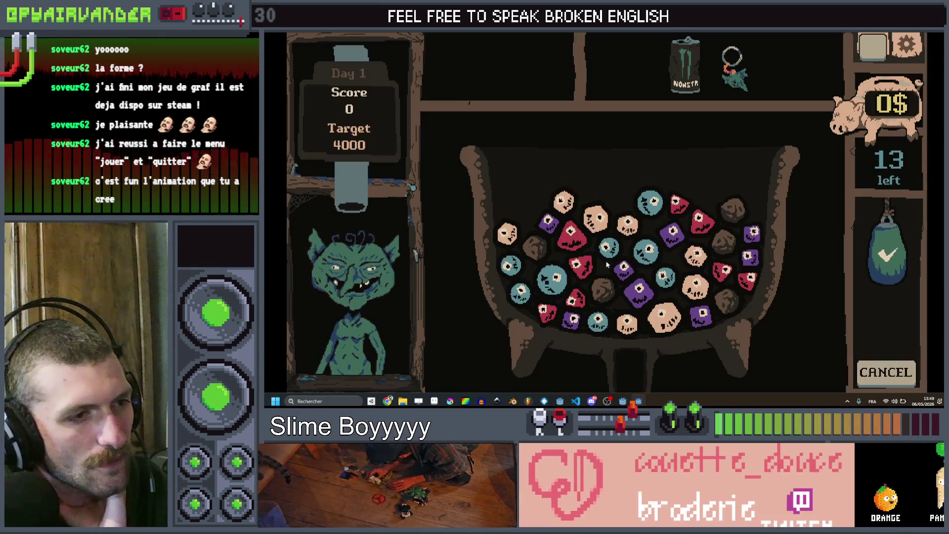
left_click(516, 271)
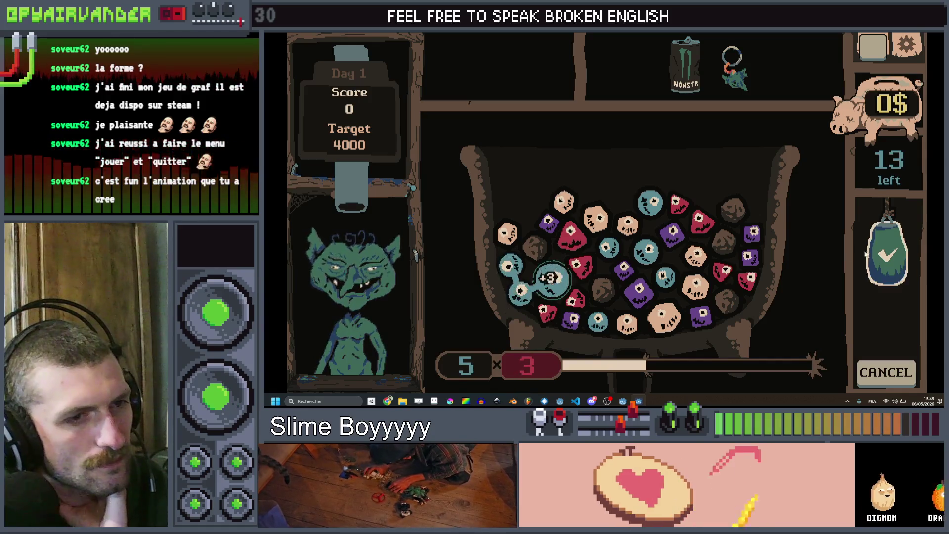
left_click(888, 252)
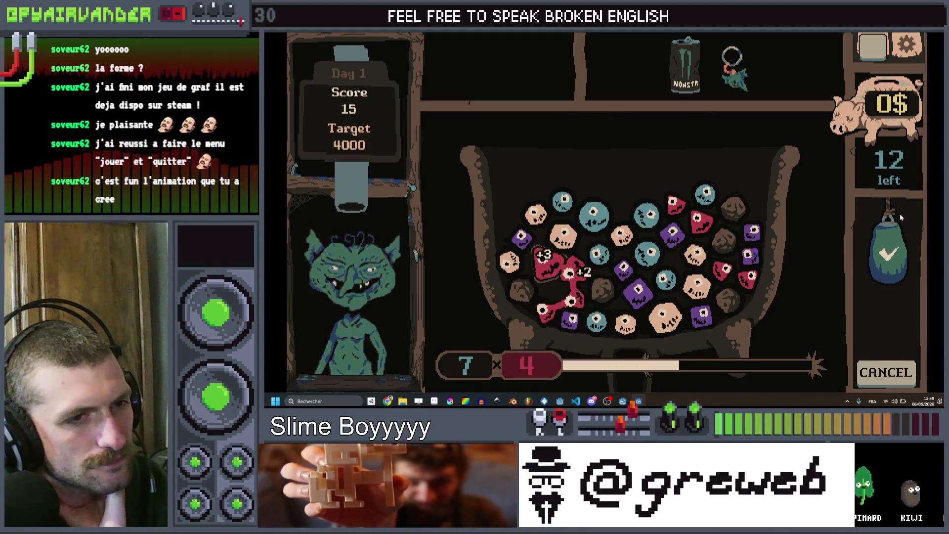
left_click(889, 274)
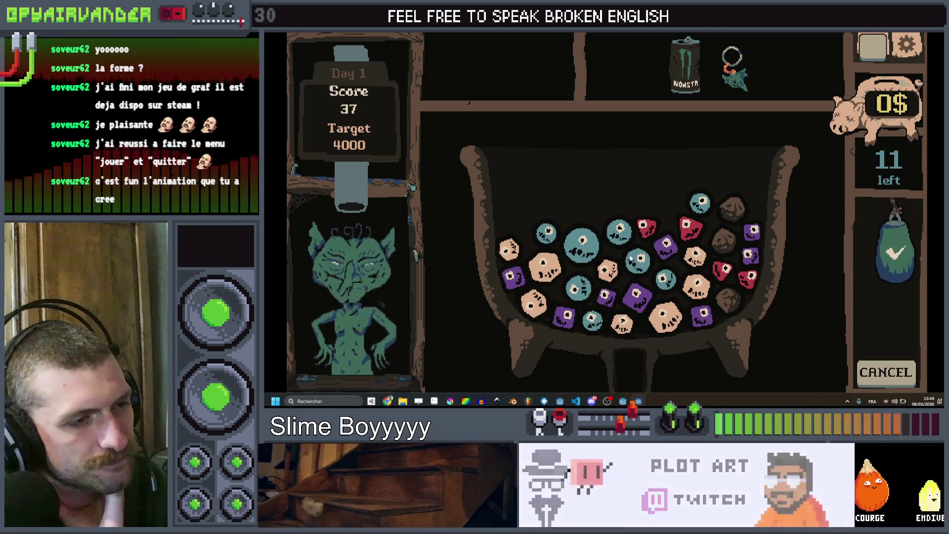
Submit more slime merges to reach 526 with 8 moves left and start a blue chain.
left_click(665, 281)
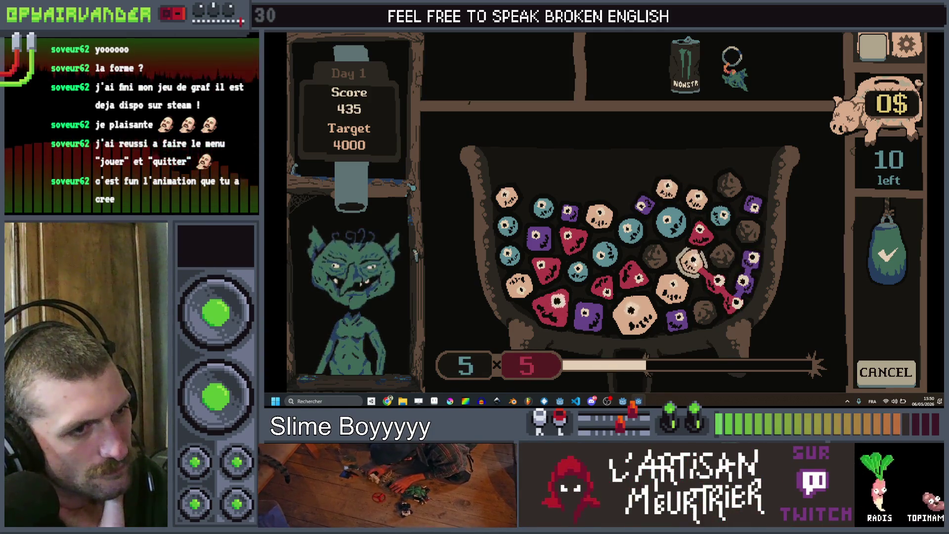
left_click(694, 261)
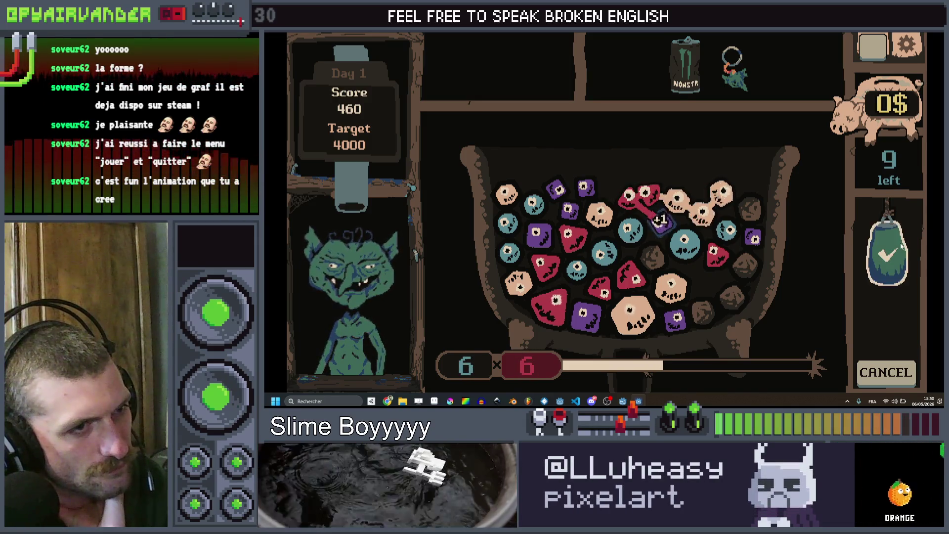
left_click(890, 252)
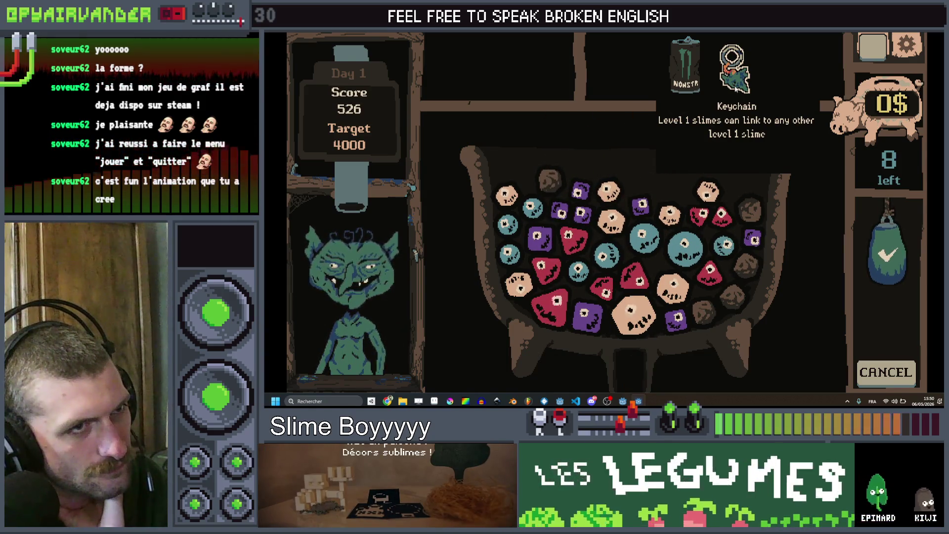
left_click(726, 245)
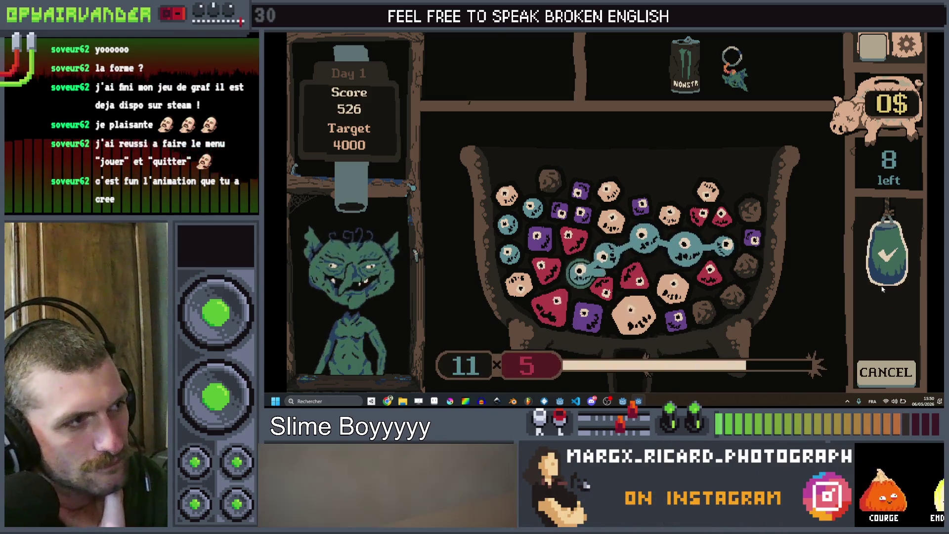
Merge the blue, red, teal and cream slime chains in succession.
left_click(890, 252)
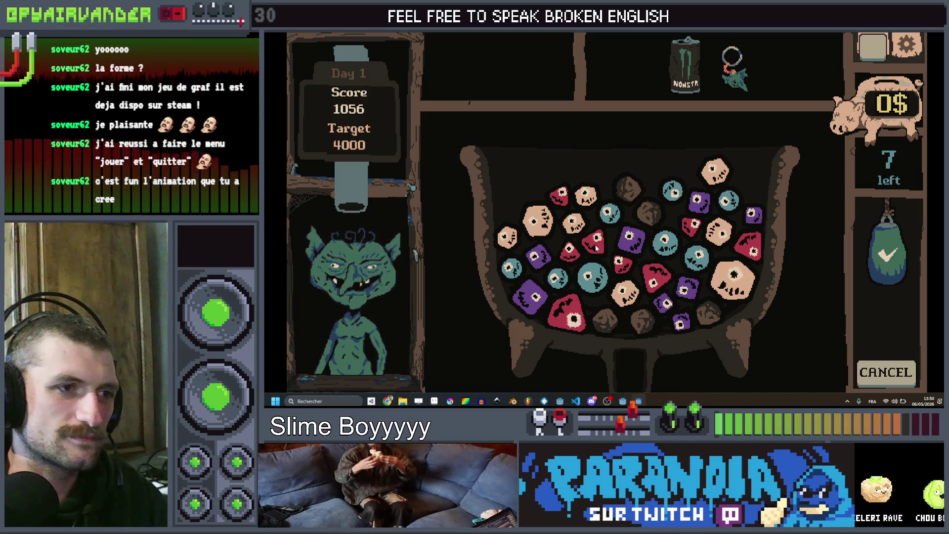
left_click(570, 252)
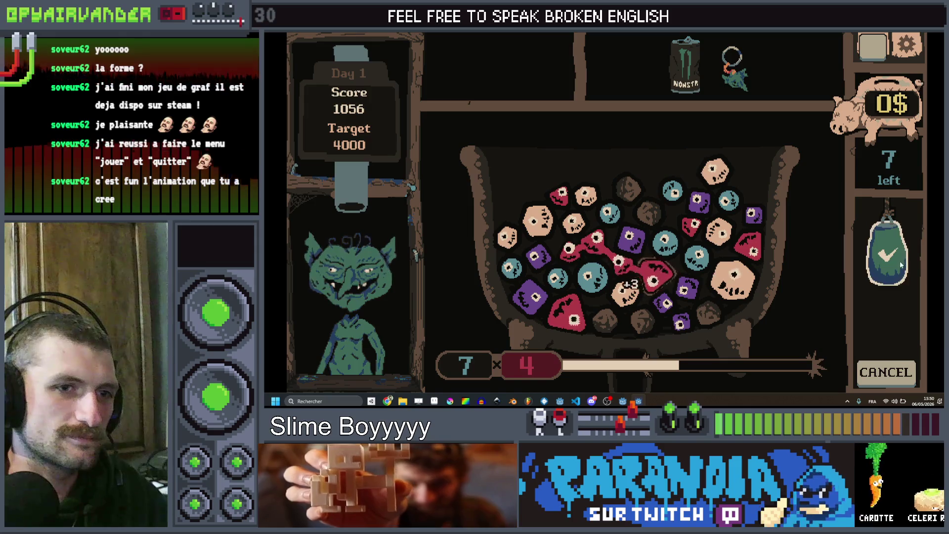
left_click(637, 274)
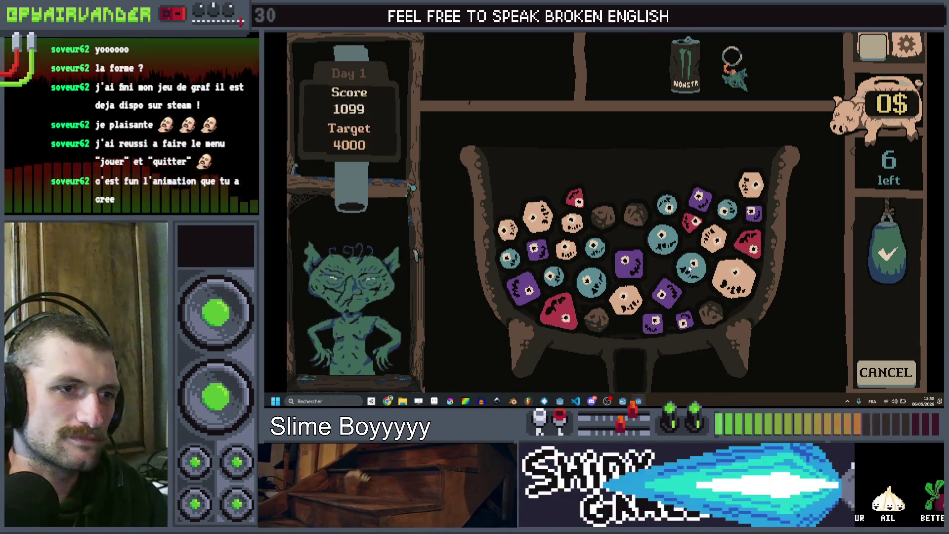
left_click(596, 248)
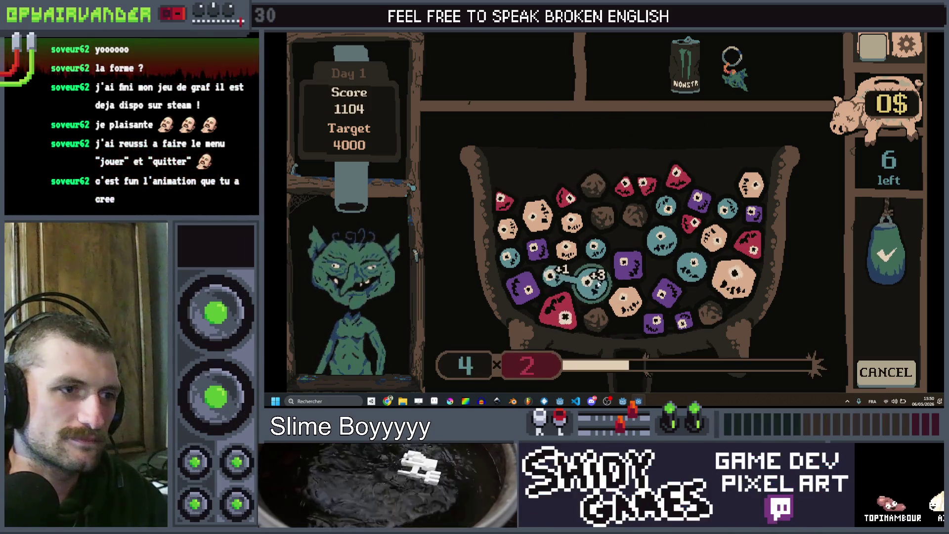
left_click(895, 252)
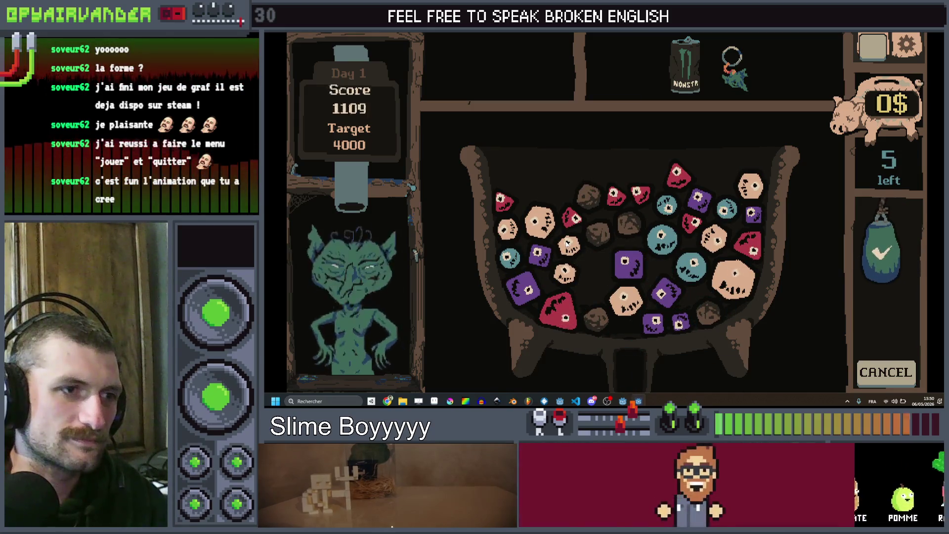
left_click(535, 232)
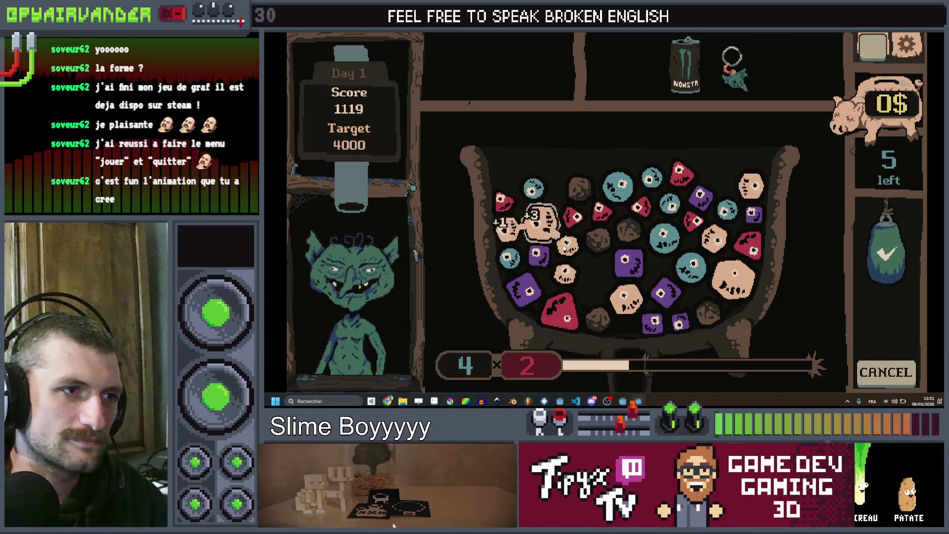
left_click(895, 256)
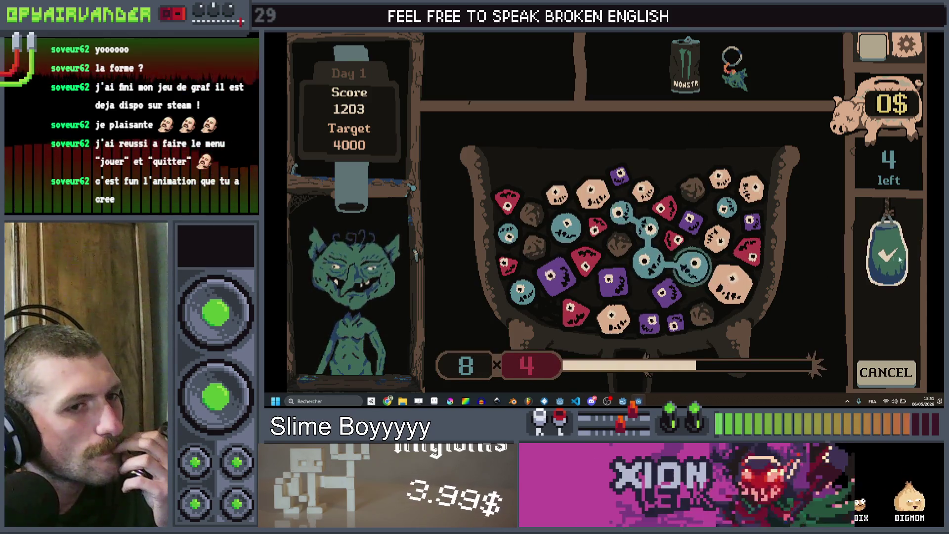
left_click(694, 262)
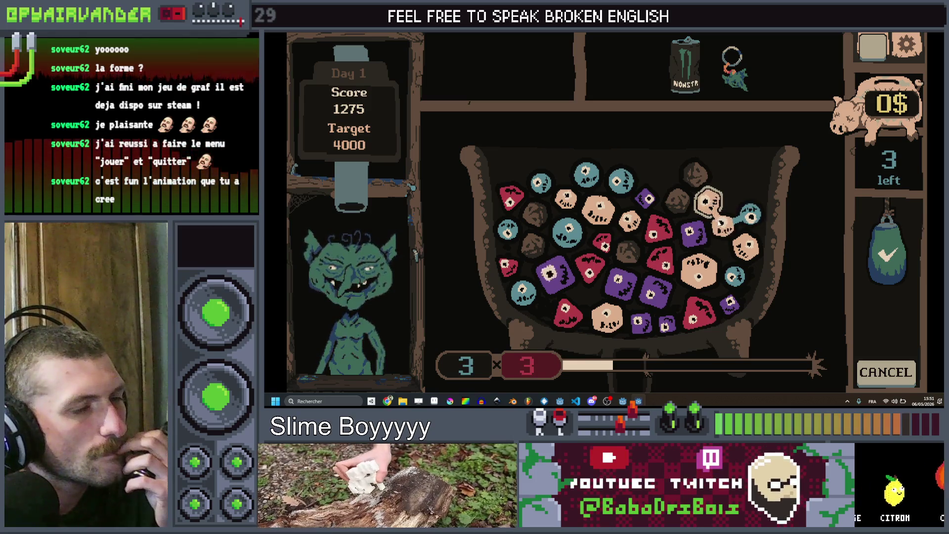
Build and merge a purple slime chain, then start linking another chain.
left_click(739, 274)
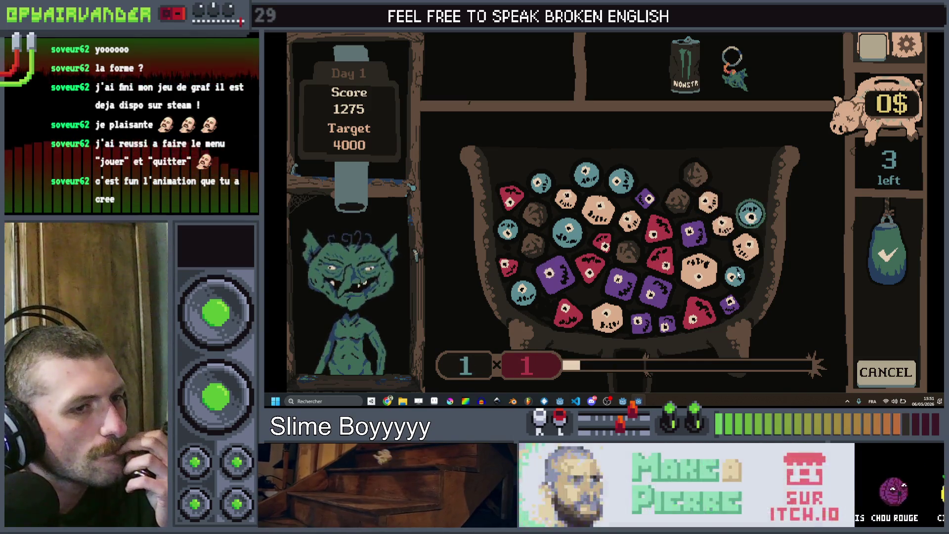
left_click(667, 323)
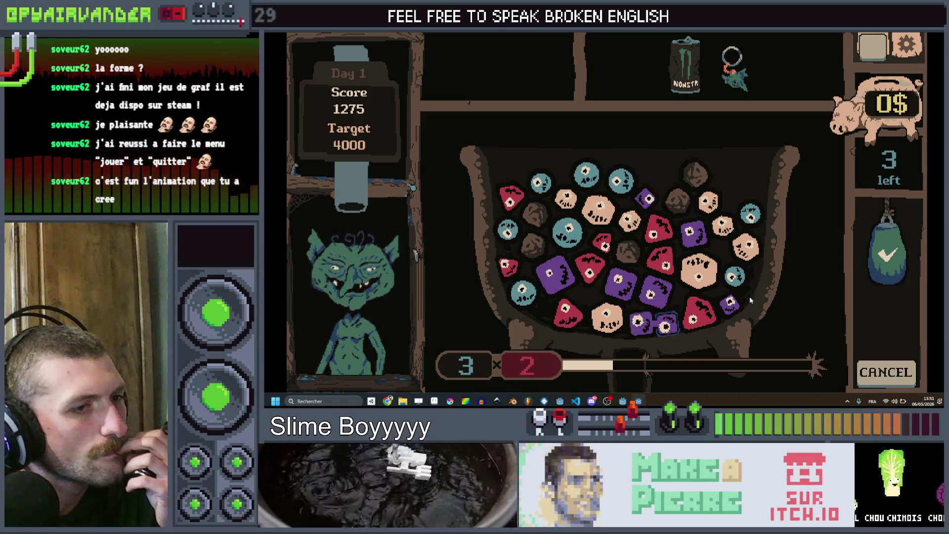
left_click(668, 323)
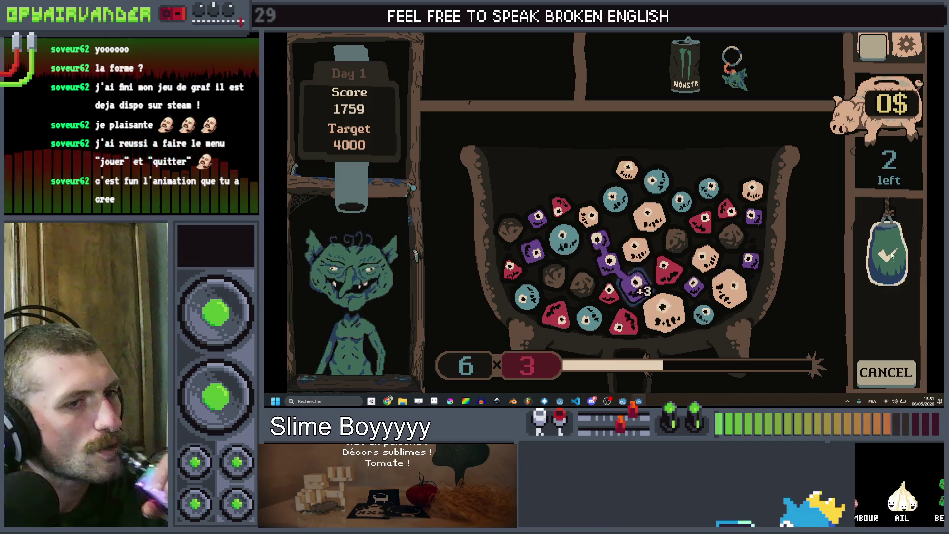
left_click(806, 265)
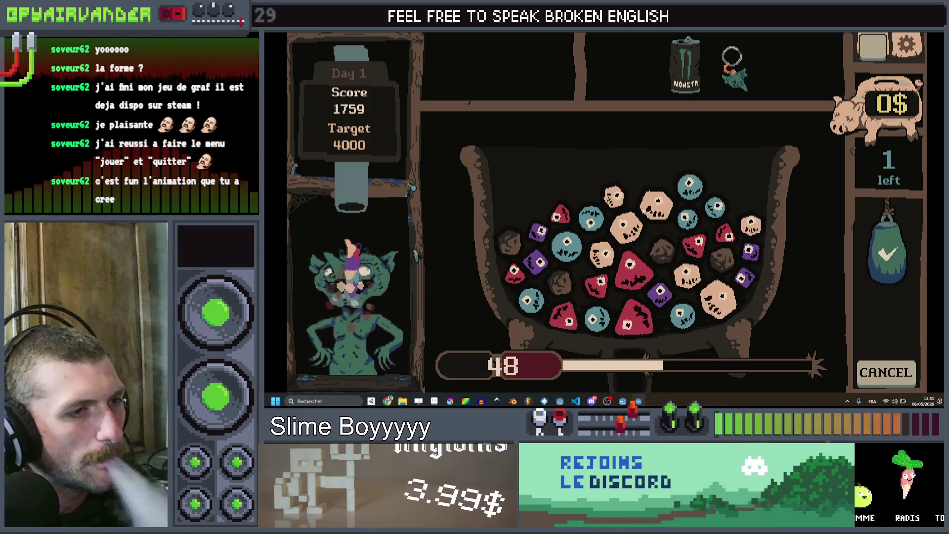
left_click(655, 202)
left_click(613, 194)
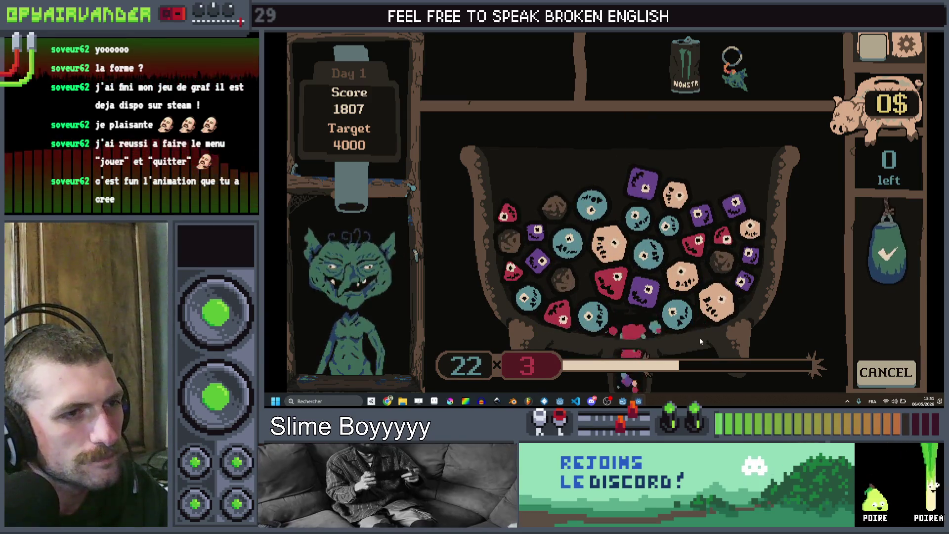
Keep merging chains past zero moves to 2052 with the counter at -2, then return to the editor.
left_click(653, 223)
left_click(651, 252)
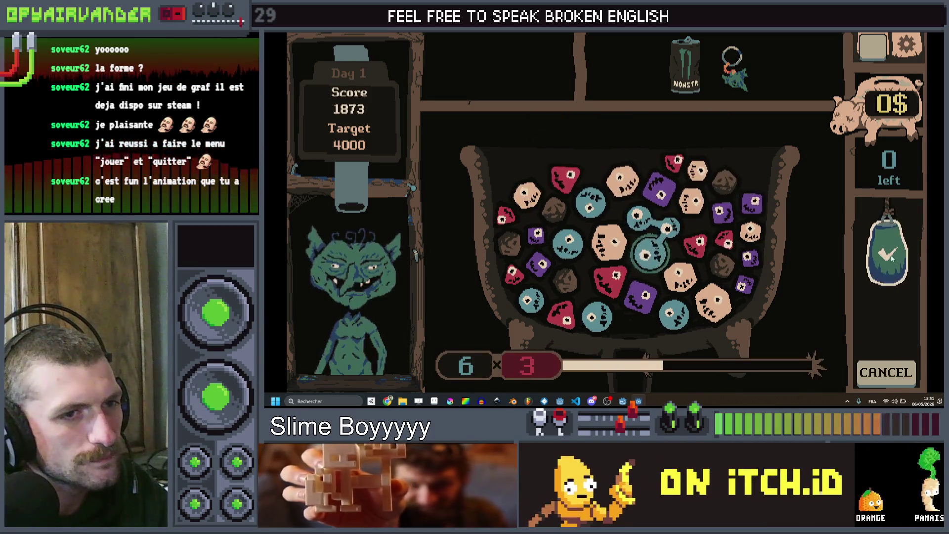
left_click(638, 289)
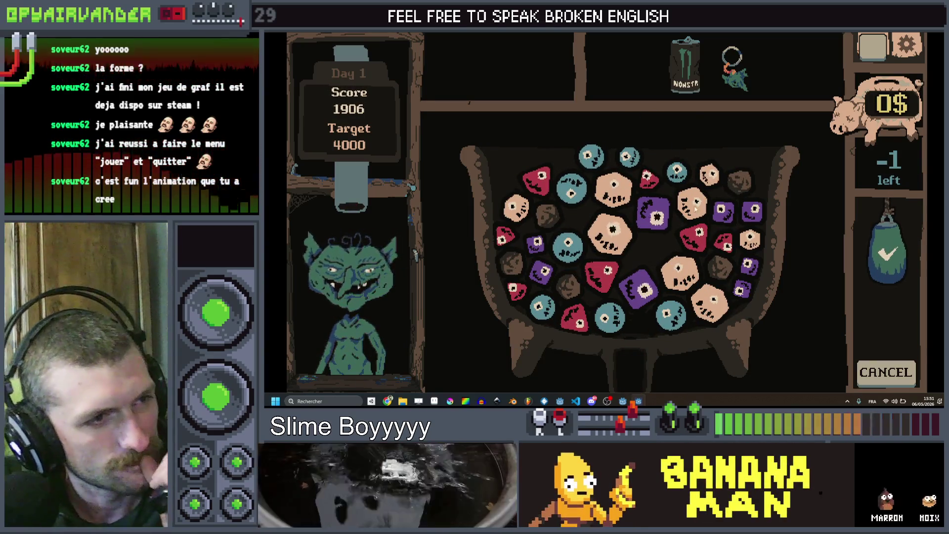
left_click(686, 278)
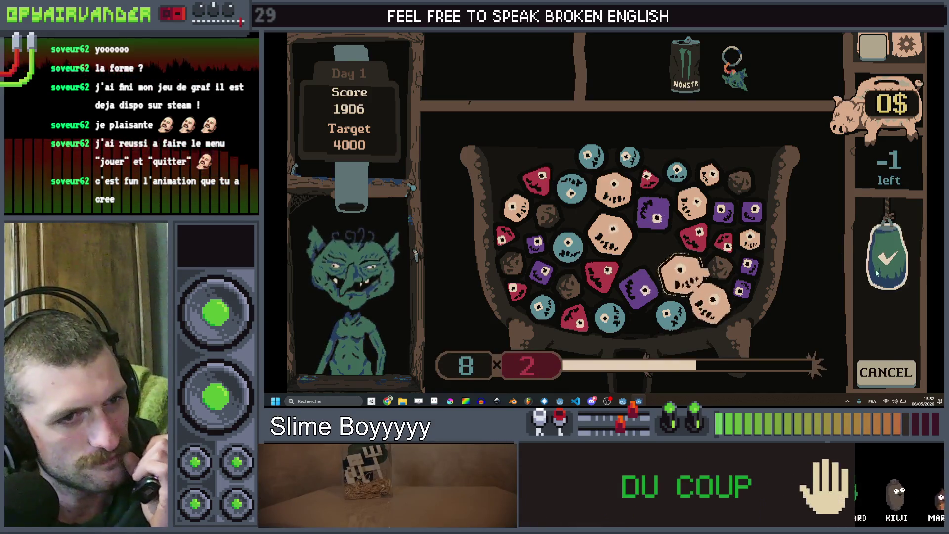
left_click(886, 260)
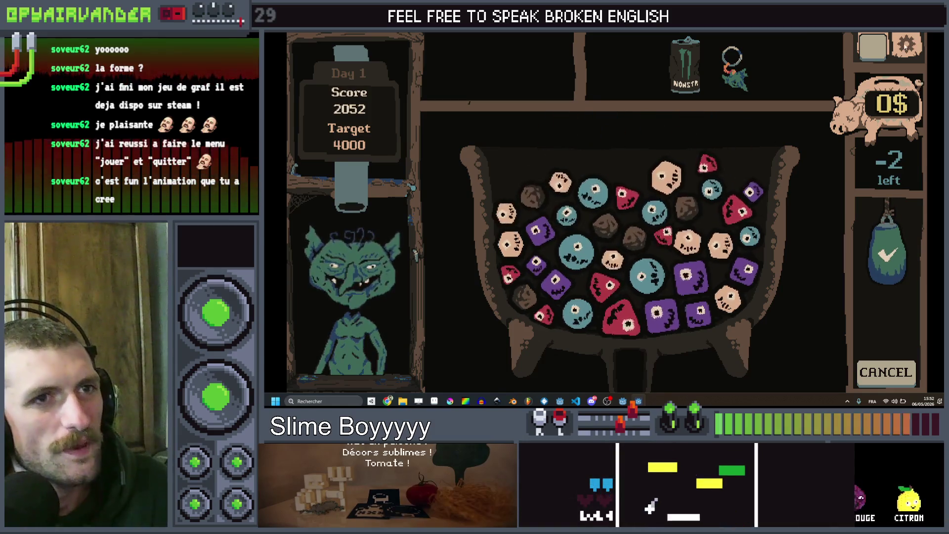
key("alt+Tab")
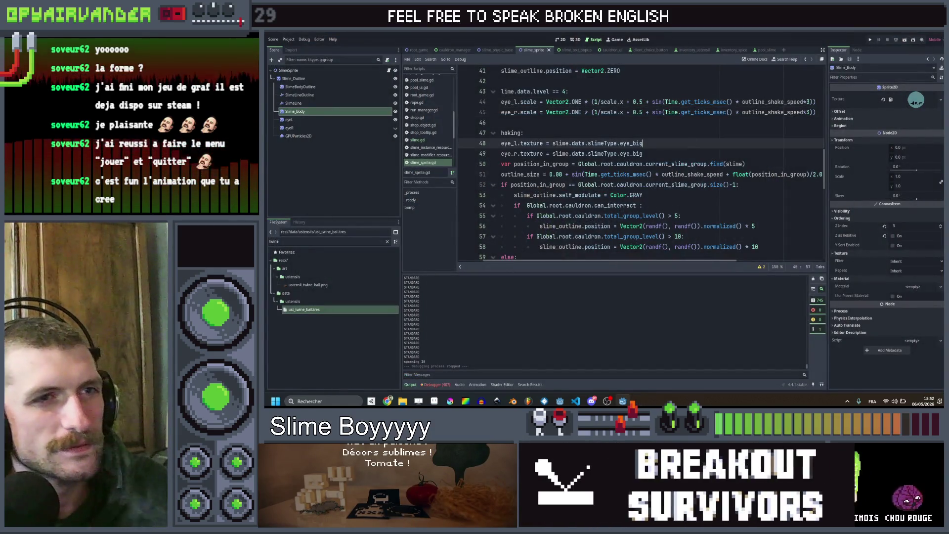
Launch a fresh debug run, maximize it briefly, and return to the slime script.
left_click(872, 39)
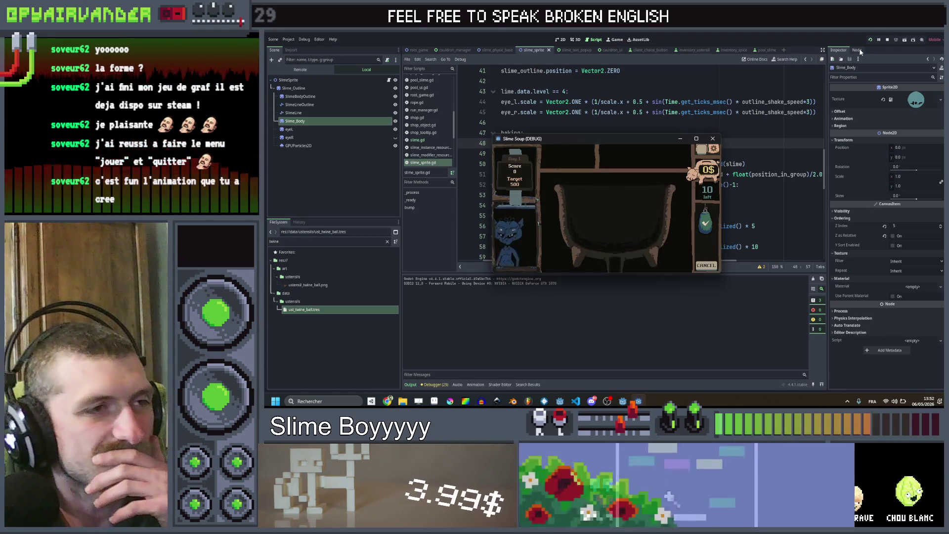
left_click(696, 140)
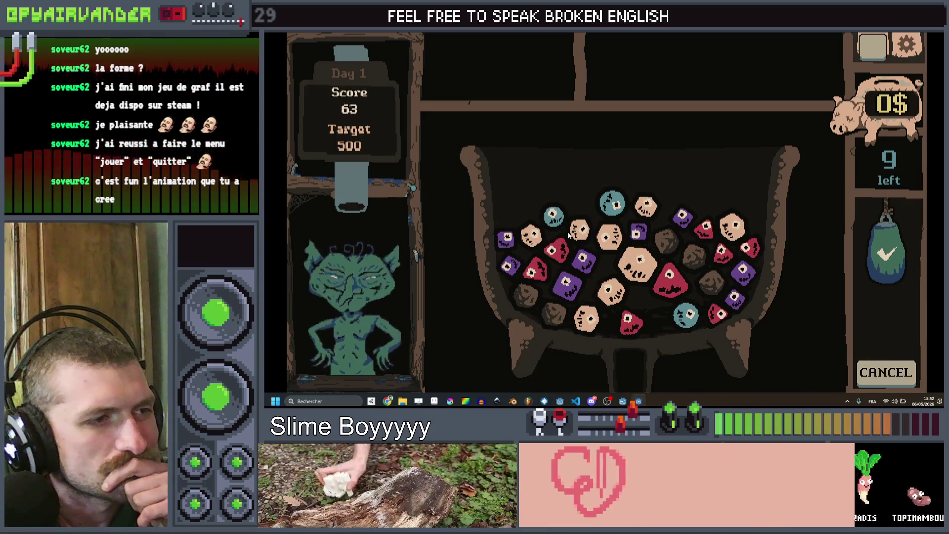
key("alt+Tab")
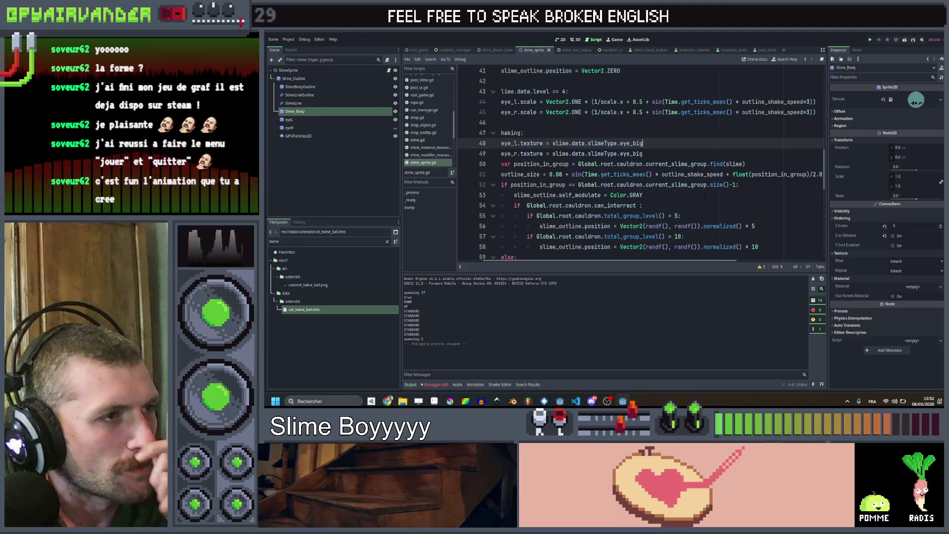
scroll(637, 163, "up", 9)
scroll(638, 163, "down", 6)
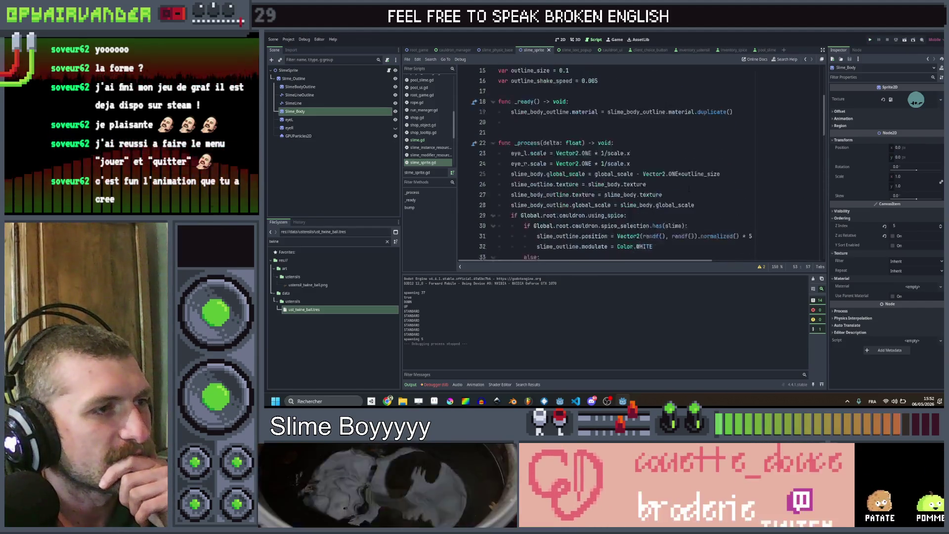
scroll(637, 163, "down", 6)
scroll(638, 163, "down", 6)
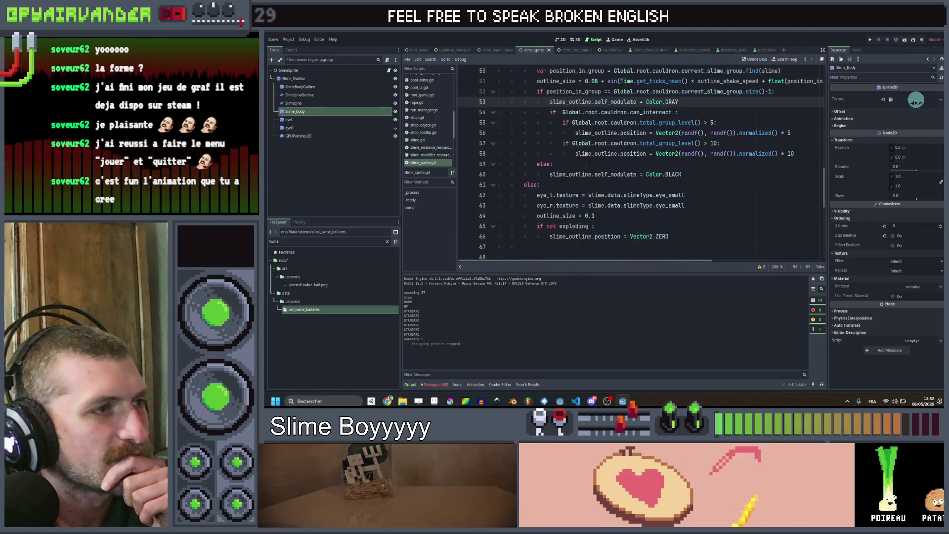
Open slime.gd at its level-up code and add a blank line after the spawn_fx(BUMP_PARTICLE) call.
left_click(428, 148)
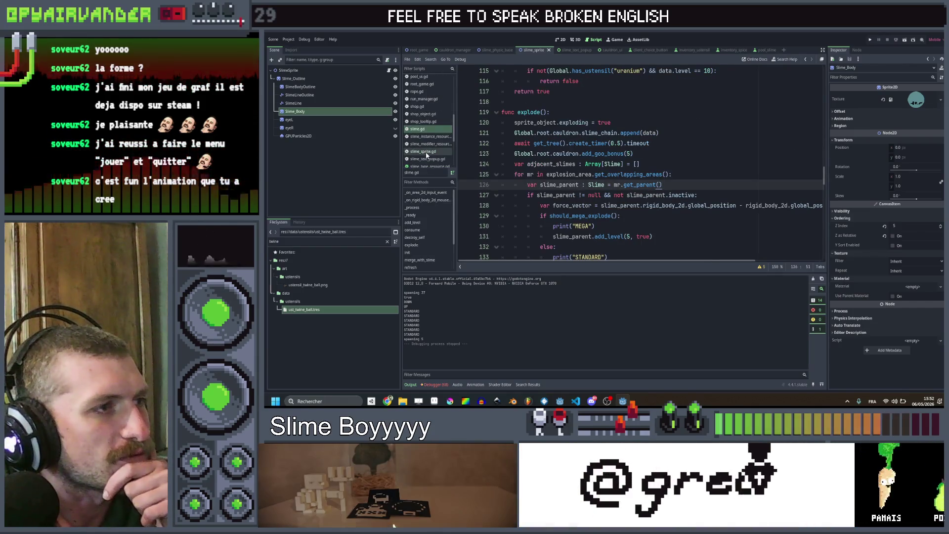
left_click(424, 154)
scroll(637, 163, "down", 5)
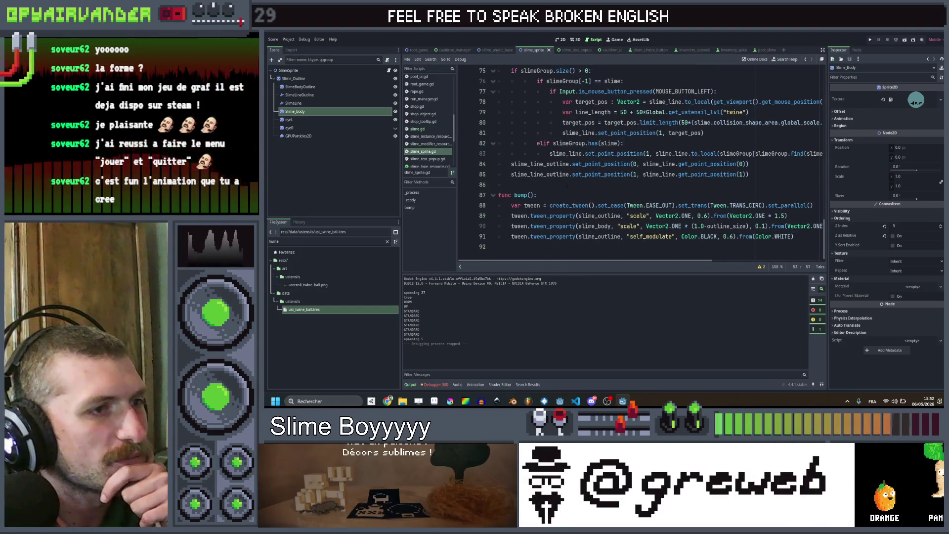
scroll(638, 163, "up", 6)
scroll(637, 163, "up", 6)
scroll(638, 163, "up", 6)
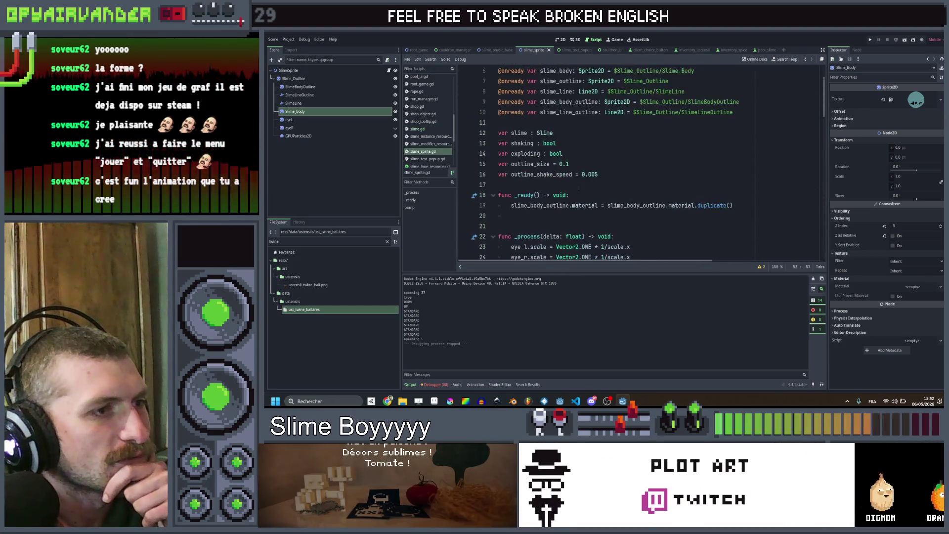
left_click(420, 128)
scroll(639, 163, "down", 10)
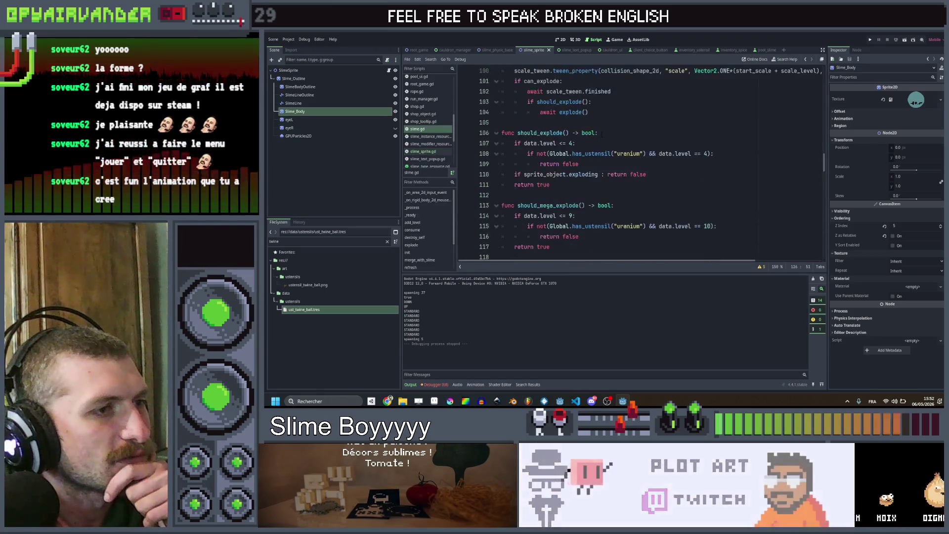
scroll(637, 163, "up", 5)
scroll(639, 164, "up", 4)
scroll(638, 163, "up", 4)
scroll(638, 164, "down", 5)
scroll(637, 163, "down", 5)
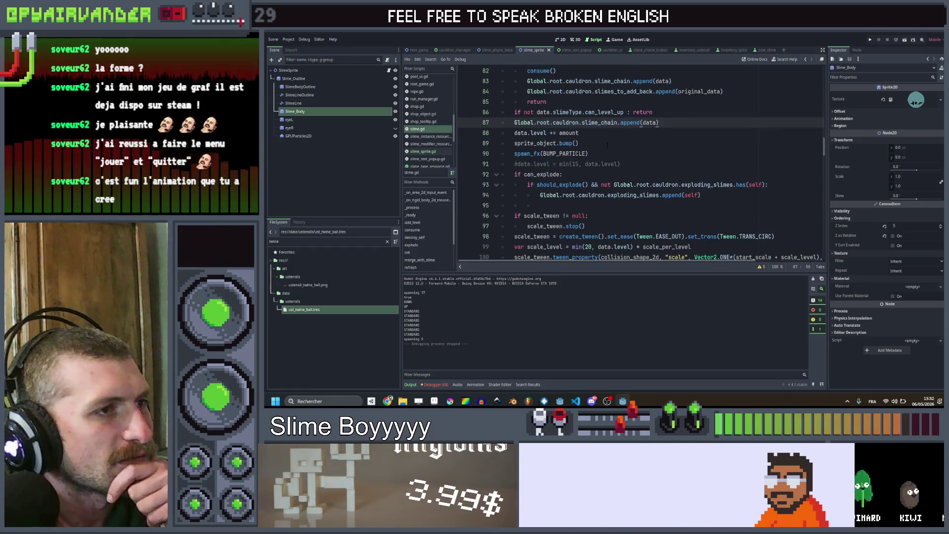
left_click(609, 124)
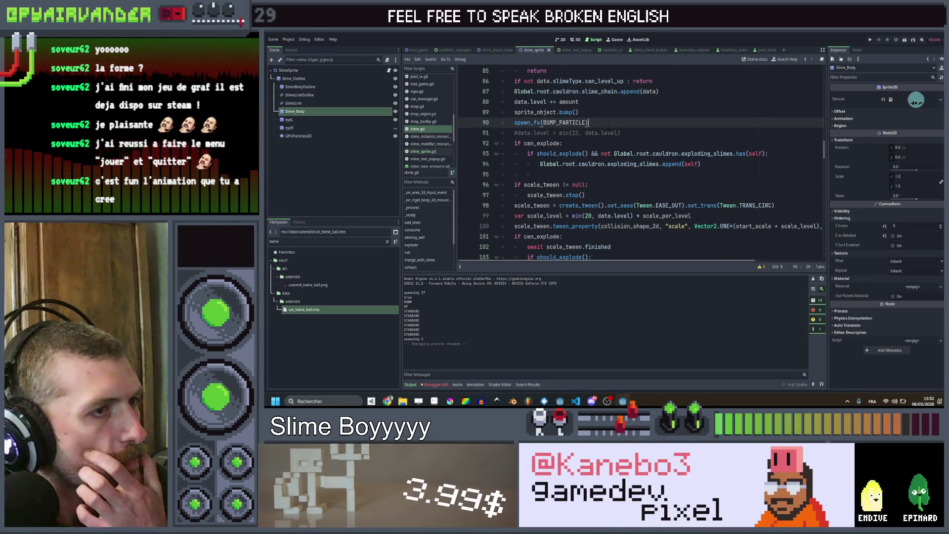
key("Return")
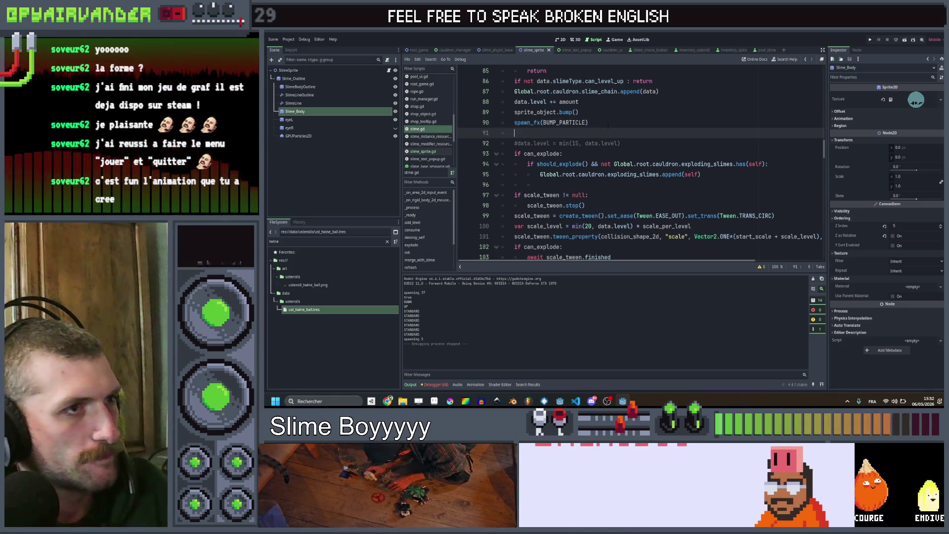
type("le")
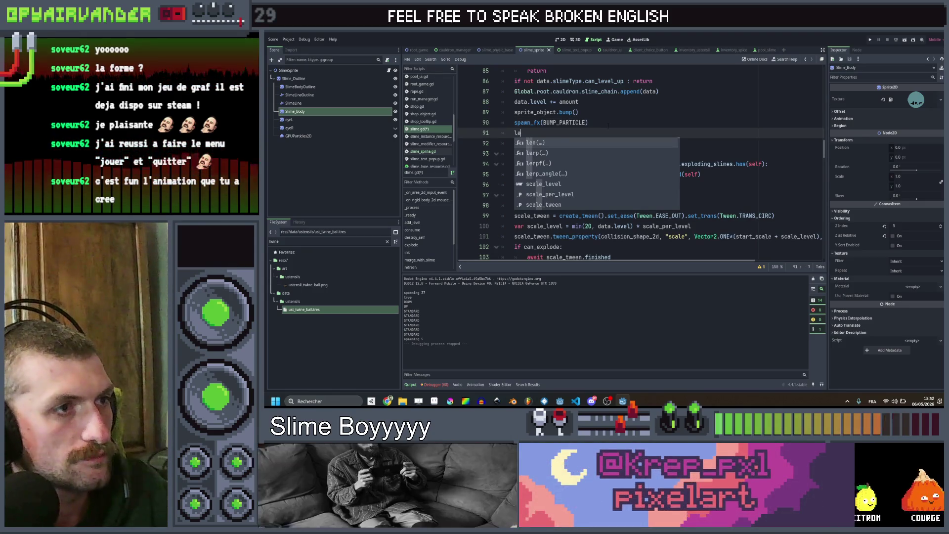
Correct the mistyped call to spawn_text("LVL UP", Color.GREEN) and save-run the game.
key("BackSpace")
key("BackSpace")
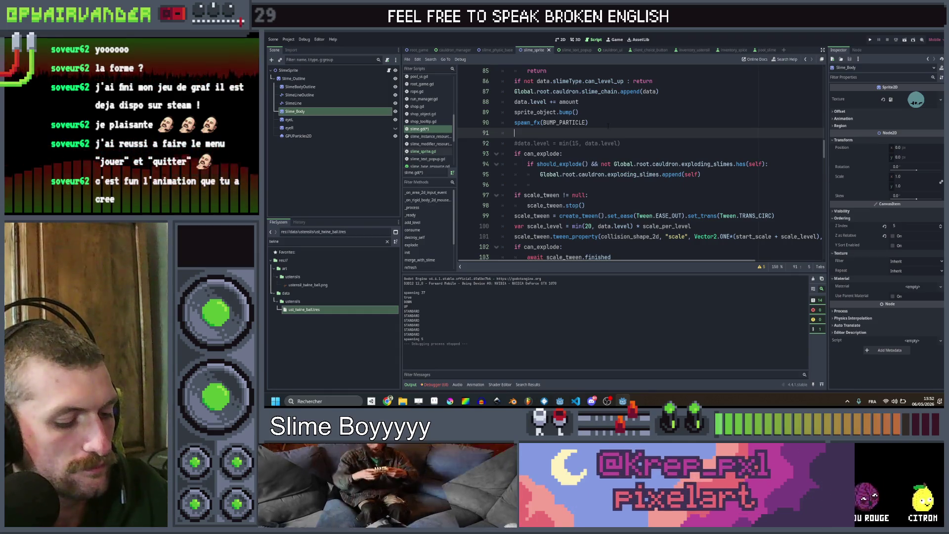
type("txt")
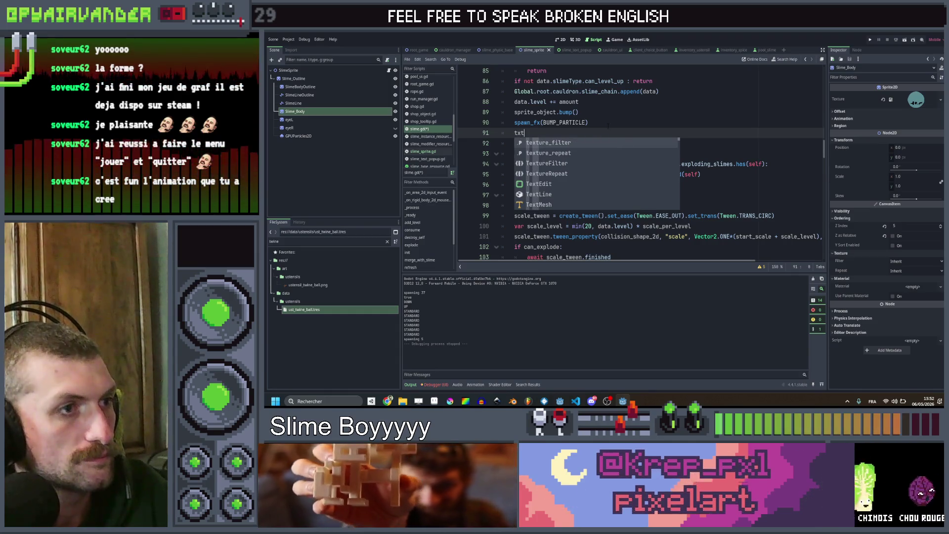
key("BackSpace")
key("BackSpace")
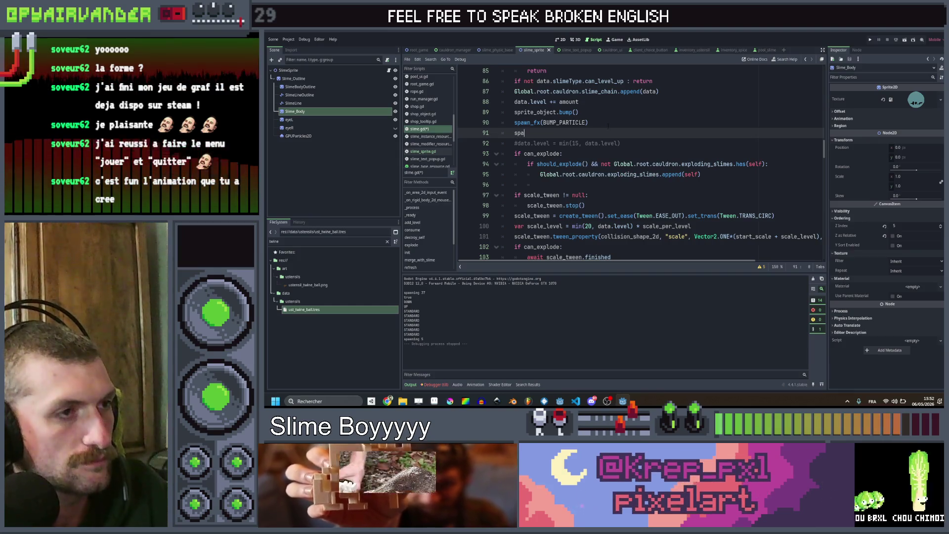
type("wn_text(\"LVL UP\", Col")
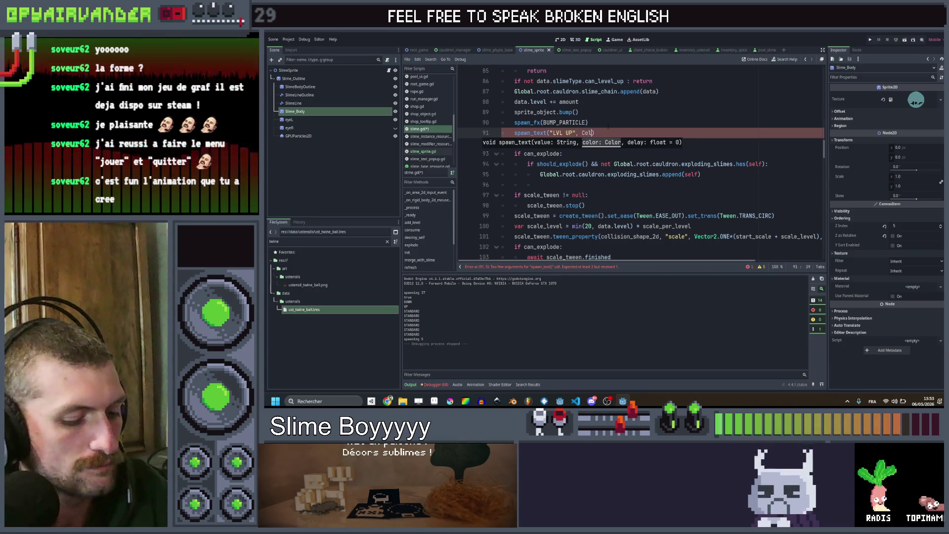
type("gr")
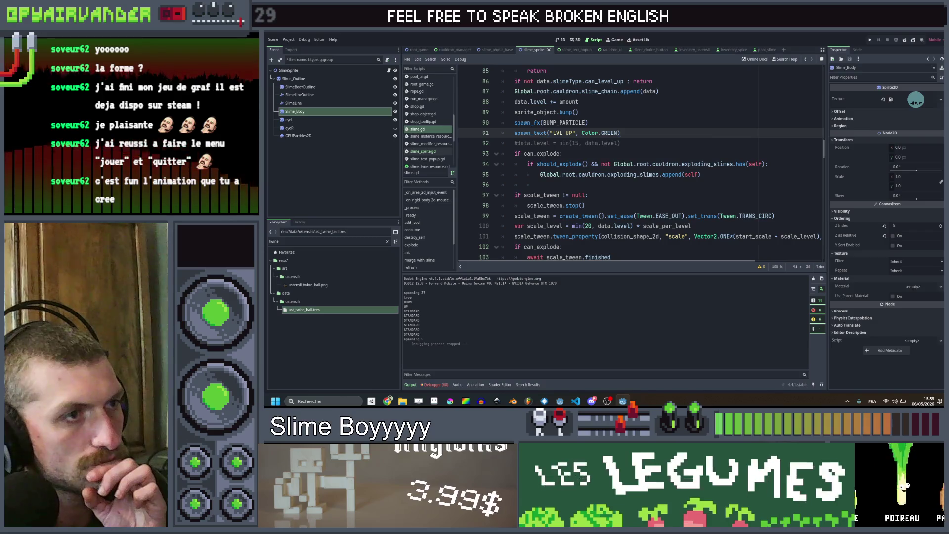
left_click(870, 42)
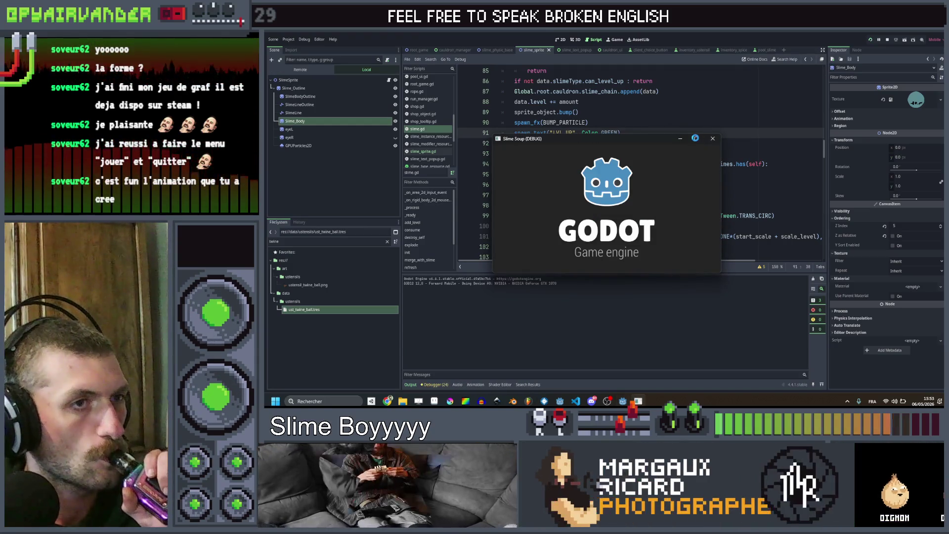
Maximize the game and merge the red and purple slime groups to see LVL UP popups.
left_click(698, 142)
left_click(636, 250)
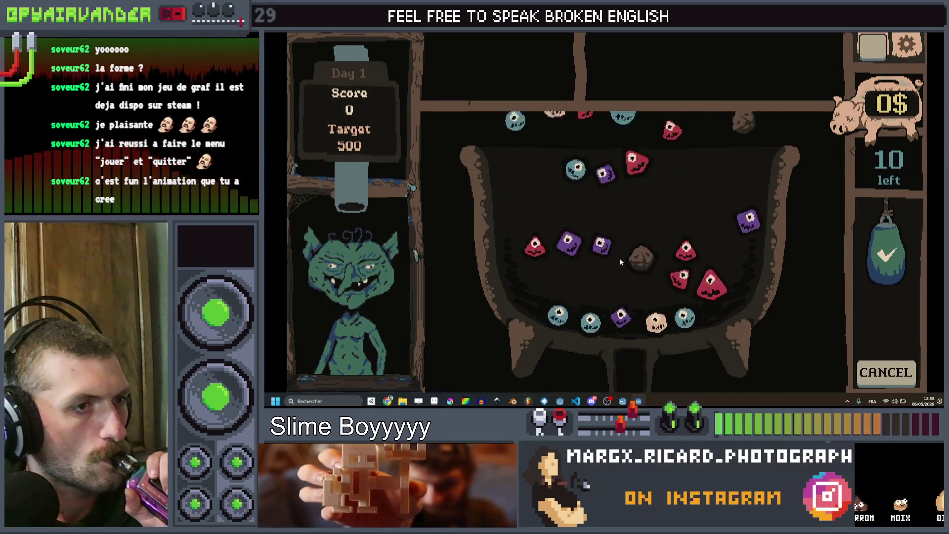
left_click_drag(708, 316, 643, 268)
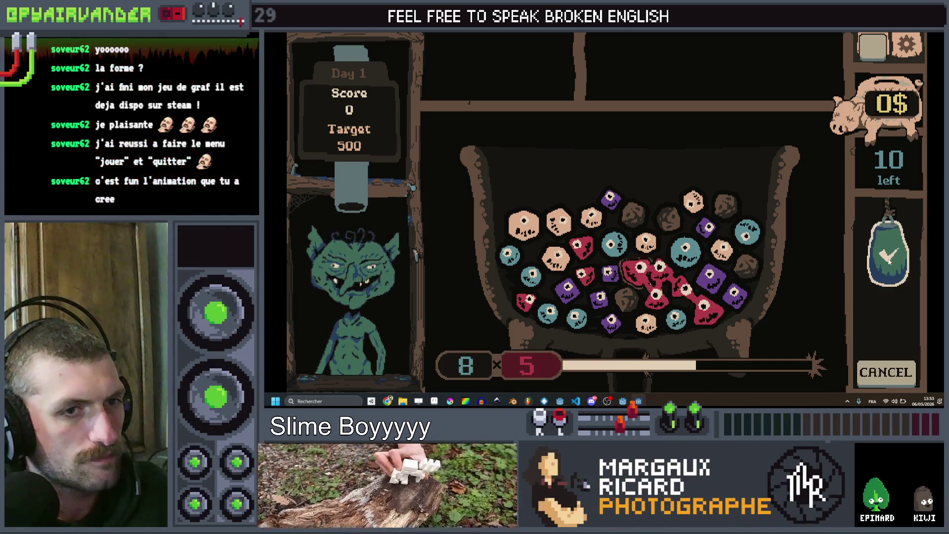
left_click(888, 256)
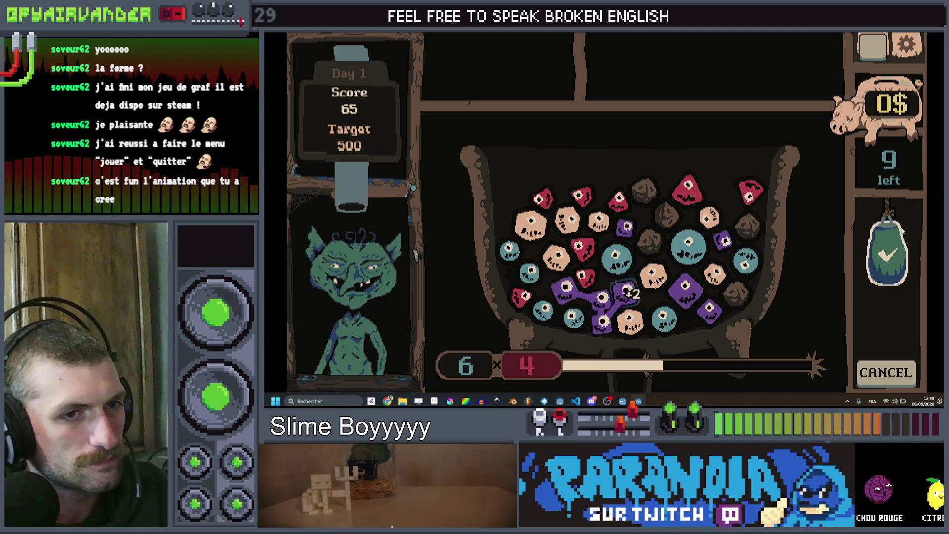
left_click(890, 252)
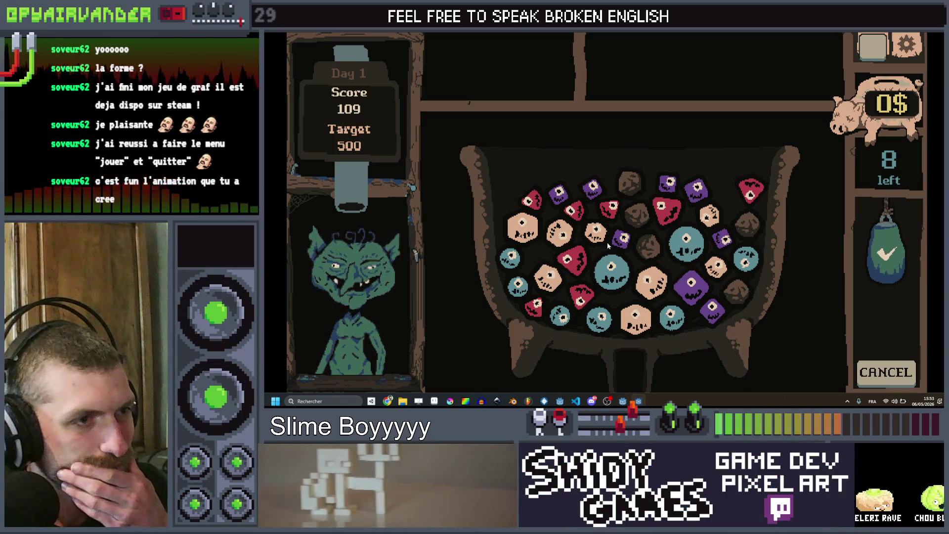
Merge three tan slimes, then return to the slime script.
left_click_drag(597, 234, 523, 230)
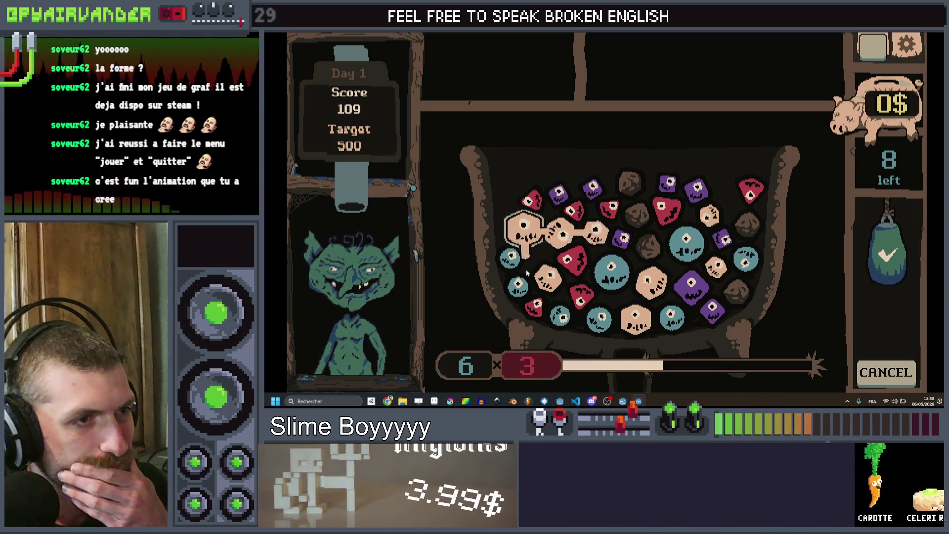
left_click(888, 256)
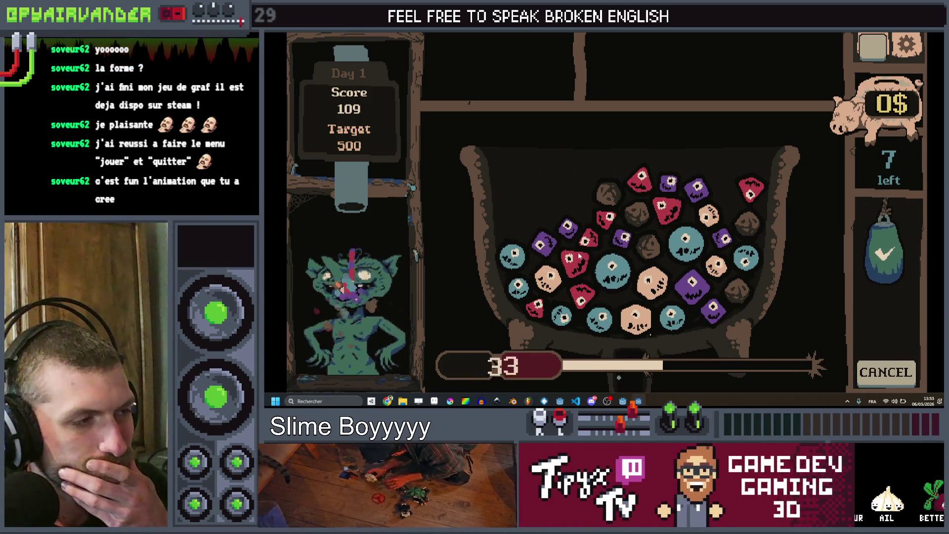
key("alt+Tab")
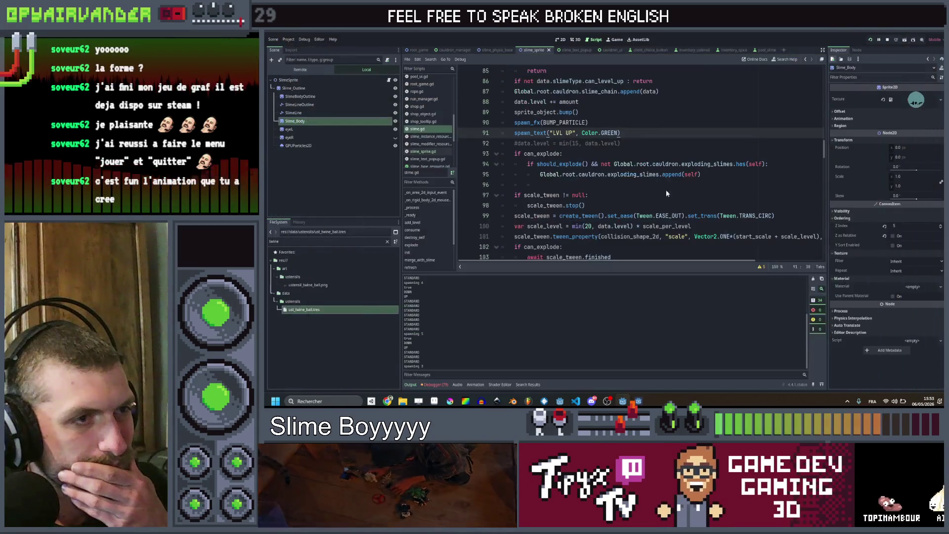
Replace the "LVL UP" popup text with "^^", save-run, and maximize the game window.
double_click(561, 132)
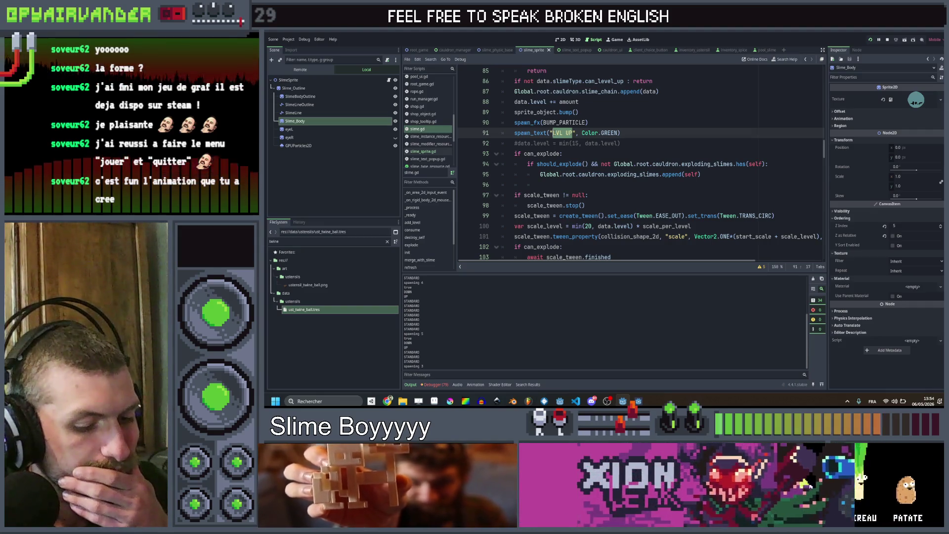
type("^^")
key("BackSpace")
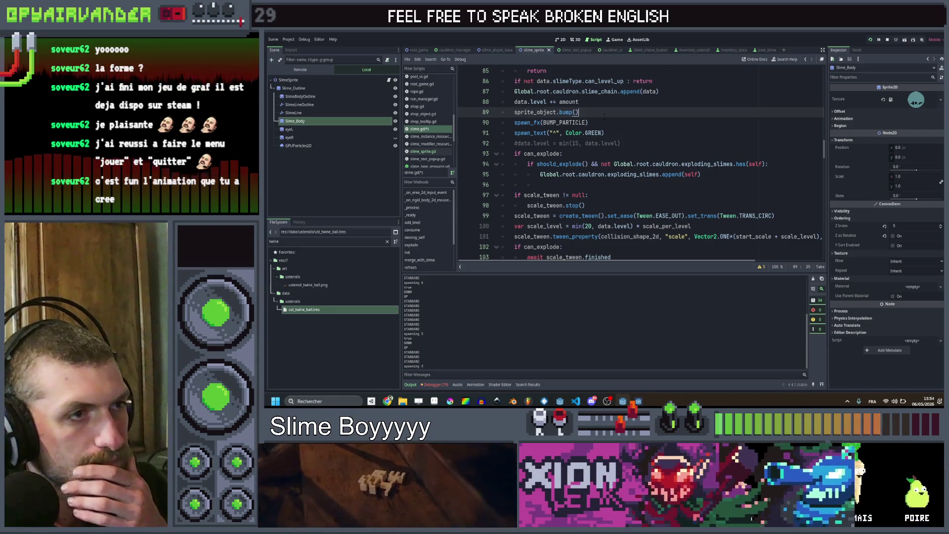
key("ctrl+s")
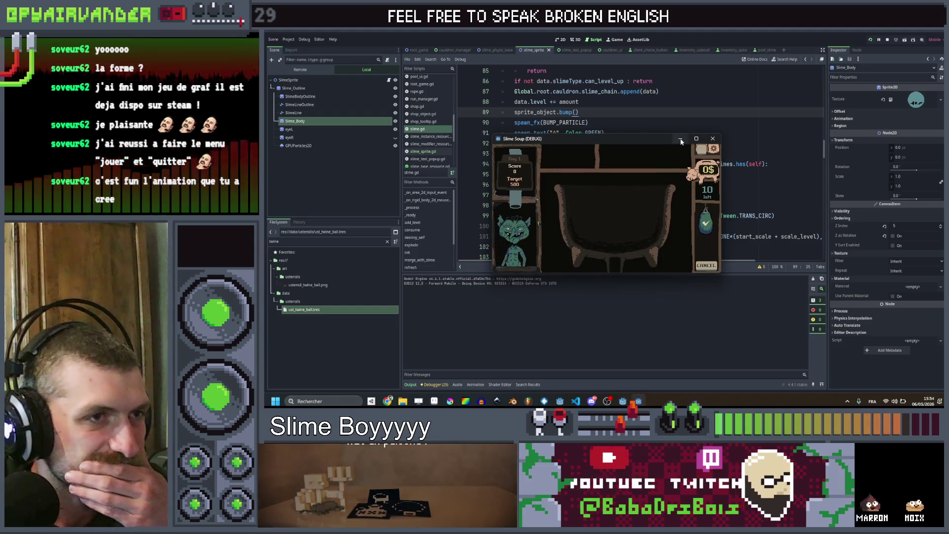
left_click(696, 140)
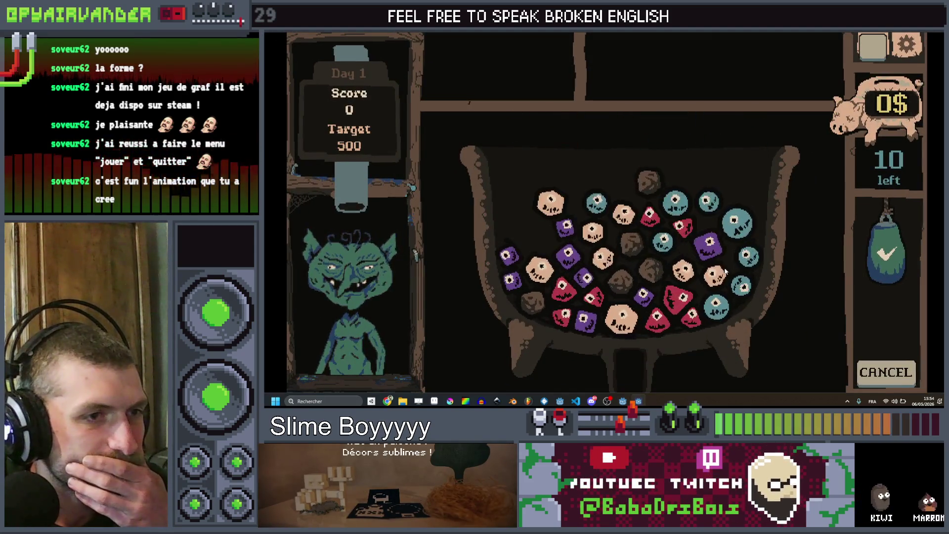
Chain and merge a group of blue slimes, pushing the shift past 500.
left_click(671, 204)
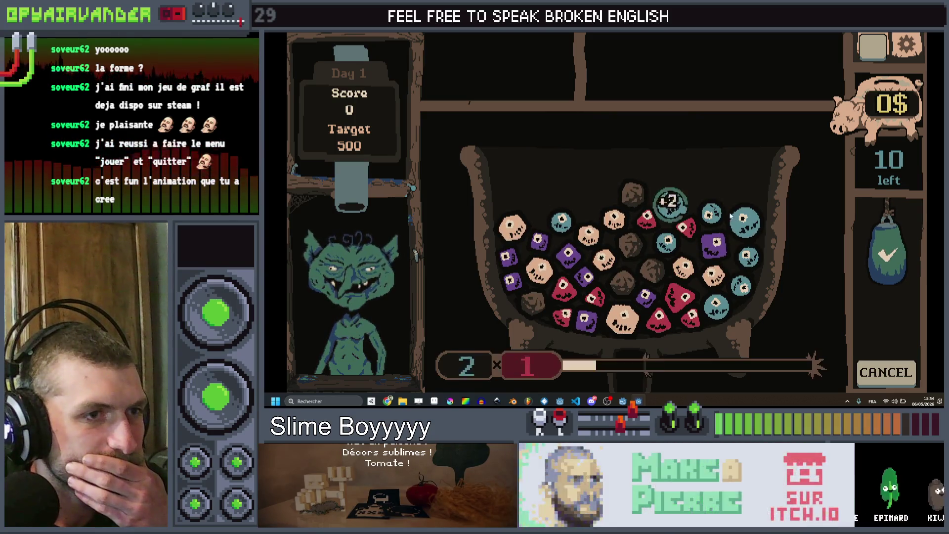
left_click_drag(723, 321, 739, 295)
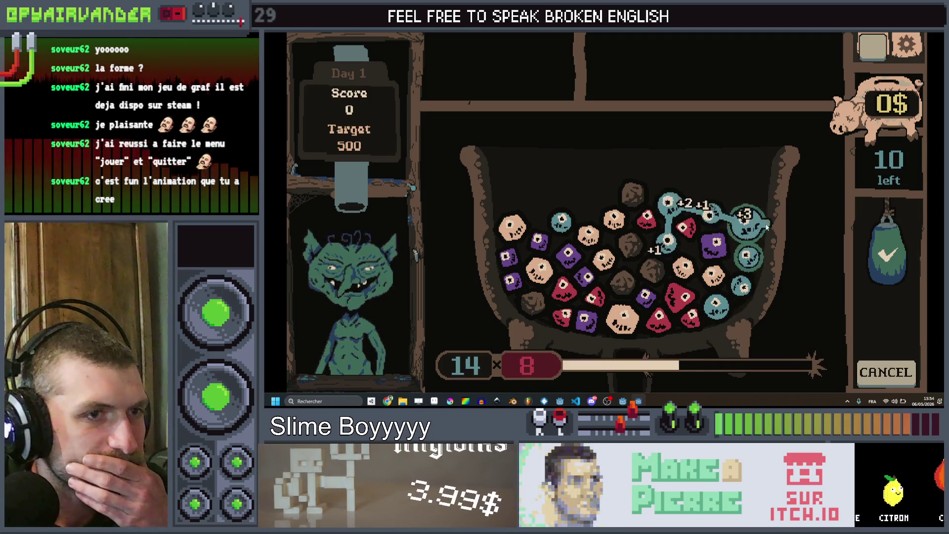
left_click_drag(767, 225, 753, 254)
left_click(887, 252)
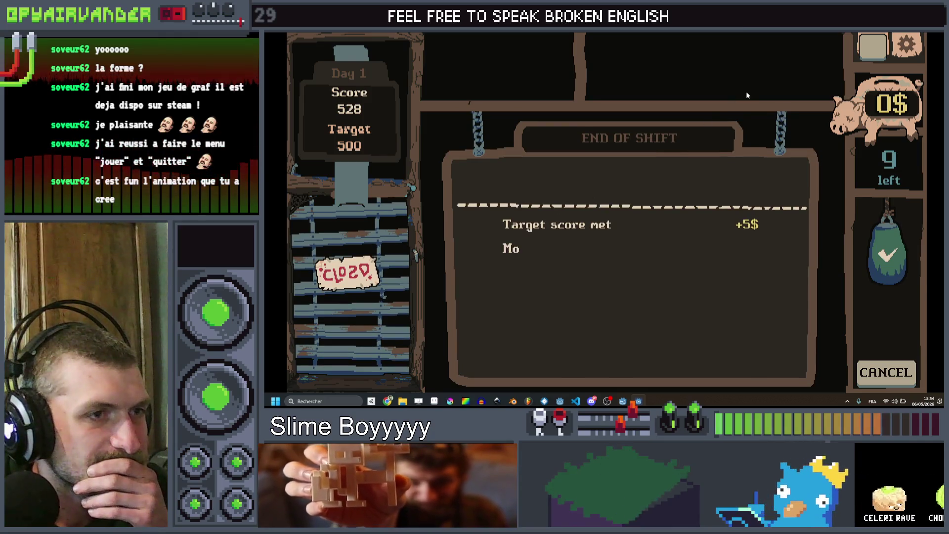
Stop the game and select the caret popup text on line 91 for editing.
key("alt+Tab")
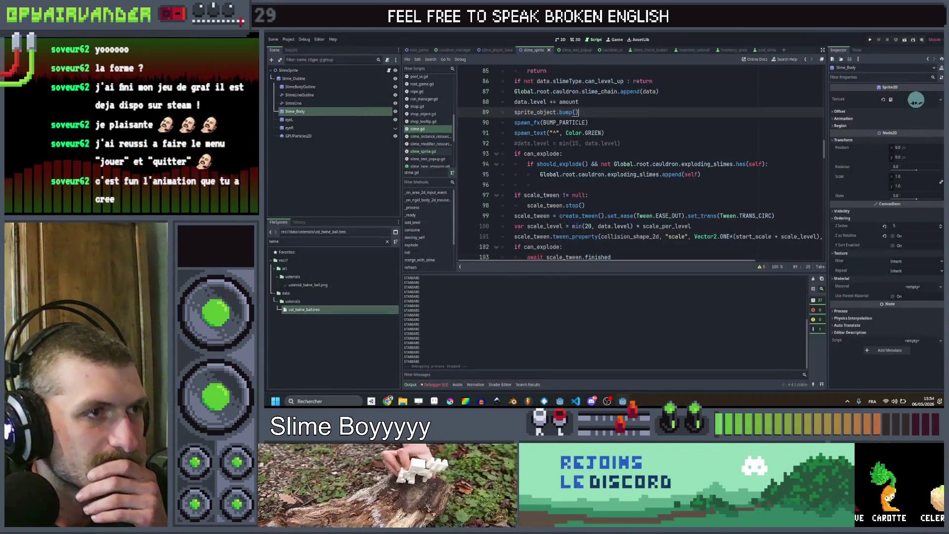
double_click(555, 133)
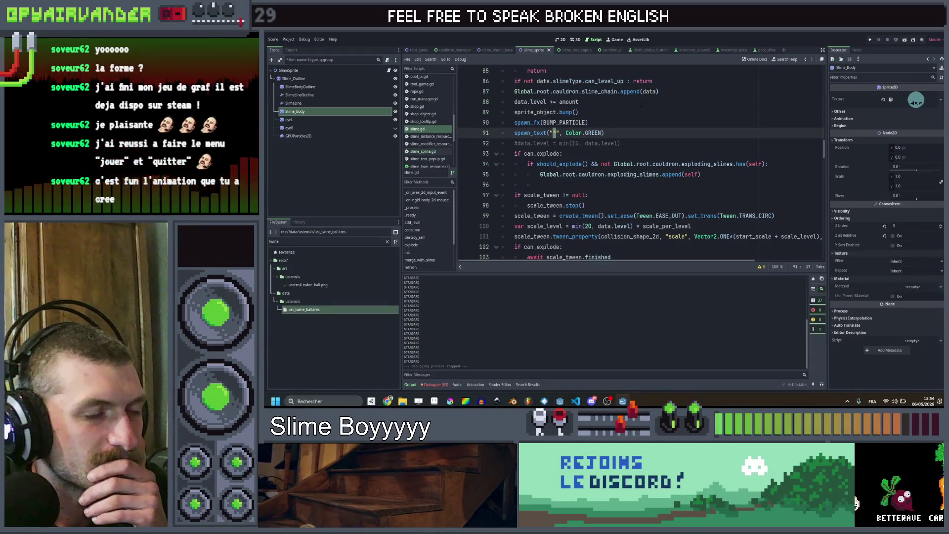
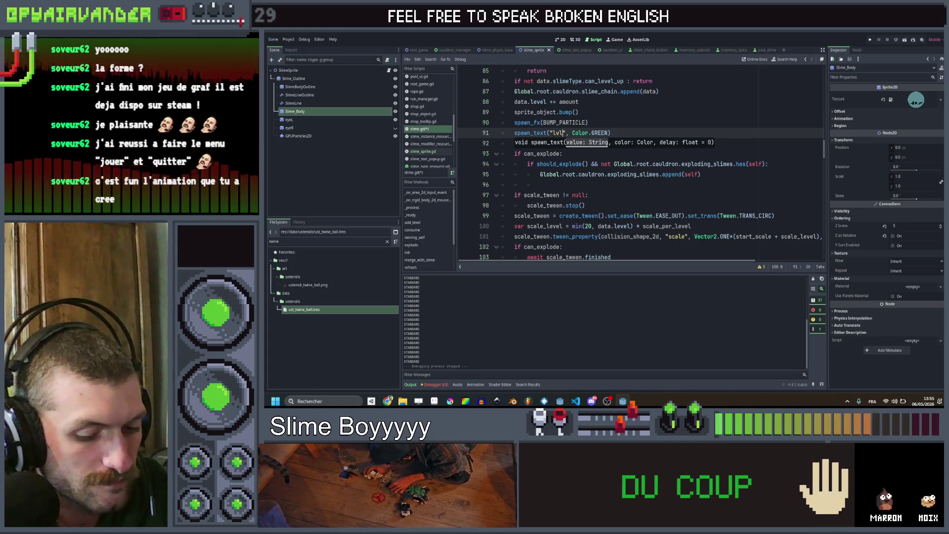
type("+")
Save the script with the lvl+ popup text on line 91.
key("ctrl+s")
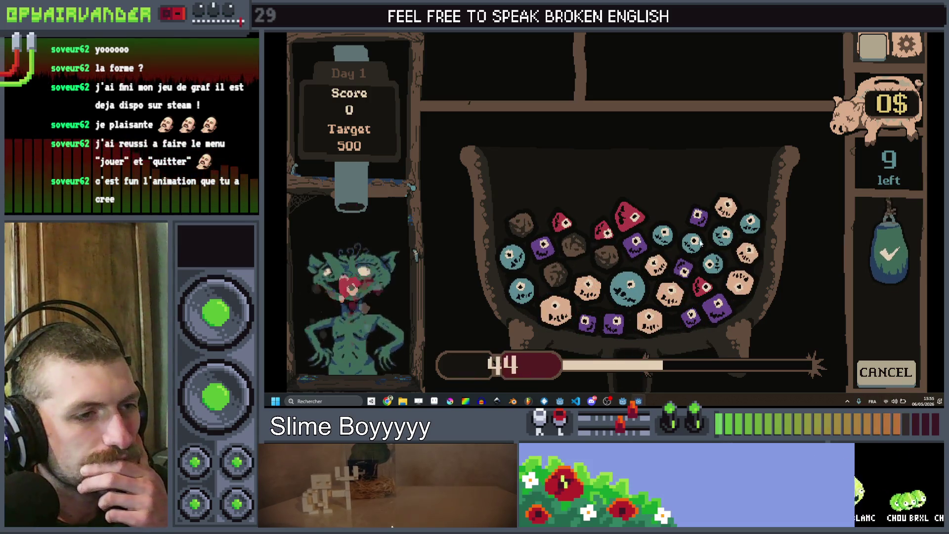
Merge two slime chains to test the lvl+ labels, then return to the script editor.
left_click_drag(664, 236, 731, 221)
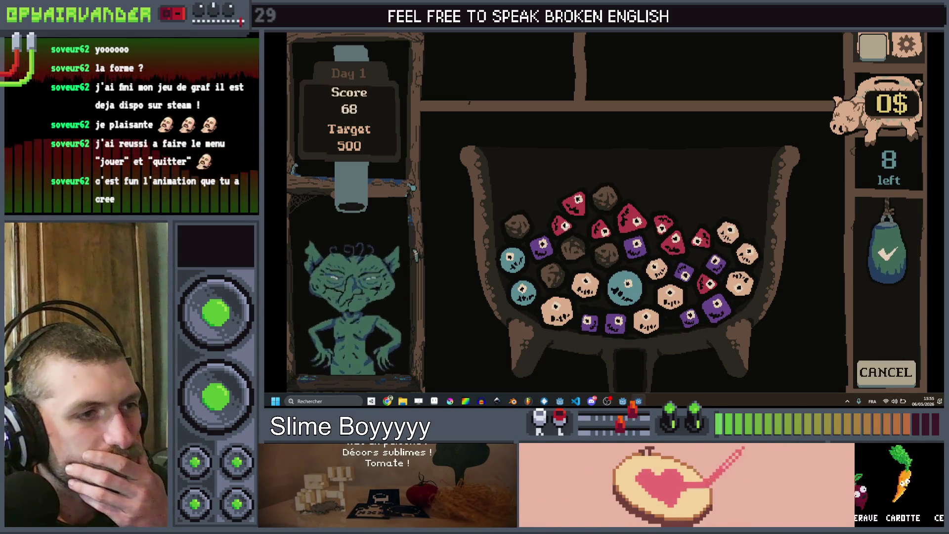
mouse_move(568, 223)
left_mouse_down()
mouse_move(670, 231)
mouse_move(697, 243)
left_mouse_up()
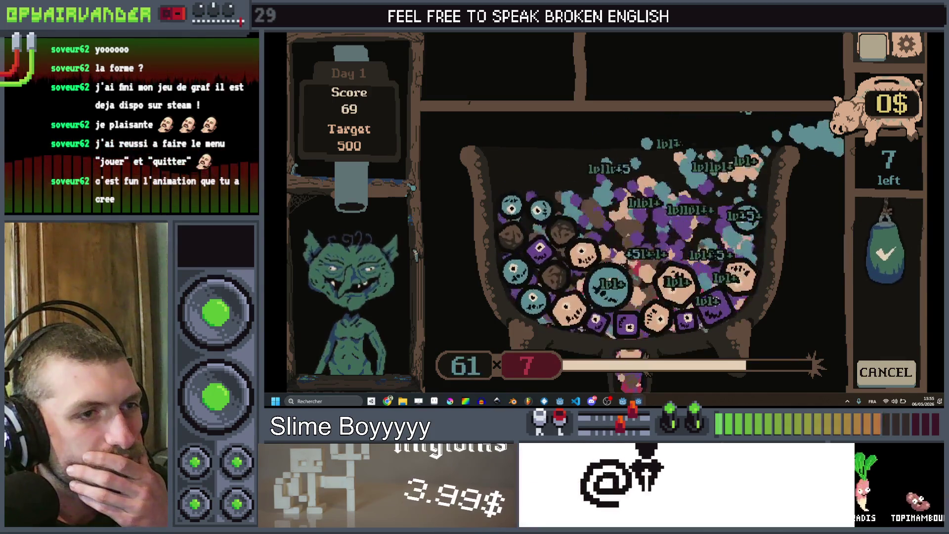
key("alt+Tab")
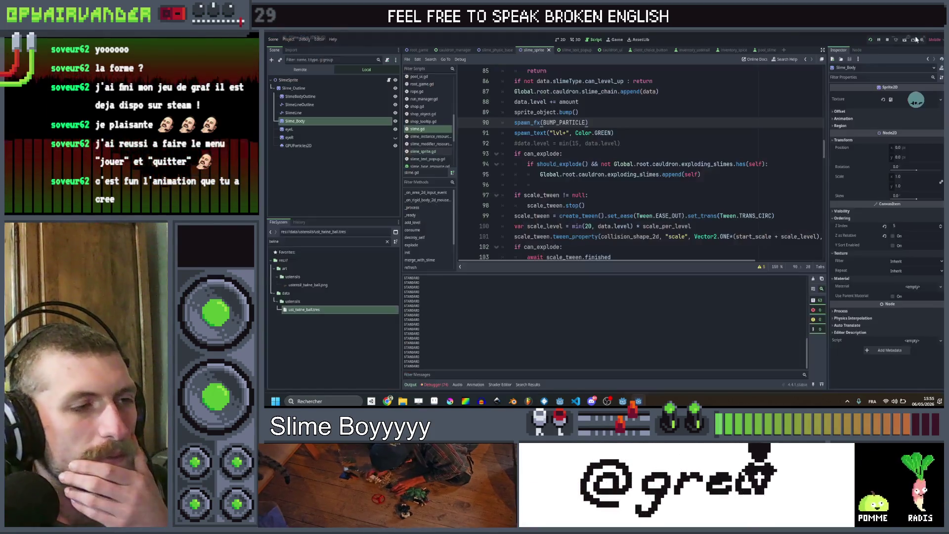
scroll(638, 163, "down", 3)
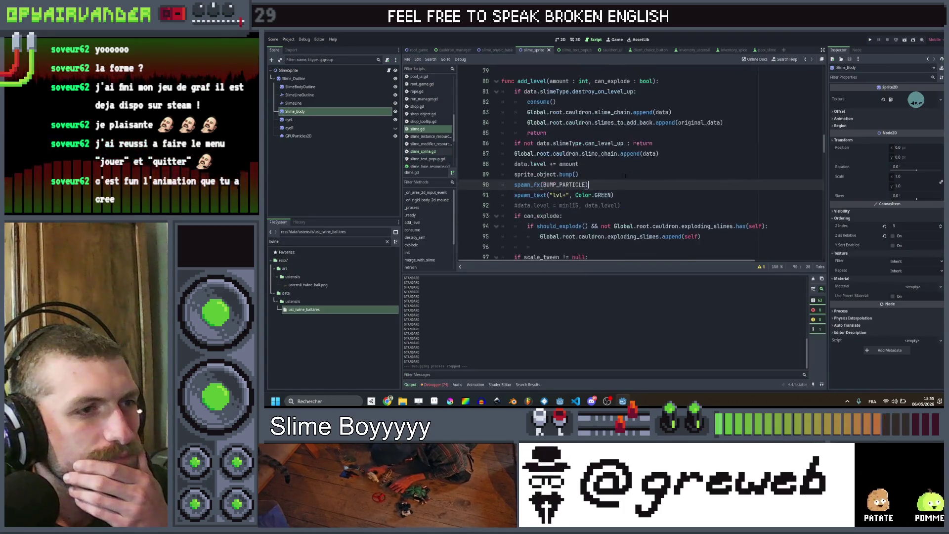
Wrap the lvl+ popup call in an 'if can_explode:' check, save and relaunch.
key("Return")
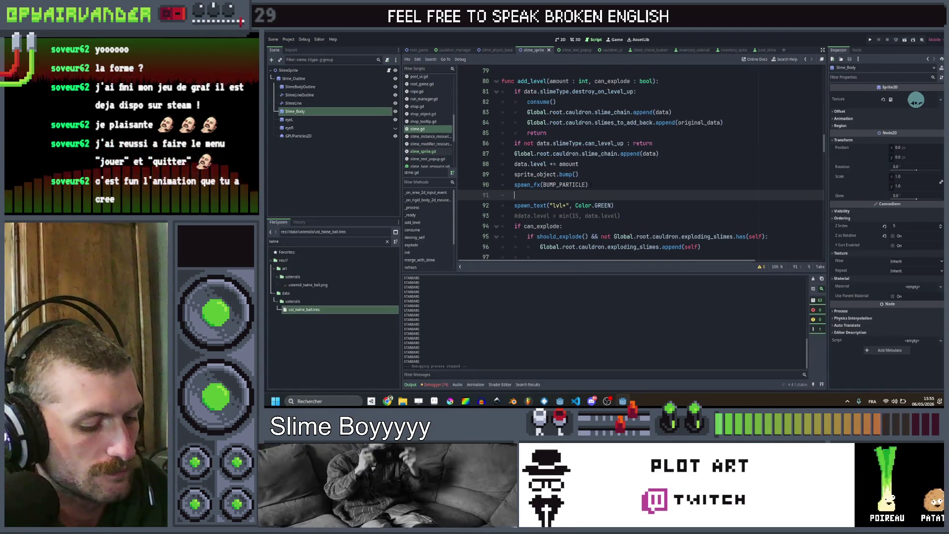
type("if can")
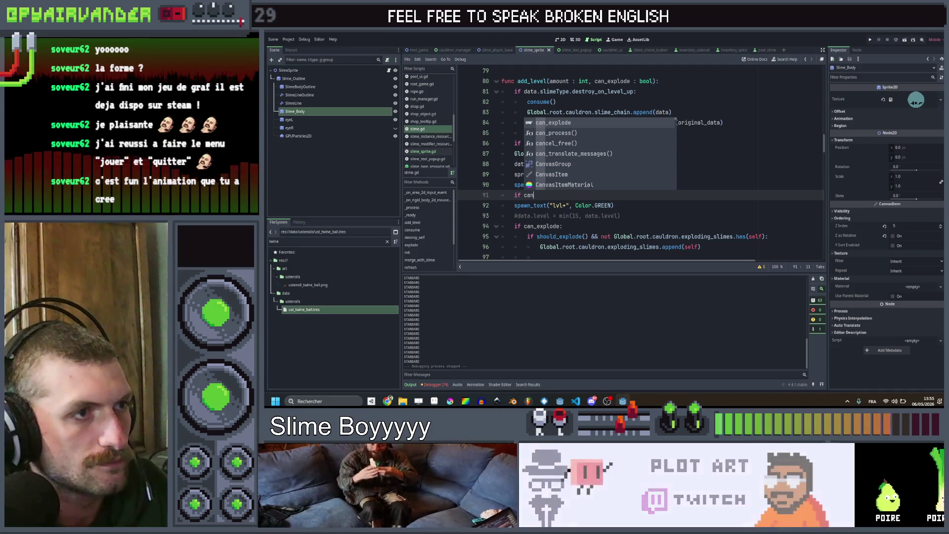
key("Tab")
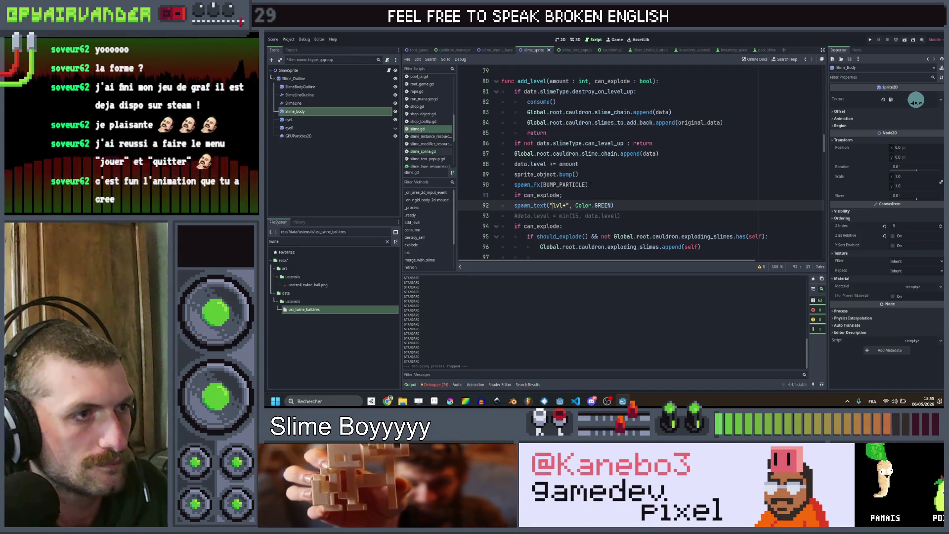
key("BackSpace")
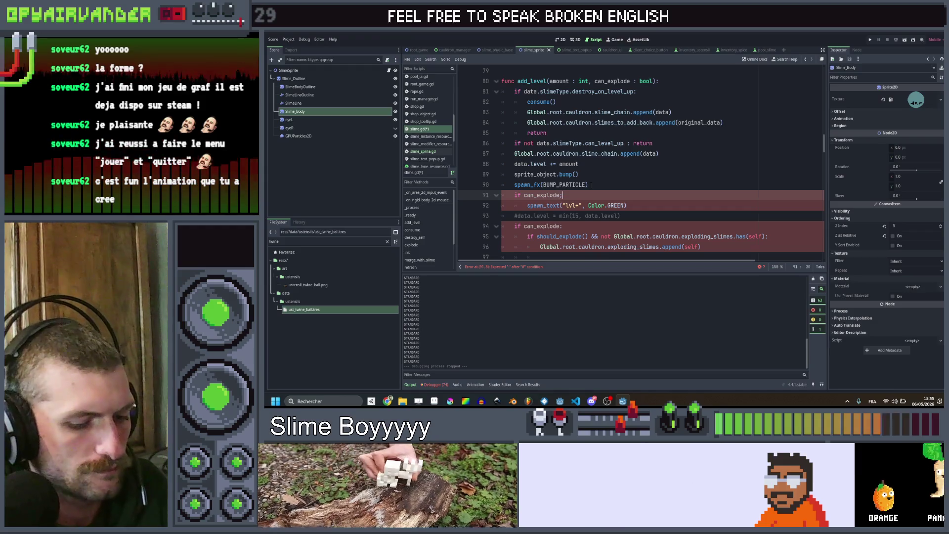
type(":")
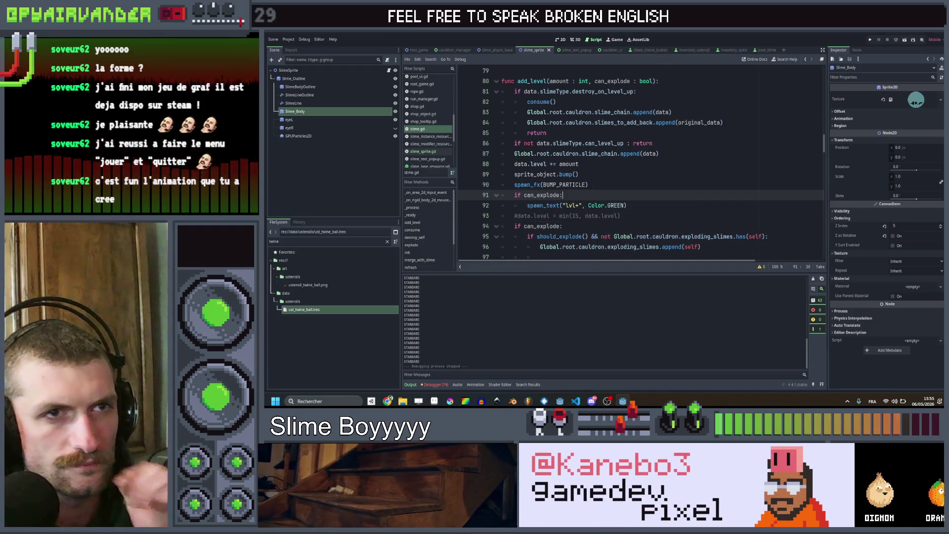
key("ctrl+s")
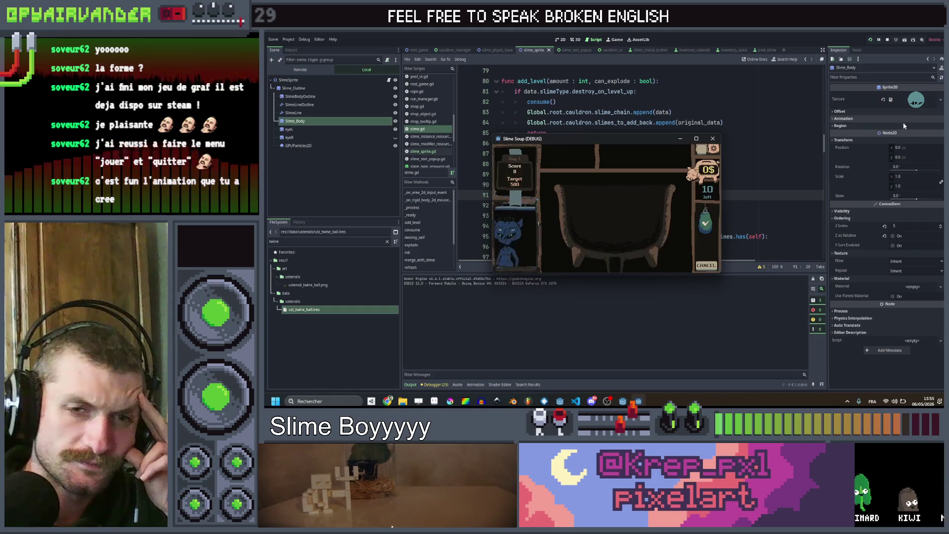
Go fullscreen and score teal, red and cream slime chains.
key("F11")
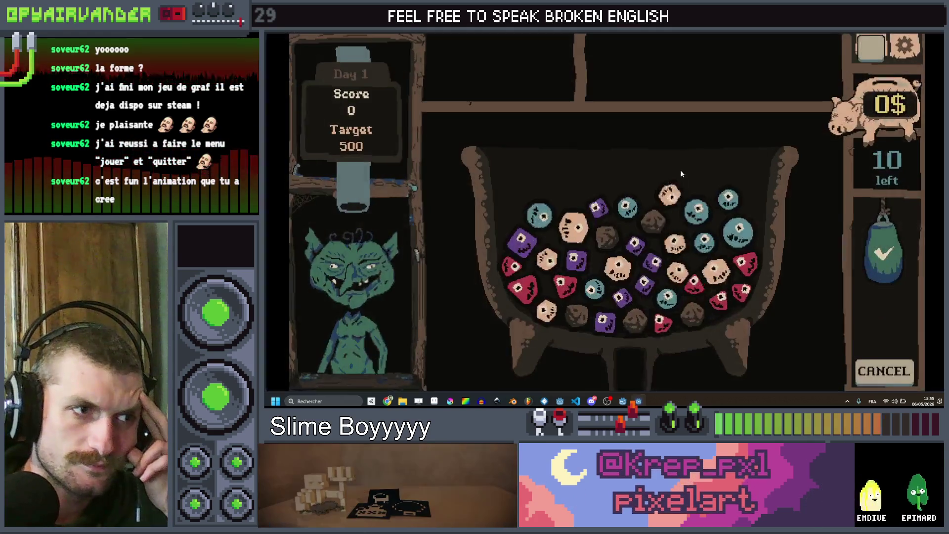
mouse_move(630, 243)
left_mouse_down()
mouse_move(602, 320)
mouse_move(627, 348)
left_mouse_up()
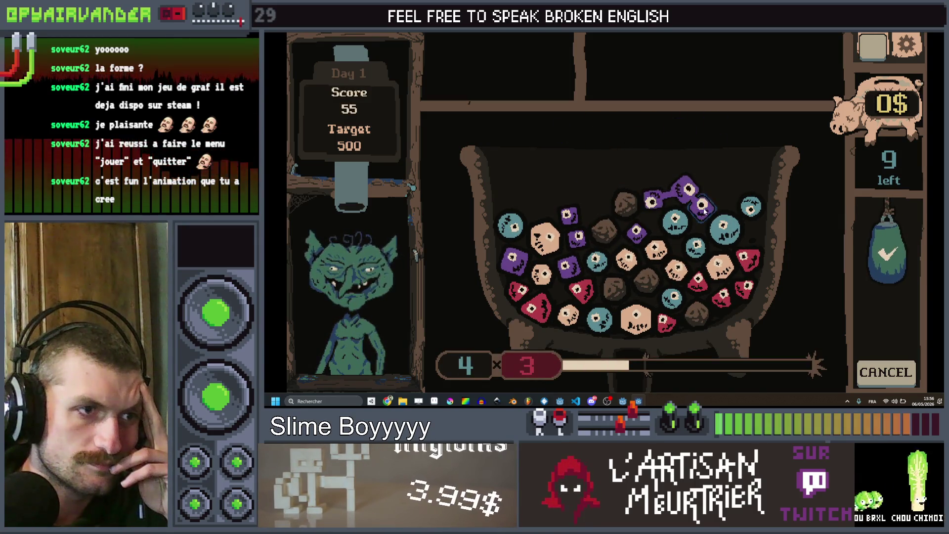
left_click_drag(741, 198, 716, 255)
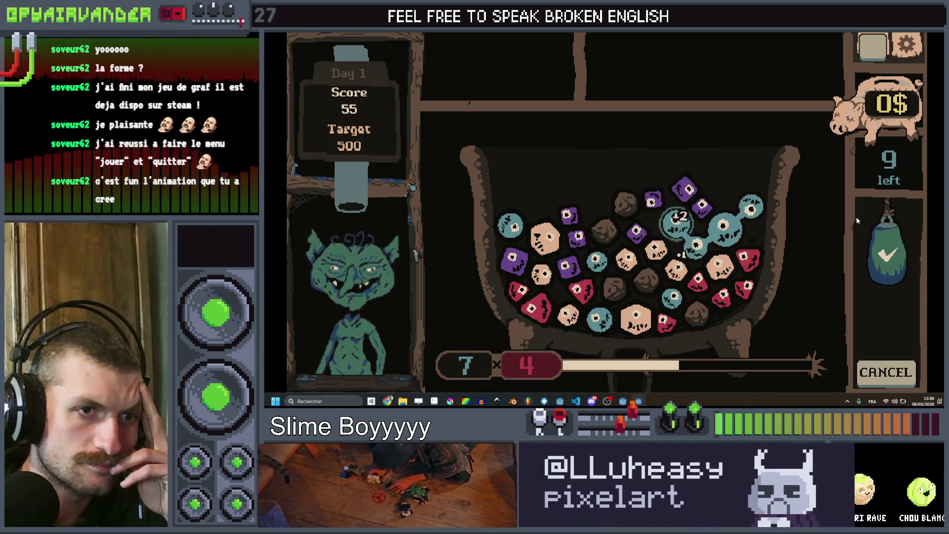
left_click(894, 318)
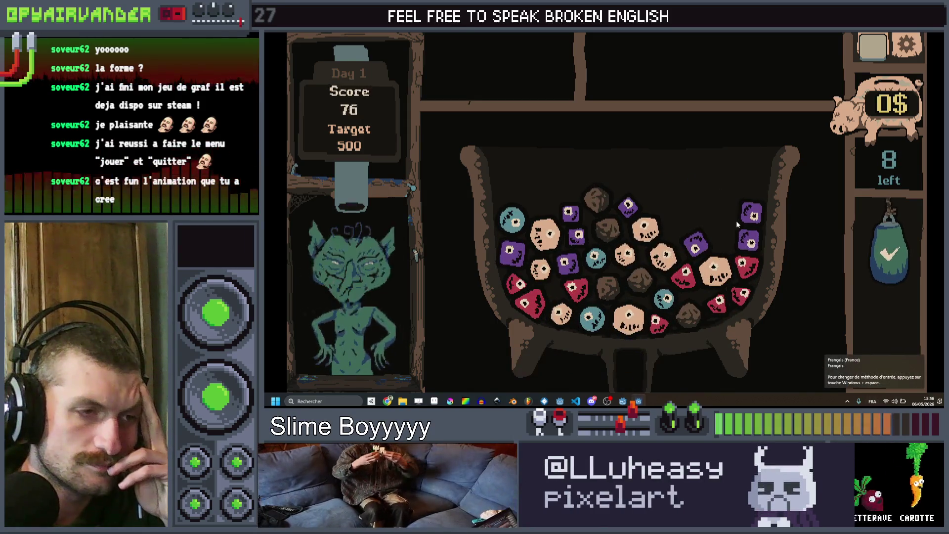
left_click_drag(749, 267, 712, 297)
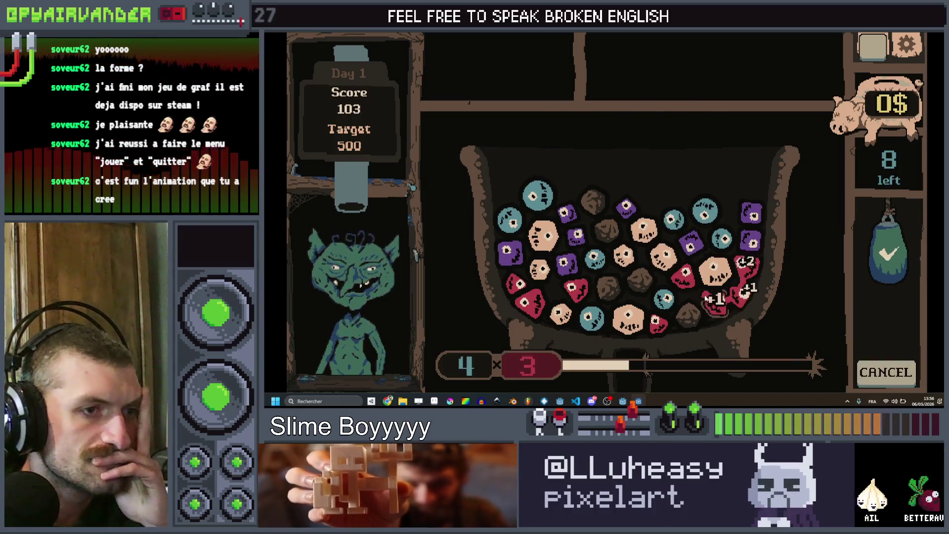
left_click(888, 255)
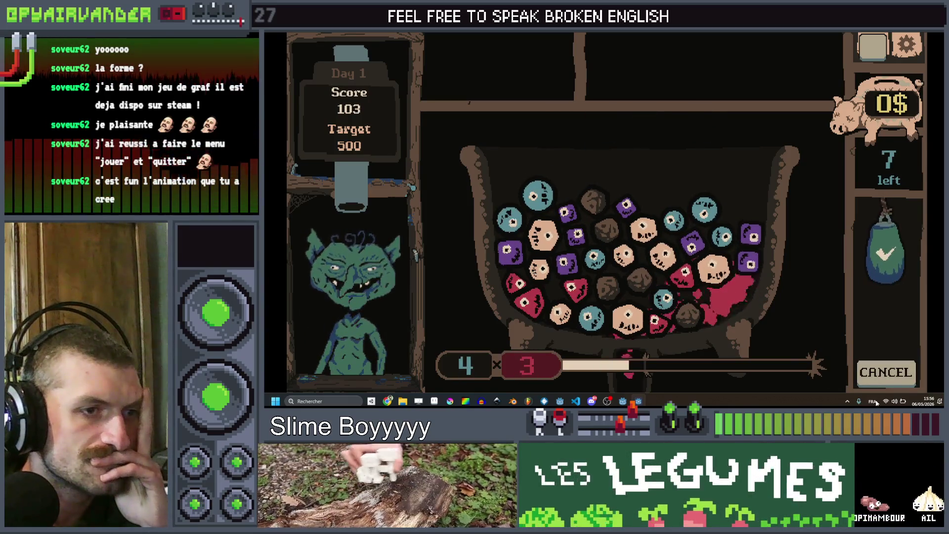
left_click(622, 256)
left_click_drag(622, 256, 660, 260)
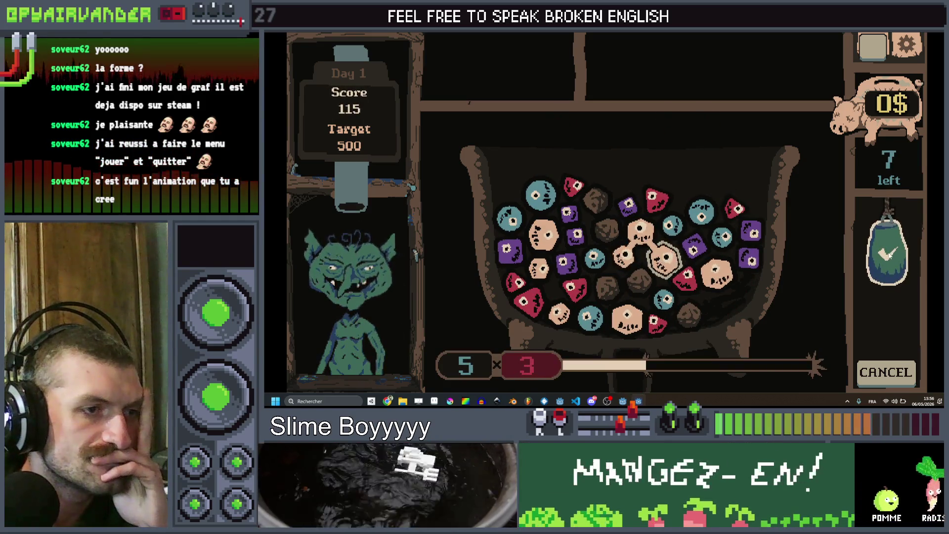
left_click(864, 358)
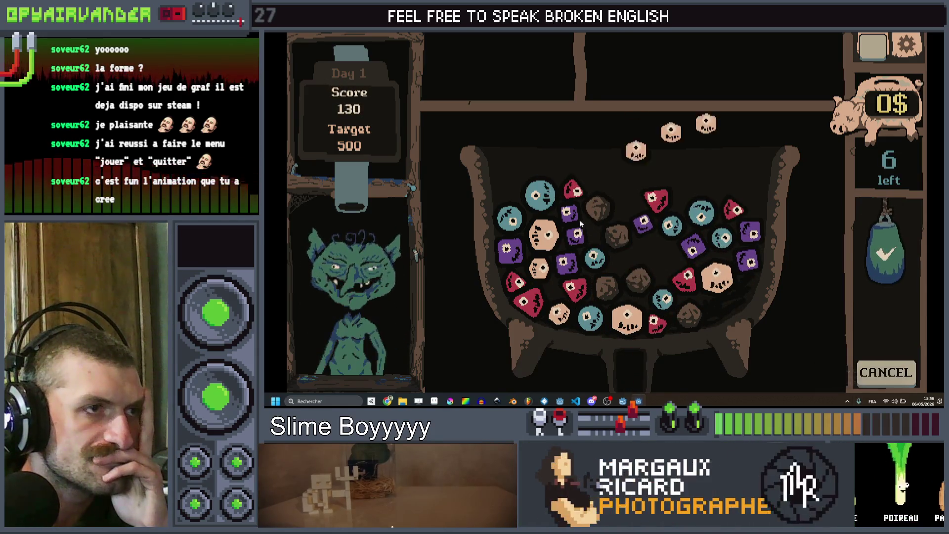
Score several more teal and purple chains, reaching 223 of 500 with 2 moves left.
left_click_drag(680, 254, 727, 235)
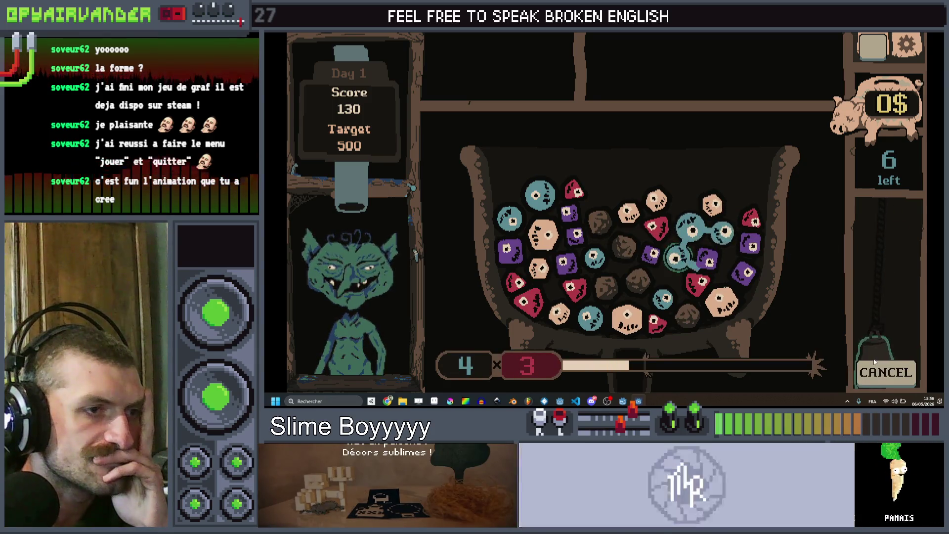
left_click(890, 255)
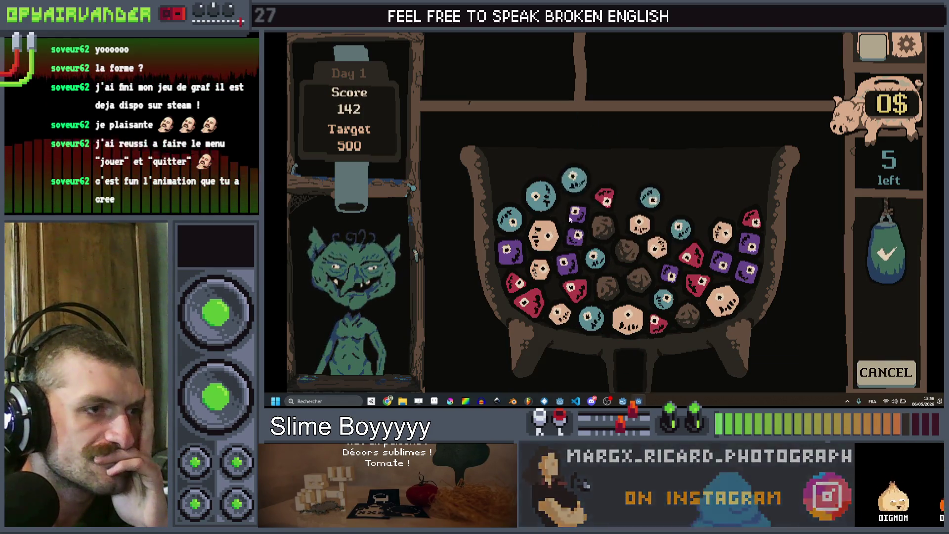
left_click_drag(553, 214, 597, 238)
left_click(893, 268)
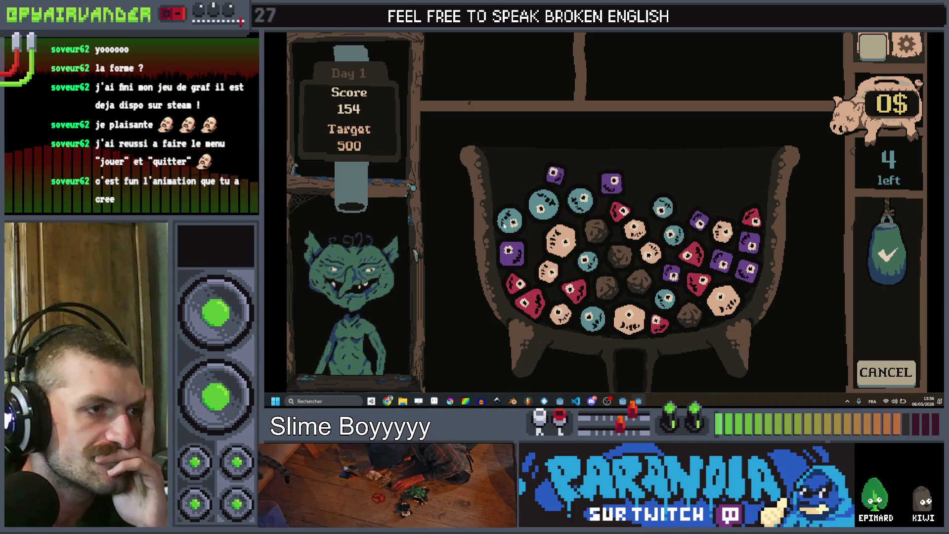
left_click_drag(509, 219, 568, 205)
left_click(888, 297)
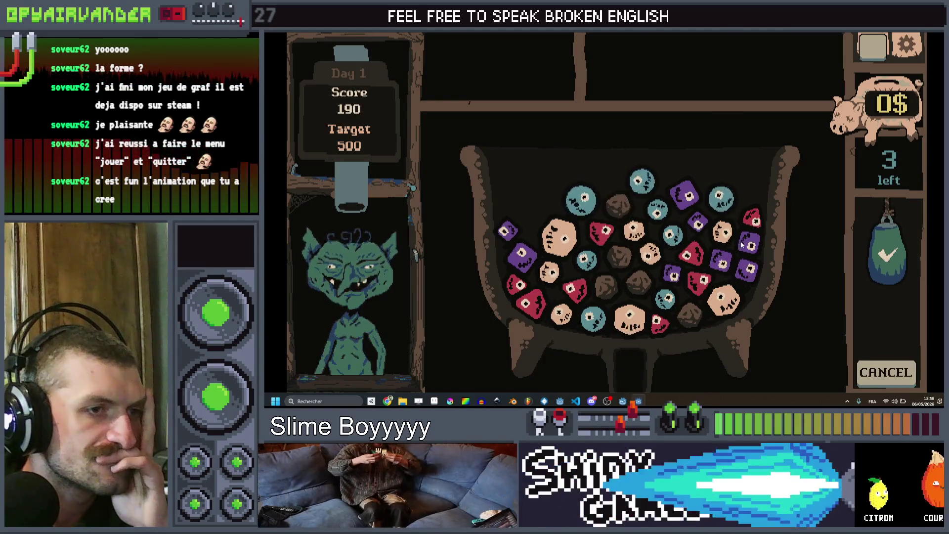
left_click_drag(698, 223, 750, 244)
left_click(903, 332)
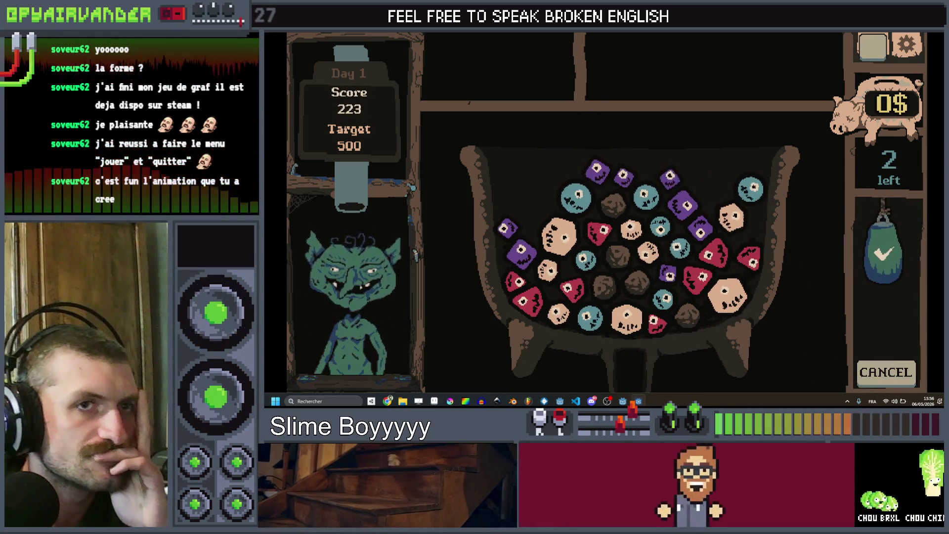
Return to Godot, bring up cauldron_ui.gd, then switch to Aseprite.
key("alt+Tab")
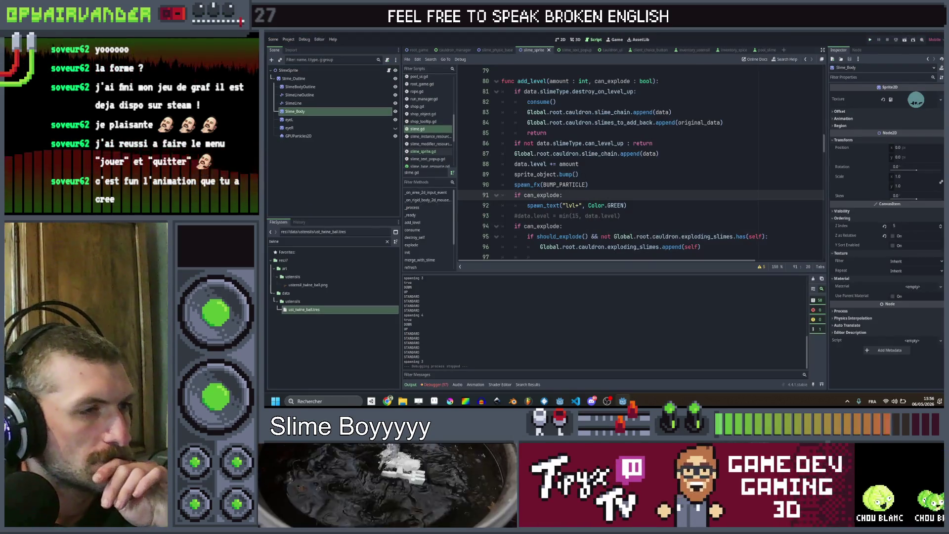
scroll(631, 185, "up", 3)
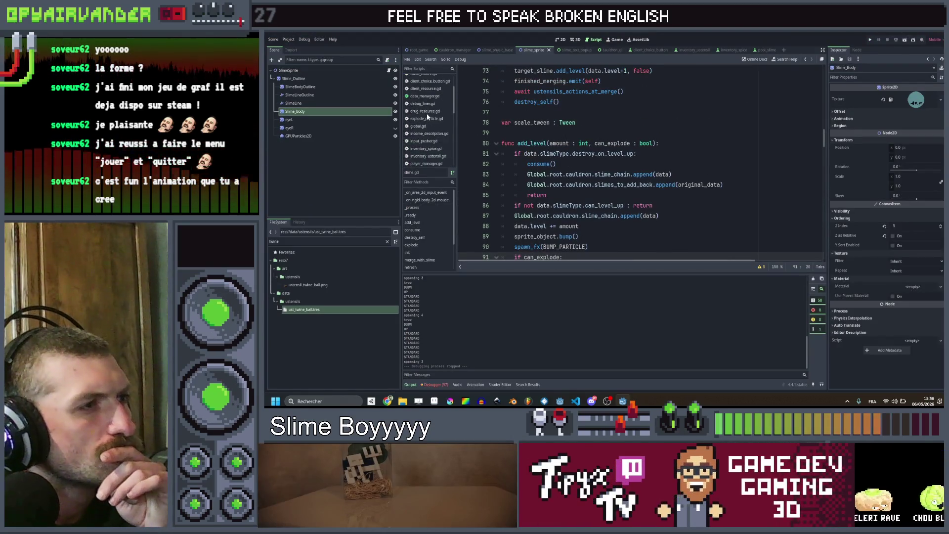
left_click(429, 95)
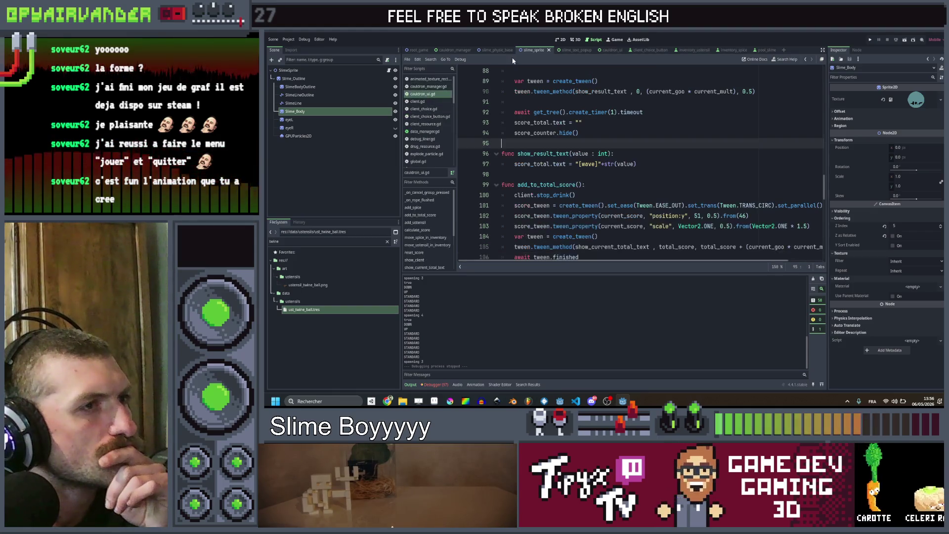
key("alt+Tab")
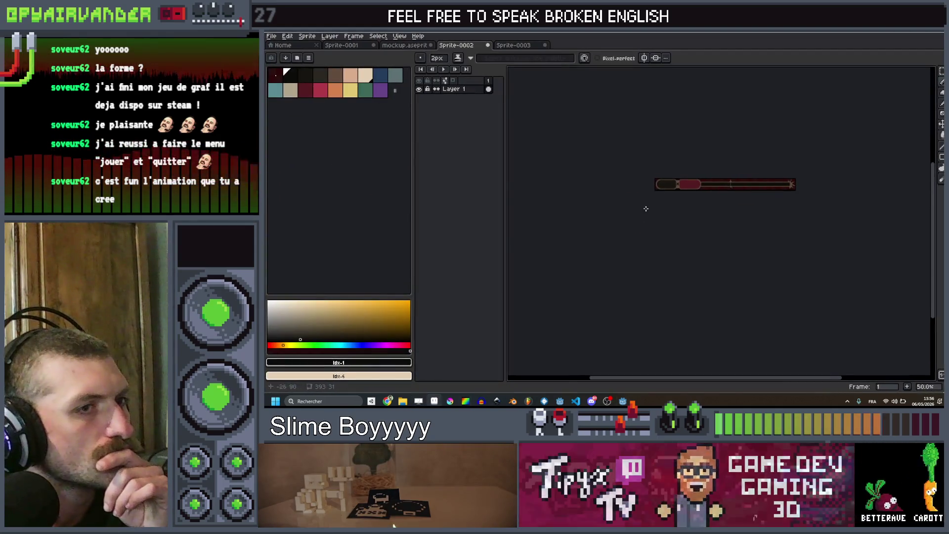
scroll(615, 234, "up", 3)
scroll(615, 234, "up", 1)
Sample the dark colour, paint over the X mark and erase the tan notch from the capsule bottom.
key("alt")
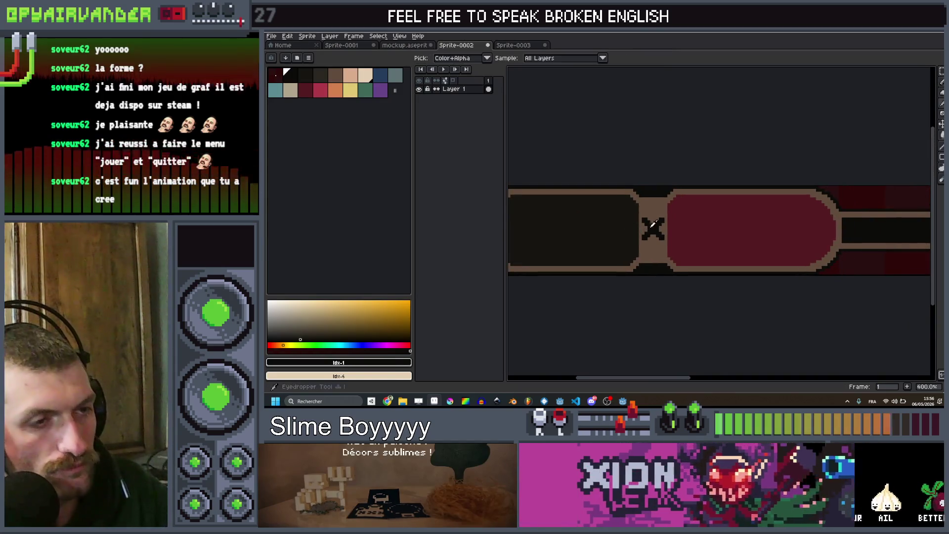
left_click(602, 216)
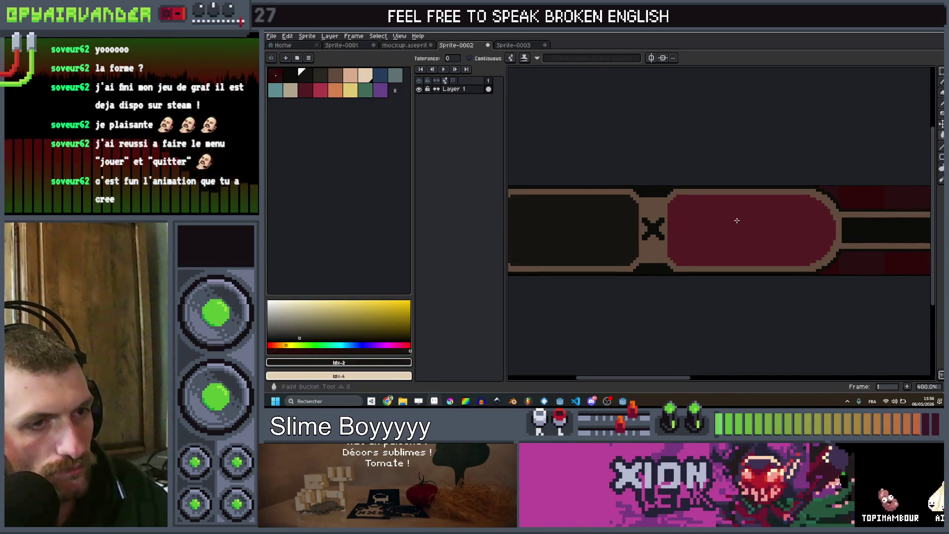
key("g")
left_click(741, 222)
key("b")
mouse_move(653, 237)
left_mouse_down()
mouse_move(663, 215)
mouse_move(656, 201)
left_mouse_up()
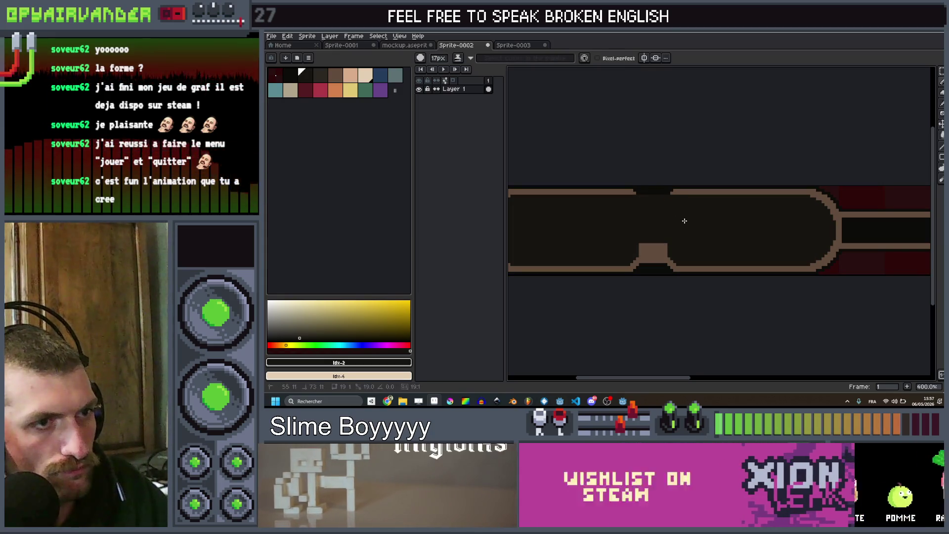
left_click_drag(656, 253, 645, 259)
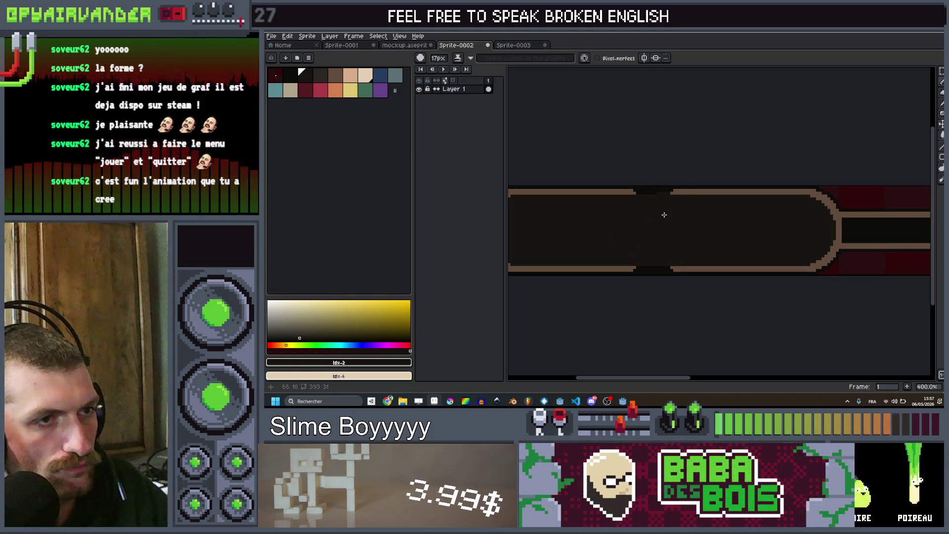
scroll(663, 214, "up", 1)
Close the gap in the capsule's bottom outline with the brown outline colour.
key("x")
key("v")
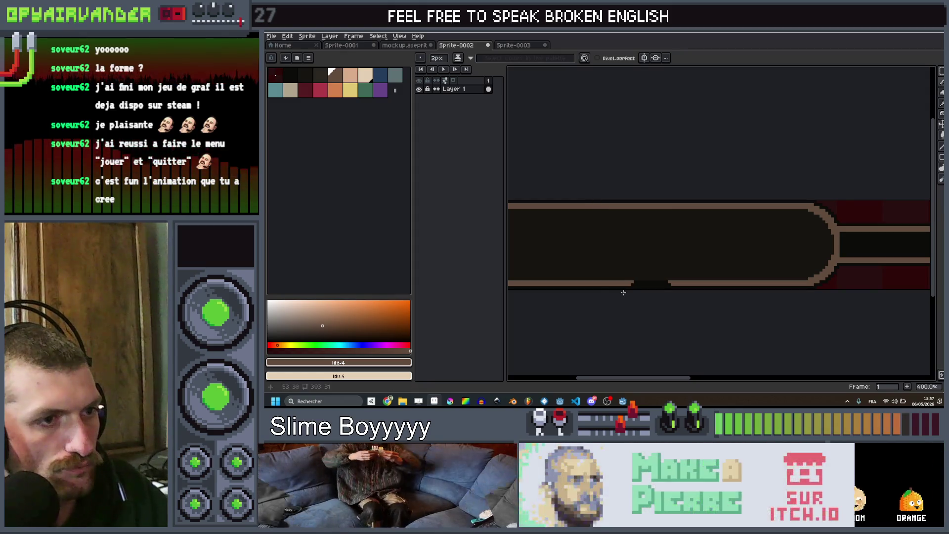
mouse_move(632, 283)
left_mouse_down()
mouse_move(687, 288)
mouse_move(716, 246)
left_mouse_up()
scroll(683, 283, "down", 2)
Export the sprite as score_counter_total_bkg.png and return to Godot.
key("ctrl+alt+shift+s")
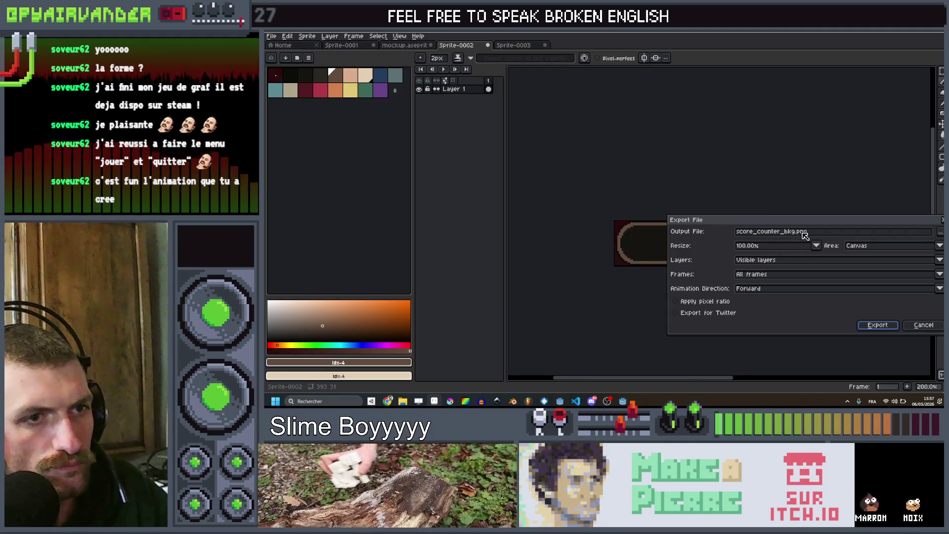
left_click(788, 235)
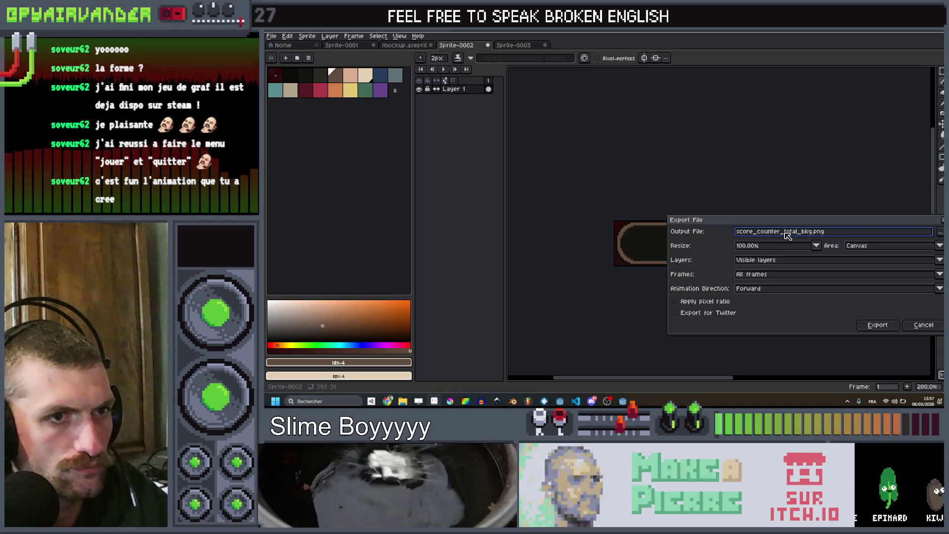
key("Return")
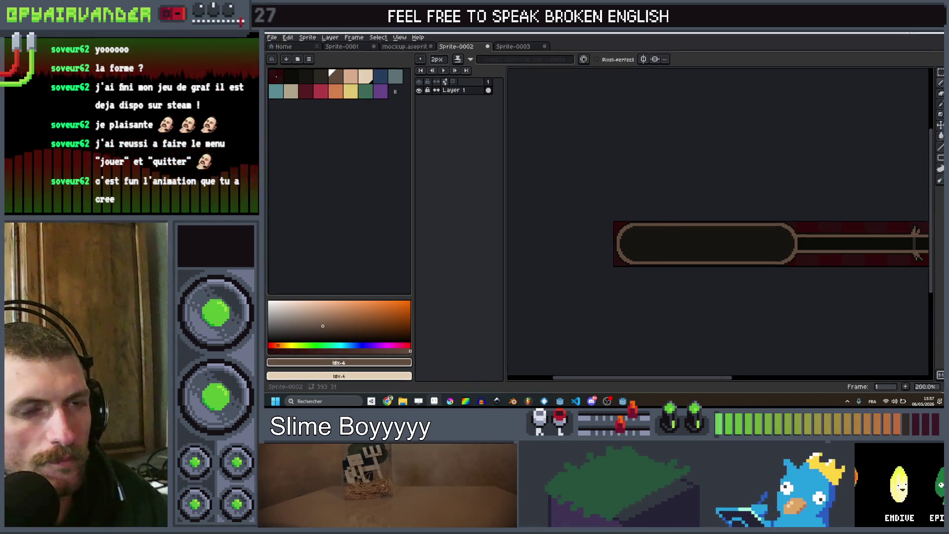
key("alt+Tab")
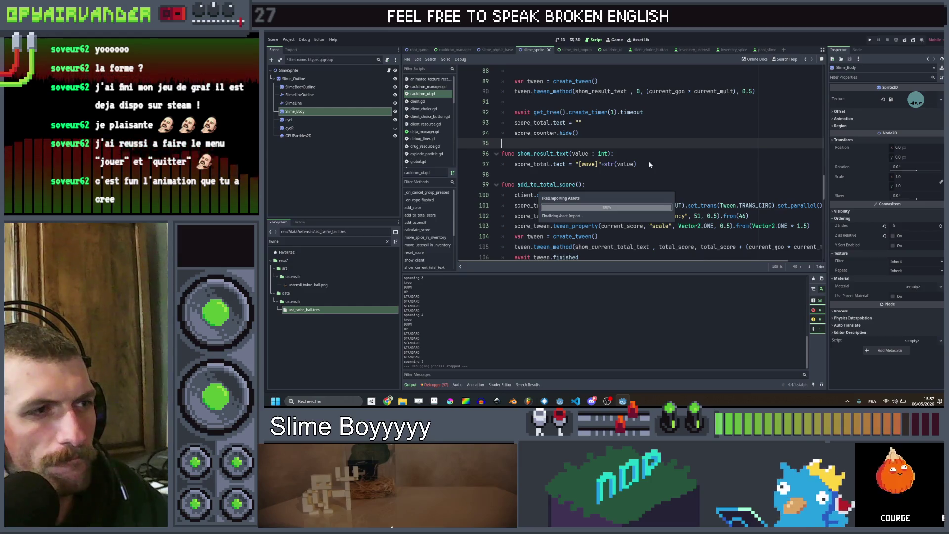
Replace the tween lines with score_total.text = "[wave]"+str(current_goo + current_mult) and save.
left_click(649, 162)
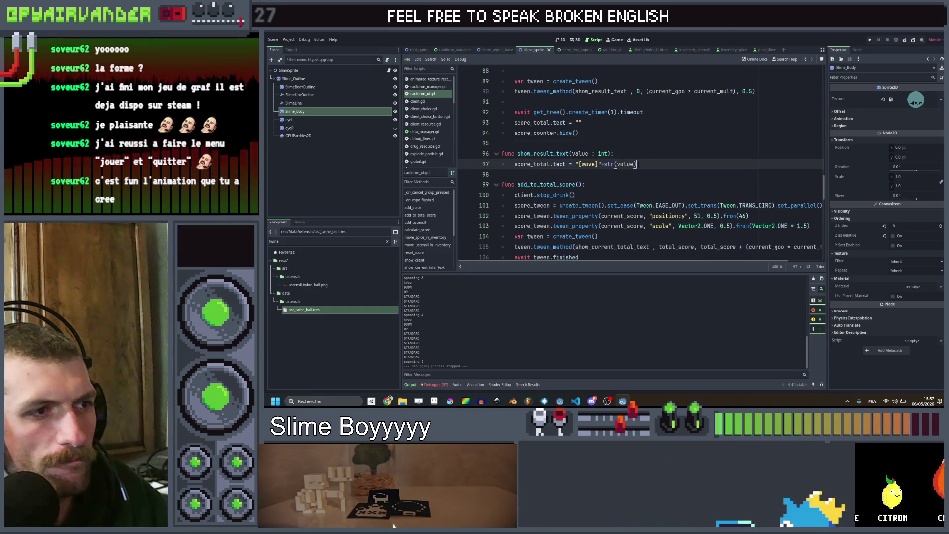
left_click(550, 153)
scroll(549, 154, "up", 2)
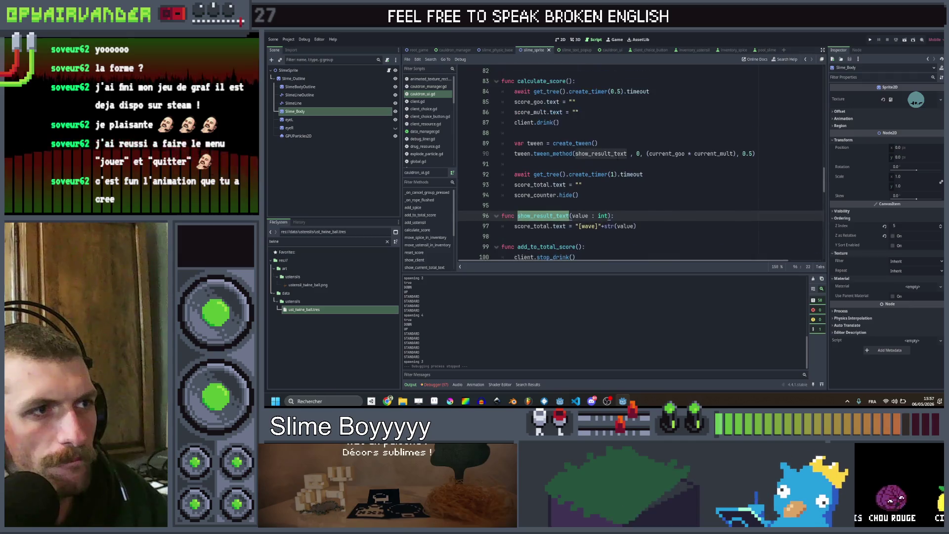
scroll(549, 154, "up", 1)
double_click(727, 185)
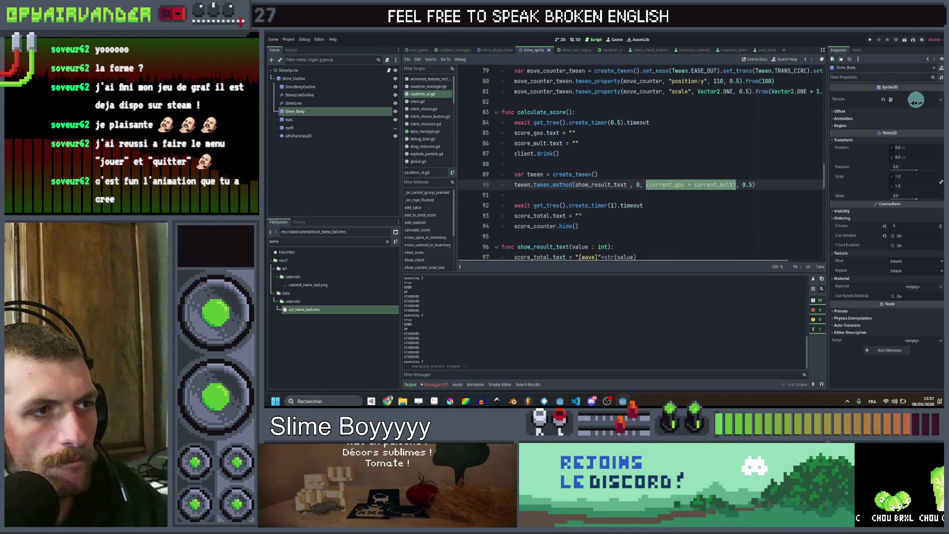
key("Up")
key("ctrl+x")
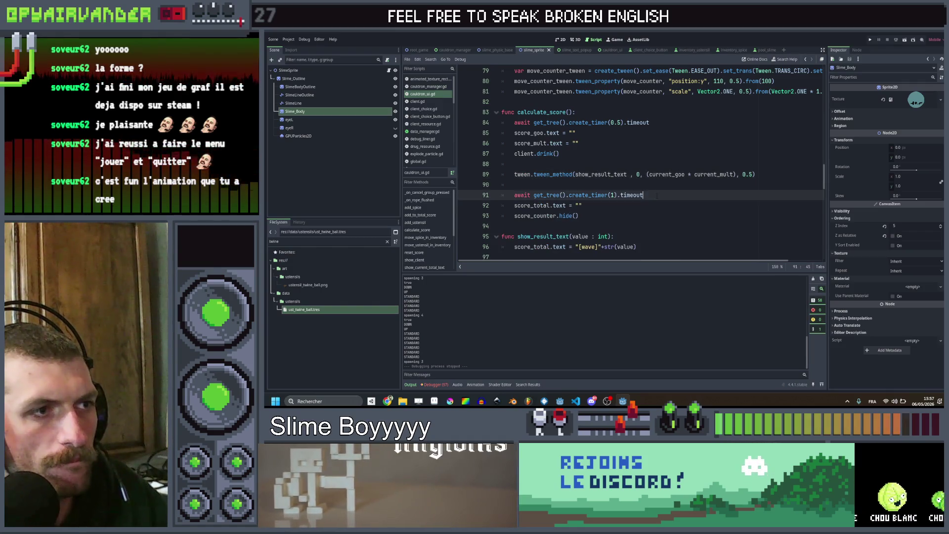
left_click(662, 164)
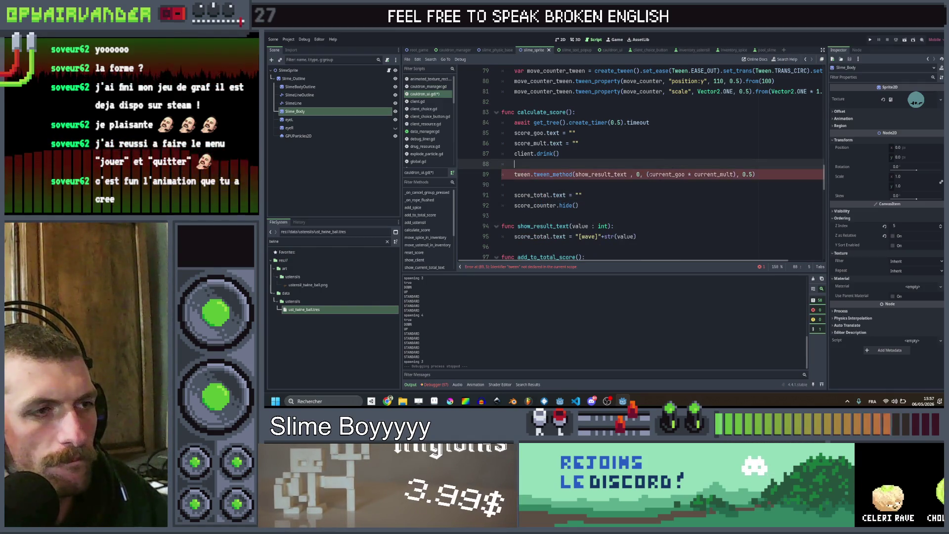
scroll(637, 170, "down", 3)
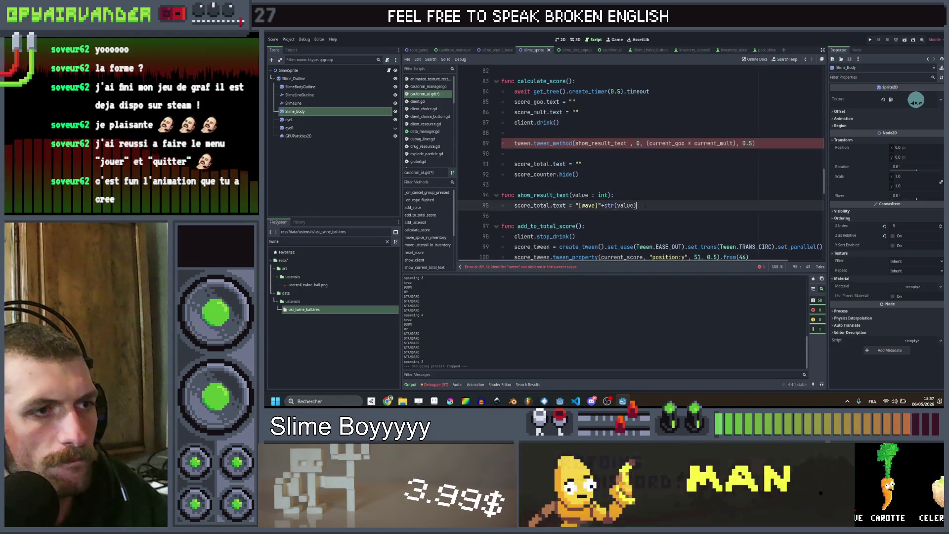
key("ctrl+v")
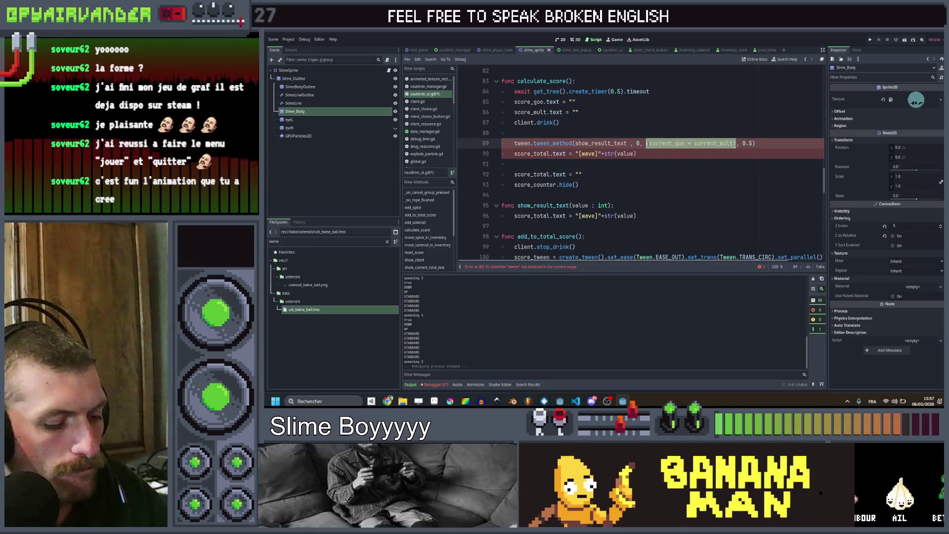
left_click(625, 153)
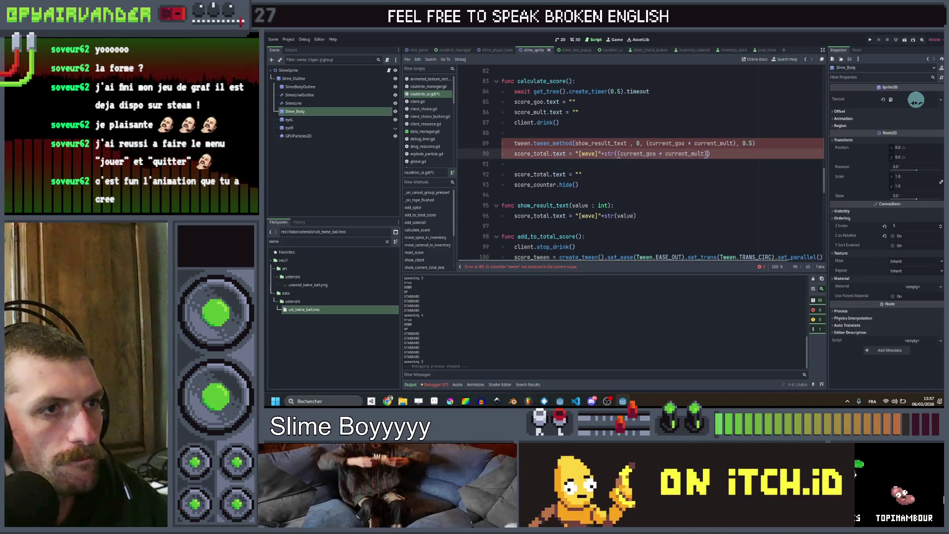
key("ctrl+shift+k")
key("ctrl+s")
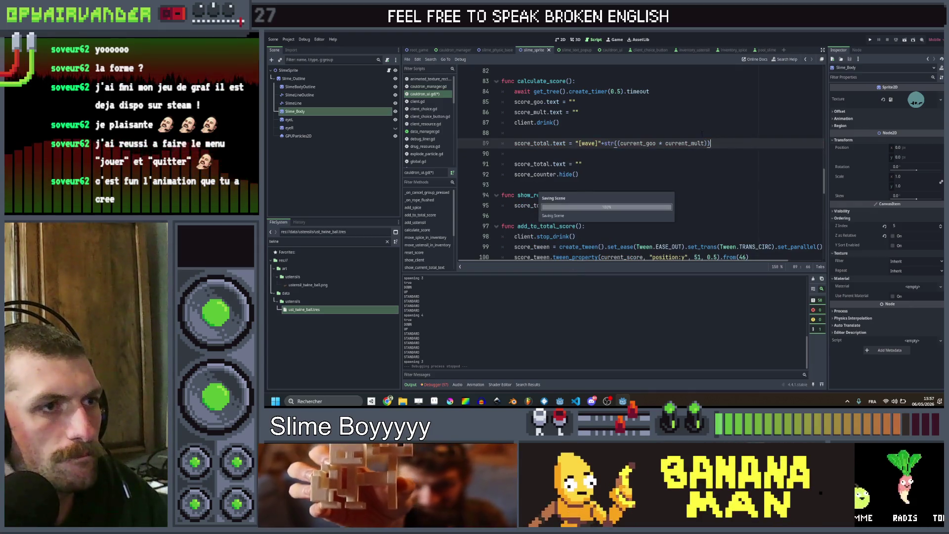
key("ctrl+shift+k")
key("ctrl+shift+k")
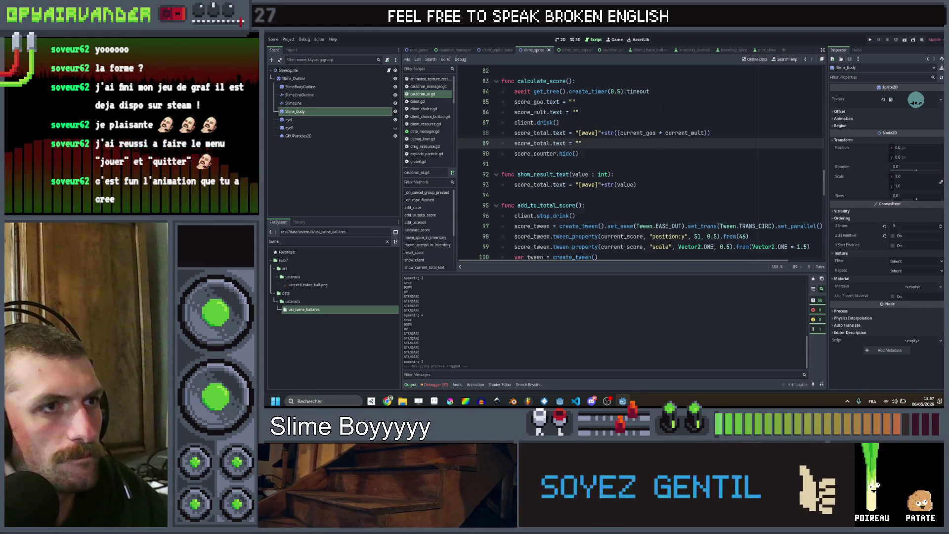
Insert a half-second timer await before hide() and save.
left_click(668, 92)
key("ctrl+c")
left_click(514, 153)
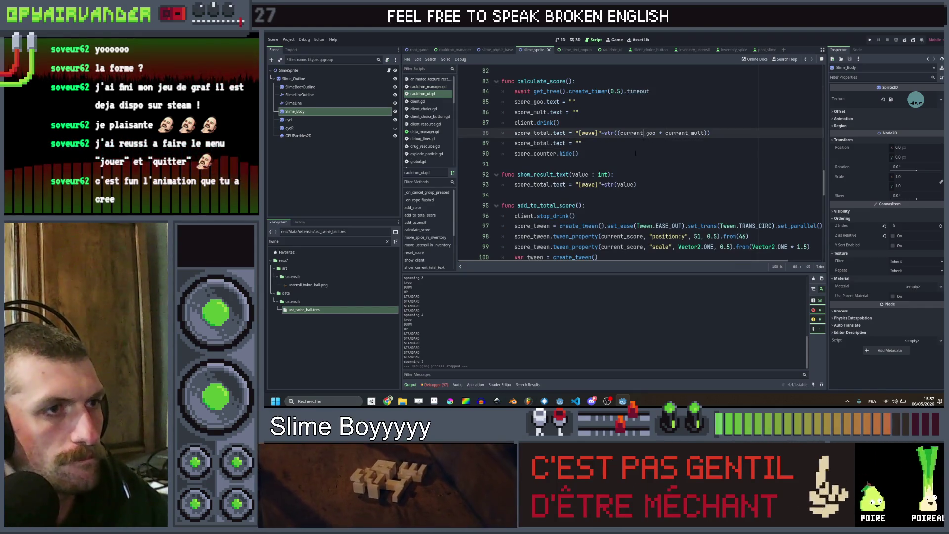
key("ctrl+v")
key("ctrl+s")
scroll(637, 164, "down", 3)
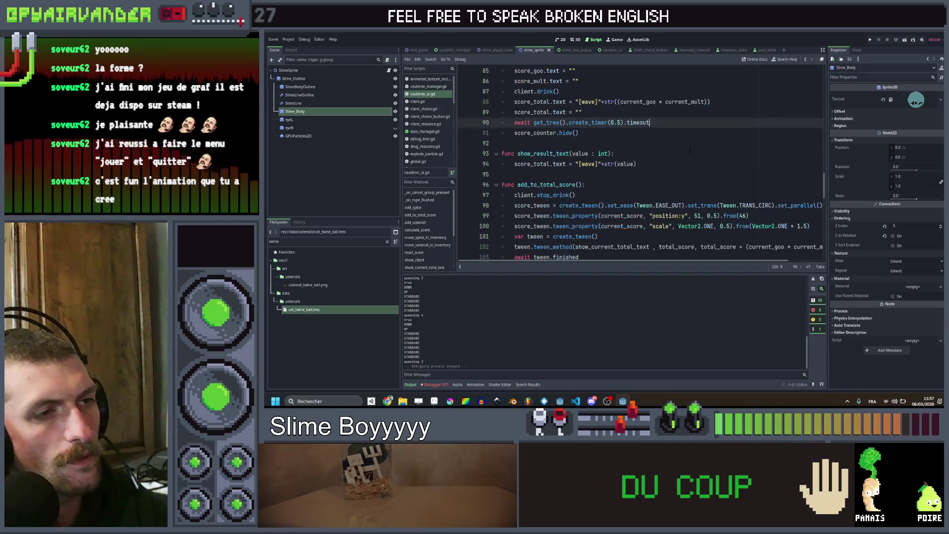
Delete the whole show_result_text function and save the script.
left_click_drag(639, 164, 504, 154)
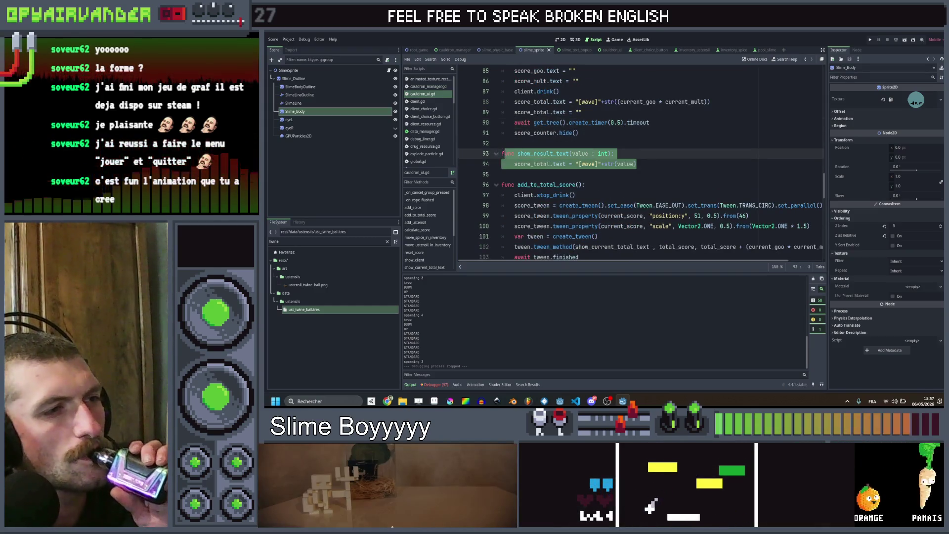
key("Delete")
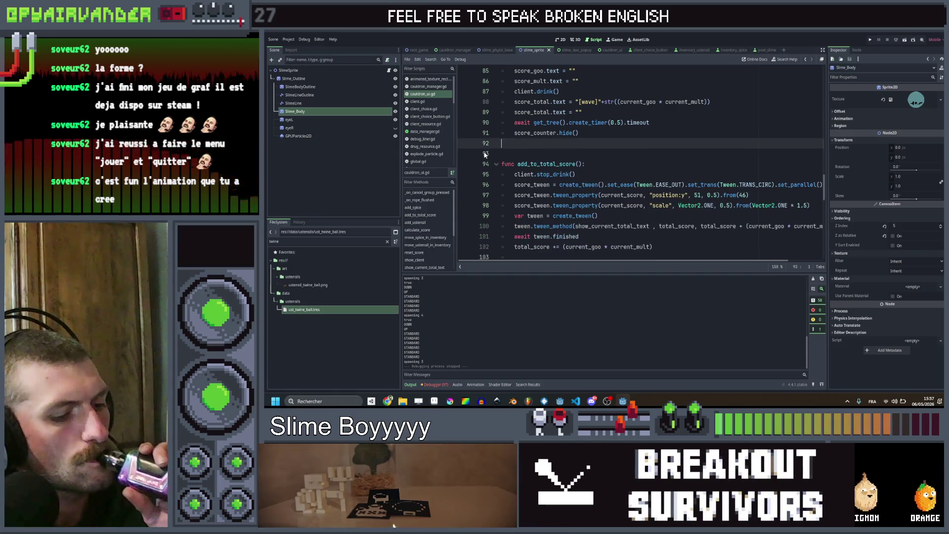
key("ctrl+s")
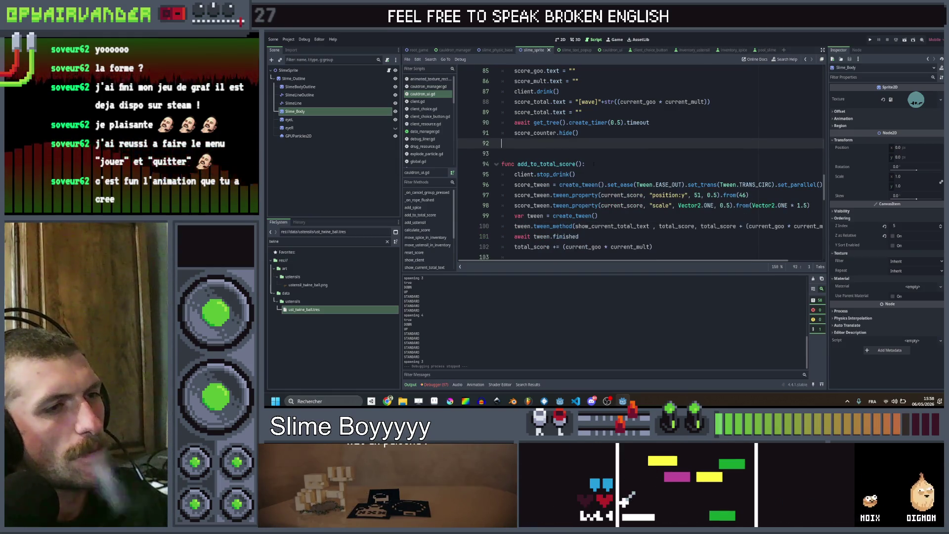
scroll(638, 164, "up", 3)
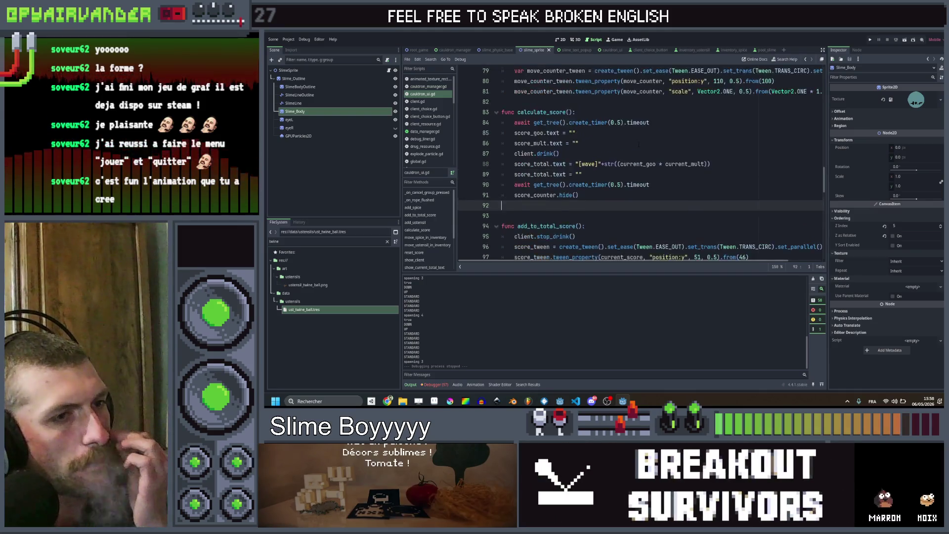
scroll(638, 163, "down", 3)
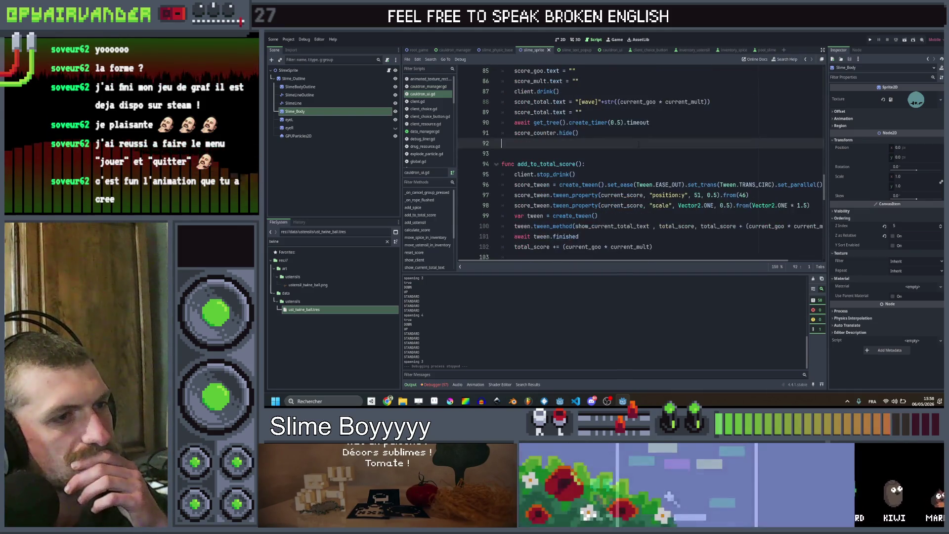
scroll(638, 164, "up", 3)
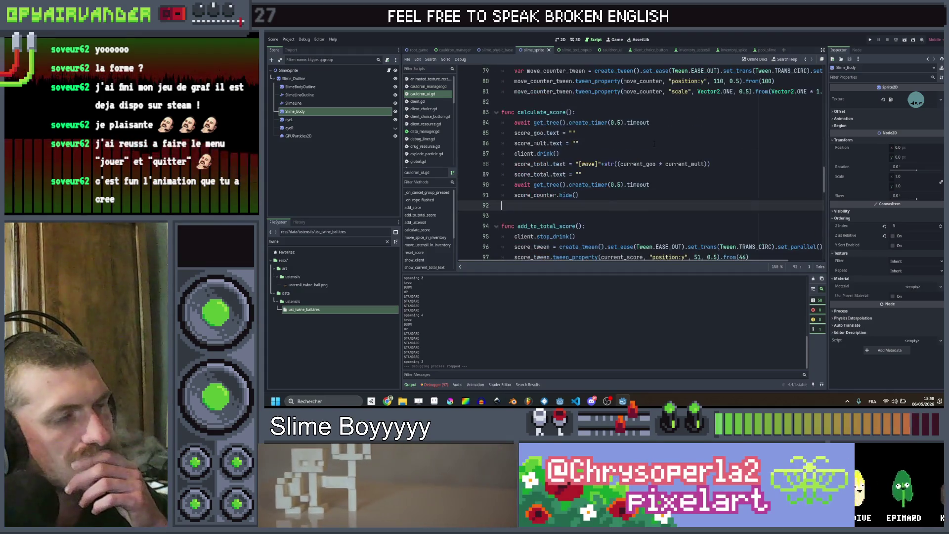
left_click(645, 176)
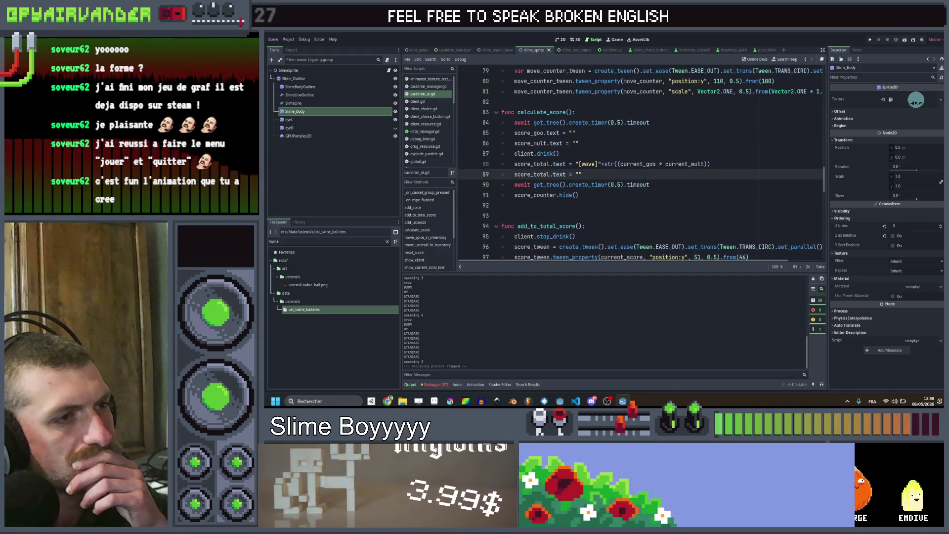
scroll(645, 175, "up", 6)
scroll(645, 175, "up", 6)
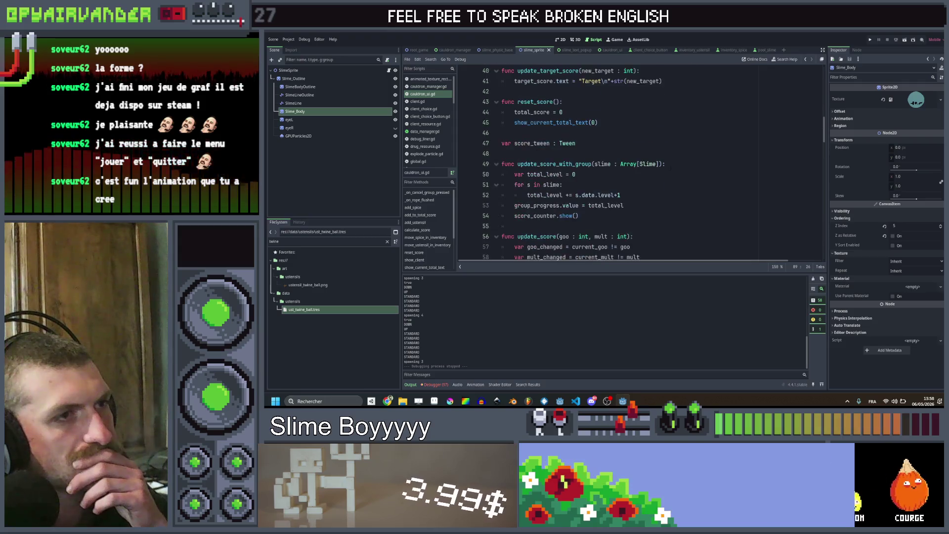
Drag the ScoreCounter TextureRect into cauldron_ui.gd as a score_counter_bkg reference.
left_click(454, 49)
left_click(604, 50)
scroll(631, 171, "down", 5)
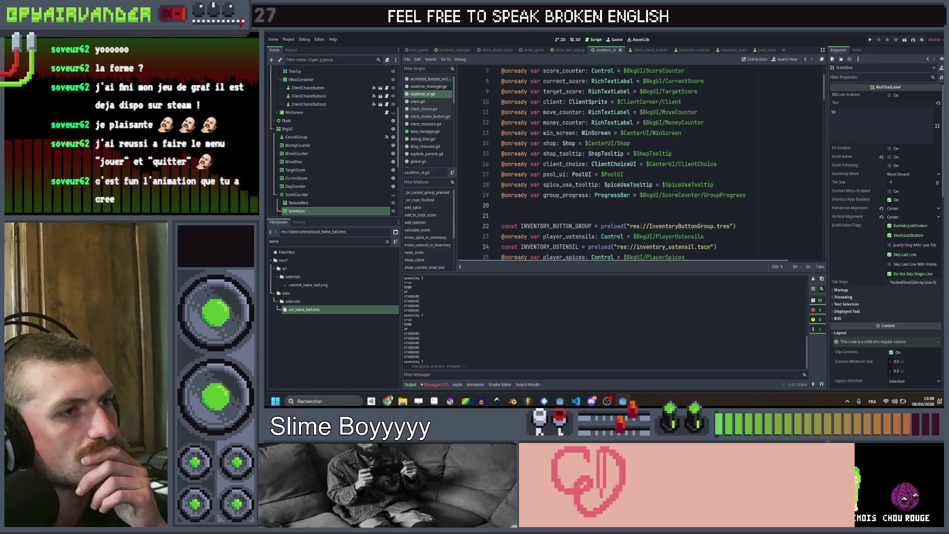
scroll(630, 170, "down", 2)
scroll(326, 164, "down", 2)
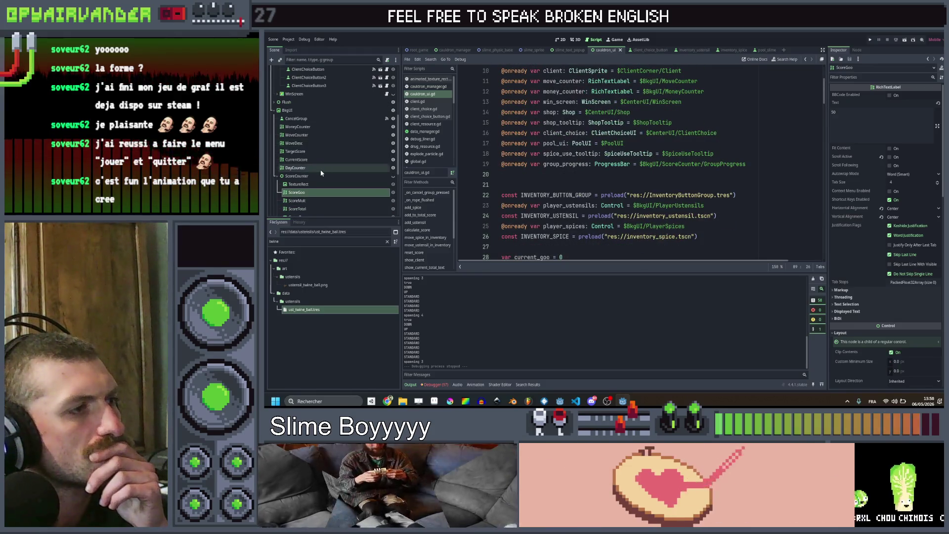
left_click(300, 183)
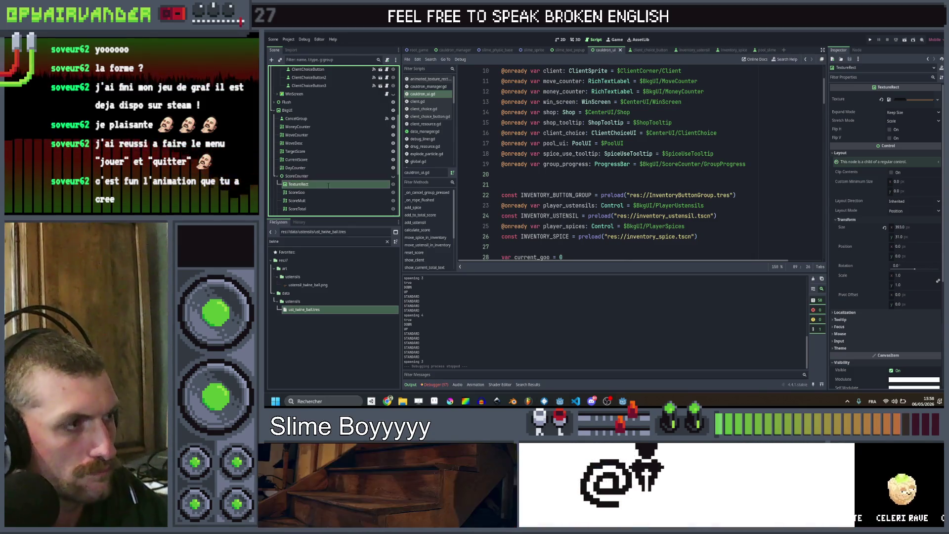
type("ScoreCounterBg")
left_click_drag(300, 183, 552, 182)
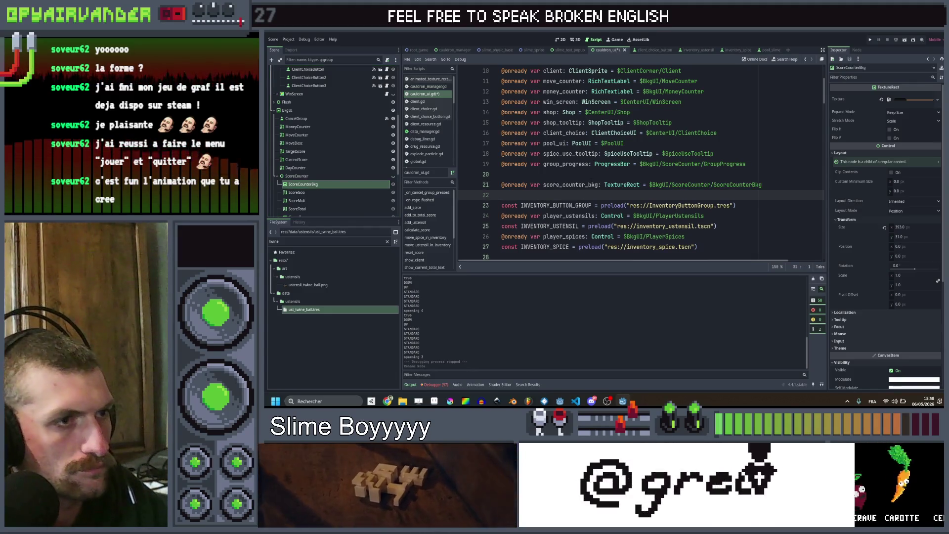
Locate score_counter_bkg.png in FileSystem and drag both background PNGs in as preloads.
left_click(919, 102)
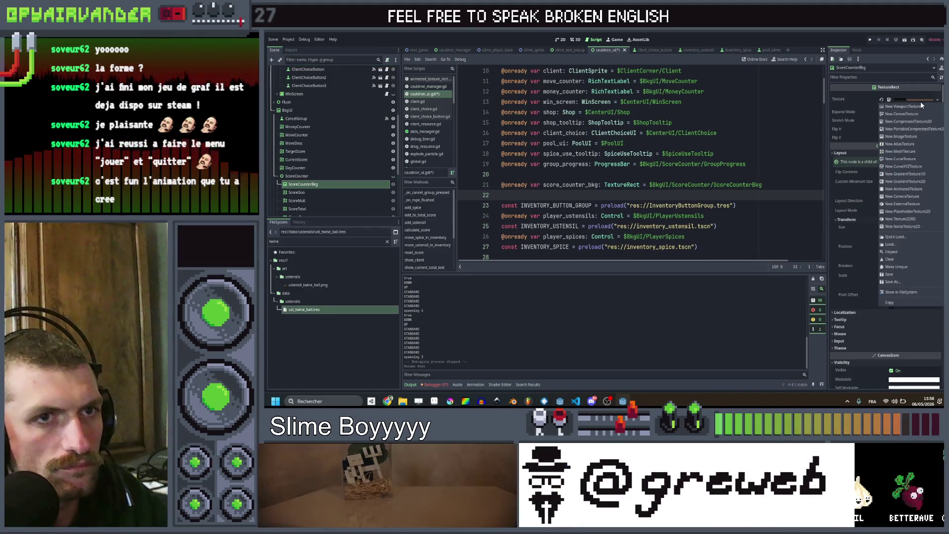
left_click(918, 291)
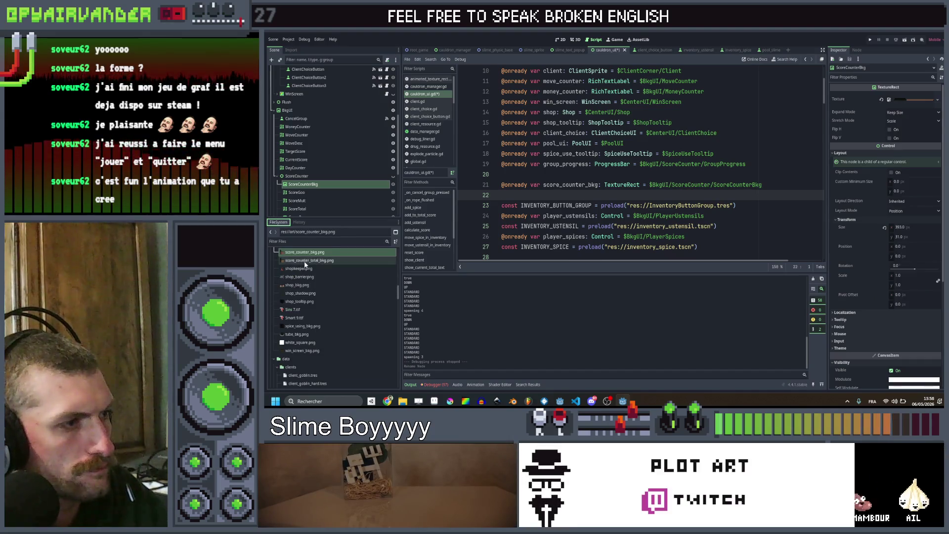
mouse_move(287, 265)
left_mouse_down()
mouse_move(386, 257)
mouse_move(504, 194)
left_mouse_up()
Write score_counter_bkg.texture = SCORE_COUNTER_BKG in update_score using autocomplete.
key("Return")
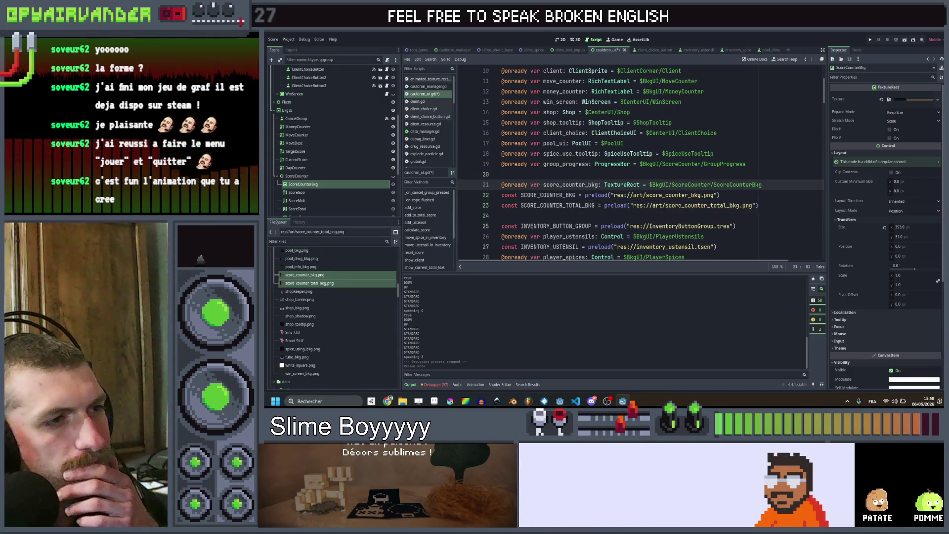
scroll(631, 163, "down", 4)
scroll(630, 163, "down", 4)
scroll(630, 163, "down", 3)
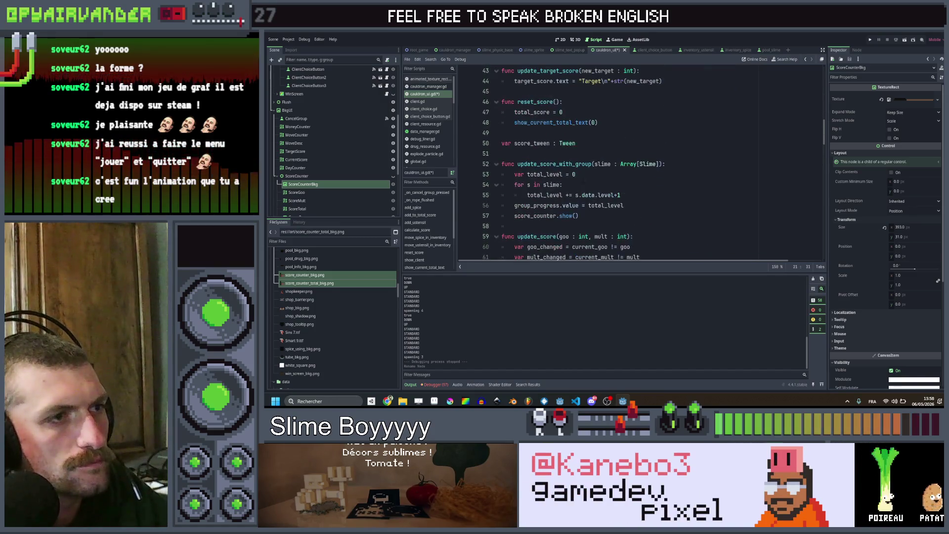
scroll(631, 163, "down", 3)
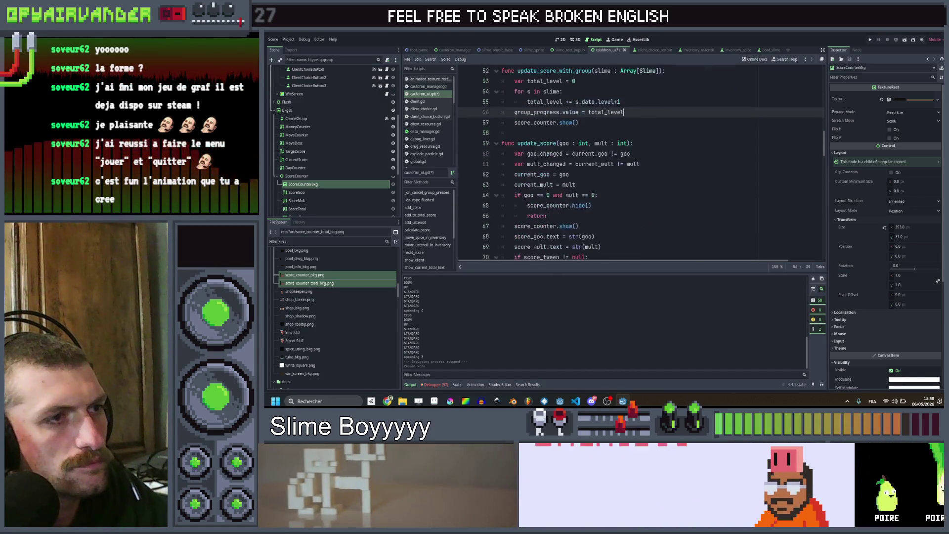
left_click(632, 174)
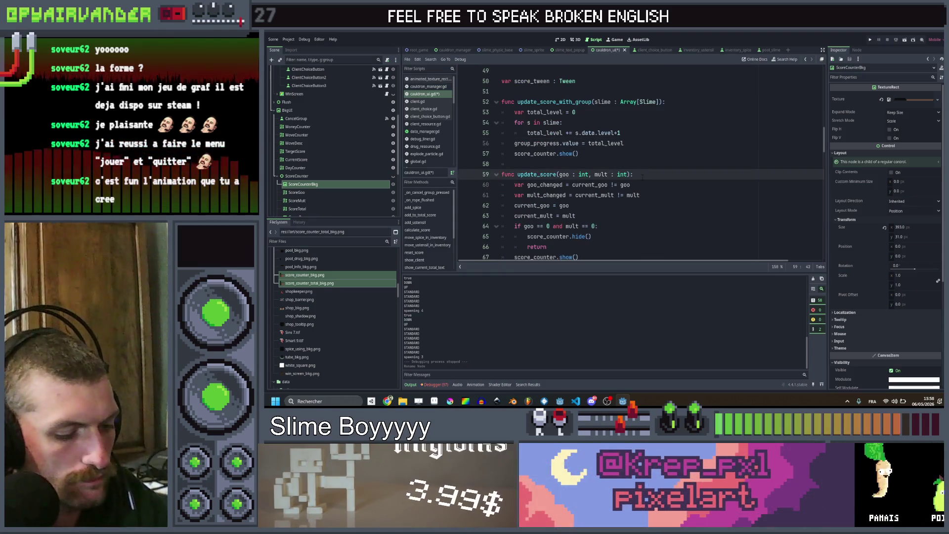
key("Return")
type("sco")
key("Down")
key("Return")
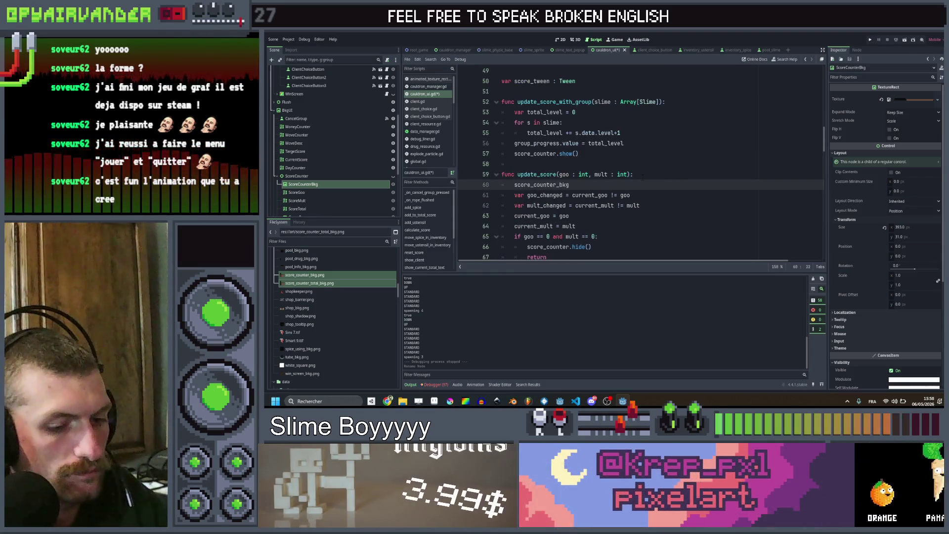
type(".text")
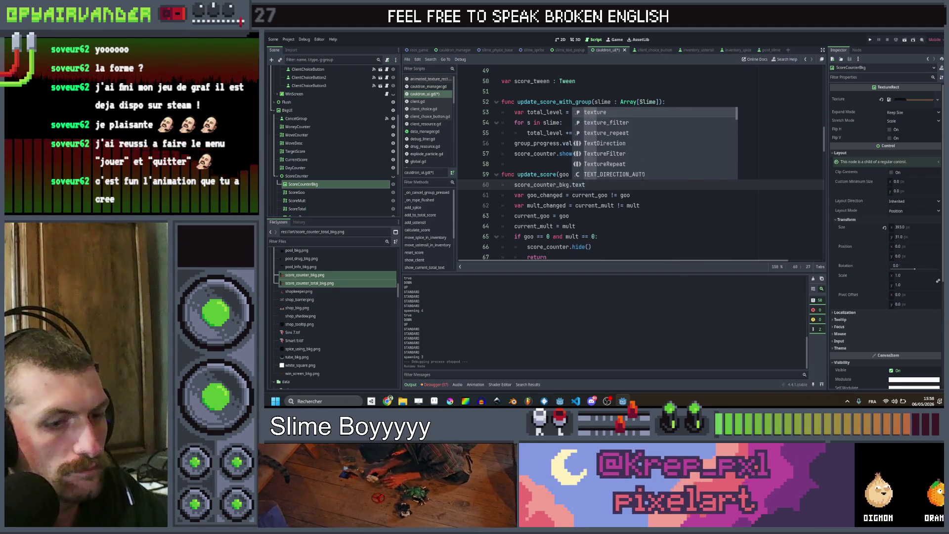
key("Return")
type("= scor")
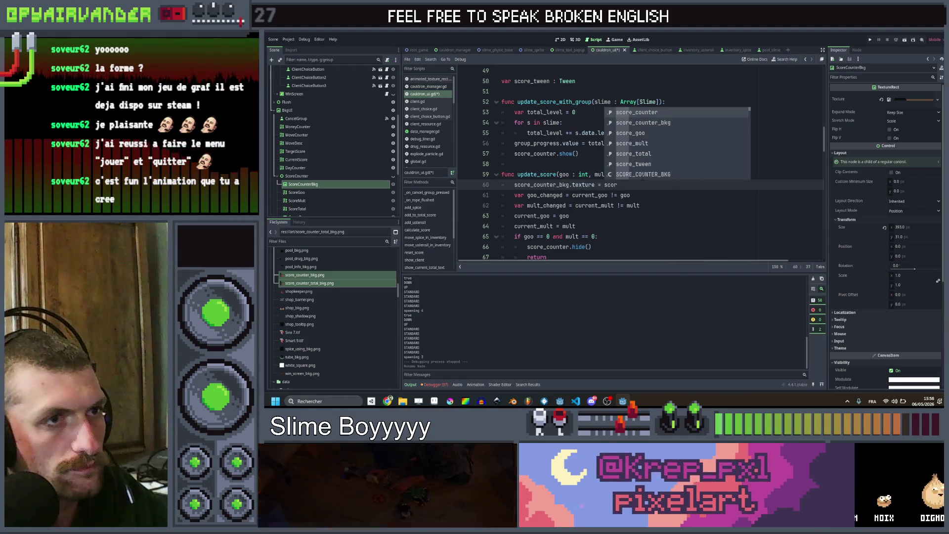
key("Escape")
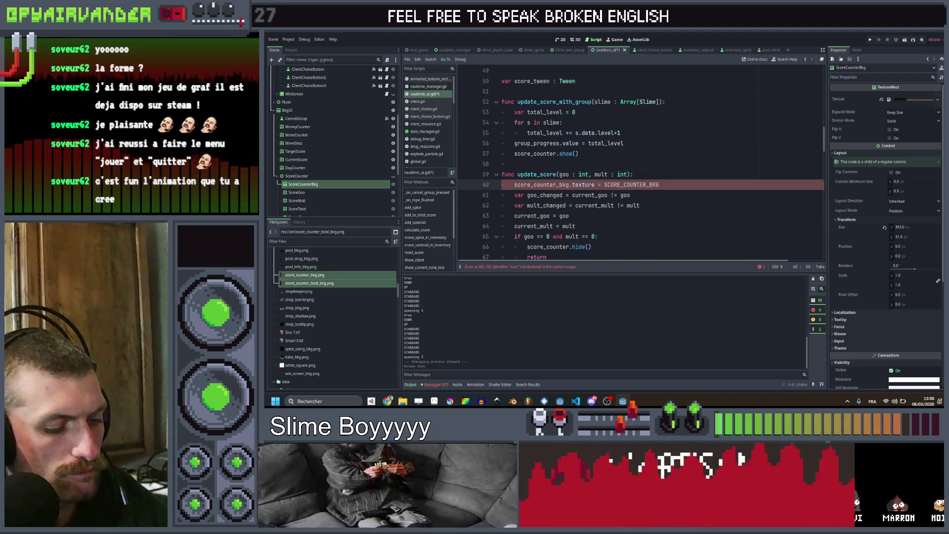
scroll(638, 164, "down", 5)
scroll(638, 164, "down", 3)
scroll(638, 163, "down", 3)
scroll(638, 164, "down", 1)
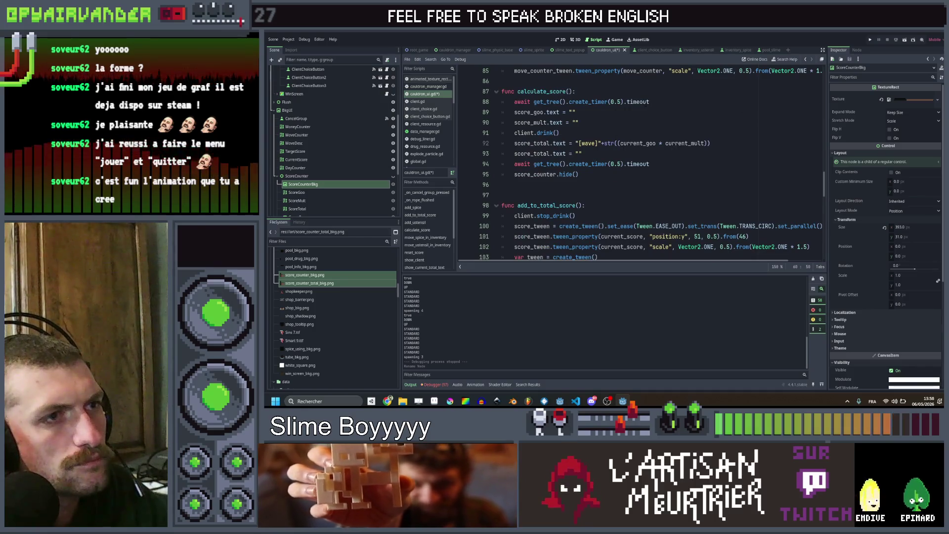
Paste the assignment into calculate_score after the first pause as SCORE_COUNTER_TOTAL_BKG, save.
type("score_counter_bkg.texture = SCORE_COUNTER_BKG")
double_click(630, 102)
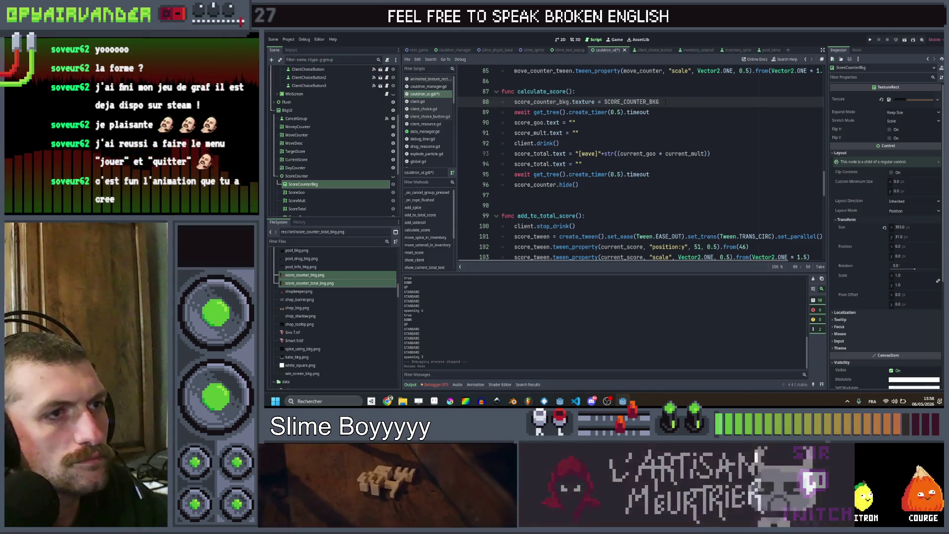
key("alt+Down")
key("BackSpace")
key("BackSpace")
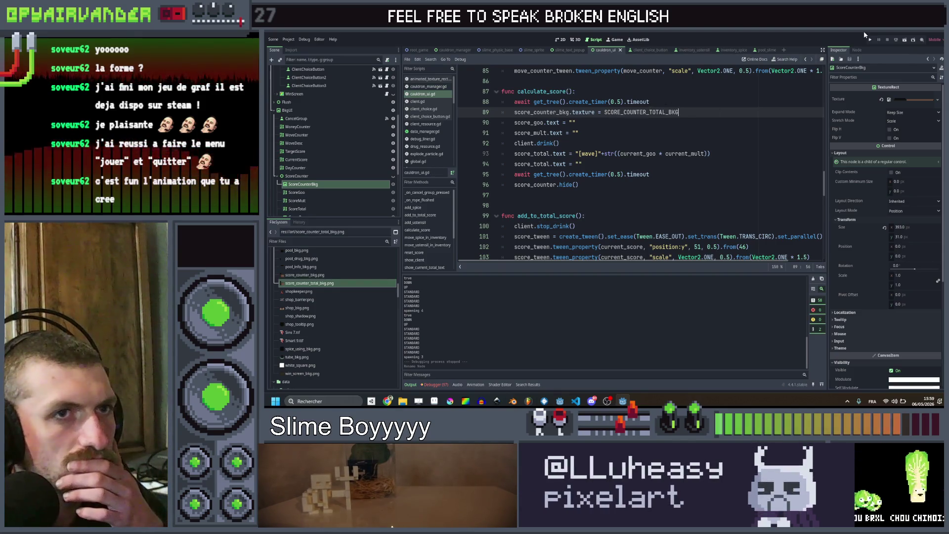
key("ctrl+s")
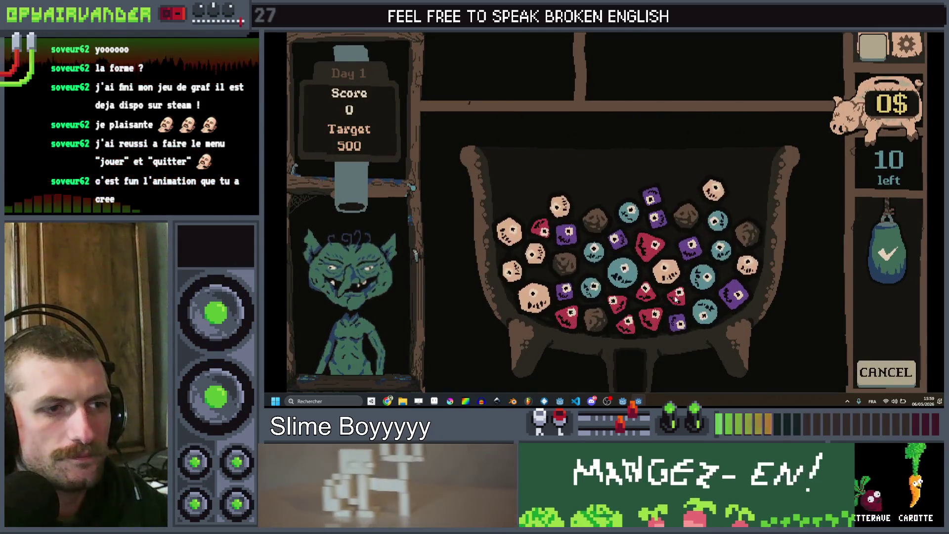
Score a four-teal-slime chain for 44 points, then return to the editor.
left_click_drag(714, 220, 705, 314)
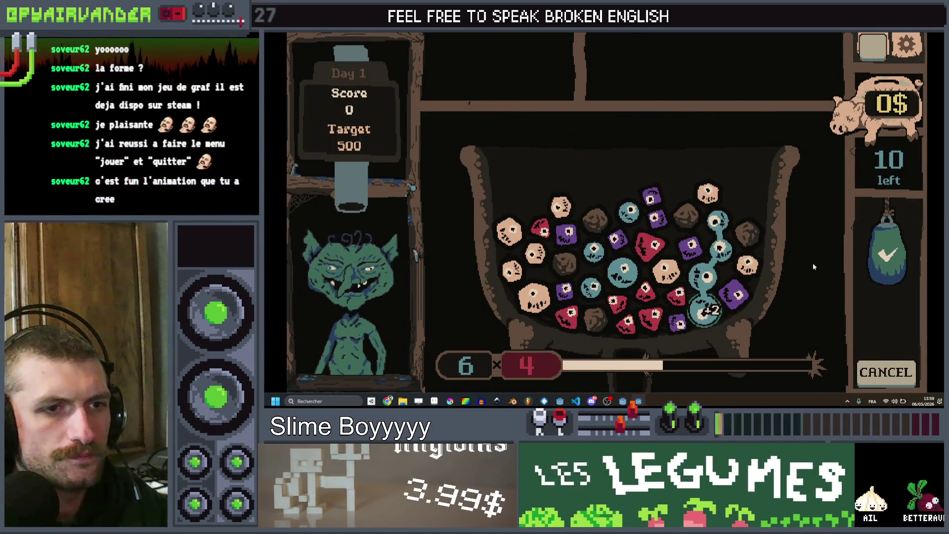
left_click(887, 256)
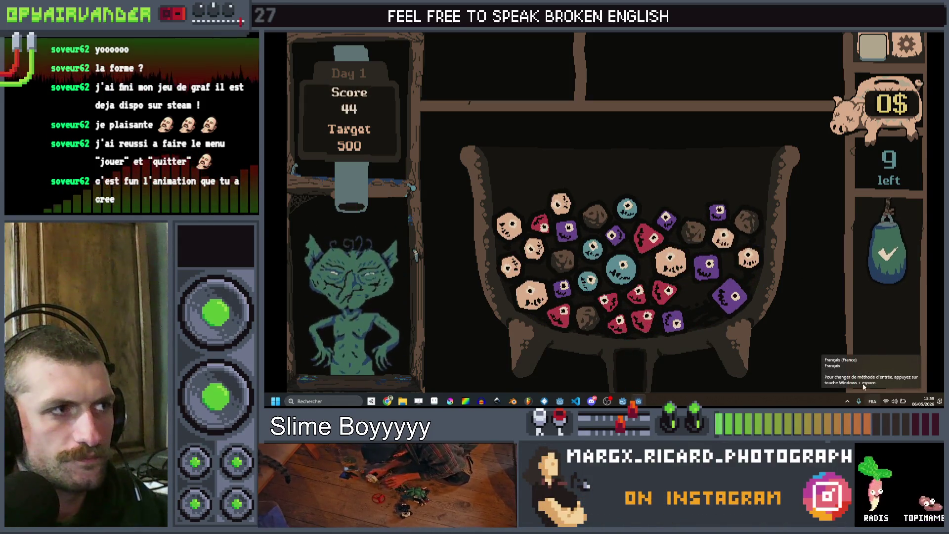
key("alt+Tab")
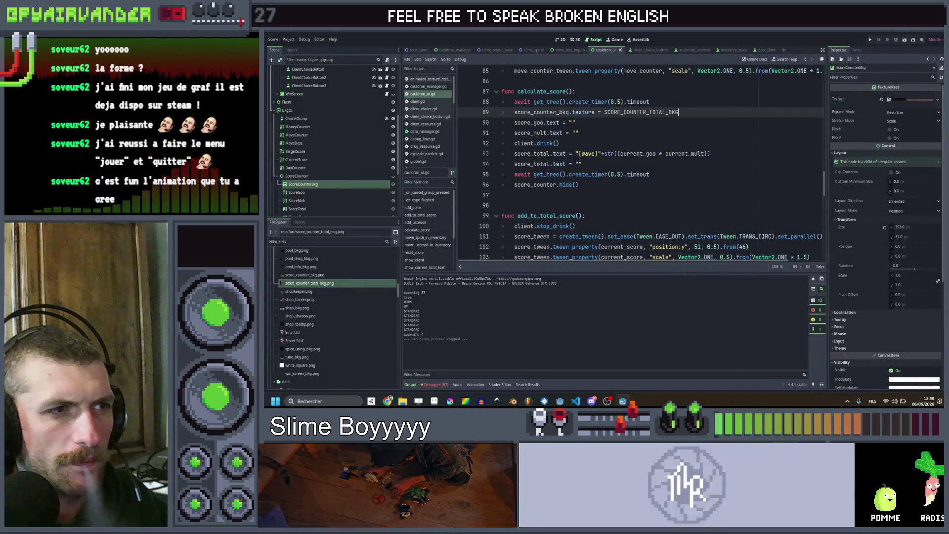
Move the score_total.text = "" reset to after the half-second pause.
key("Up")
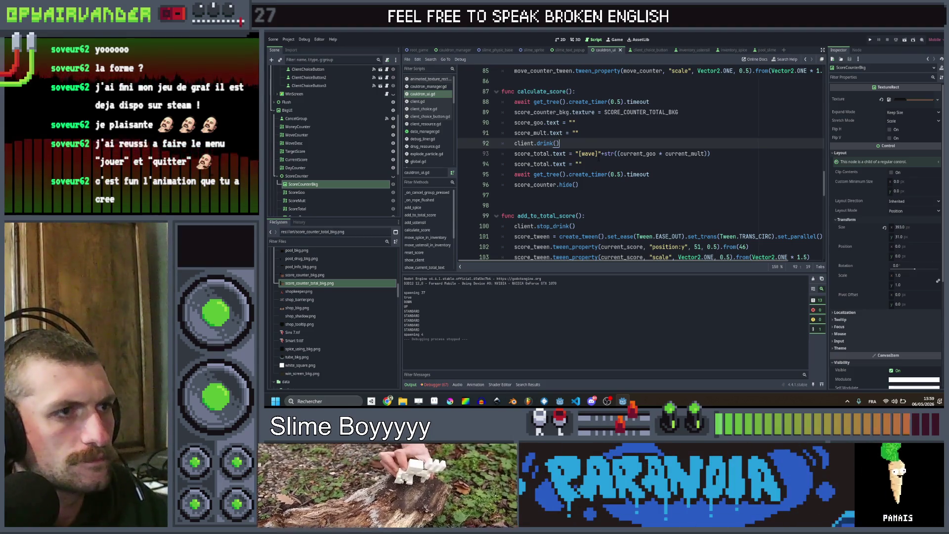
key("Down")
key("ctrl+shift+k")
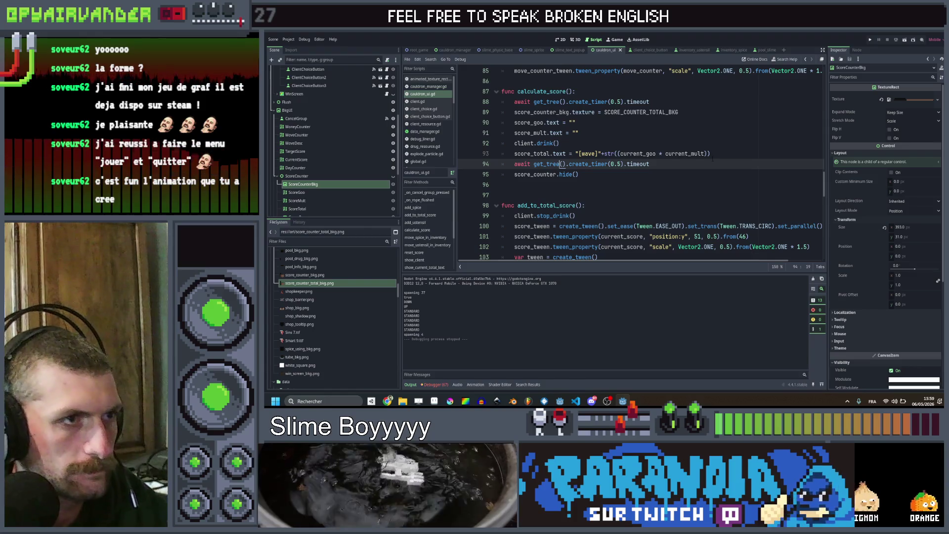
key("Up")
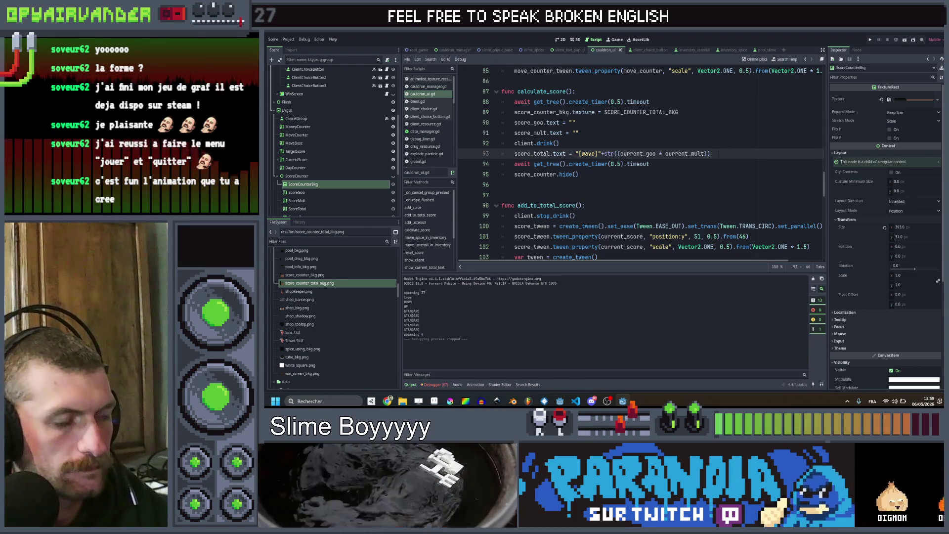
key("Down")
key("Down")
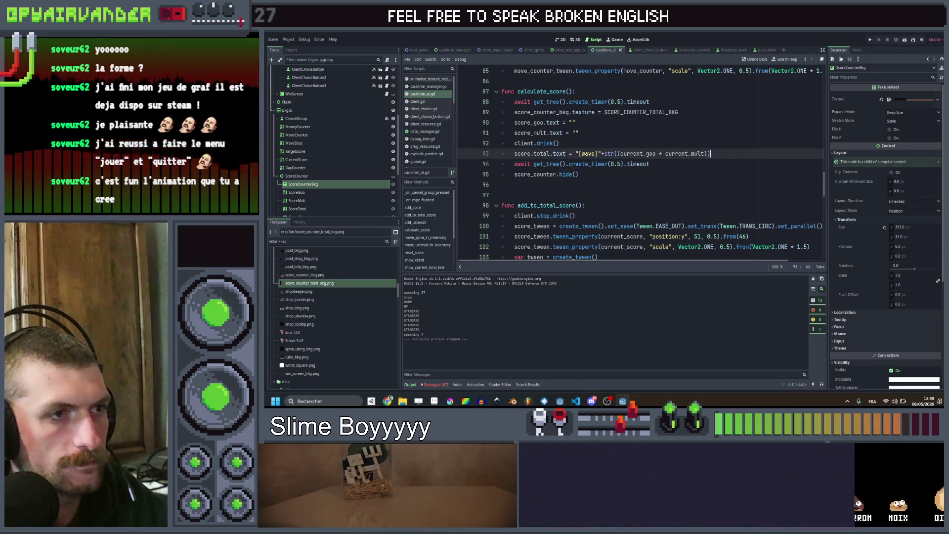
type("score_total.text = \"[wave]\"+str((current_goo * current_mult))")
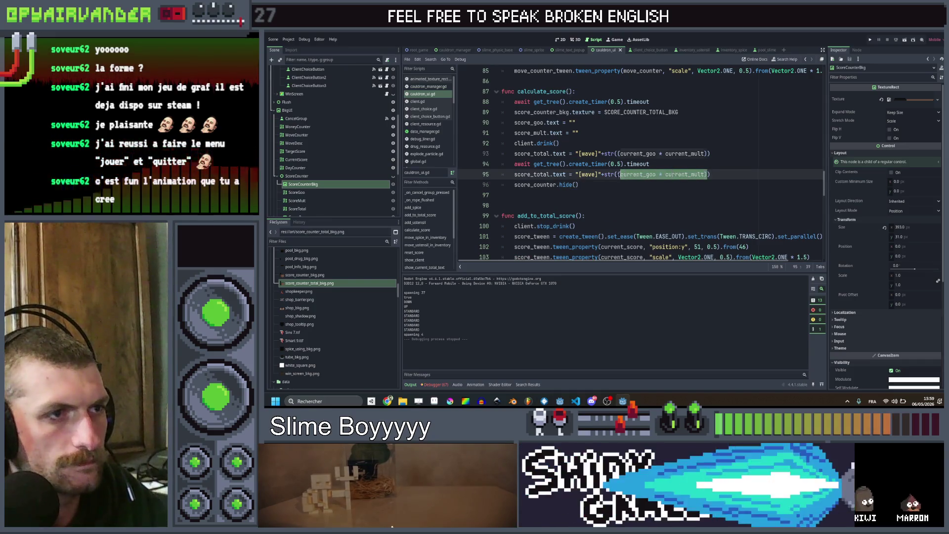
key("BackSpace")
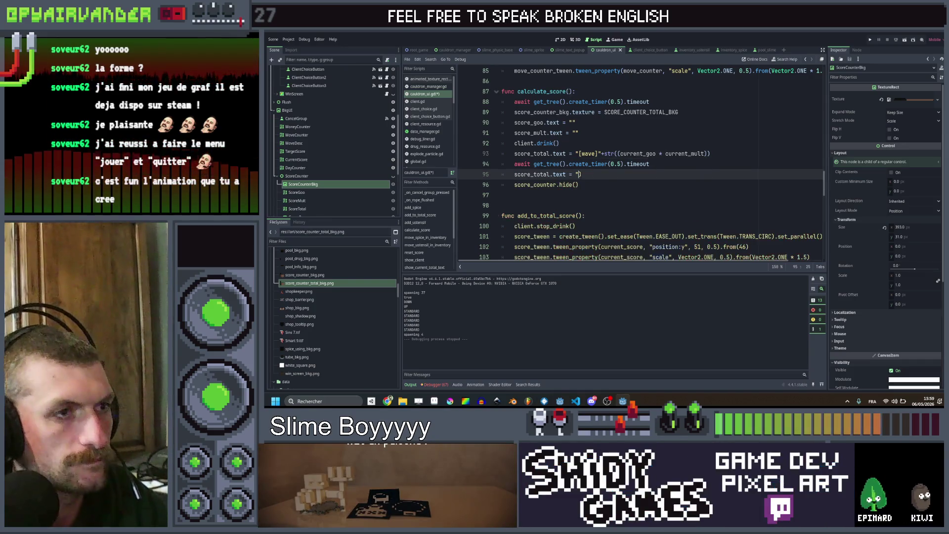
type("\"")
Launch Slime Soup for testing and enlarge the debug window to full screen.
left_click(871, 40)
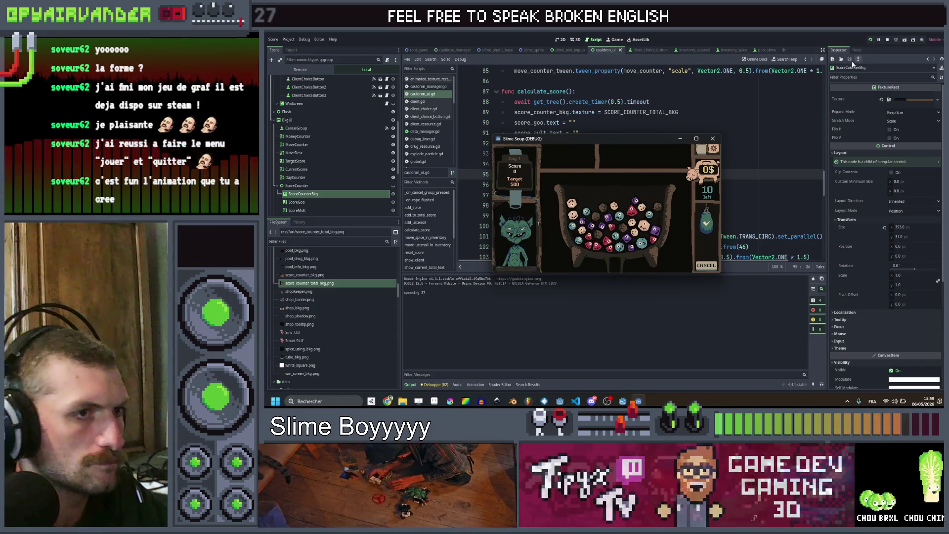
left_click(696, 139)
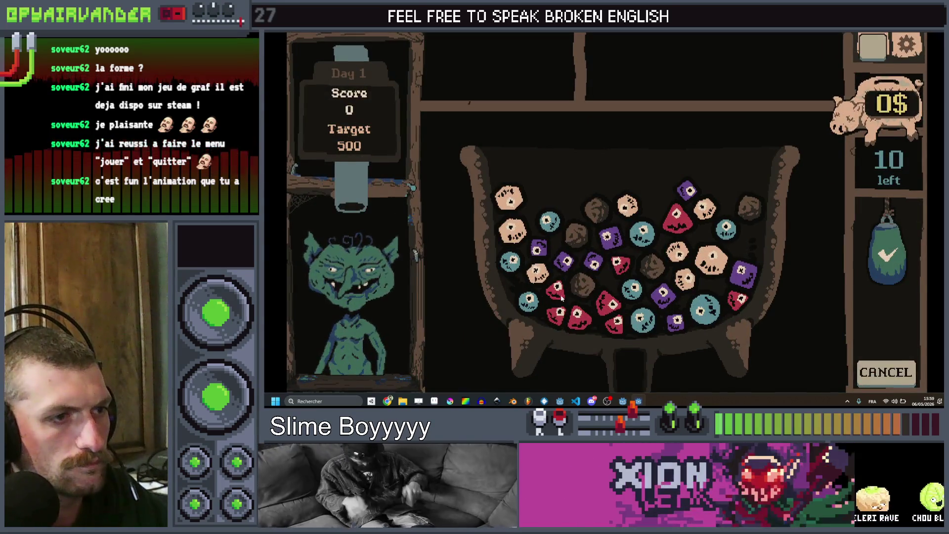
Link and brew two slime chains to lift the score to 148, then stop the game with F8.
left_click(586, 315)
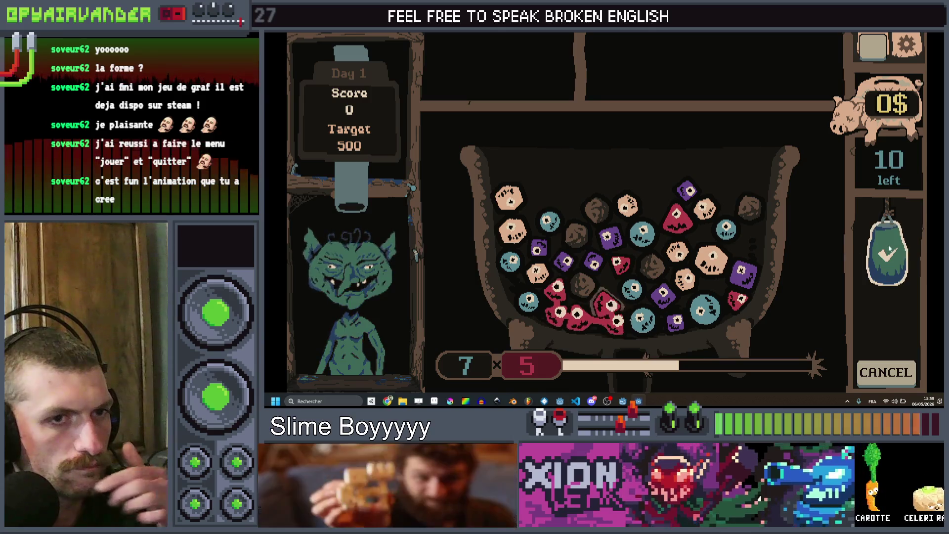
left_click(889, 256)
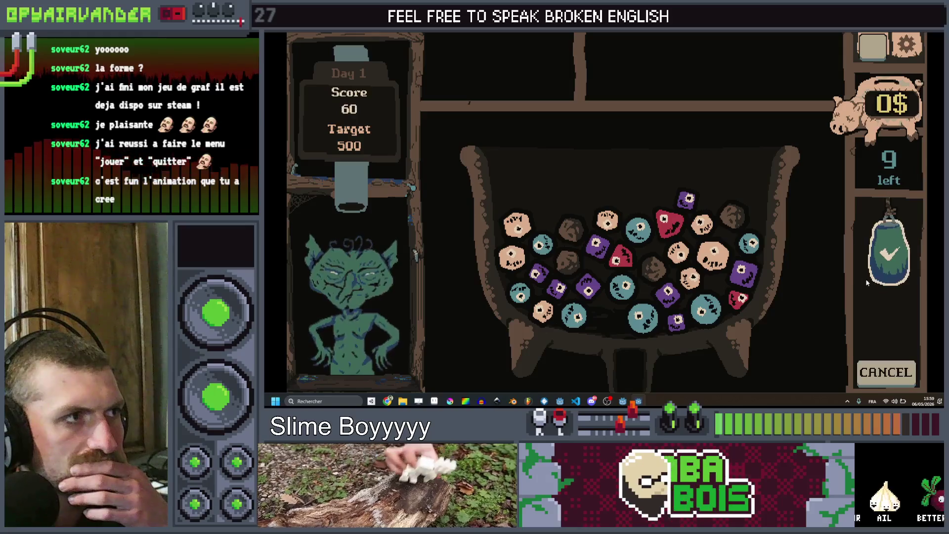
left_click(710, 253)
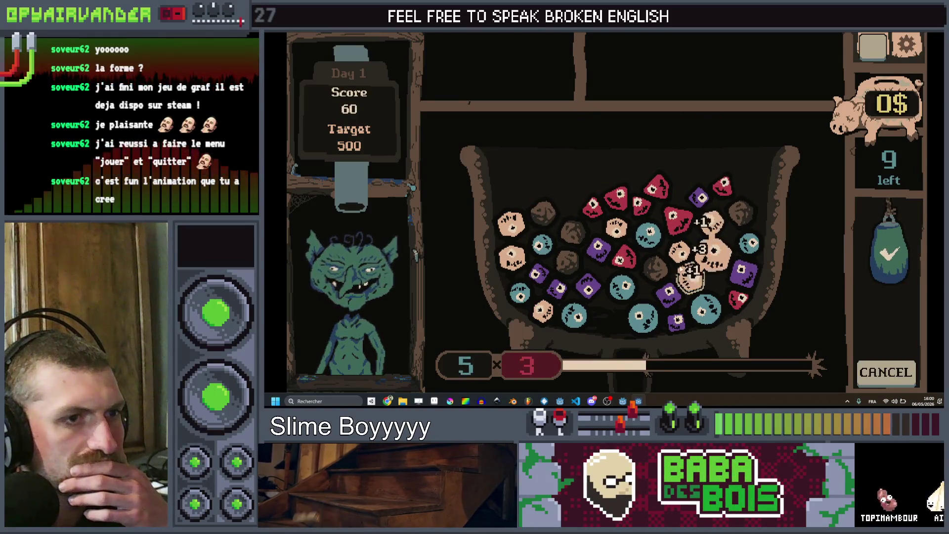
left_click(887, 252)
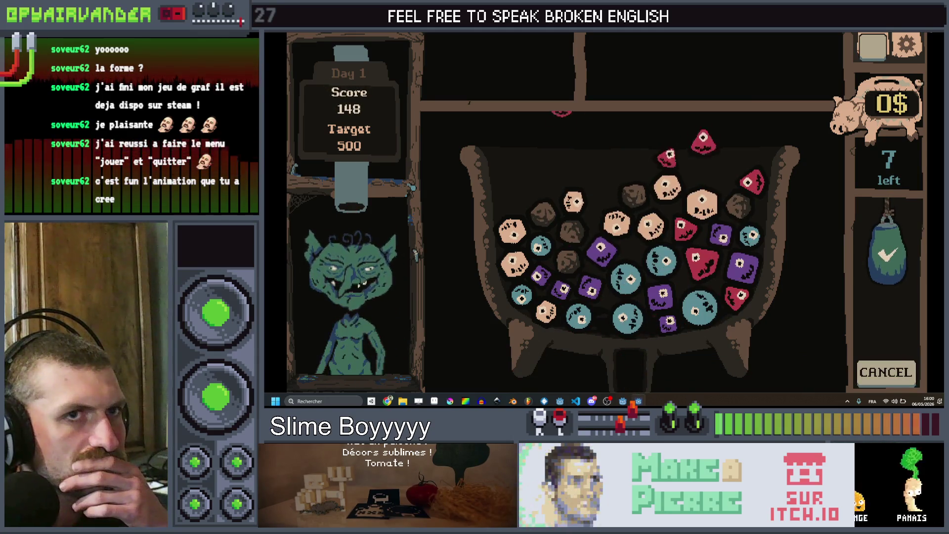
key("F8")
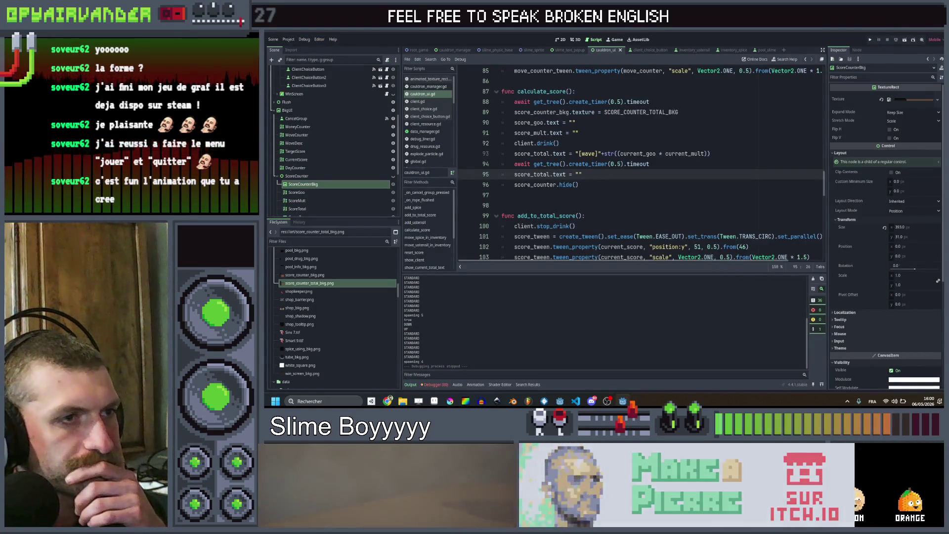
Lengthen the pause before hiding the counter to one second, save, and close the debug window.
double_click(614, 164)
key("End")
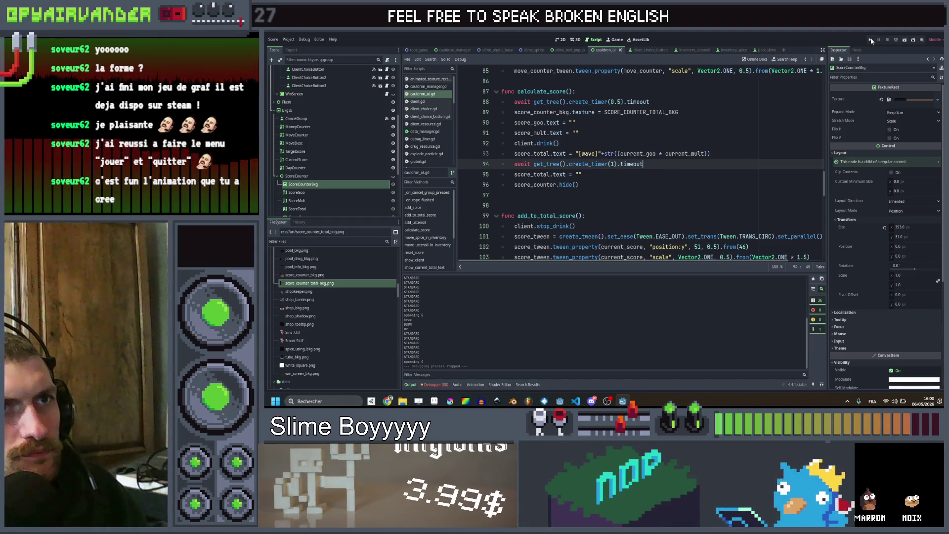
key("ctrl+s")
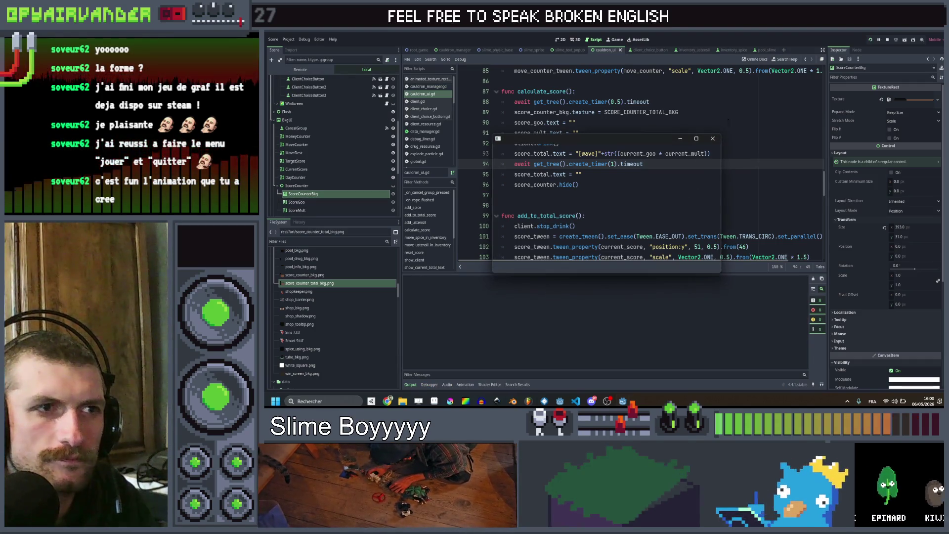
left_click(714, 140)
scroll(638, 163, "up", 2)
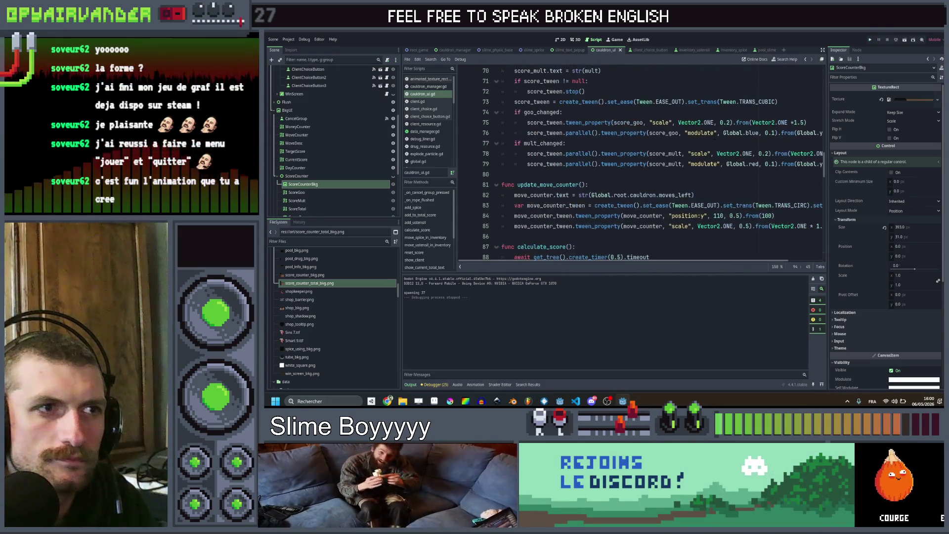
scroll(638, 163, "down", 1)
left_click_drag(823, 138, 504, 113)
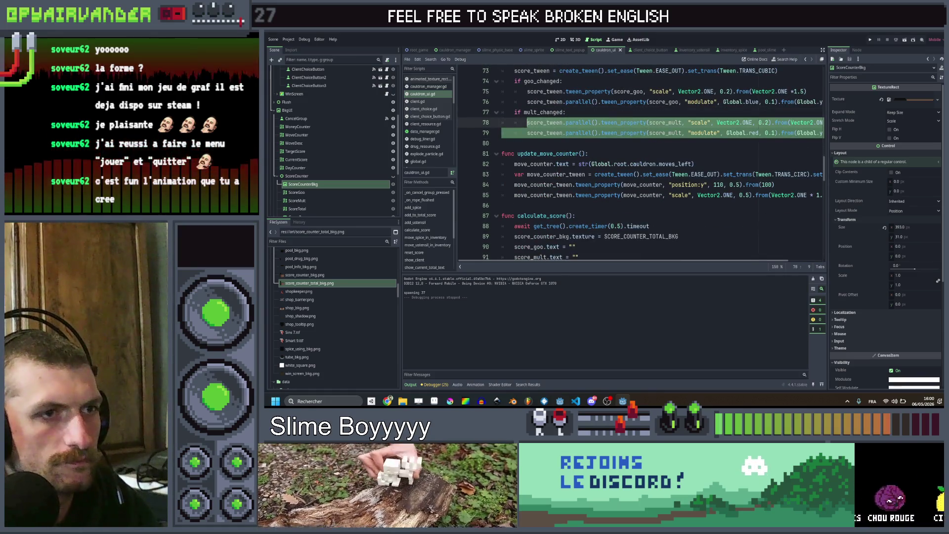
Copy the score_mult tween lines and paste them into calculate_score.
left_click_drag(823, 198, 515, 184)
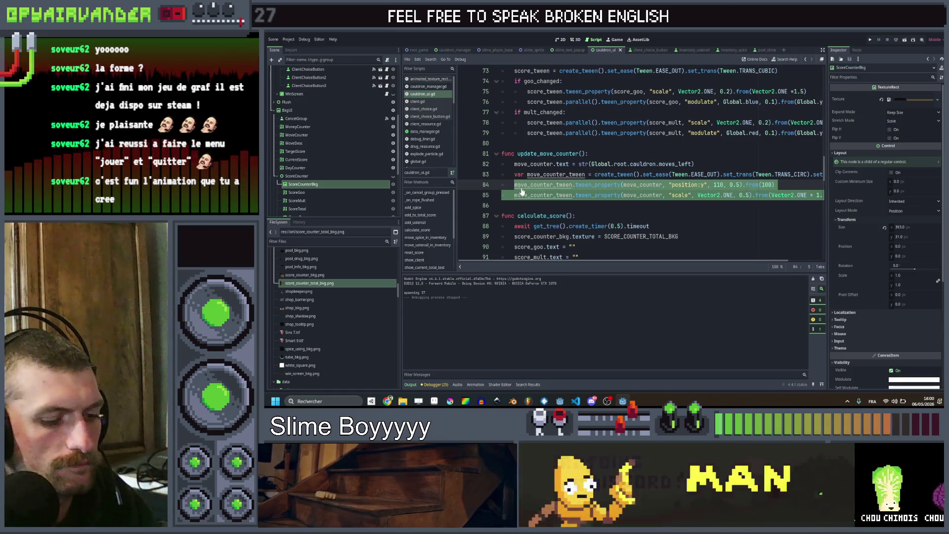
scroll(521, 191, "down", 1)
scroll(611, 188, "down", 1)
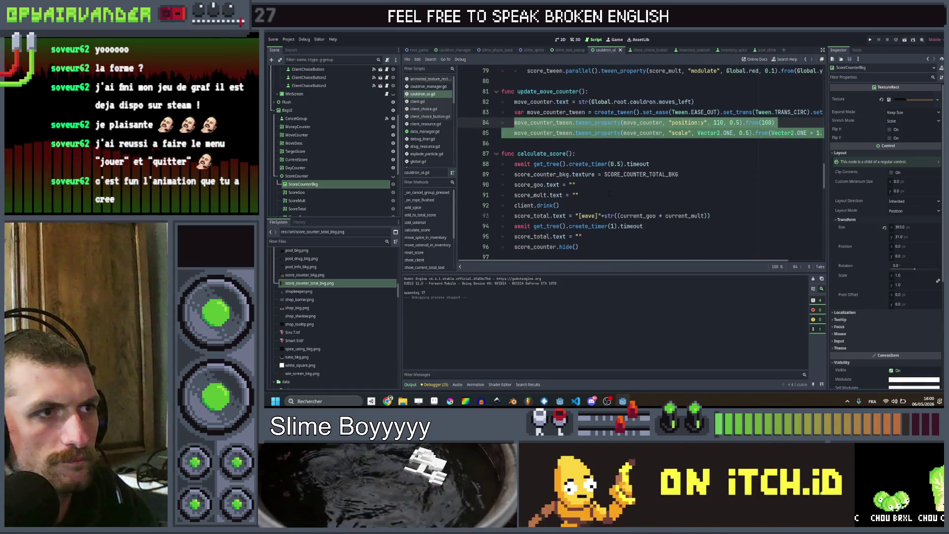
scroll(611, 188, "up", 2)
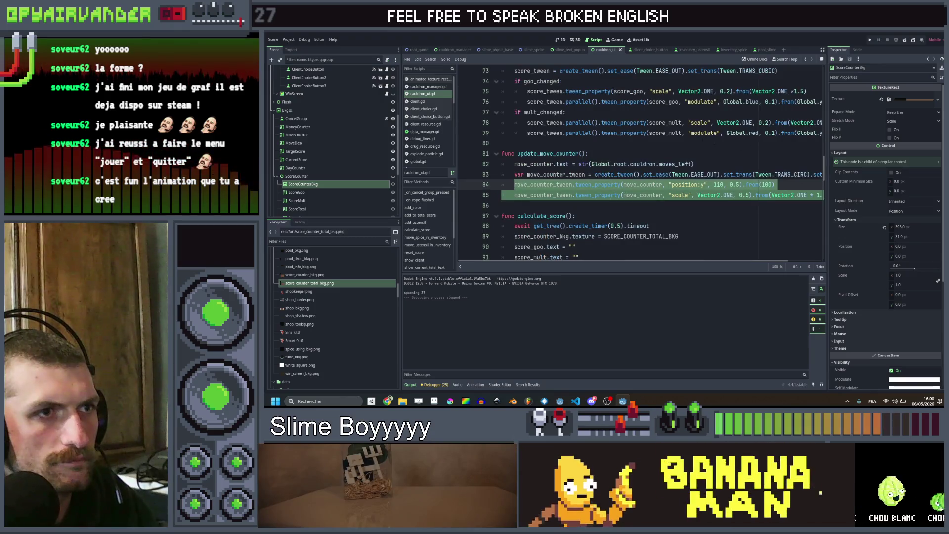
left_click_drag(823, 133, 528, 122)
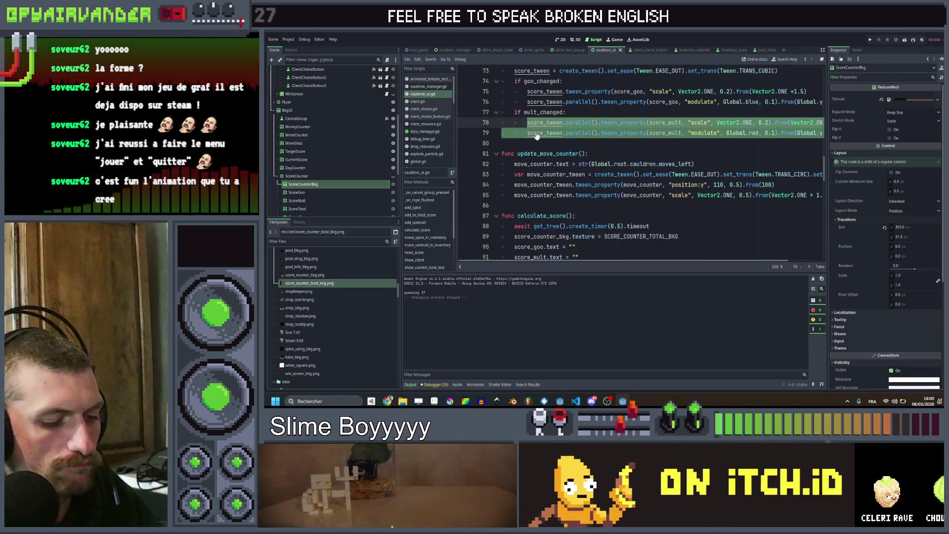
scroll(537, 136, "down", 2)
scroll(536, 136, "down", 2)
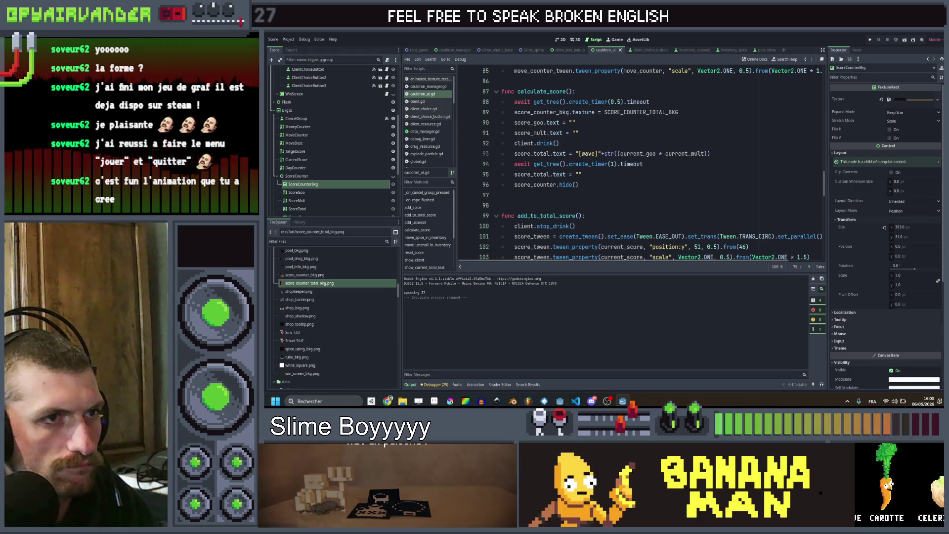
key("ctrl+v")
Insert the copied tween lines after line 93 along with a cubic create_tween line in calculate_score.
key("ctrl+z")
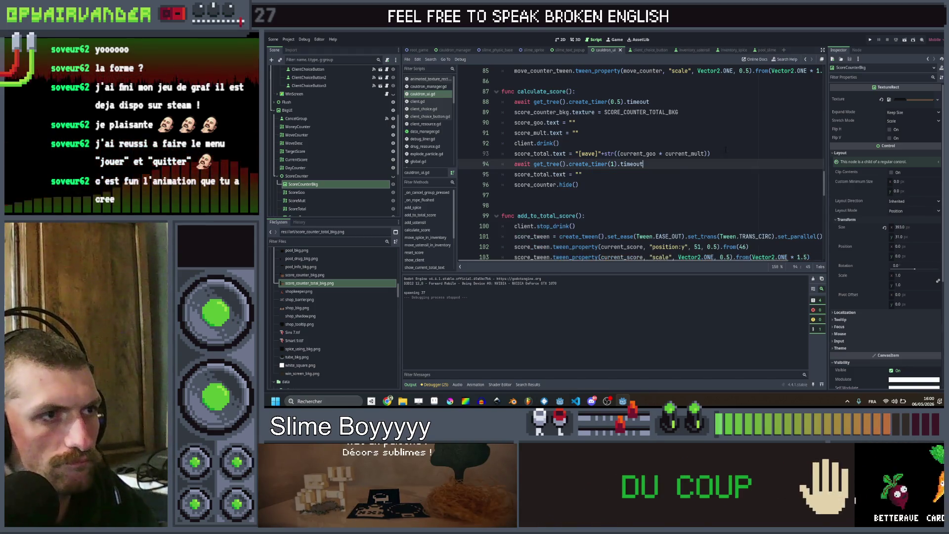
key("Return")
key("ctrl+v")
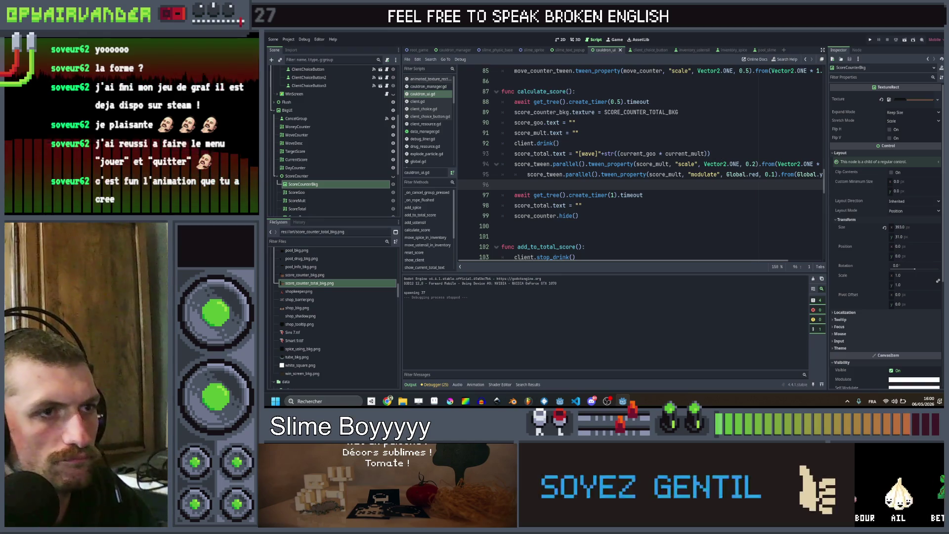
scroll(639, 179, "up", 4)
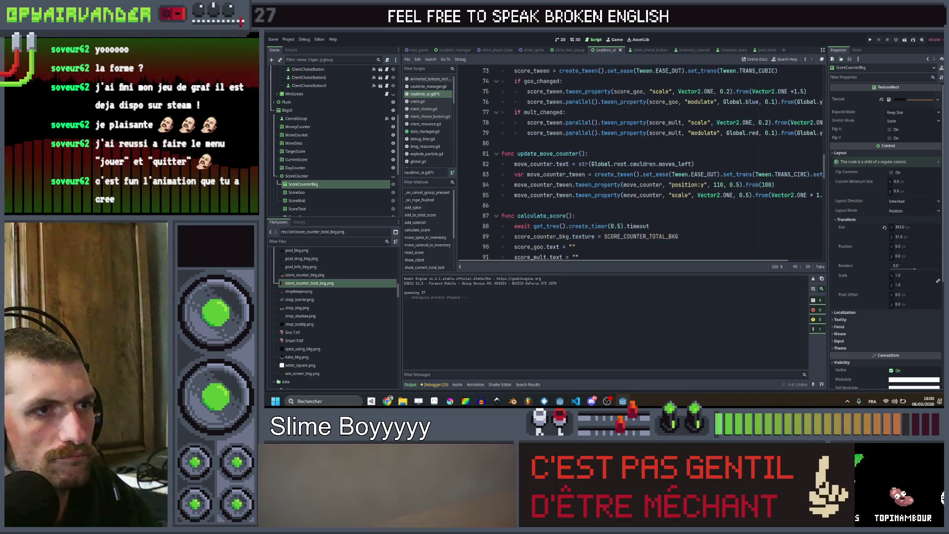
scroll(638, 177, "up", 3)
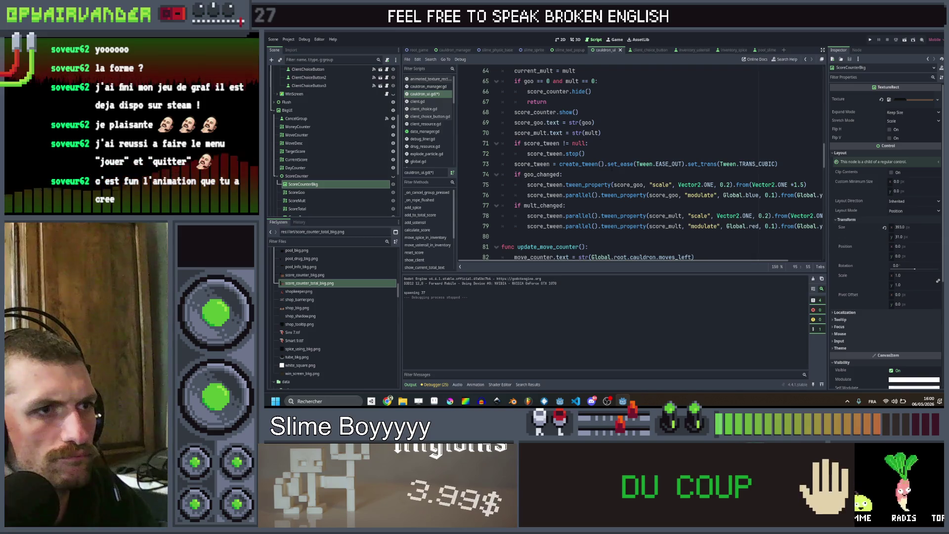
scroll(638, 178, "down", 5)
scroll(638, 178, "down", 3)
scroll(638, 178, "down", 2)
scroll(638, 178, "down", 2)
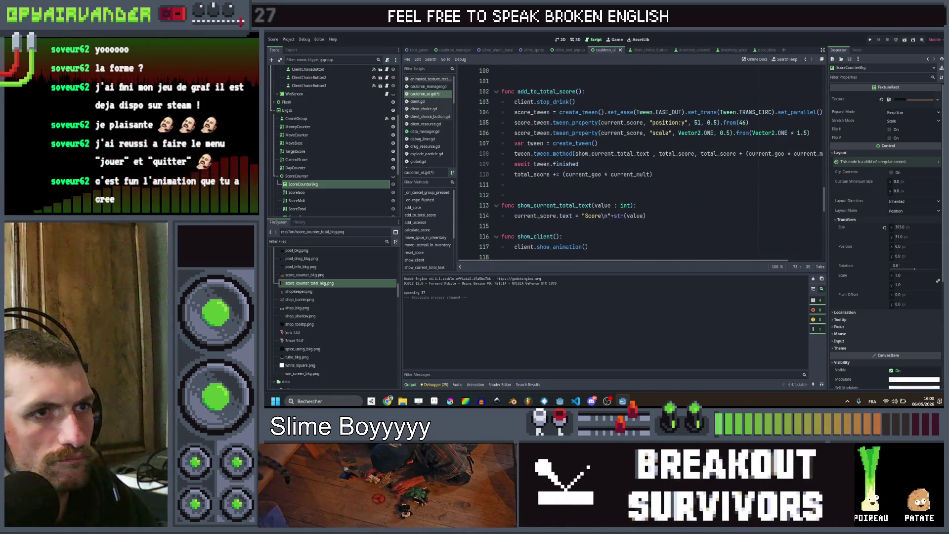
type("score_tween = create_tween().set_ease(Tween.EASE_OUT).set_trans(Tween.TRANS_CUBIC)")
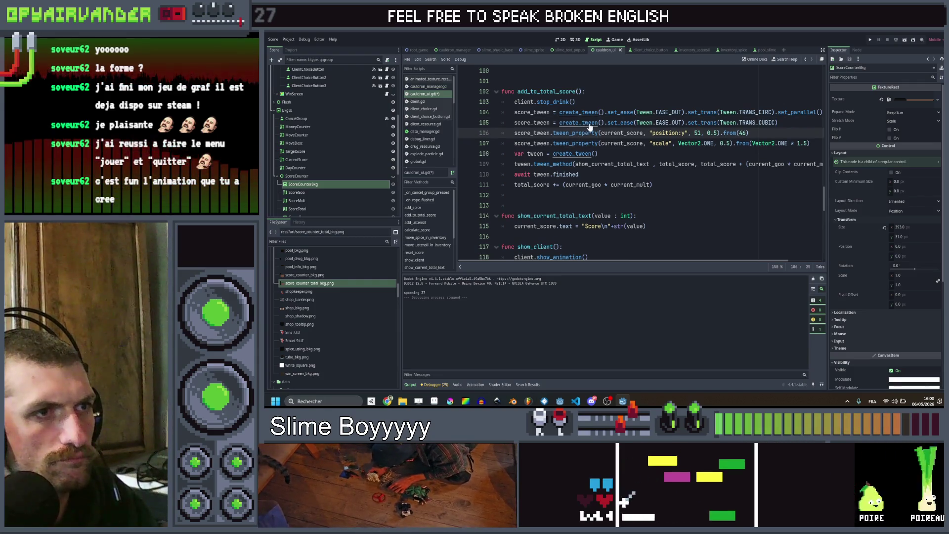
scroll(589, 148, "up", 3)
scroll(579, 178, "up", 3)
key("ctrl+v")
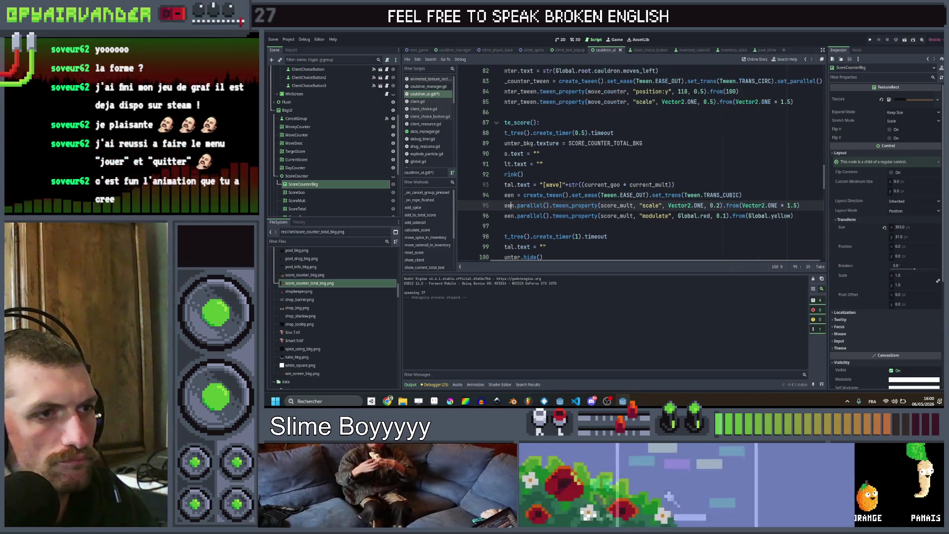
scroll(638, 163, "left", 3)
Retarget the scale tween to score_total, remove the modulate line, then save and relaunch the game.
double_click(531, 185)
key("ctrl+c")
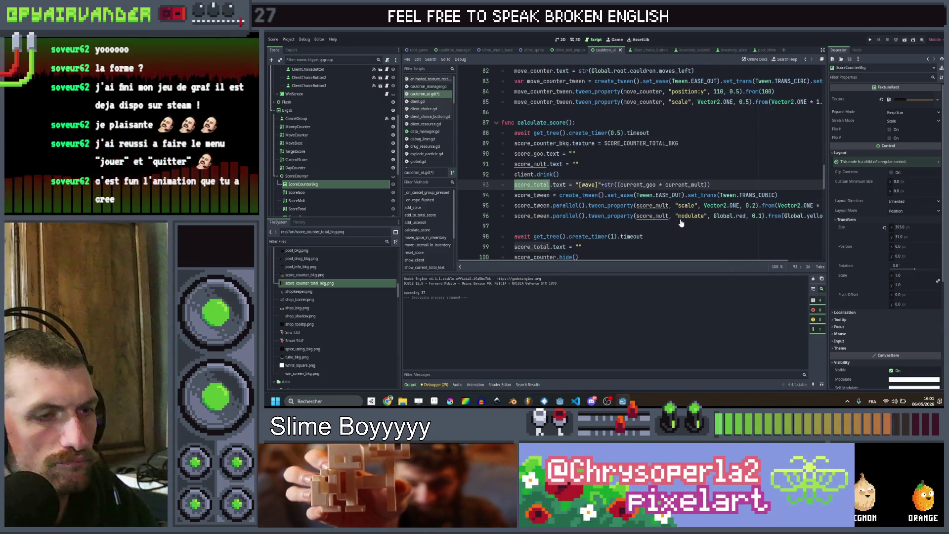
double_click(653, 206)
key("ctrl+v")
key("ctrl+v")
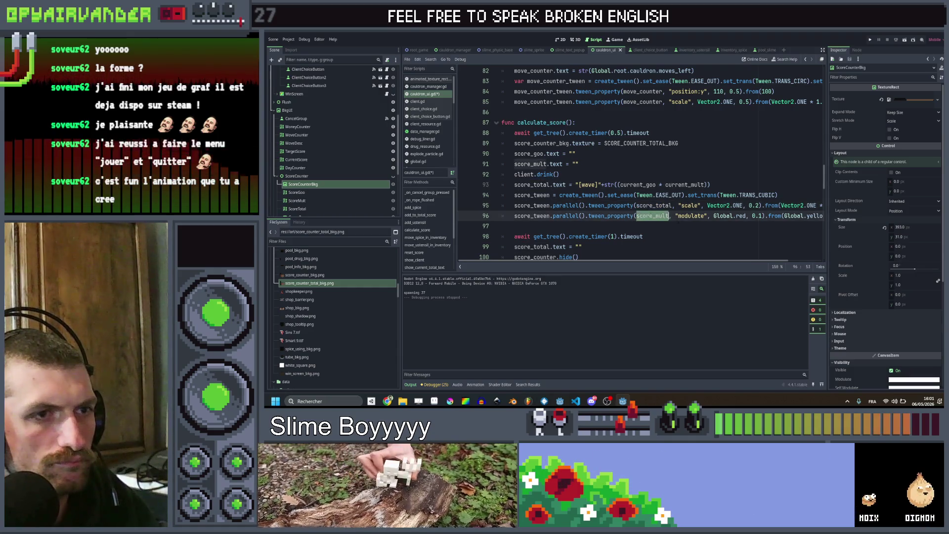
key("shift+Home")
key("BackSpace")
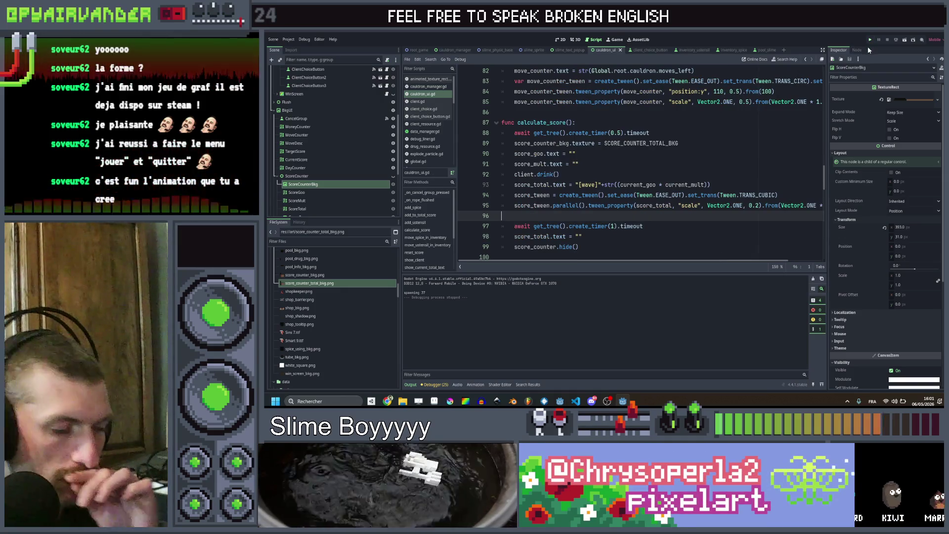
key("ctrl+s")
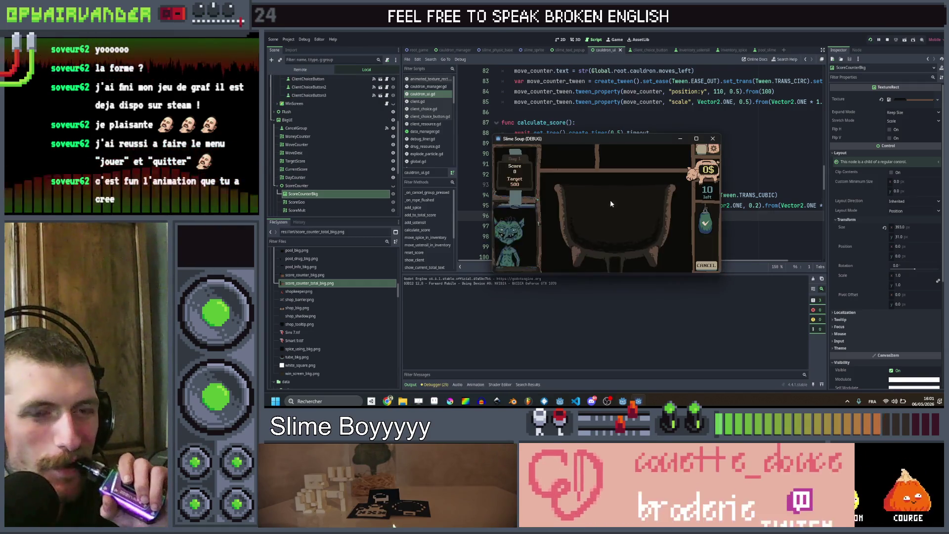
Play the red dice and then the teal dice to reach 30 of 500, then stop the game with F8.
left_click(698, 138)
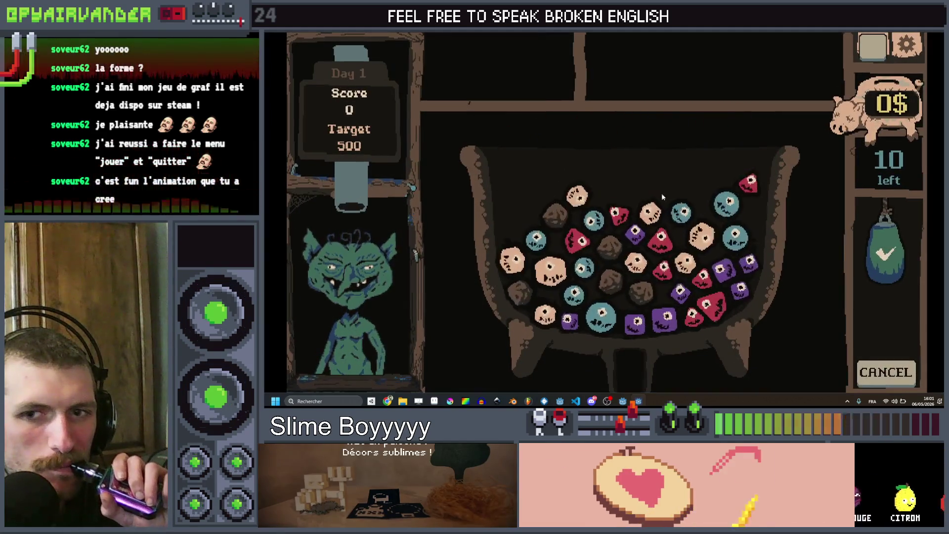
left_click(585, 281)
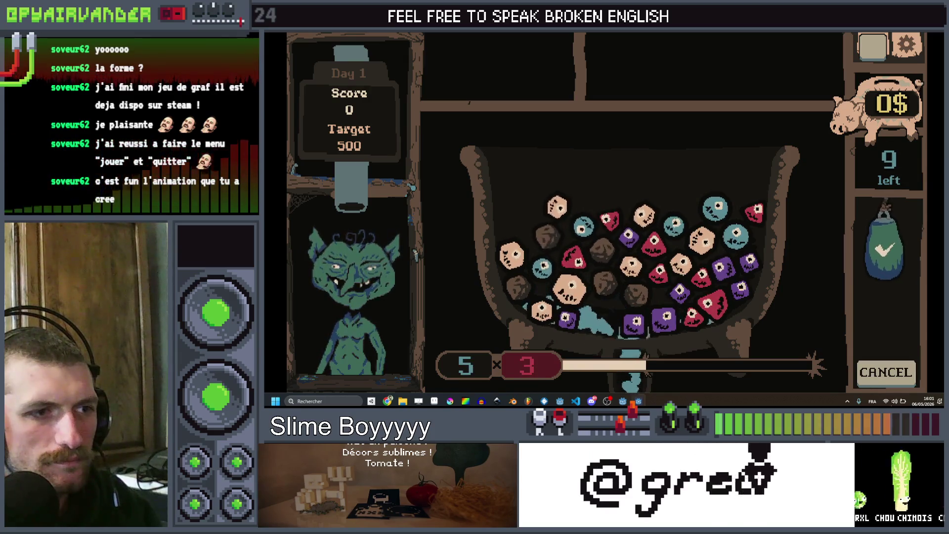
left_click(703, 280)
left_click(889, 254)
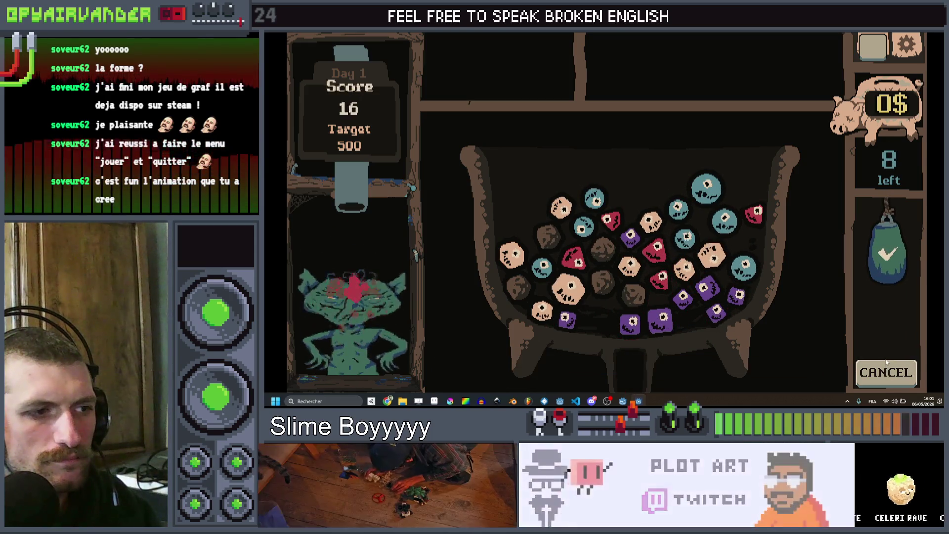
left_click(712, 210)
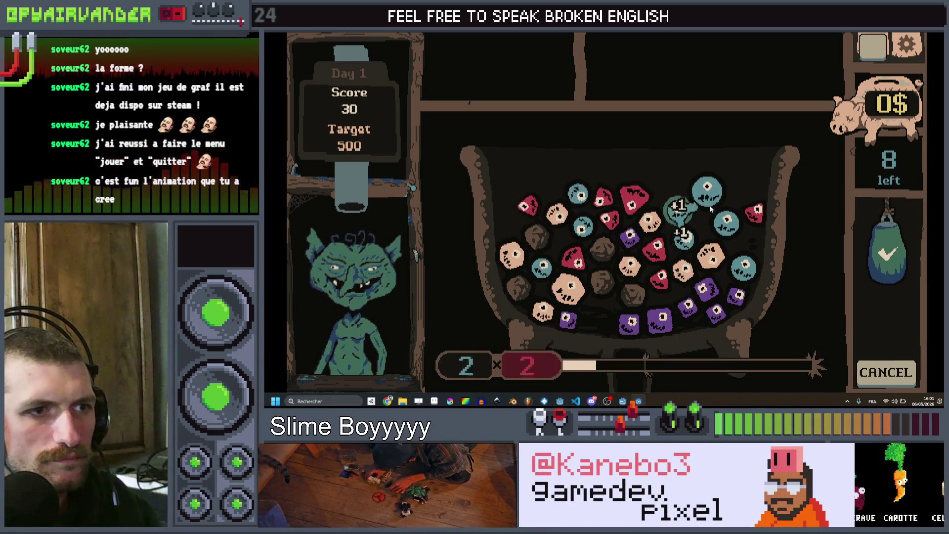
left_click(890, 253)
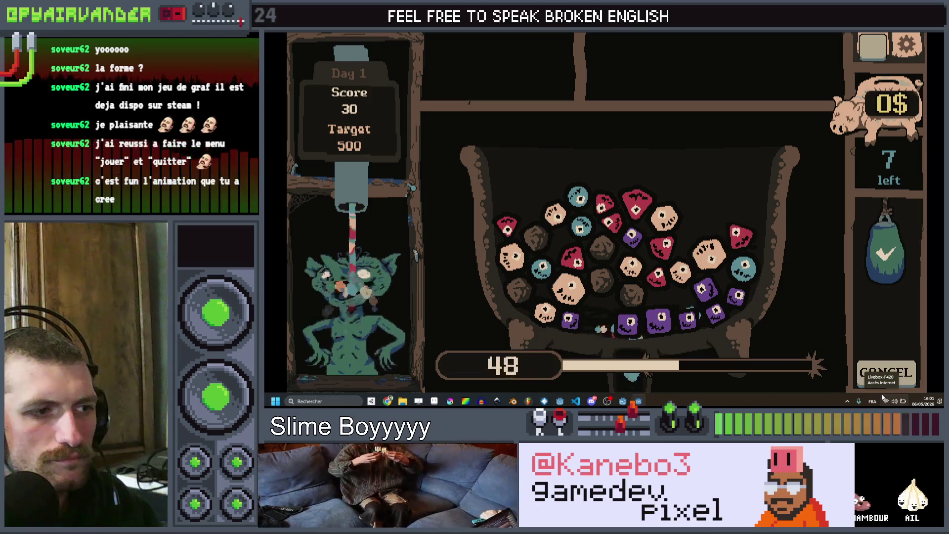
key("F8")
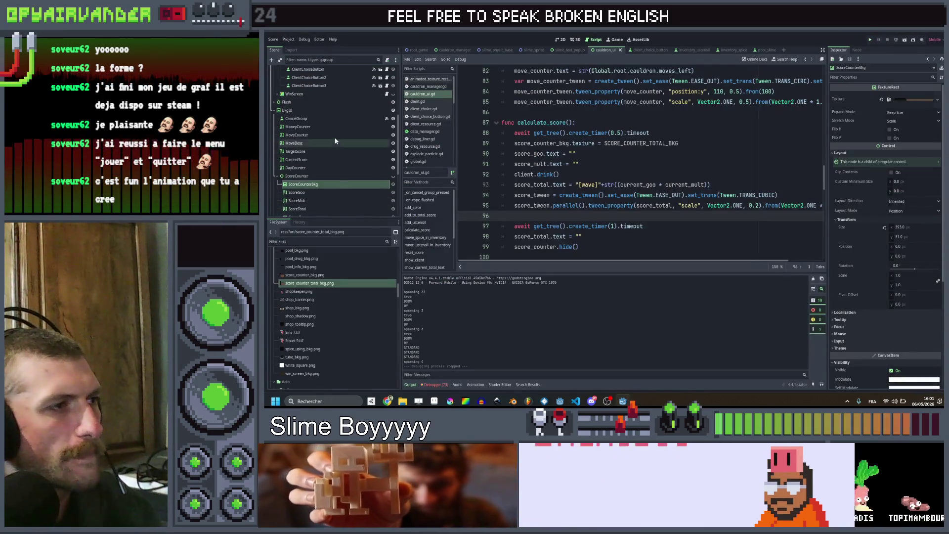
Select ScoreTotal and focus the 2D view on the score counter.
left_click(298, 208)
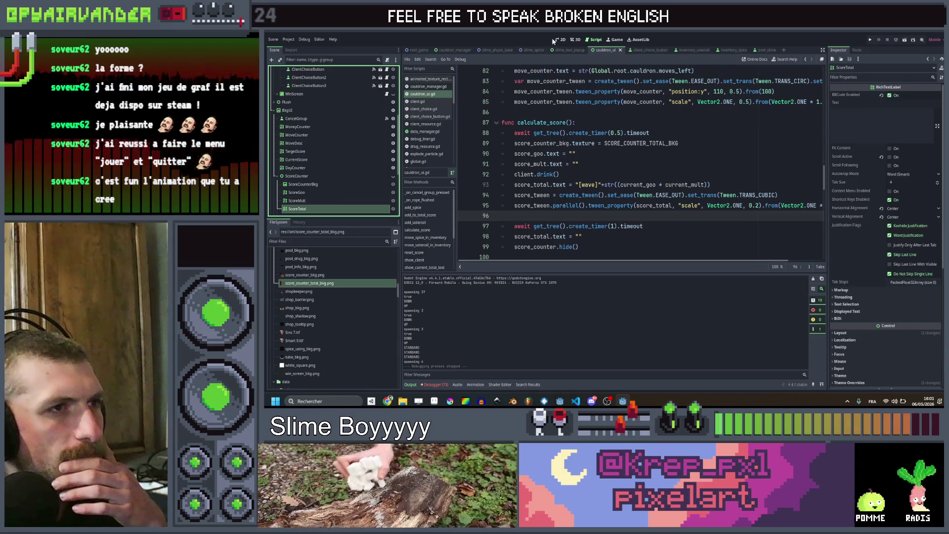
left_click(563, 39)
scroll(610, 191, "up", 3)
scroll(610, 191, "down", 4)
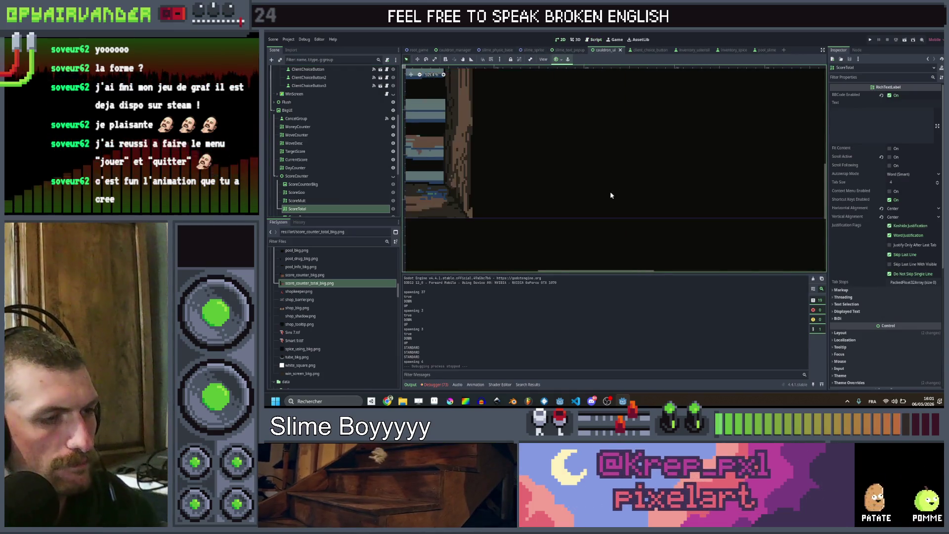
left_click(393, 184)
key("f")
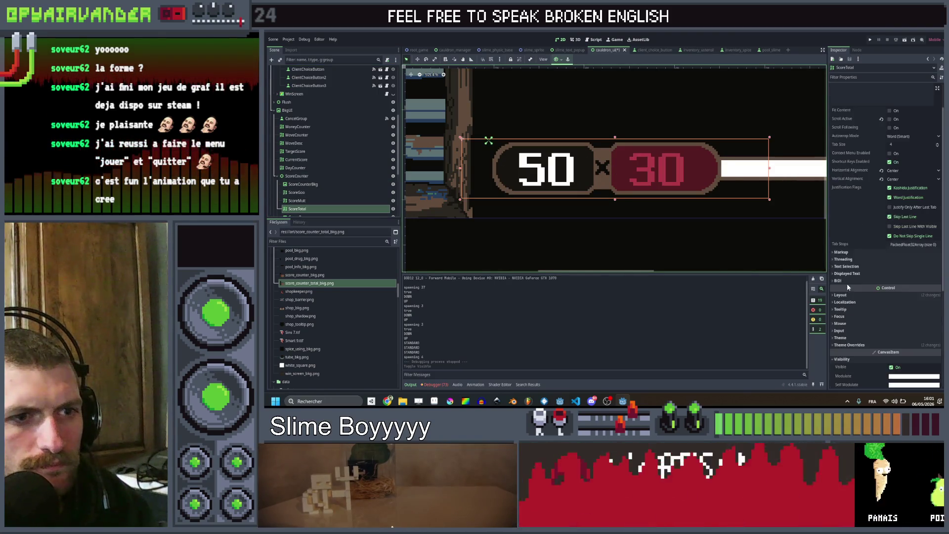
scroll(851, 282, "down", 5)
scroll(850, 285, "up", 4)
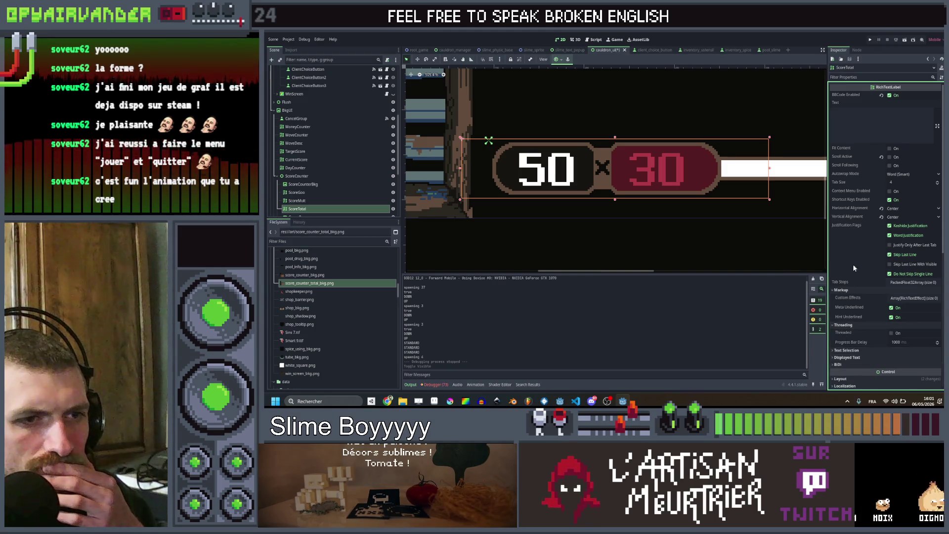
scroll(856, 223, "down", 5)
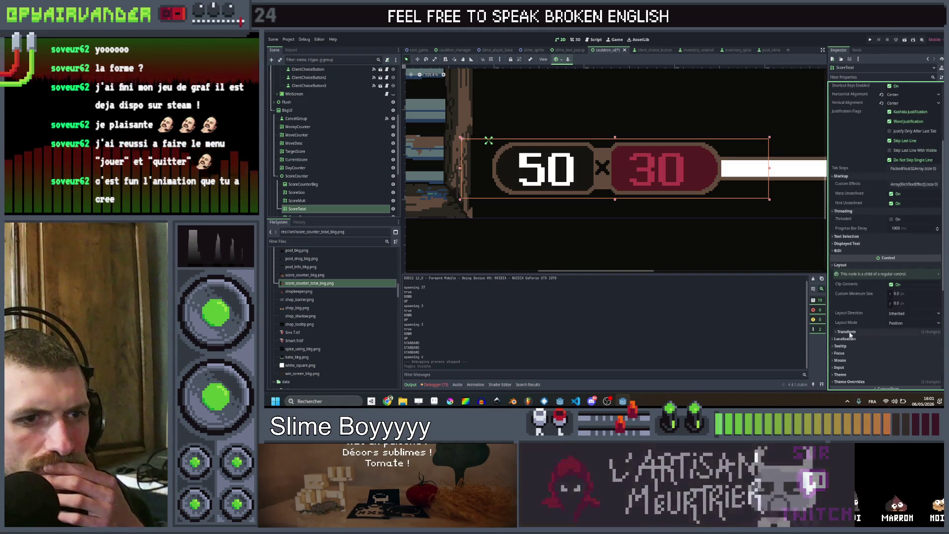
scroll(869, 343, "down", 2)
scroll(869, 344, "down", 2)
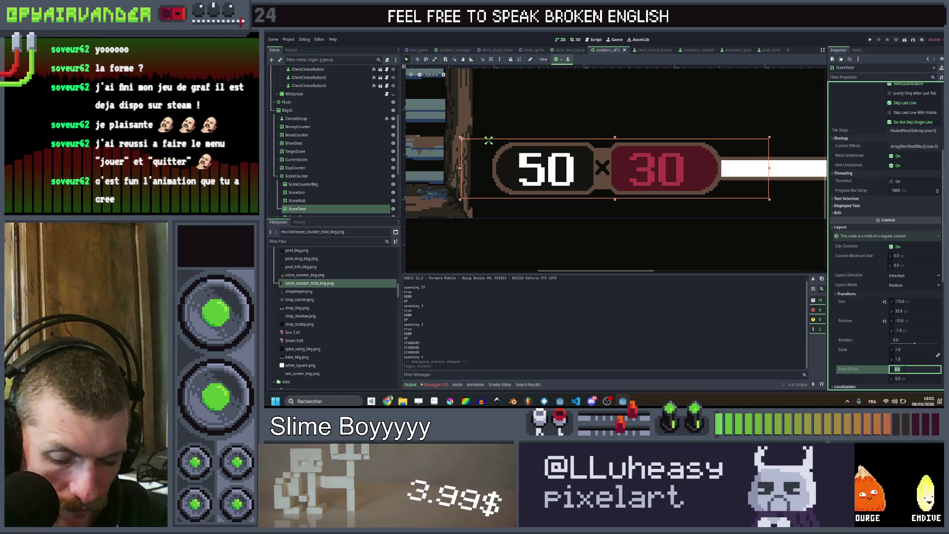
Set ScoreTotal's pivot offset to 85 by 16, save the scene, and enlarge the relaunched game window.
left_click(905, 379)
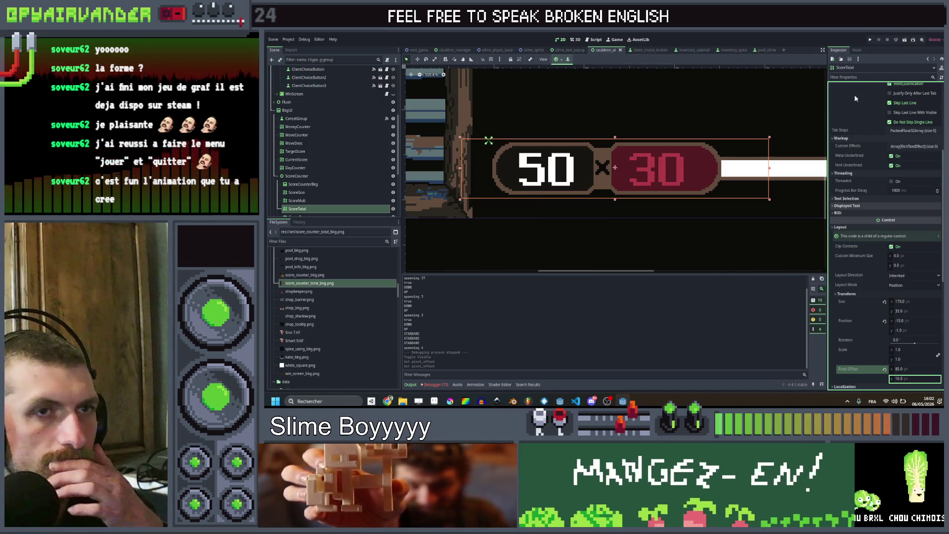
key("ctrl+s")
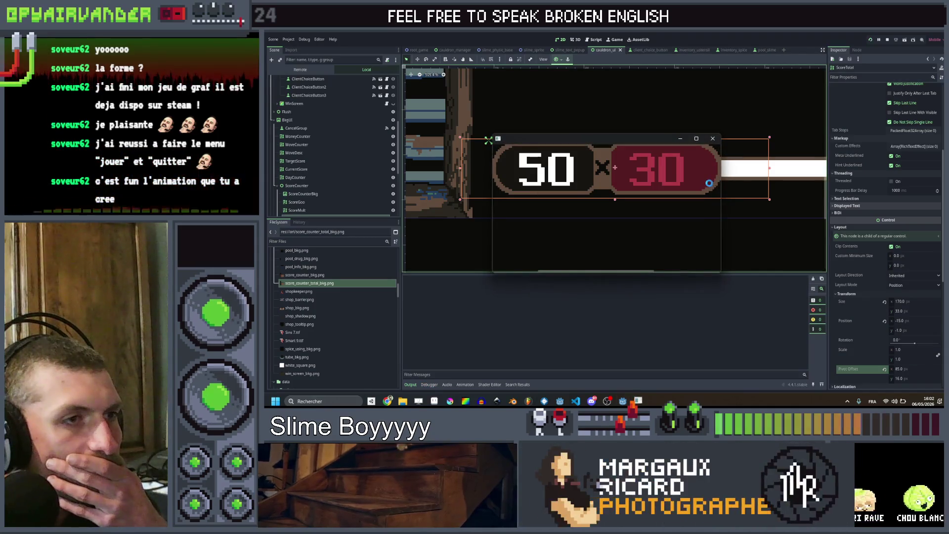
left_click(697, 139)
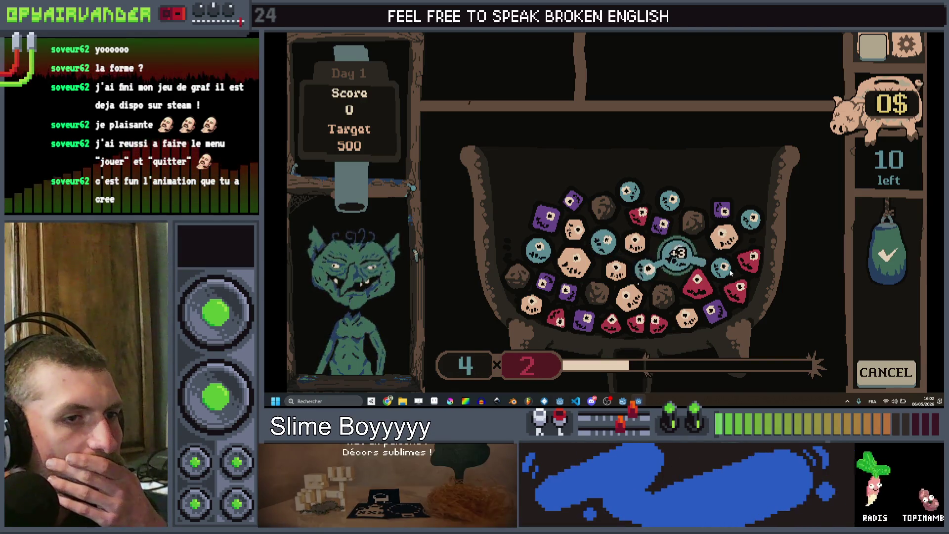
Cash in red, blue and skull chains to reach 51 of 500, then Alt-Tab back to the editor.
left_click_drag(670, 282, 736, 293)
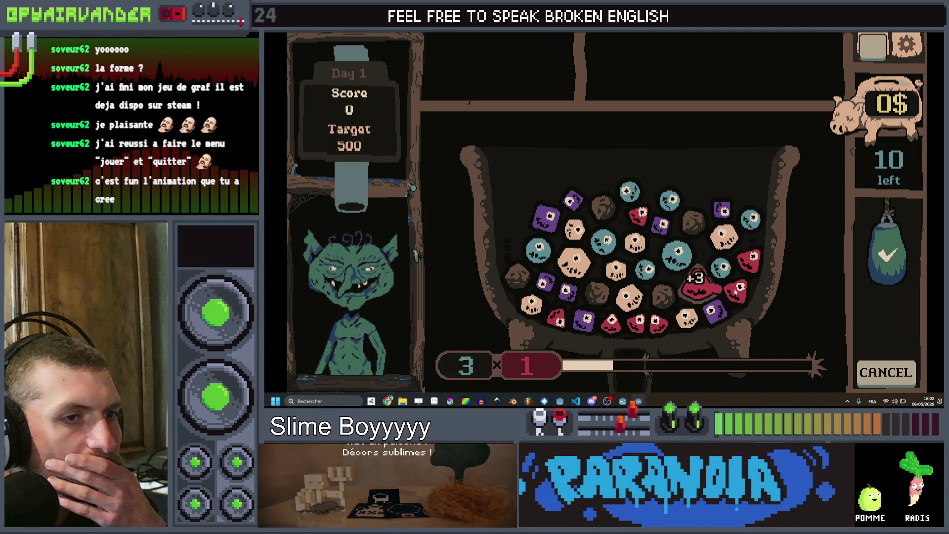
left_click(760, 267)
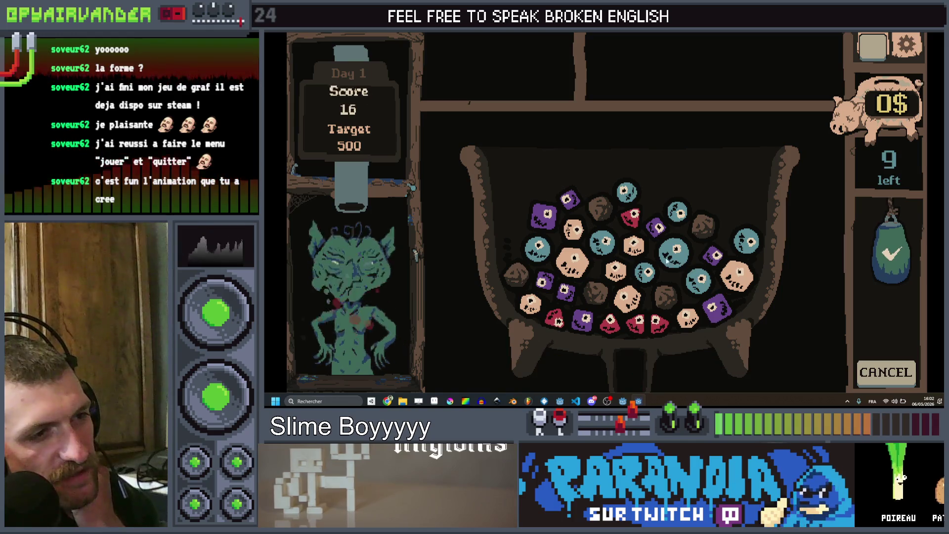
mouse_move(653, 267)
left_mouse_down()
mouse_move(695, 280)
mouse_move(645, 270)
mouse_move(689, 279)
mouse_move(686, 222)
left_mouse_up()
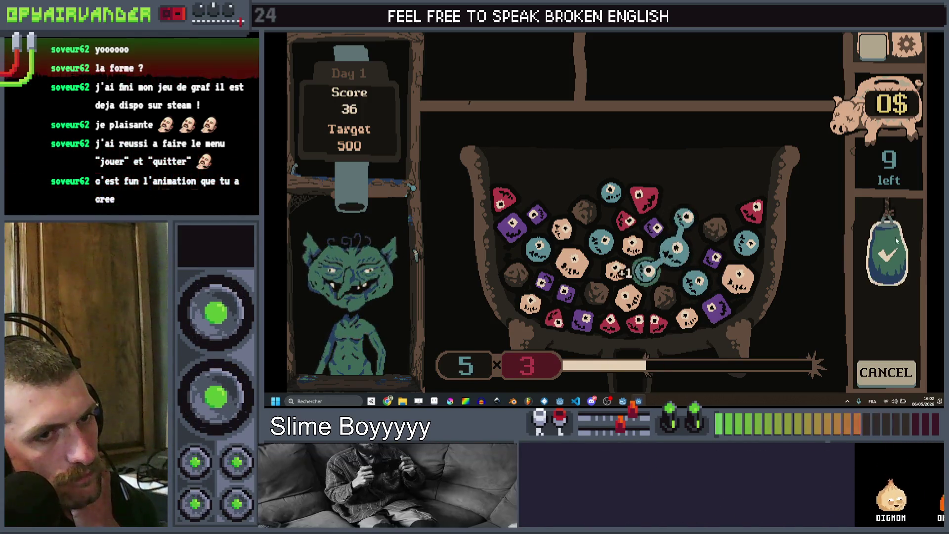
left_click(686, 223)
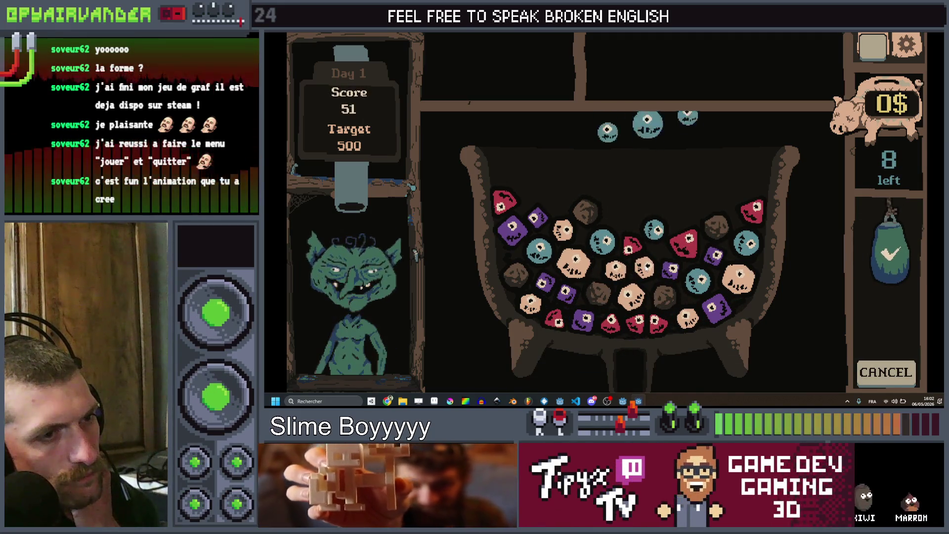
left_click_drag(564, 230, 630, 301)
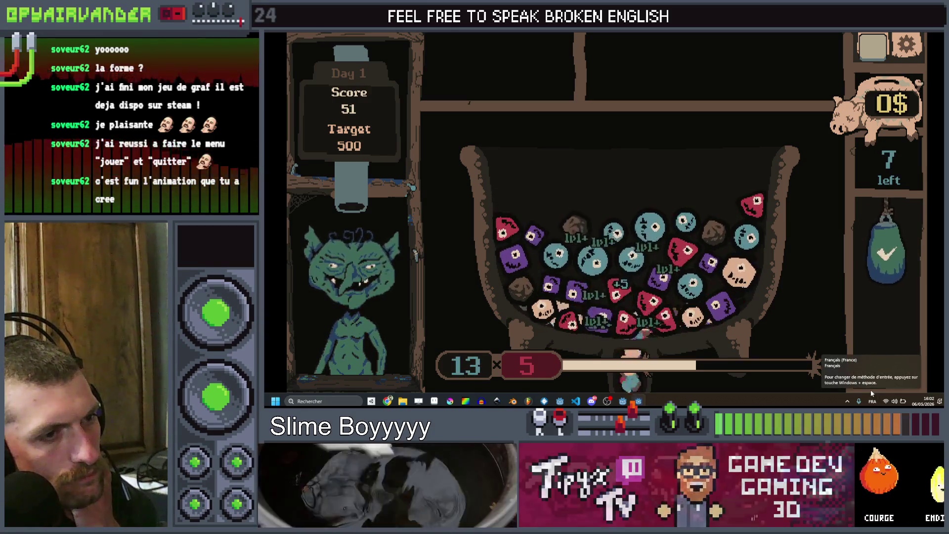
key("alt+Tab")
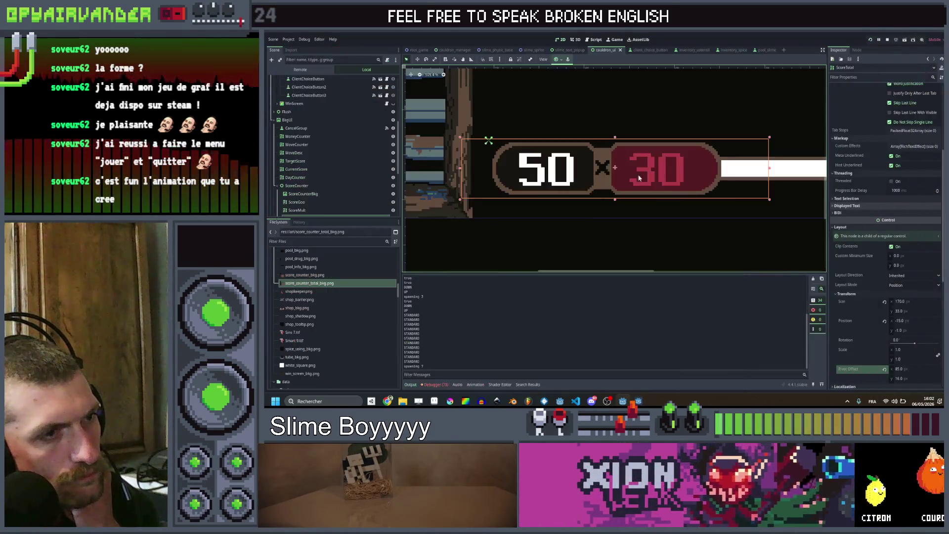
Change the GroupProgress node's type to TextureProgressBar.
left_click(304, 140)
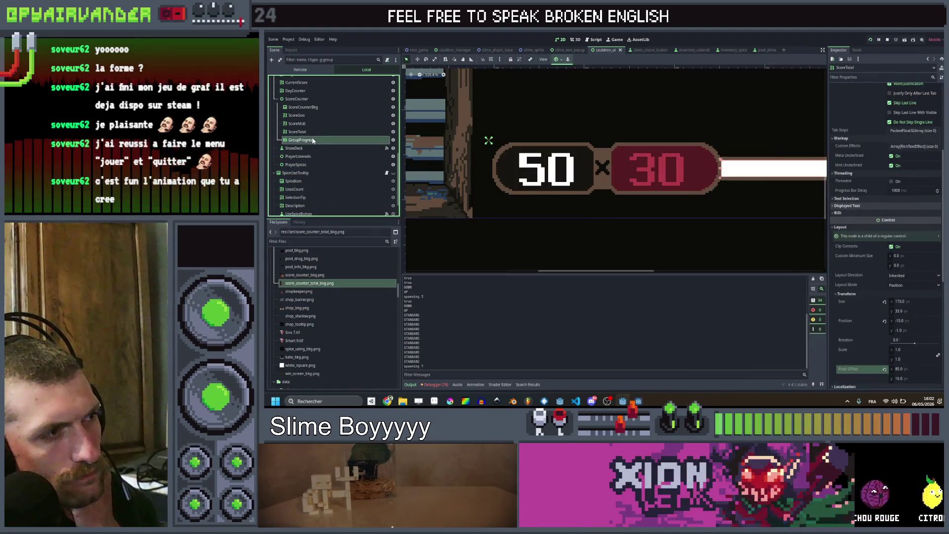
left_click(906, 97)
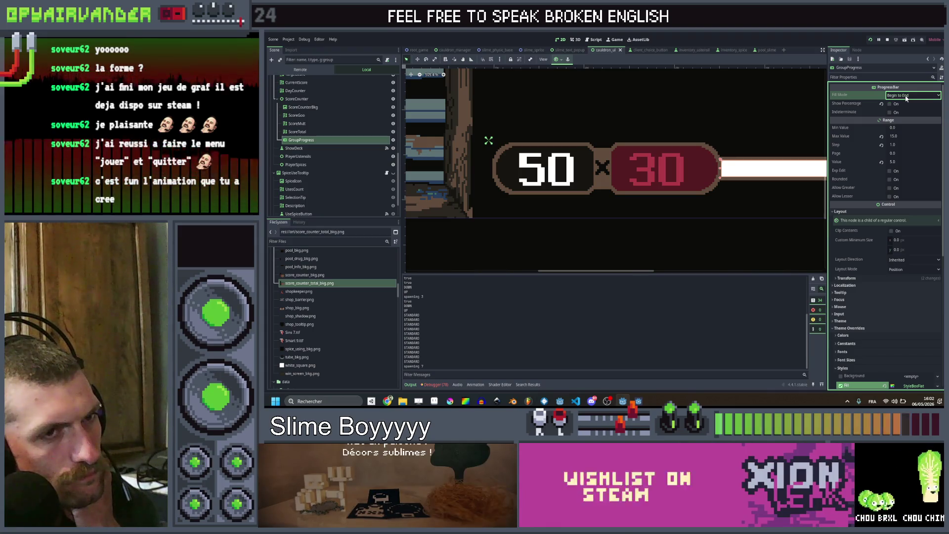
left_click(906, 97)
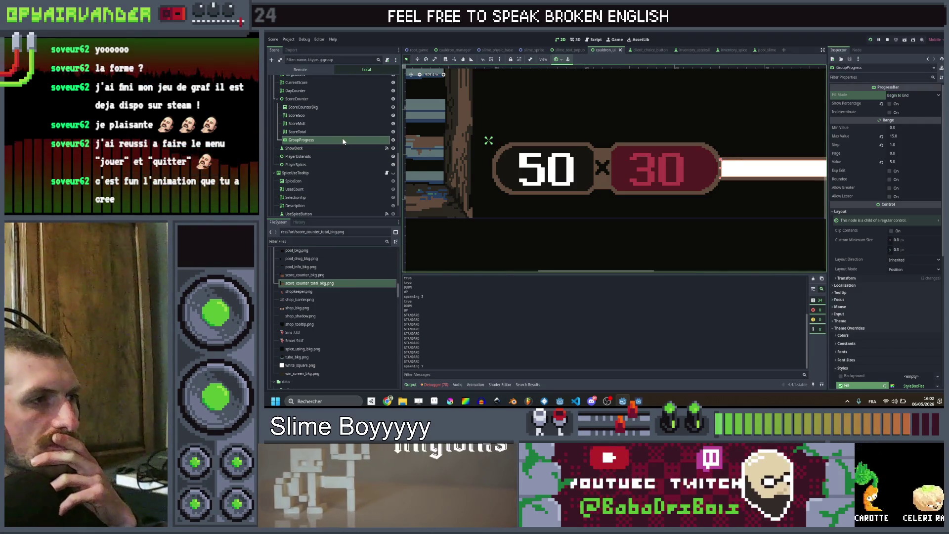
right_click(325, 148)
left_click(357, 214)
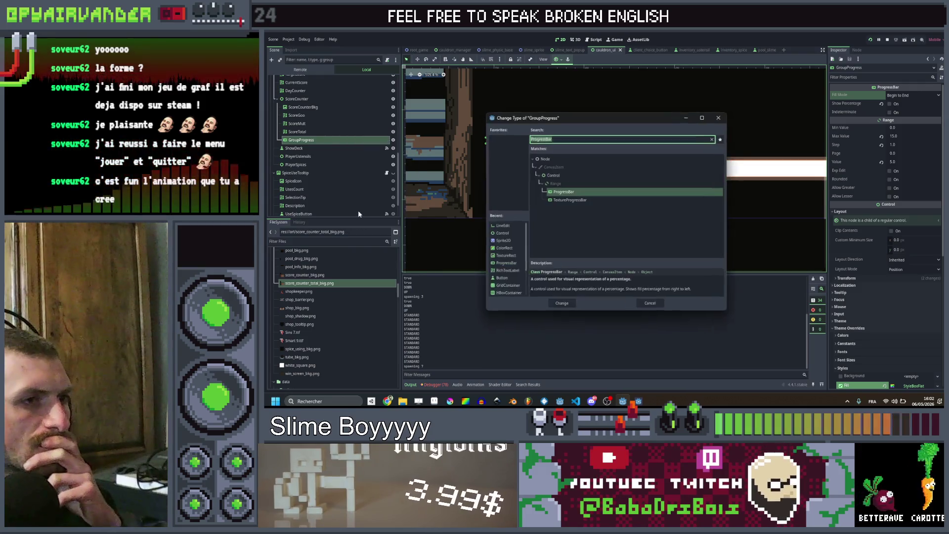
double_click(544, 201)
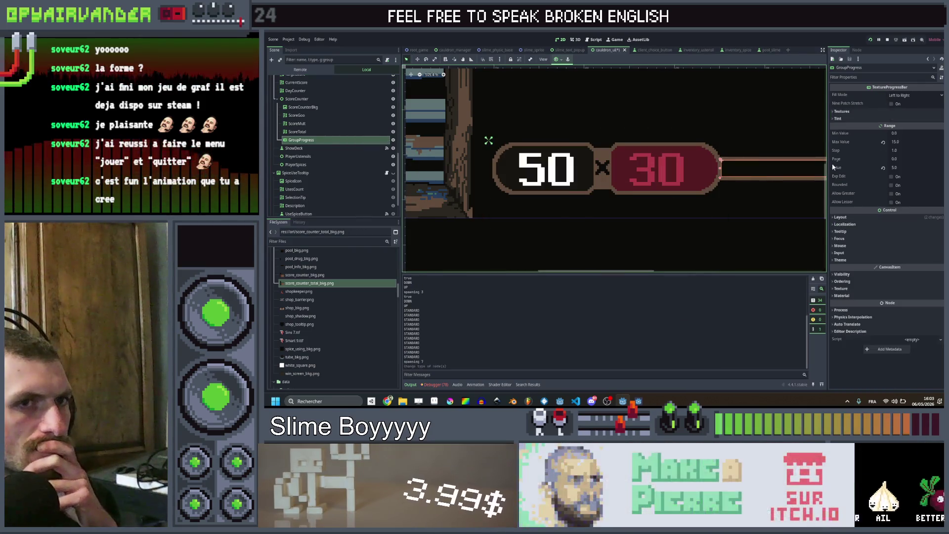
Set its Fill Mode to Clockwise and Counter Clockwise, peek at the radial settings, and switch to Aseprite.
left_click(898, 96)
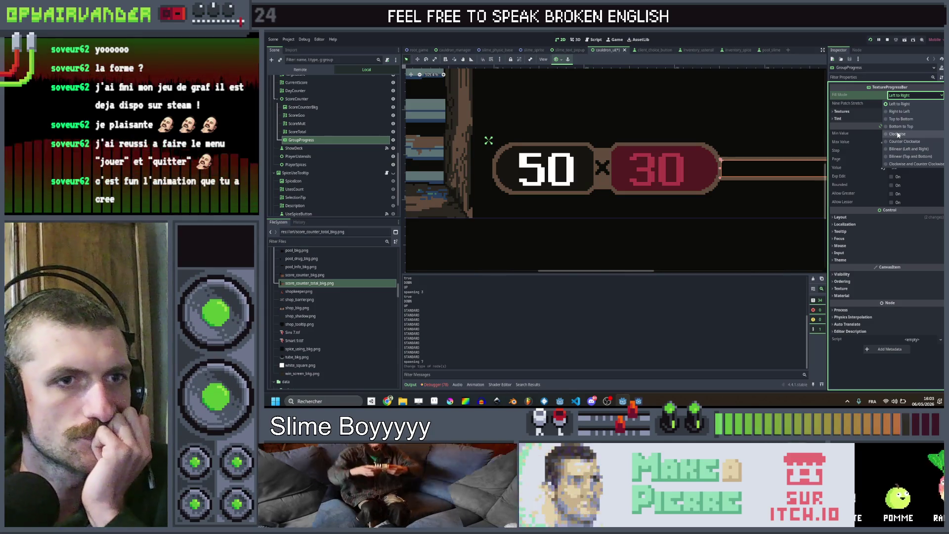
left_click(900, 134)
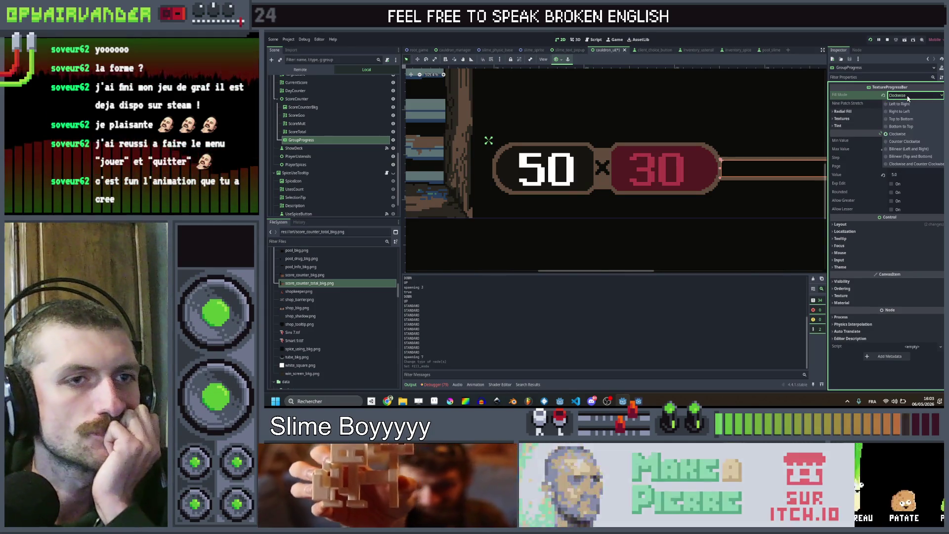
left_click(908, 96)
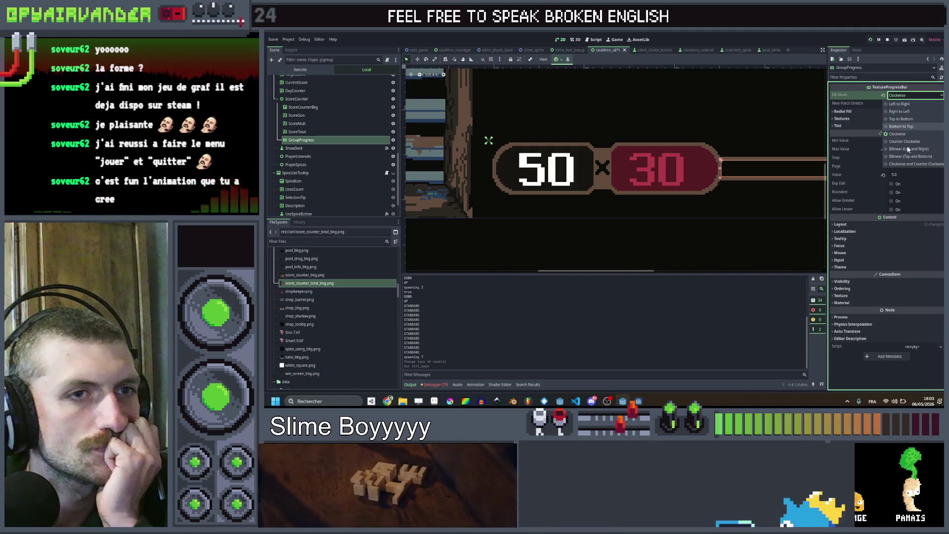
left_click(912, 164)
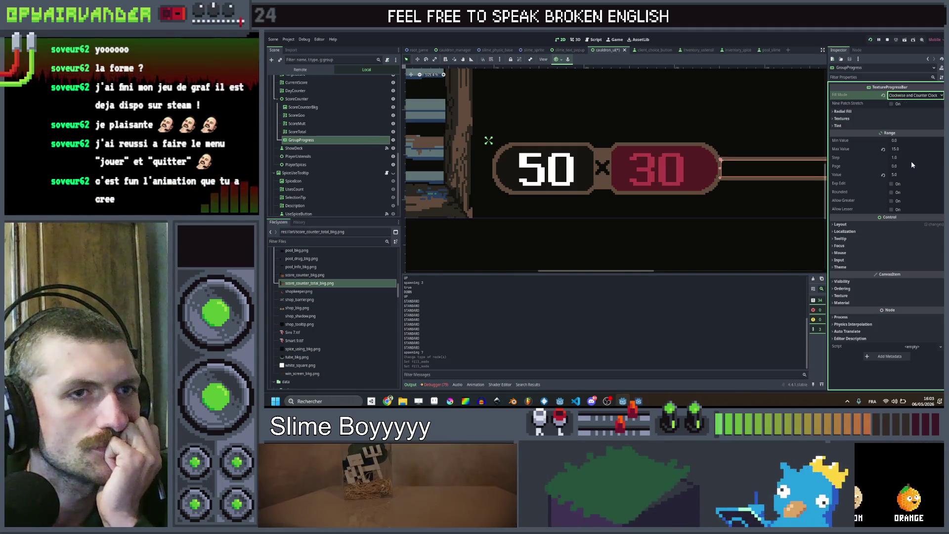
left_click(846, 112)
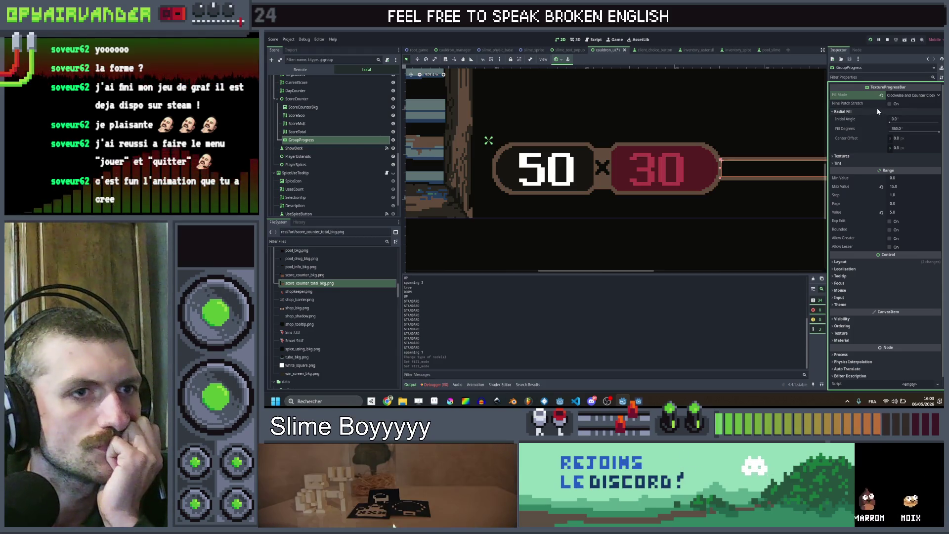
left_click(846, 112)
left_click(871, 111)
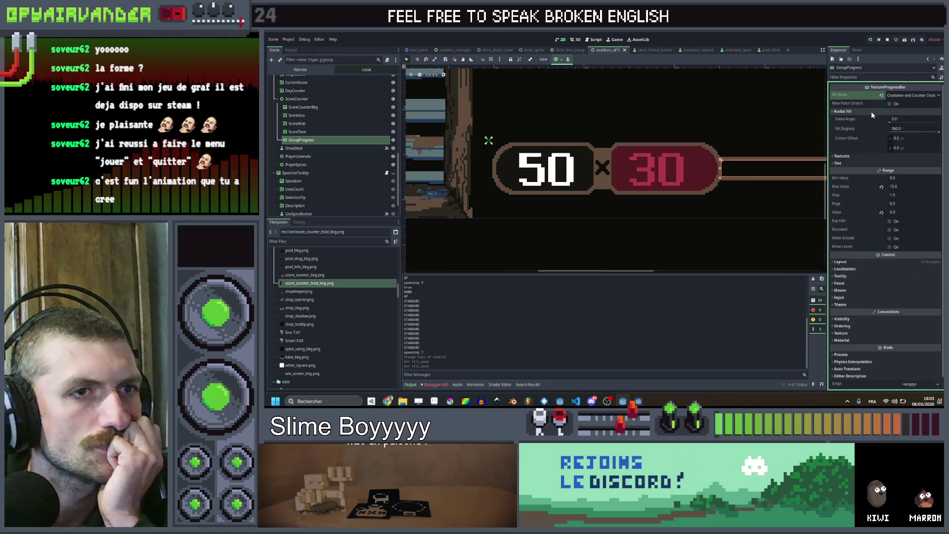
left_click(871, 111)
left_click(871, 112)
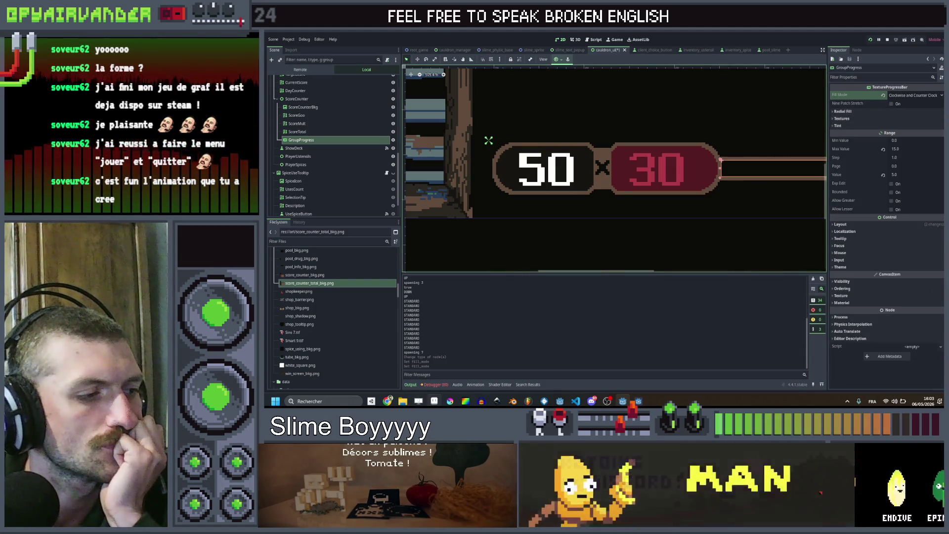
key("alt+Tab")
scroll(765, 245, "down", 1)
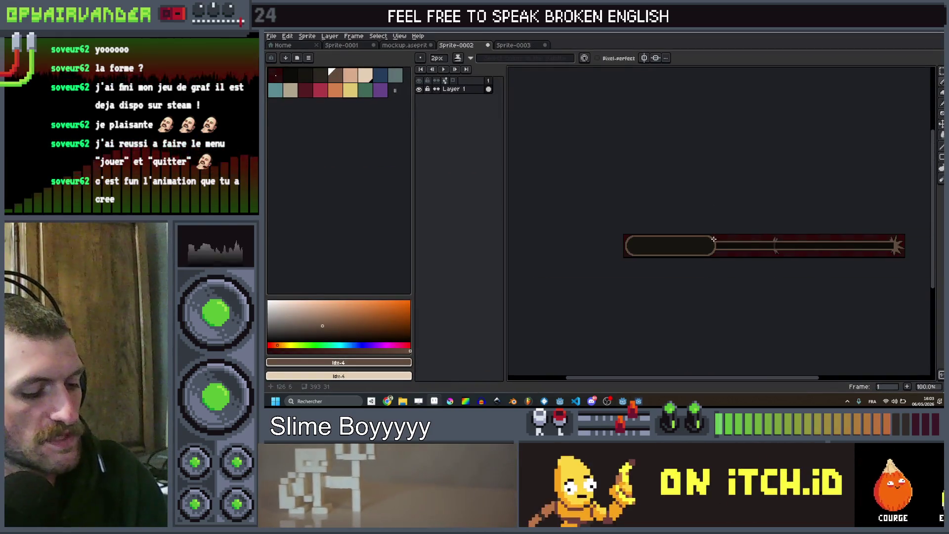
Try a 129-pixel canvas crop and clean up the stub after the capsule, undoing stray edits.
key("c")
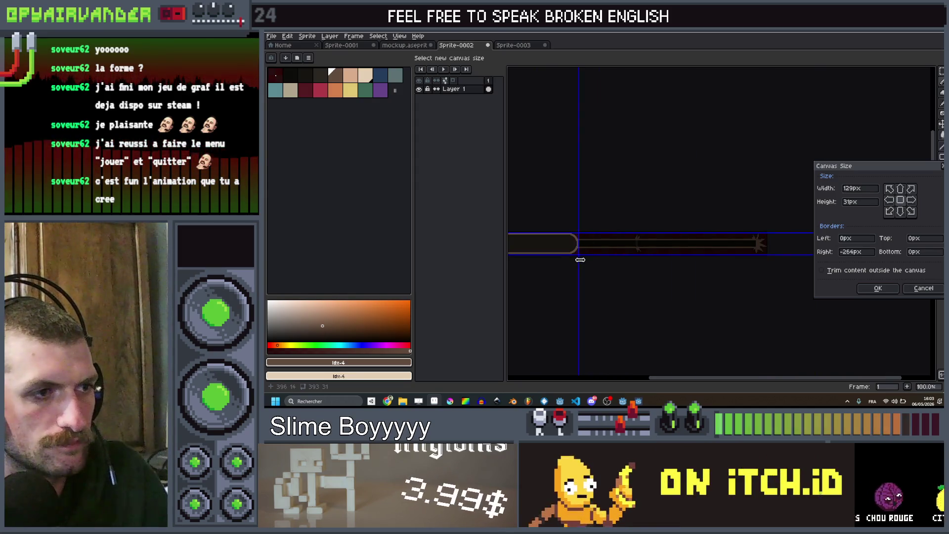
key("Return")
scroll(752, 255, "up", 3)
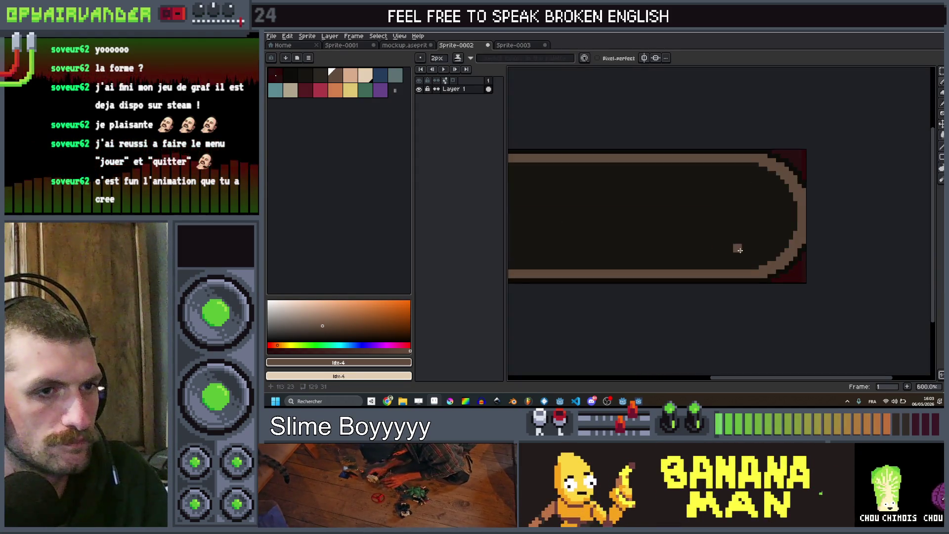
scroll(752, 254, "down", 3)
key("ctrl+z")
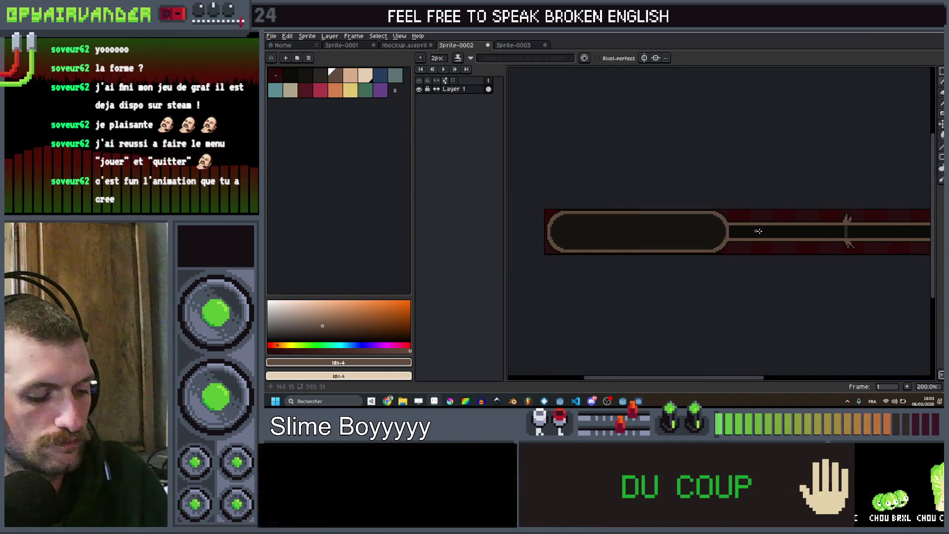
key("ctrl+shift+z")
left_click_drag(779, 218, 742, 222)
key("ctrl+z")
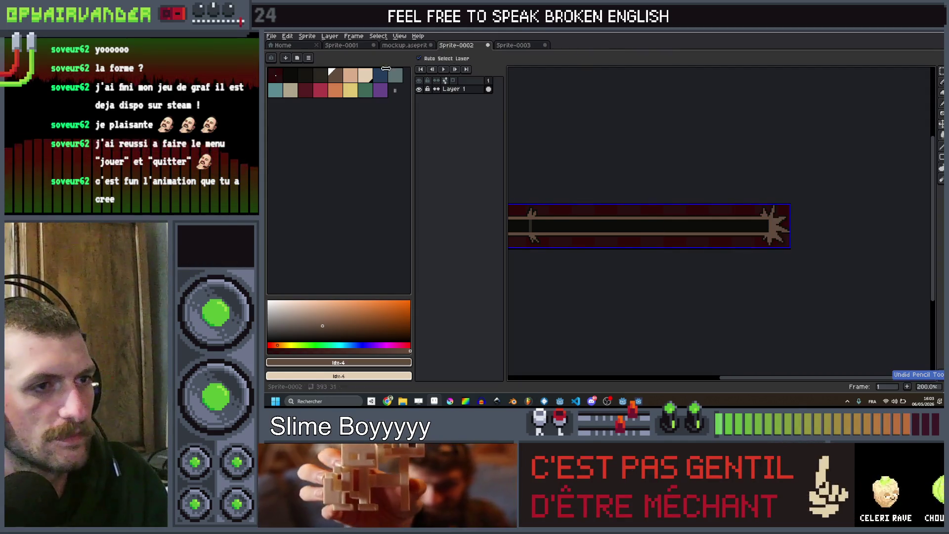
left_click(272, 76)
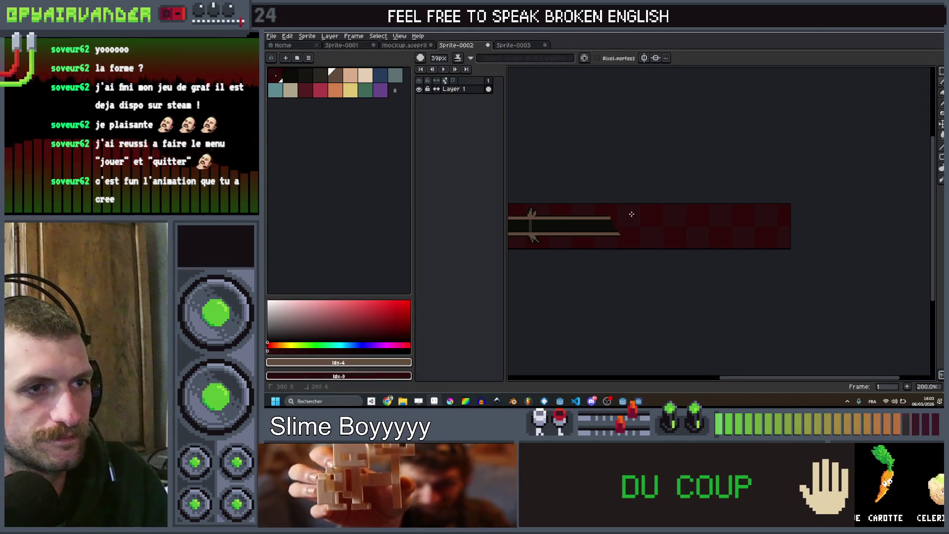
middle_click(631, 215)
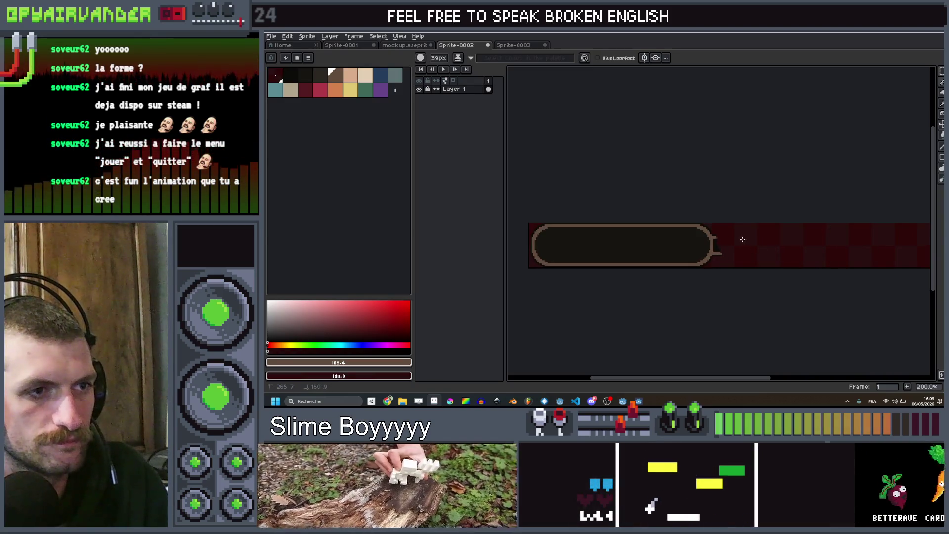
key("ctrl+z")
scroll(696, 240, "down", 3)
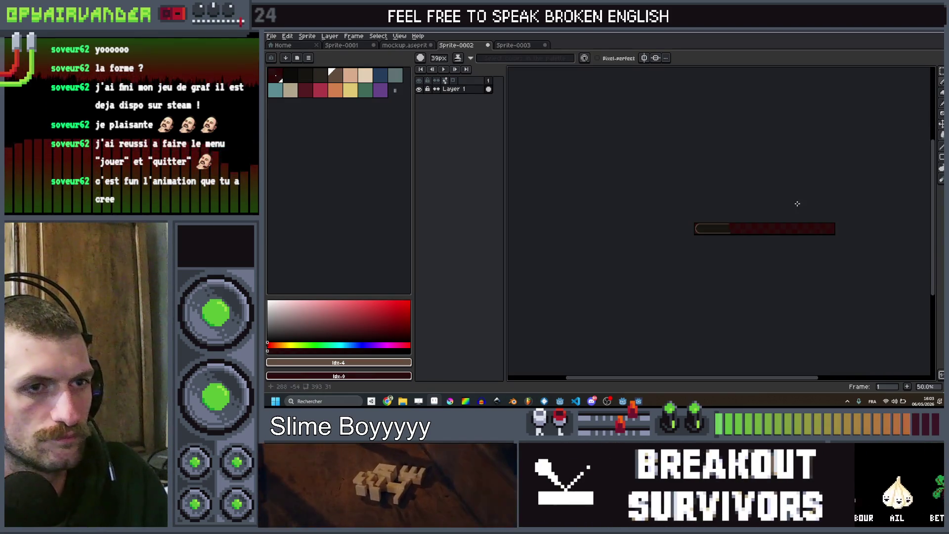
Stretch the selected capsule wider and crop the canvas width down to it.
key("m")
left_click_drag(691, 210, 760, 214)
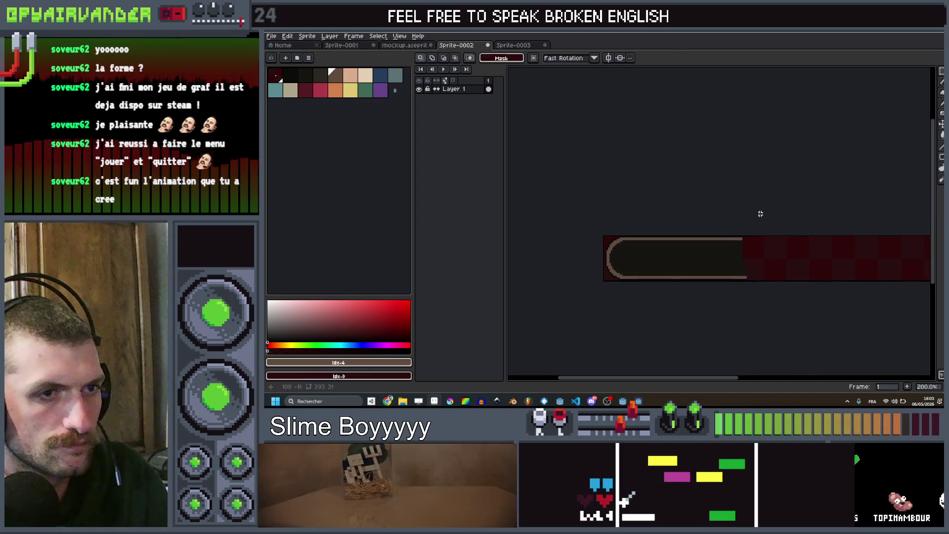
key("v")
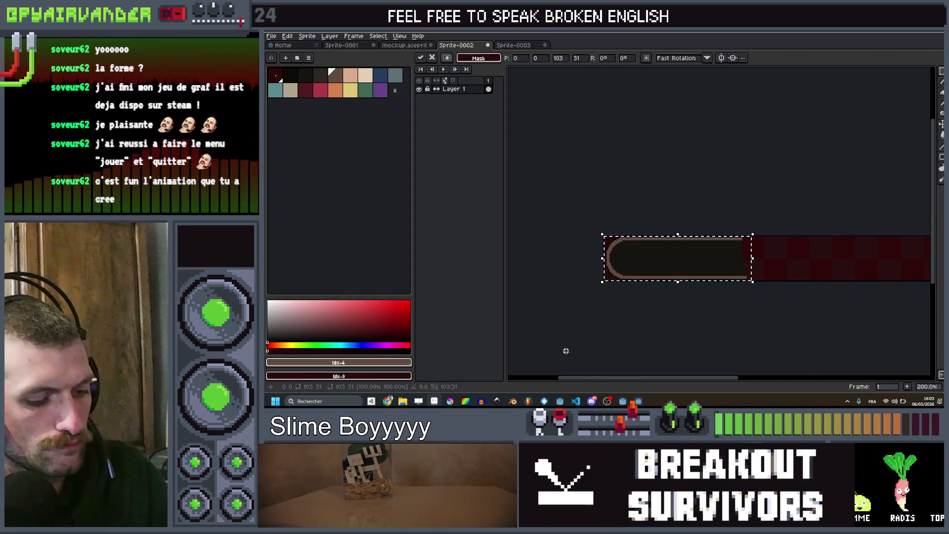
left_click_drag(754, 258, 868, 259)
key("c")
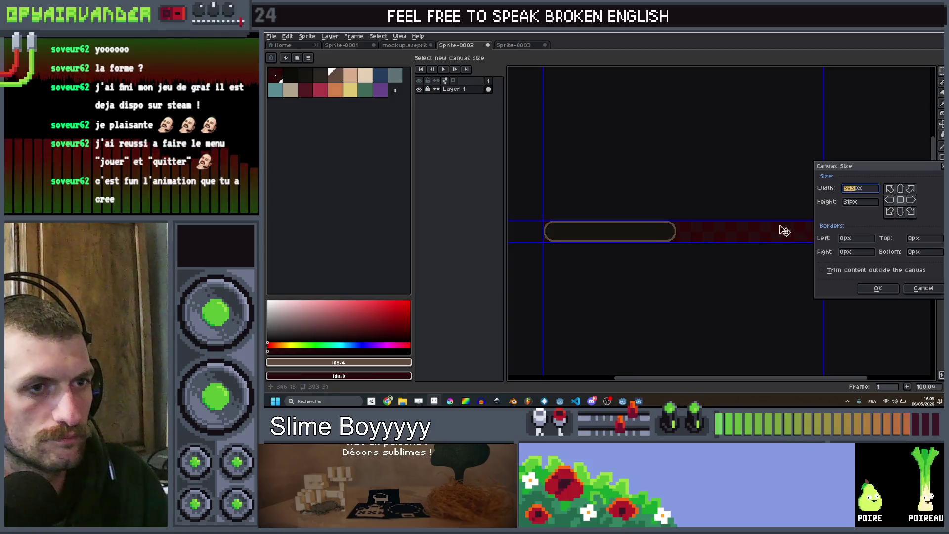
left_click_drag(695, 251, 632, 262)
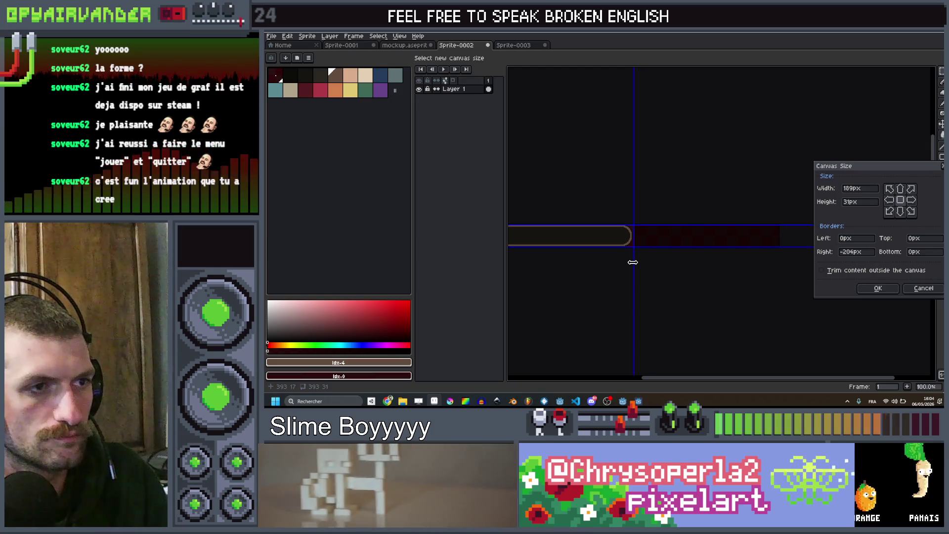
key("Return")
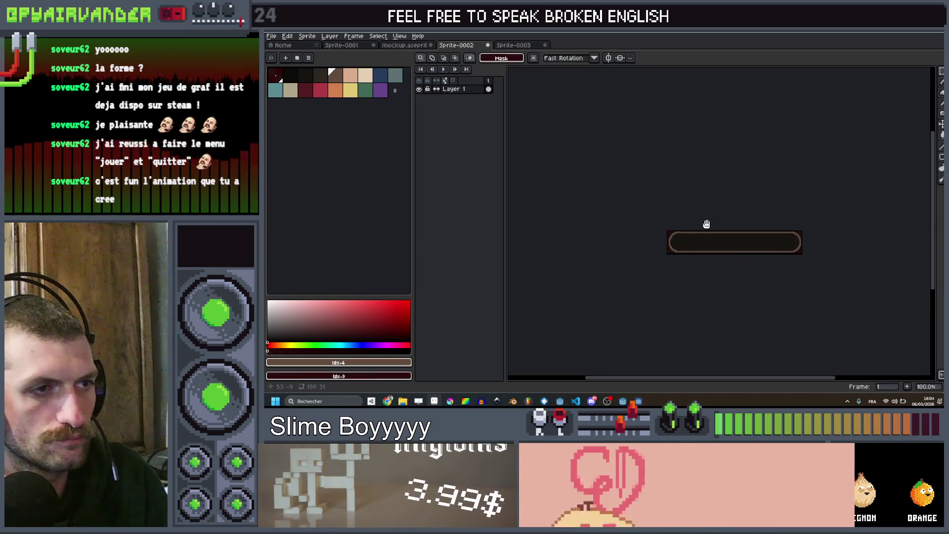
scroll(707, 224, "up", 2)
scroll(745, 242, "down", 1)
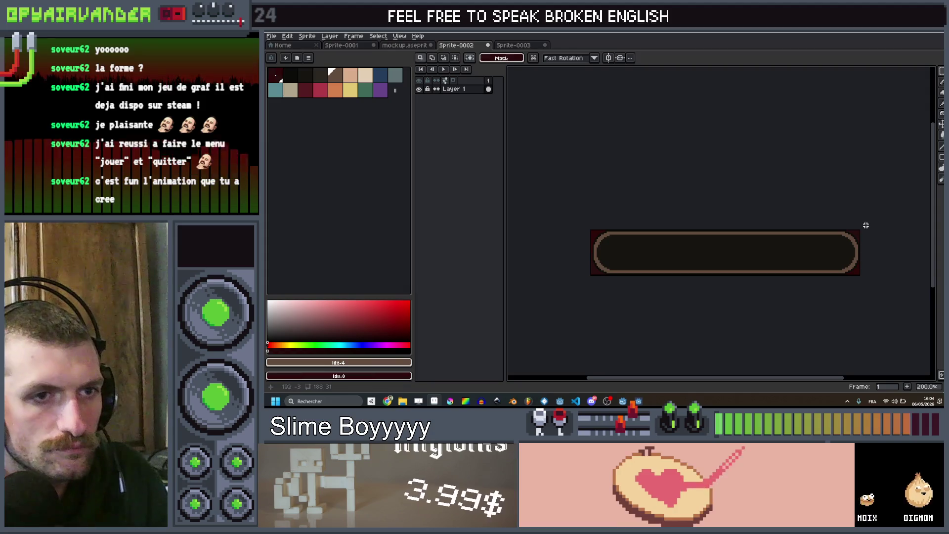
Enlarge the canvas with a thin margin above and to the right of the capsule.
key("c")
left_click(912, 289)
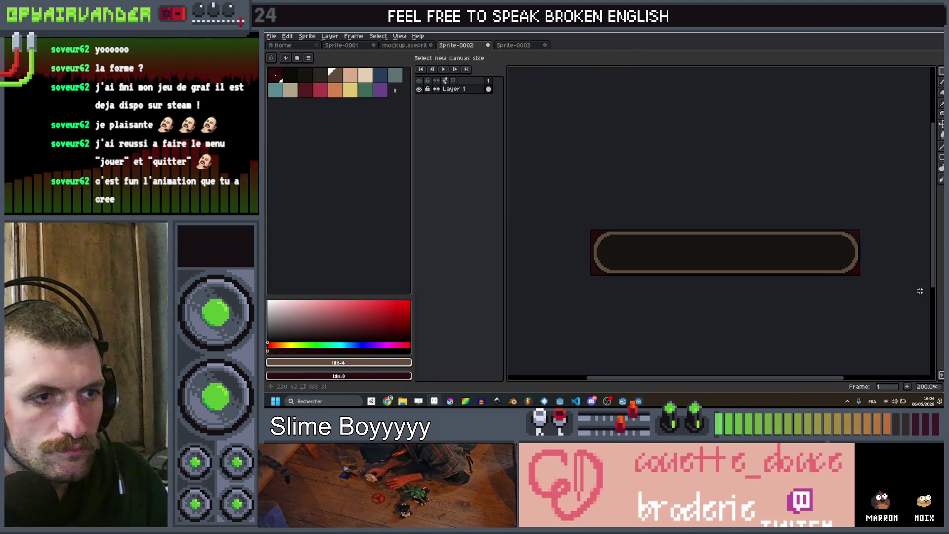
scroll(816, 245, "up", 1)
key("c")
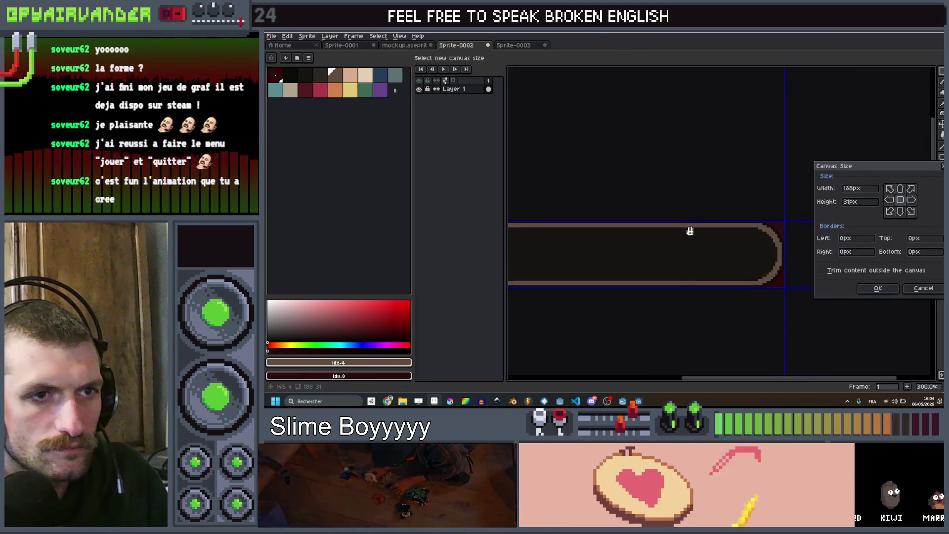
left_click_drag(783, 276, 785, 276)
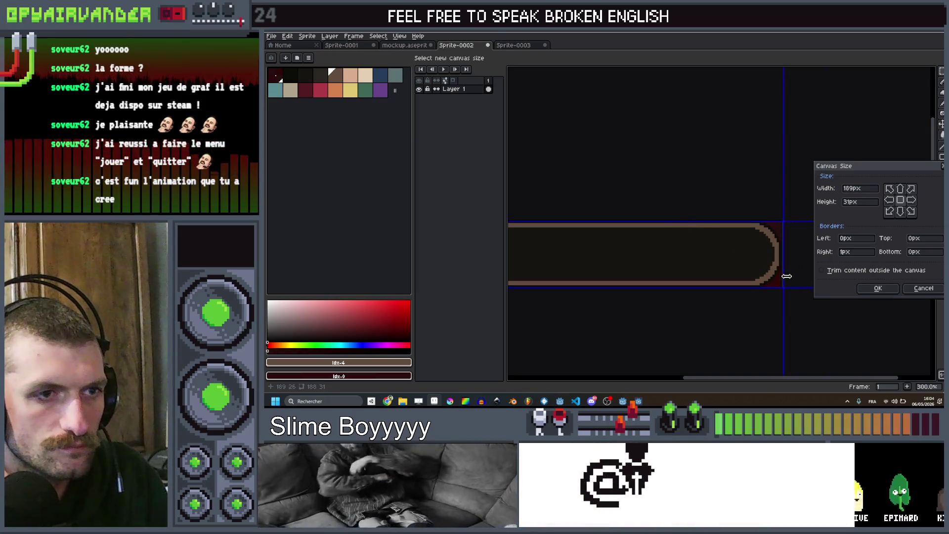
left_click_drag(895, 170, 919, 113)
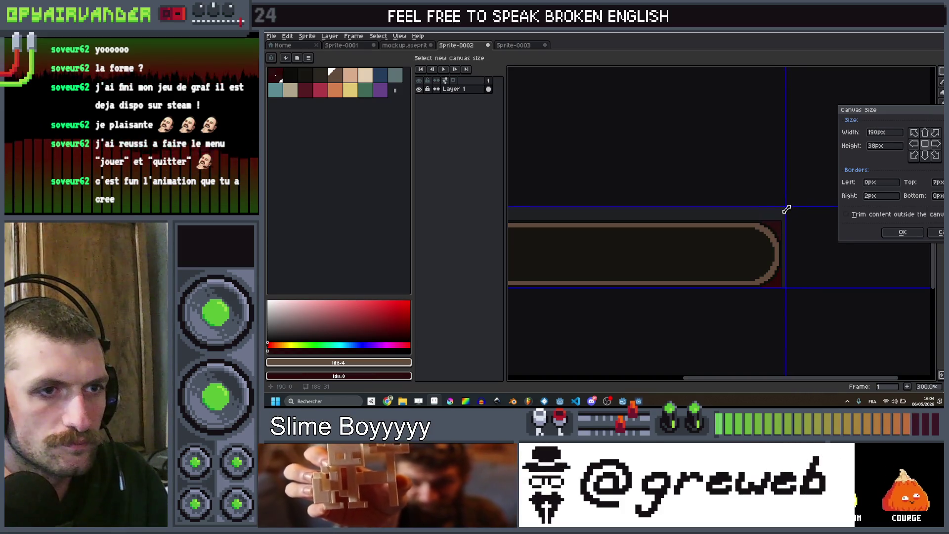
left_click_drag(787, 214, 785, 205)
left_click_drag(593, 282, 686, 246)
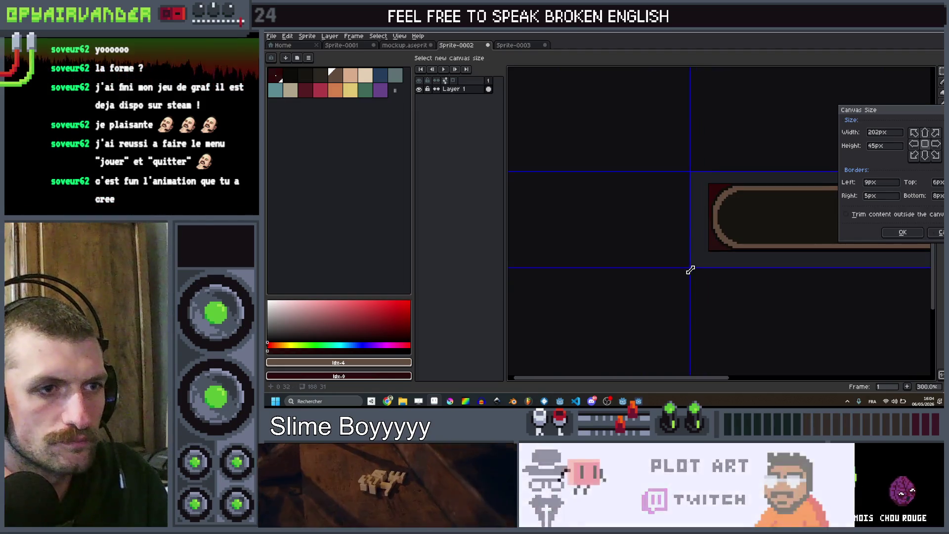
key("Return")
left_click_drag(816, 232, 686, 256)
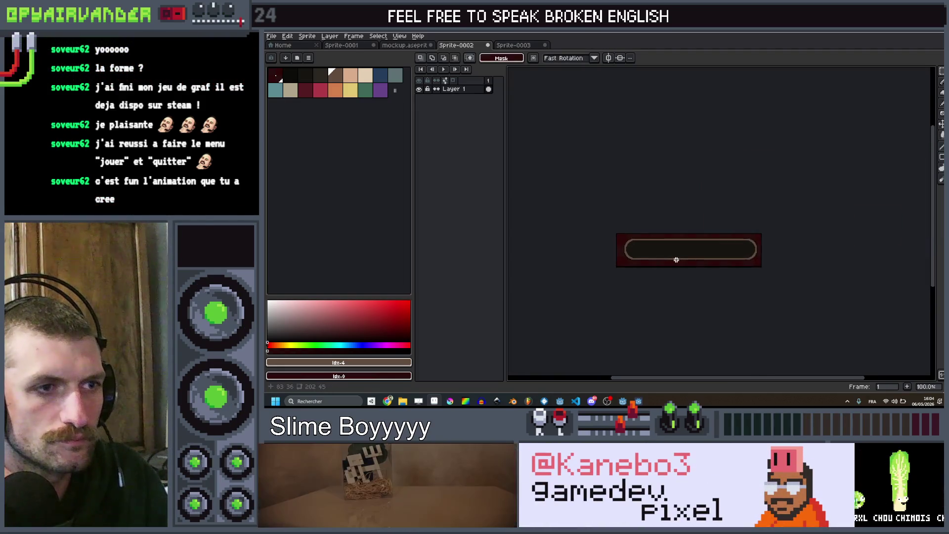
Add a one-pixel top margin for a 205 by 46 canvas and reset the symmetry axis to center.
key("c")
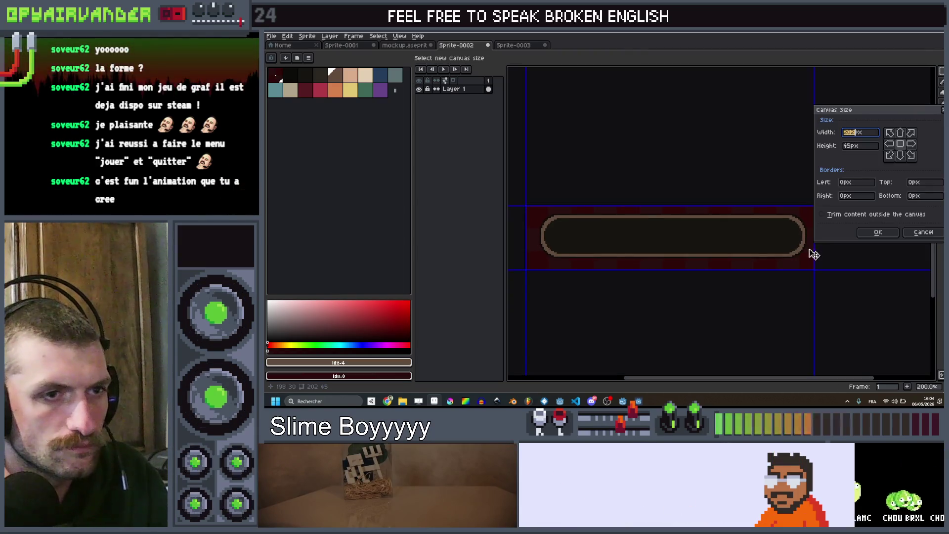
left_click(877, 233)
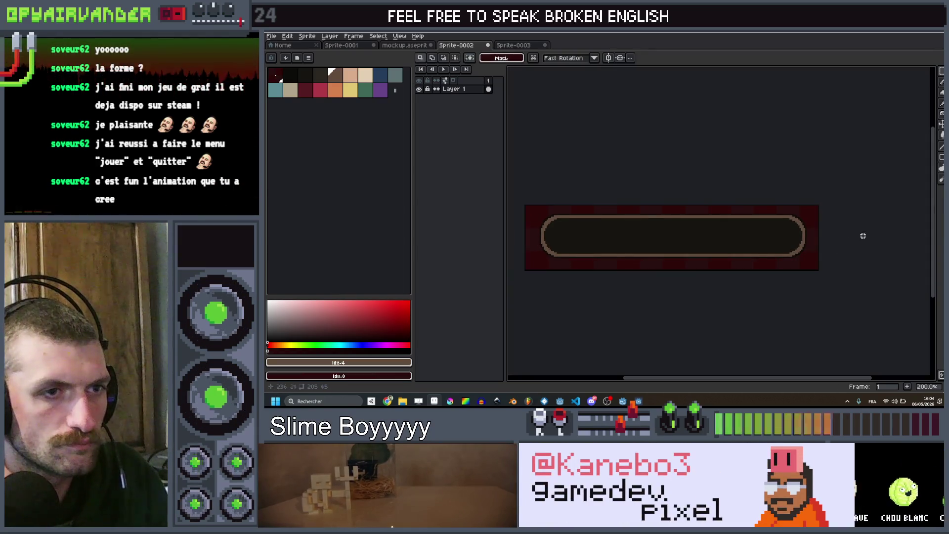
key("c")
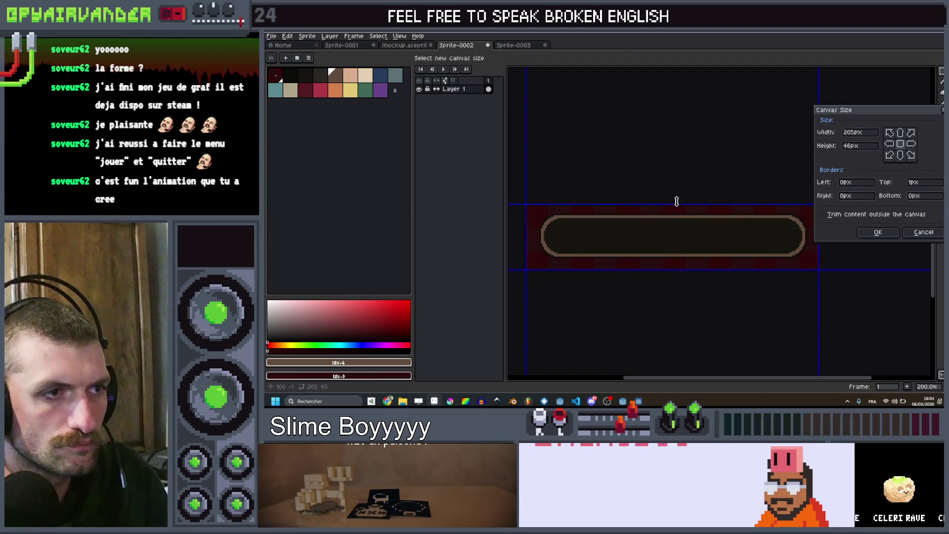
left_click(877, 232)
scroll(688, 236, "down", 1)
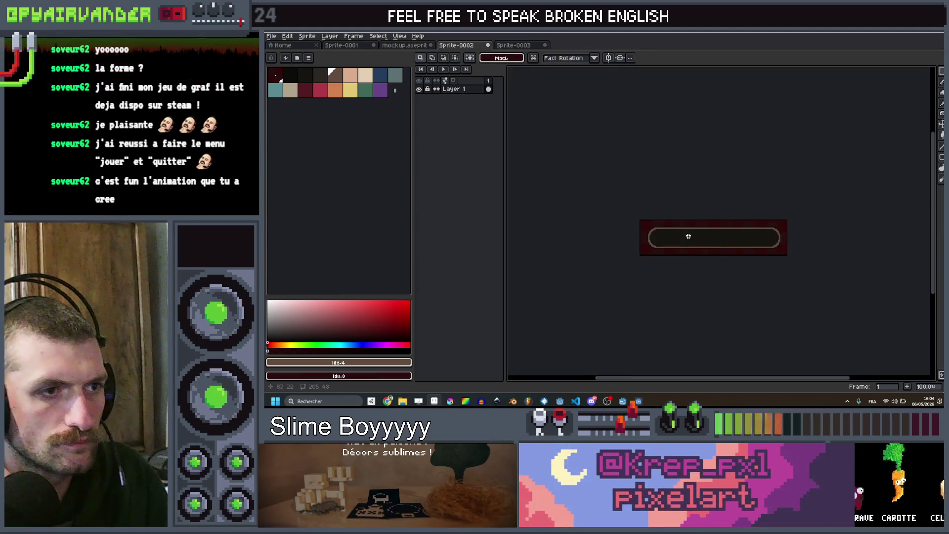
scroll(688, 236, "up", 1)
mouse_move(689, 236)
left_mouse_down()
mouse_move(627, 227)
mouse_move(697, 234)
left_mouse_up()
scroll(701, 235, "down", 1)
scroll(702, 236, "up", 2)
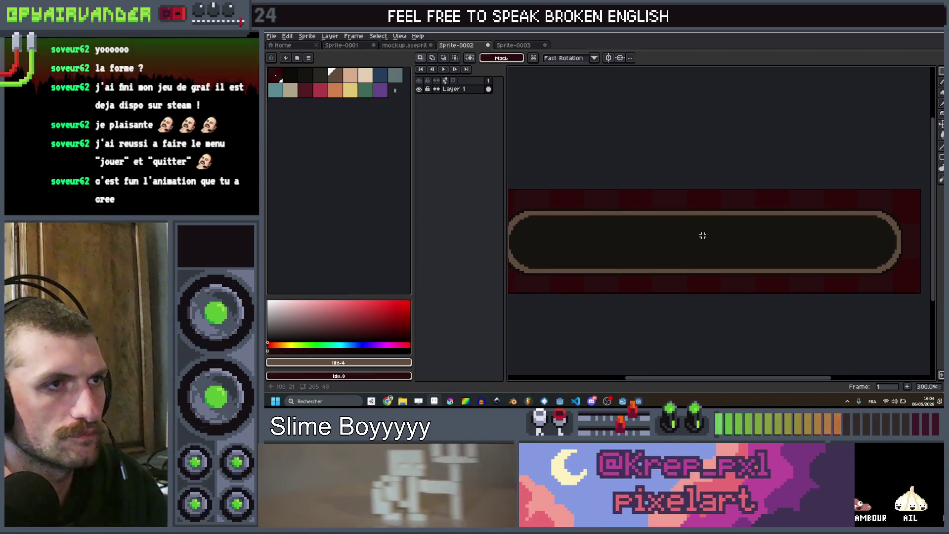
left_click(620, 58)
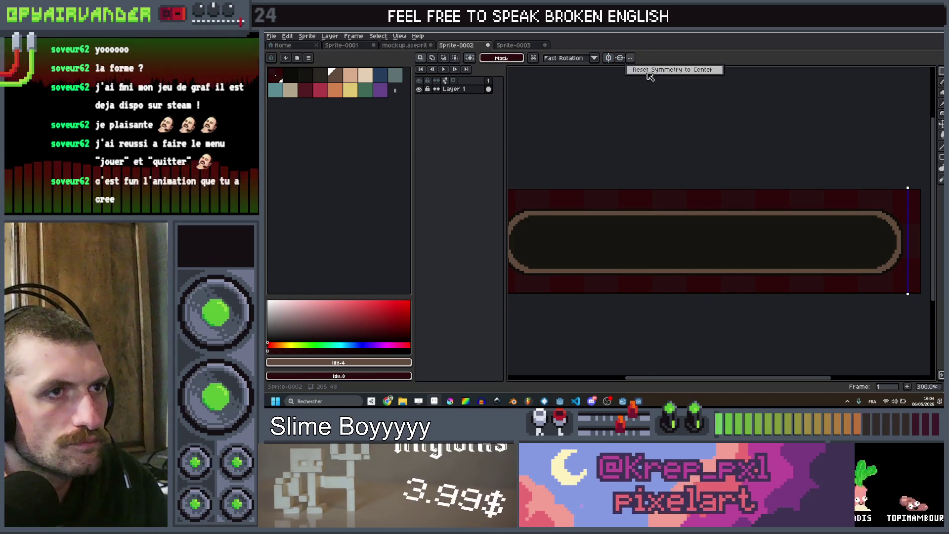
Line the whole capsule up with the centered symmetry axis using select-all and move.
left_click_drag(734, 237, 845, 234)
key("b")
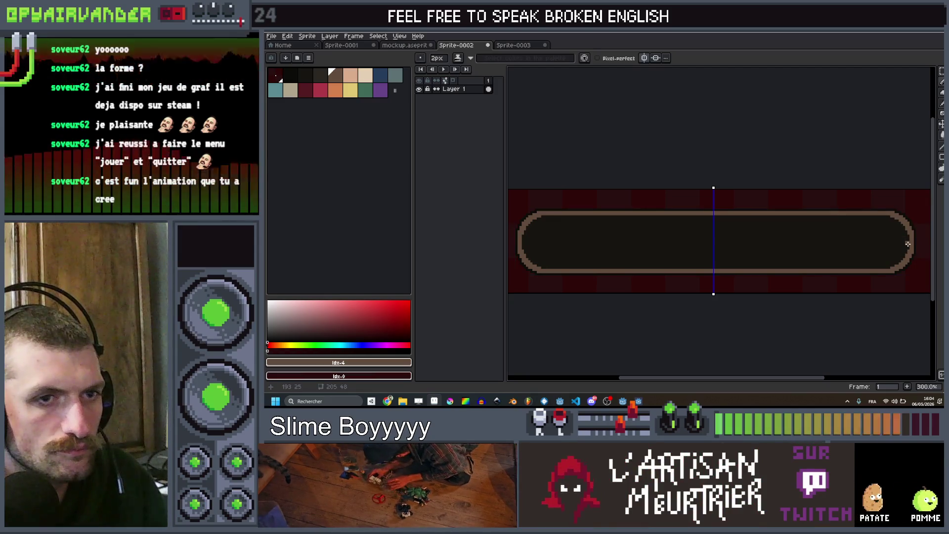
key("ctrl+a")
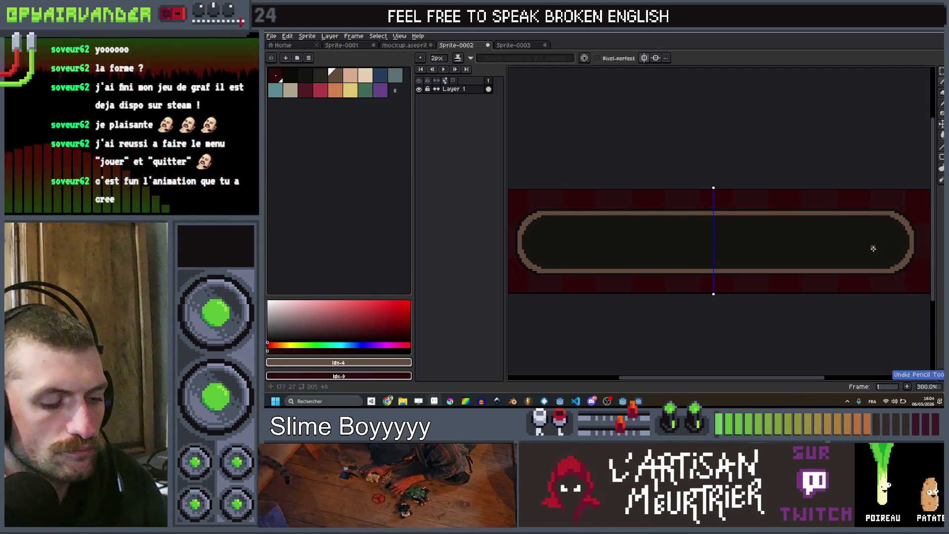
key("v")
key("b")
key("v")
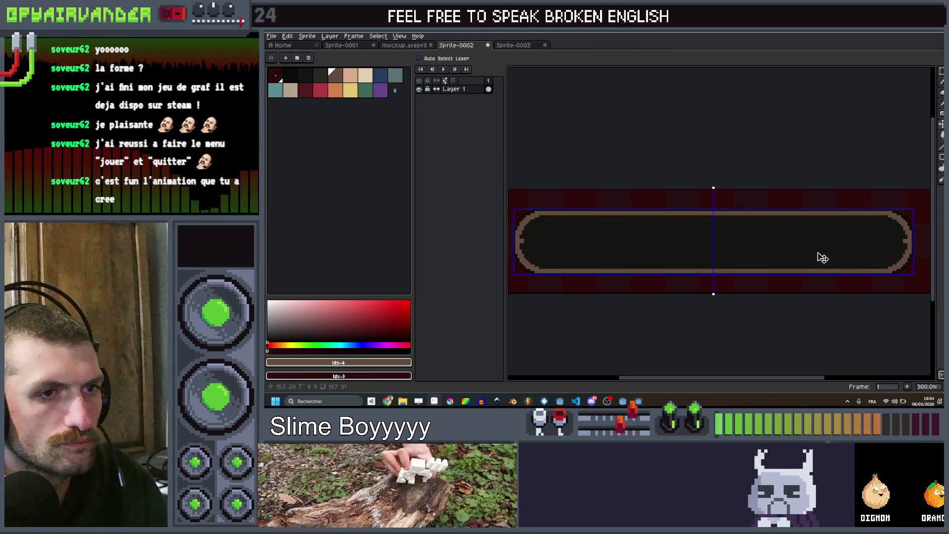
scroll(816, 256, "down", 1)
mouse_move(742, 256)
left_mouse_down()
mouse_move(775, 251)
mouse_move(690, 267)
left_mouse_up()
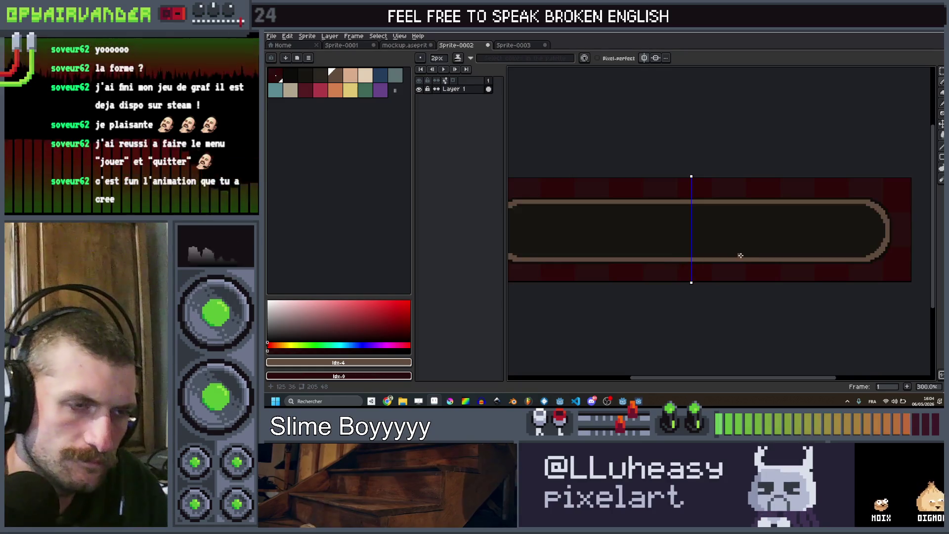
scroll(746, 229, "up", 1)
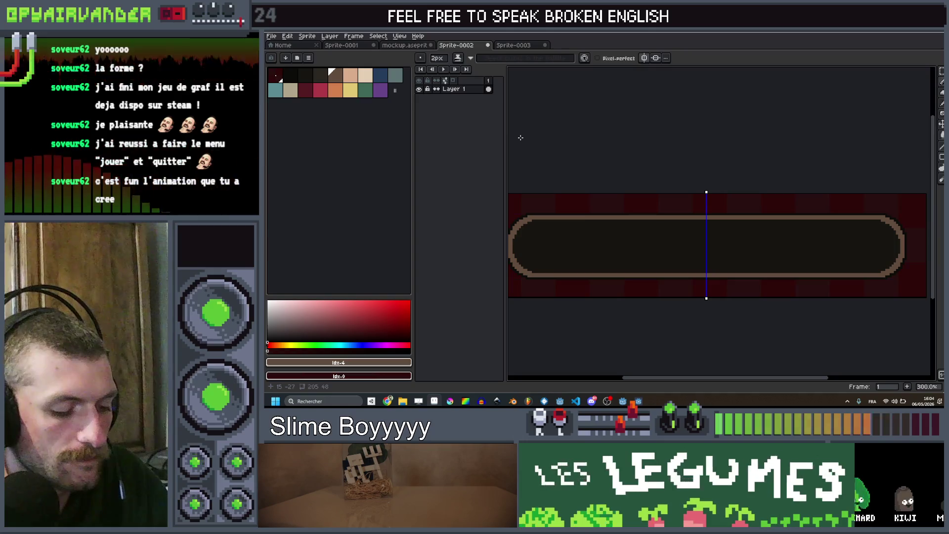
Open and cancel the export dialog, then add a new Layer 2 with Shift+N.
key("ctrl+alt+shift+s")
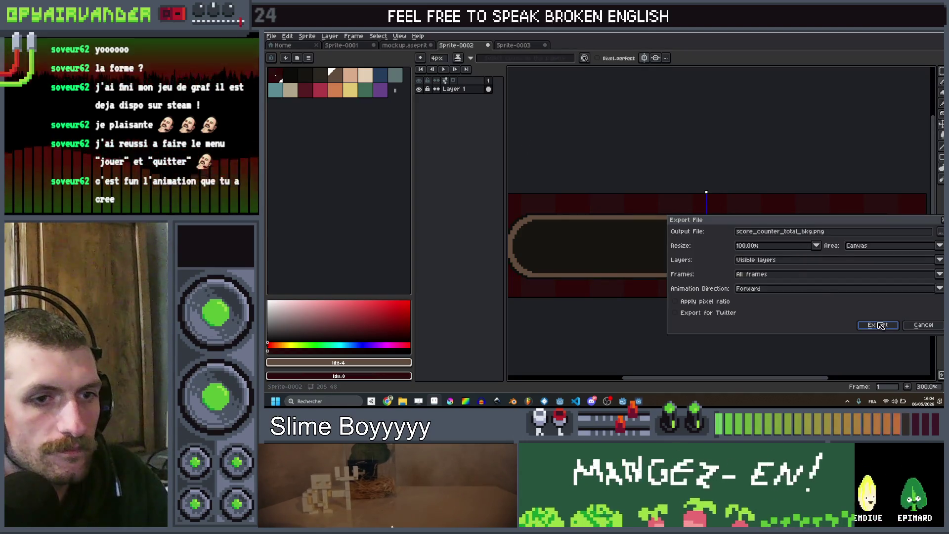
left_click(916, 327)
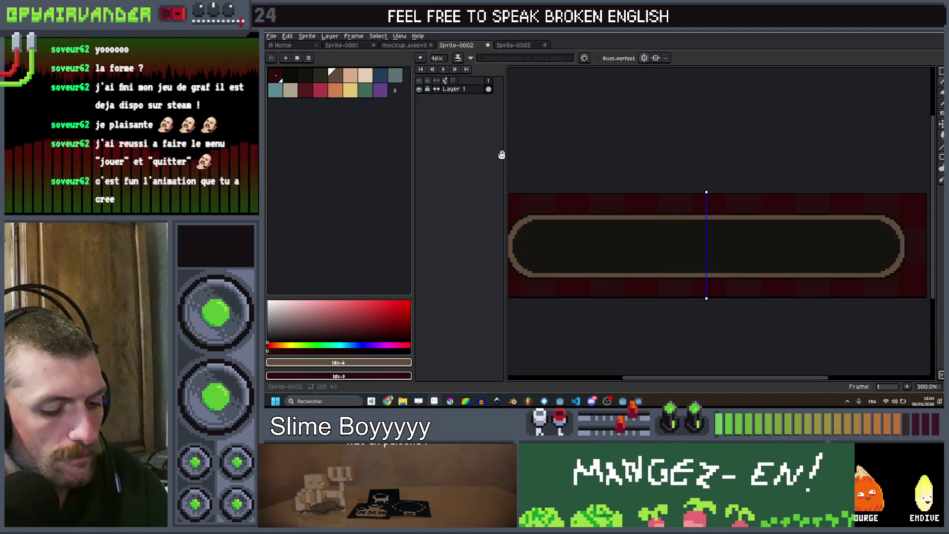
key("shift+n")
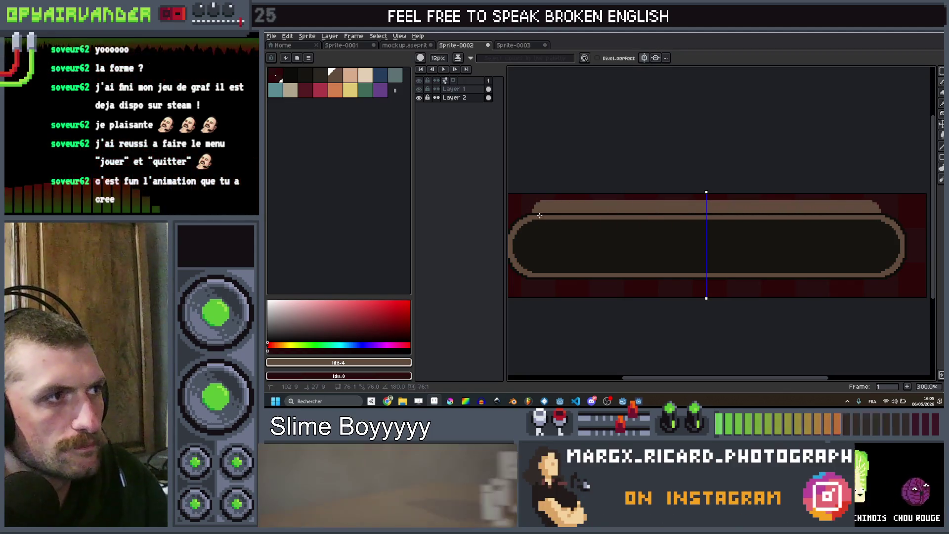
Try a tan line along the capsule's bottom edge, leaving the artwork unchanged.
key("ctrl+z")
left_click(699, 214, "alt")
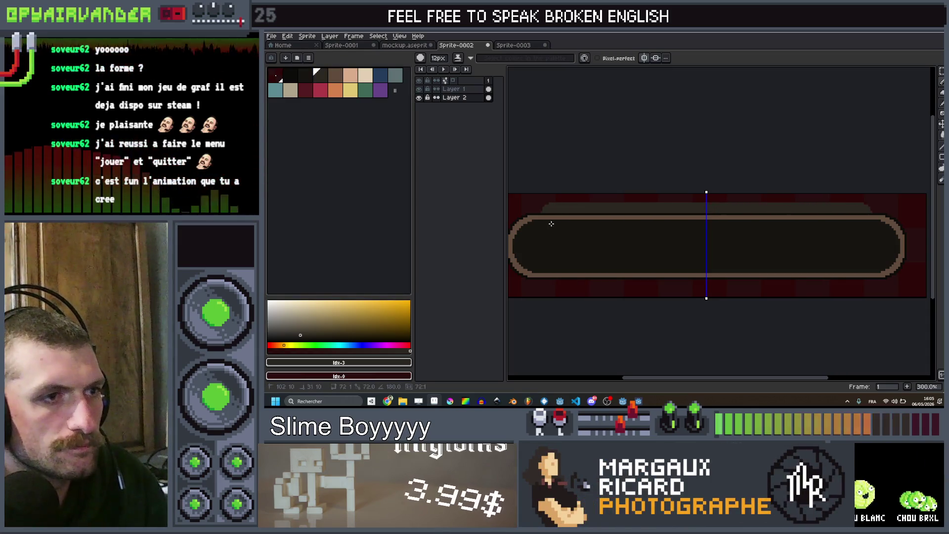
scroll(532, 223, "up", 1)
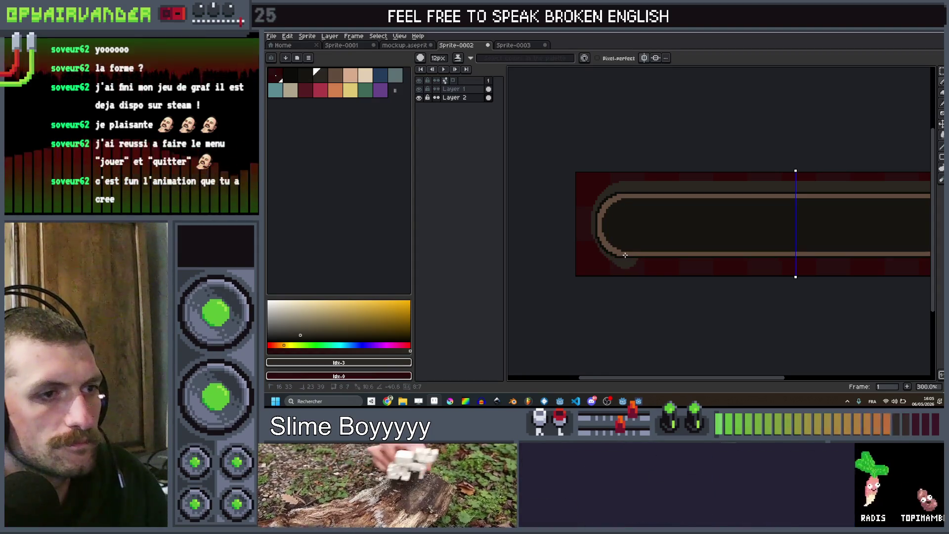
left_click_drag(621, 251, 808, 252)
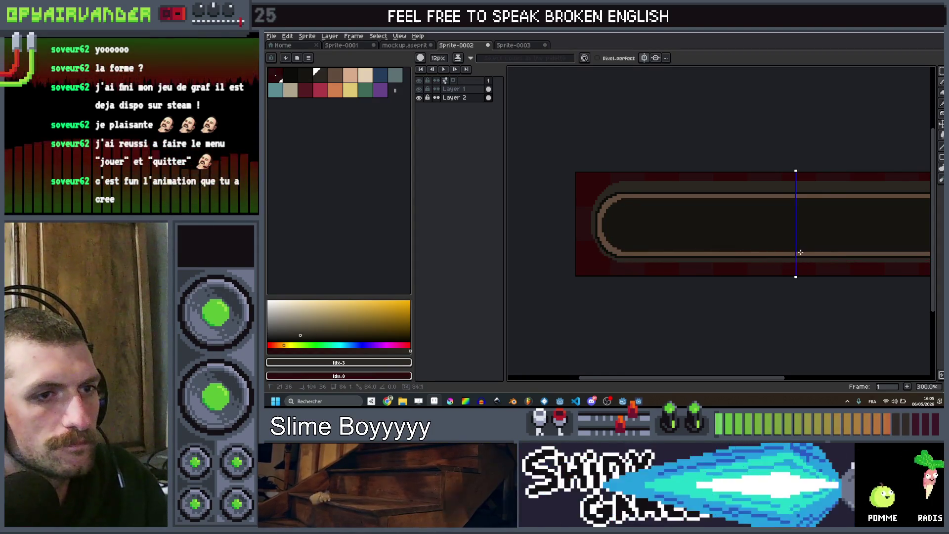
scroll(809, 252, "down", 1)
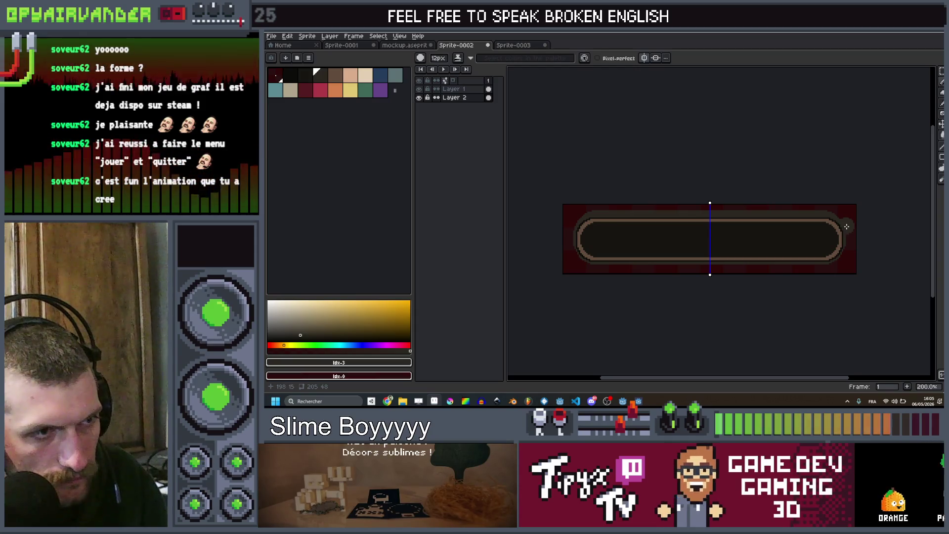
scroll(846, 231, "up", 1)
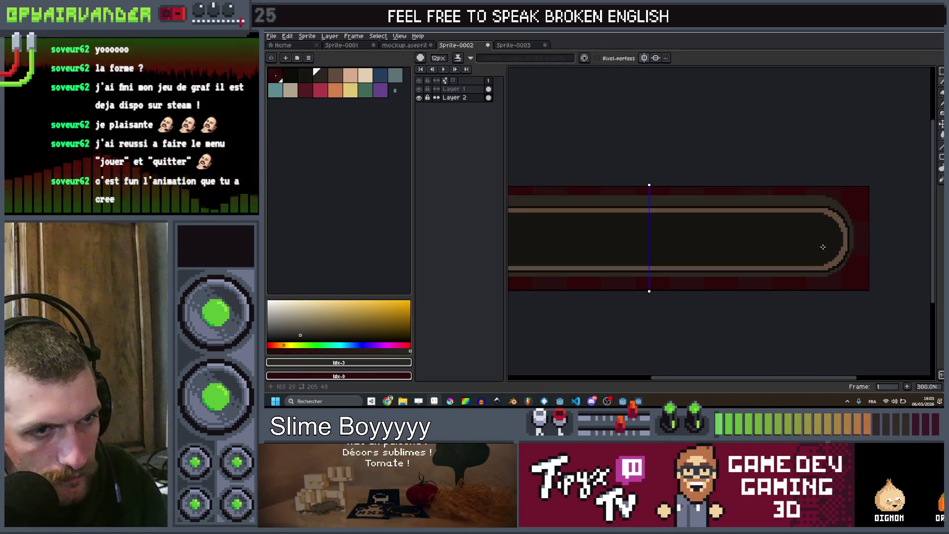
scroll(723, 277, "up", 1)
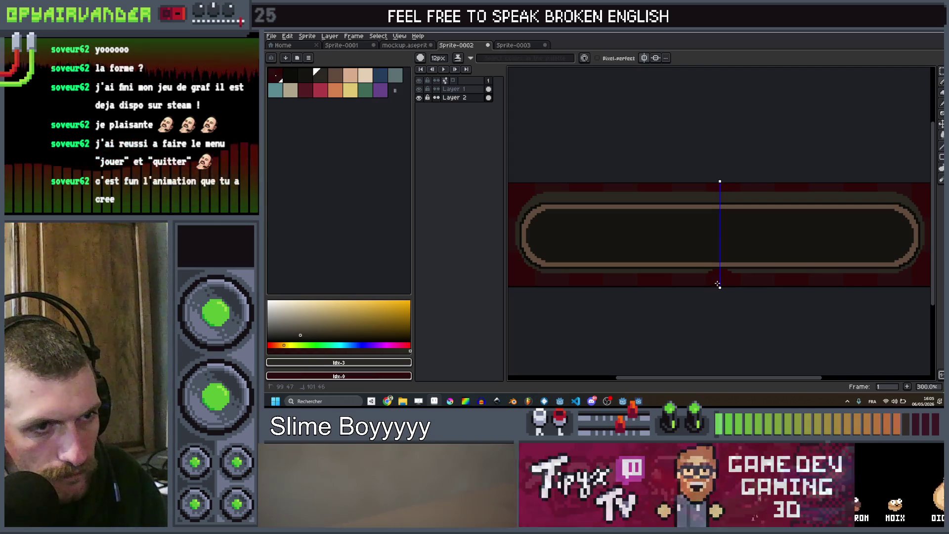
scroll(734, 281, "down", 3)
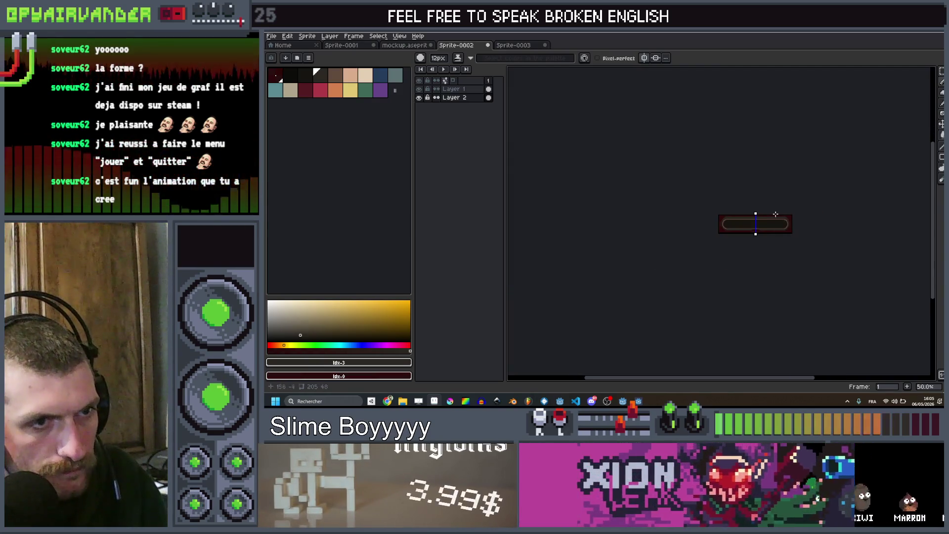
scroll(727, 245, "up", 2)
scroll(663, 273, "up", 1)
scroll(662, 274, "down", 1)
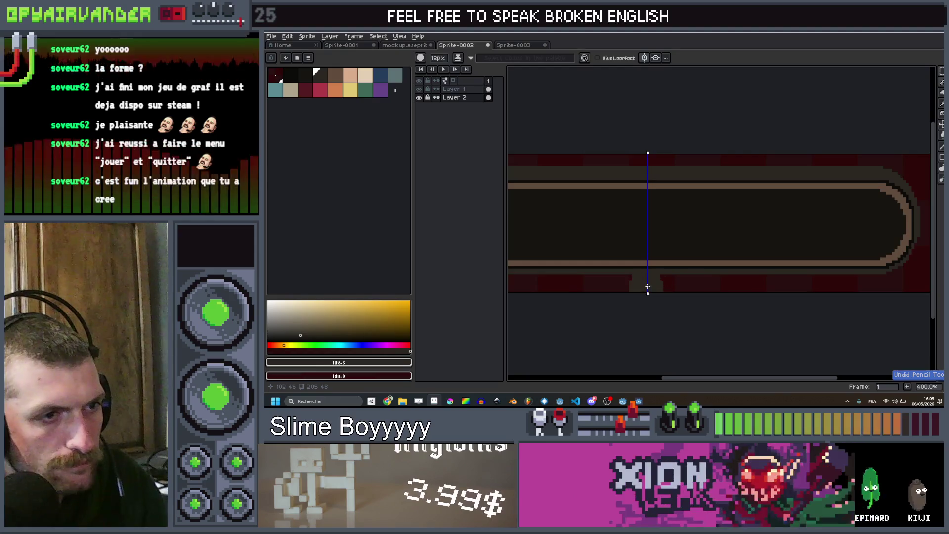
Recentre on the capsule bar and make blue the working drawing colour.
left_click_drag(683, 252, 706, 241)
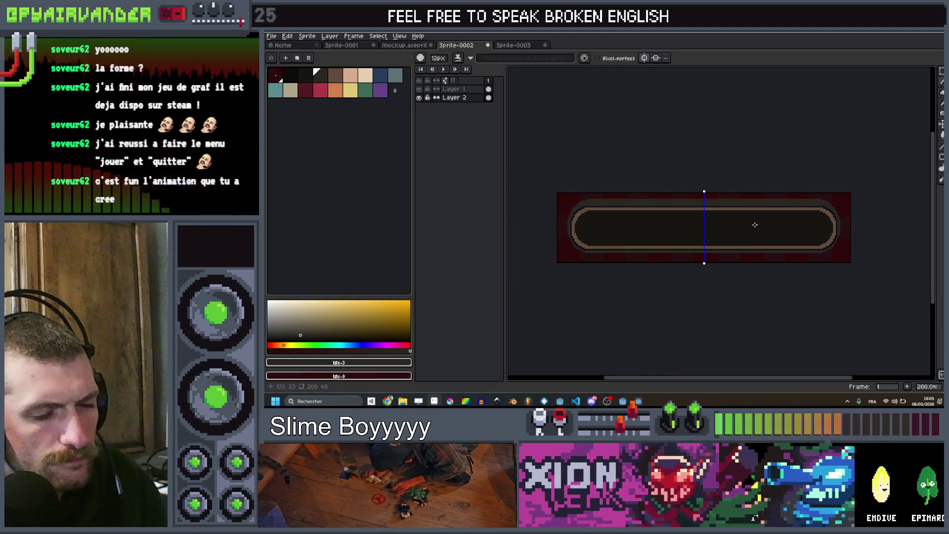
scroll(837, 214, "up", 1)
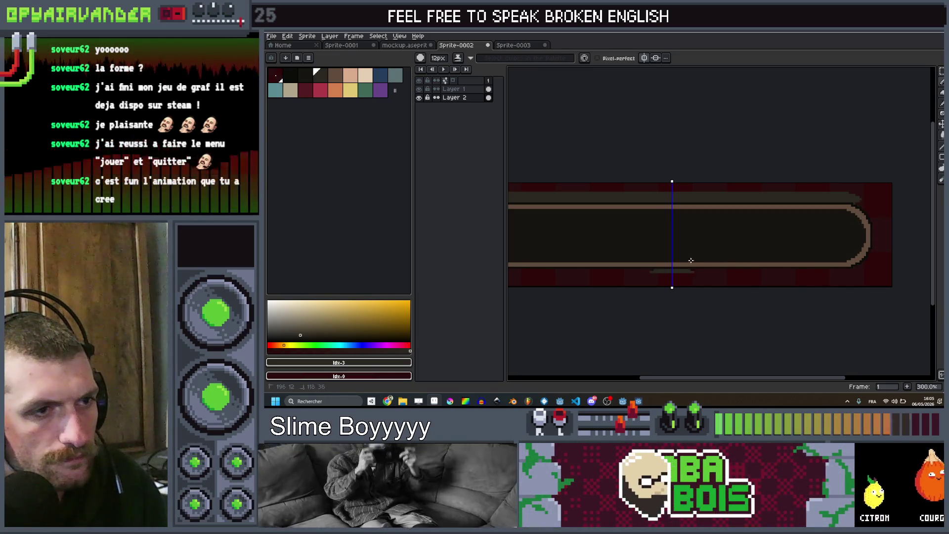
scroll(660, 264, "down", 2)
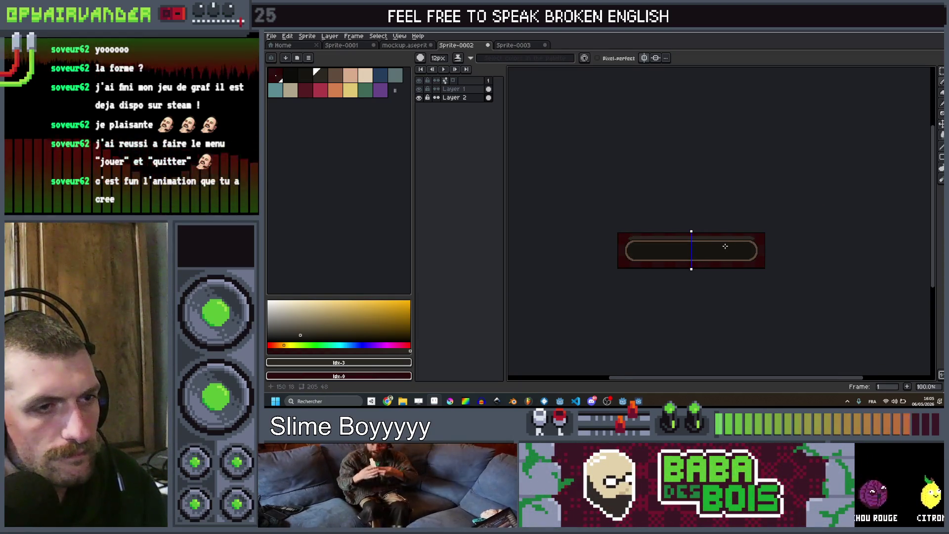
scroll(726, 246, "up", 1)
scroll(774, 247, "up", 1)
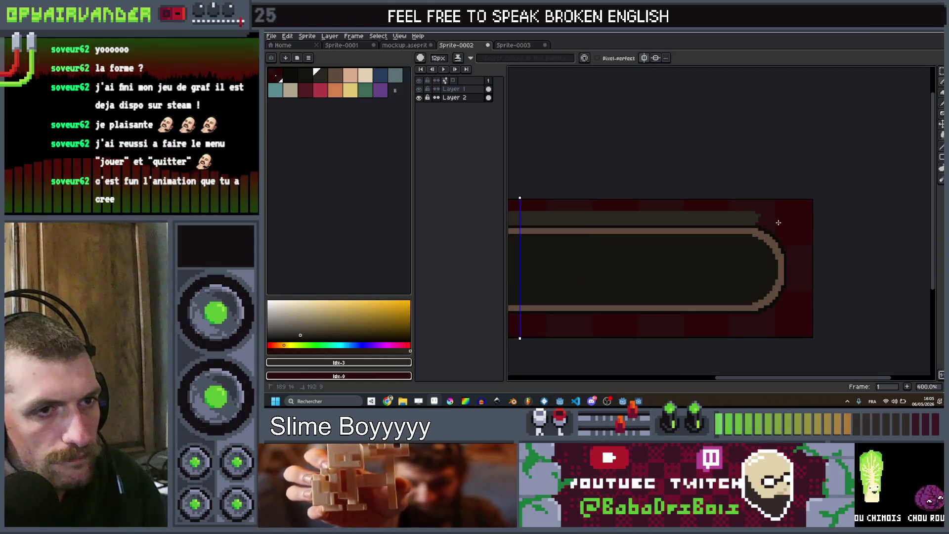
scroll(770, 210, "down", 2)
scroll(774, 208, "up", 2)
scroll(755, 207, "down", 1)
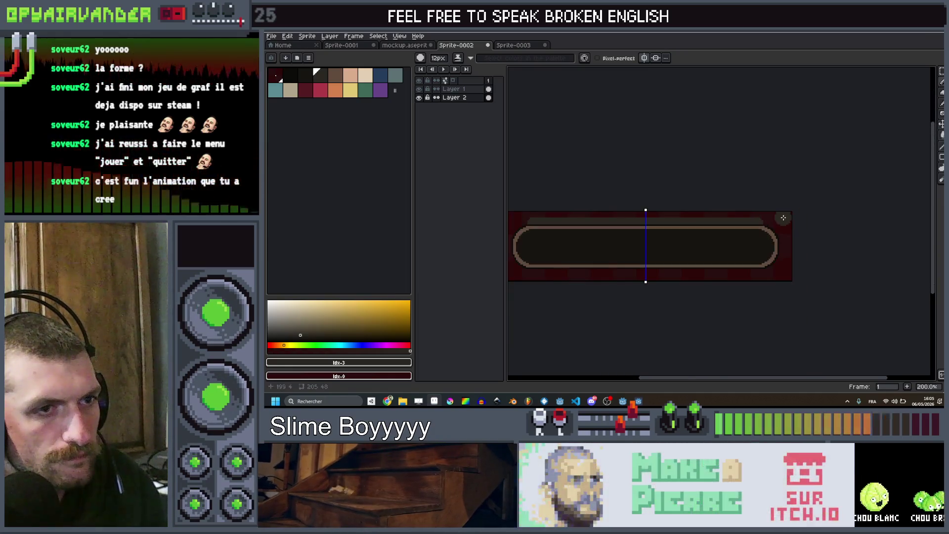
scroll(755, 207, "down", 1)
left_click_drag(763, 213, 805, 212)
scroll(808, 213, "up", 1)
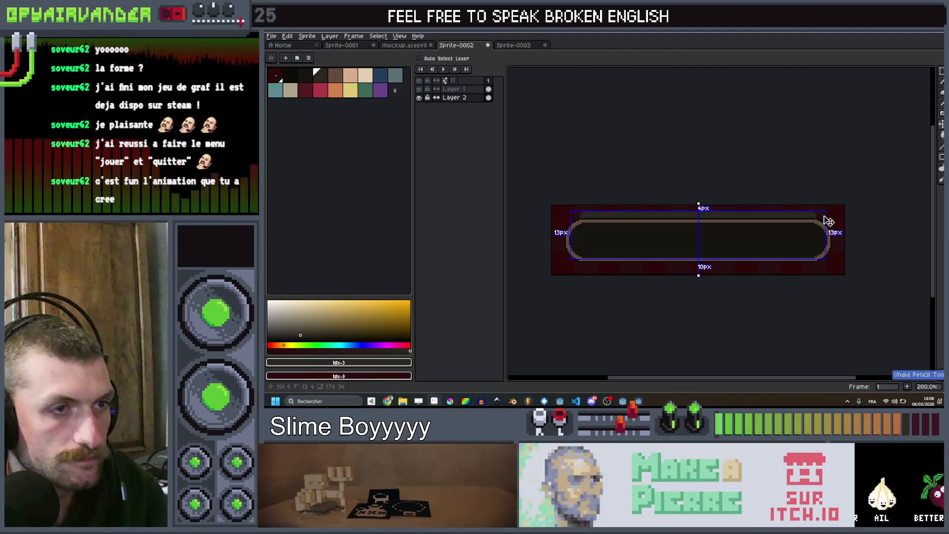
scroll(808, 212, "up", 1)
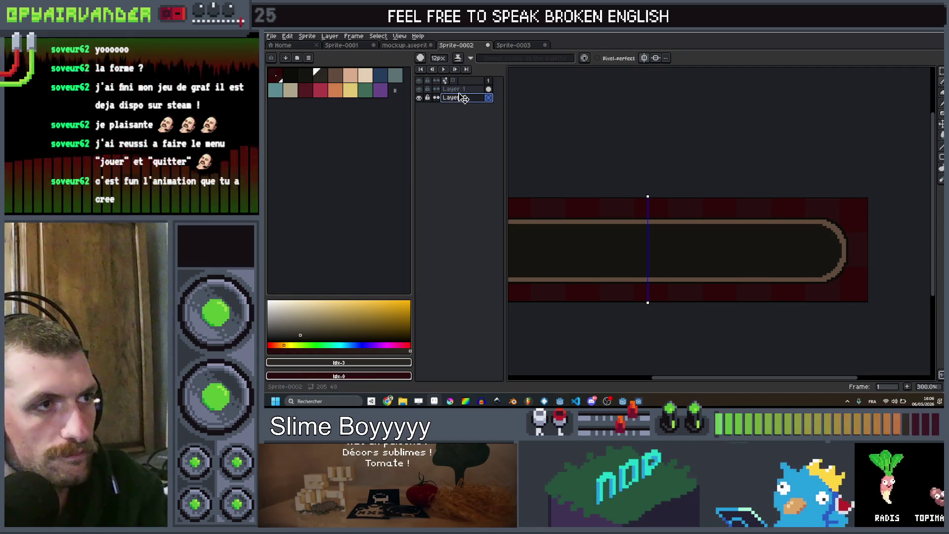
left_click(378, 74)
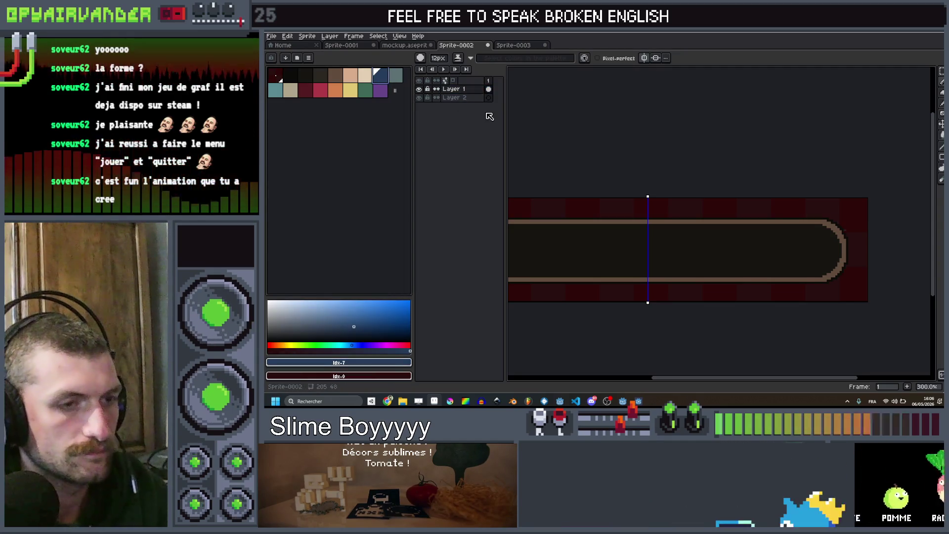
Apply the Outline FX in blue three times for a thick ring, then select near-black.
key("shift+o")
key("Return")
key("shift+o")
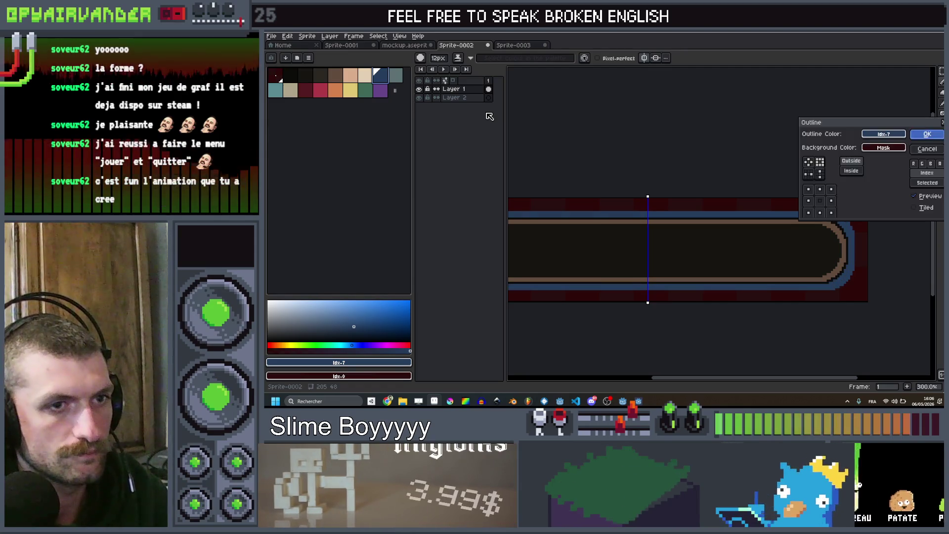
key("Return")
key("shift+o")
key("Return")
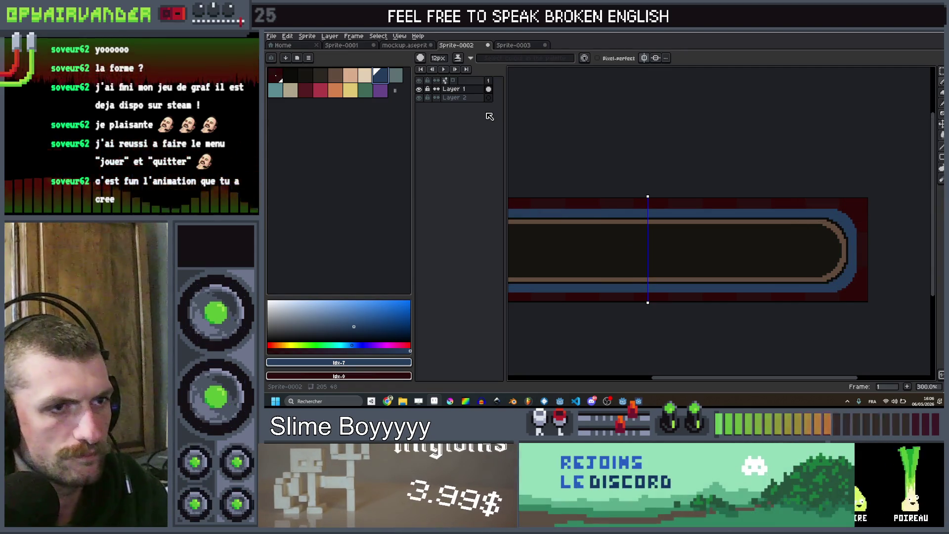
scroll(784, 191, "down", 2)
scroll(784, 191, "up", 1)
scroll(763, 193, "up", 1)
scroll(667, 195, "up", 2)
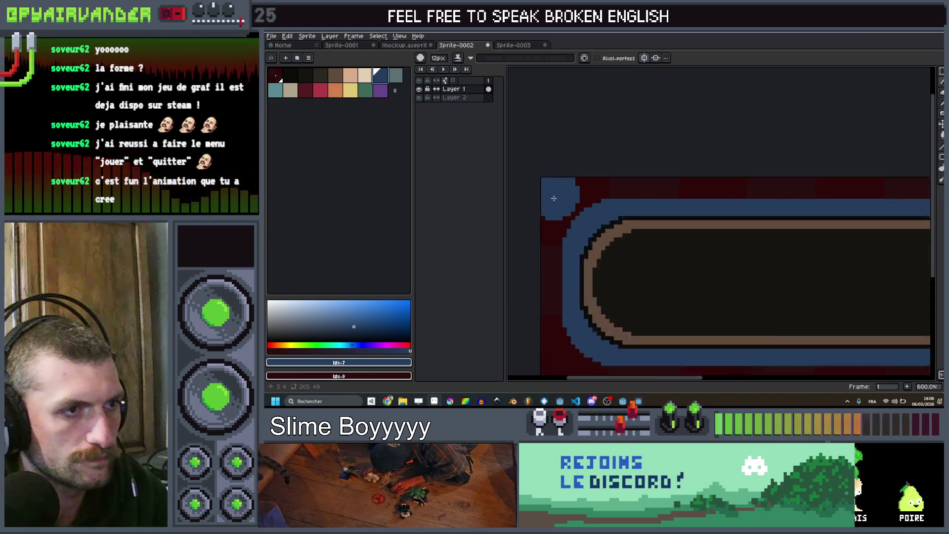
key("ctrl+z")
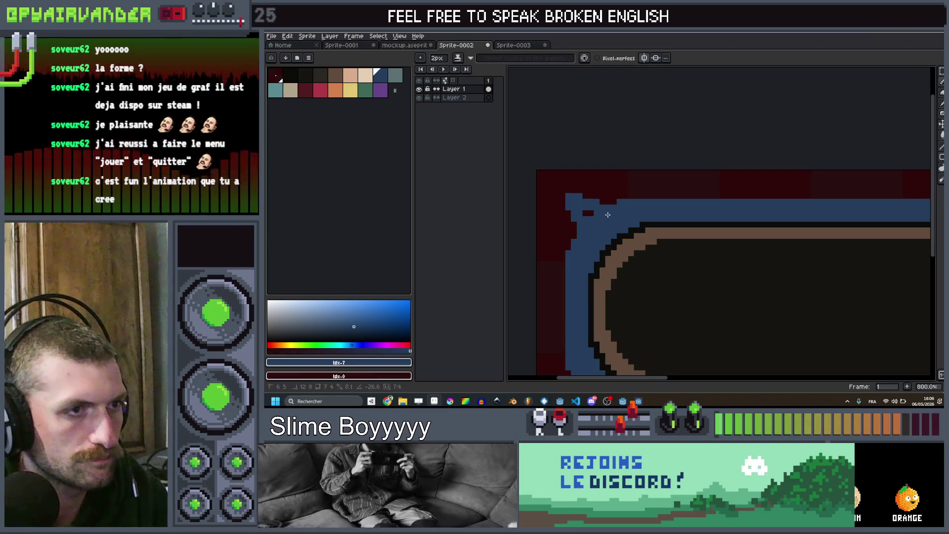
scroll(607, 214, "down", 1)
scroll(668, 192, "down", 1)
scroll(712, 171, "down", 1)
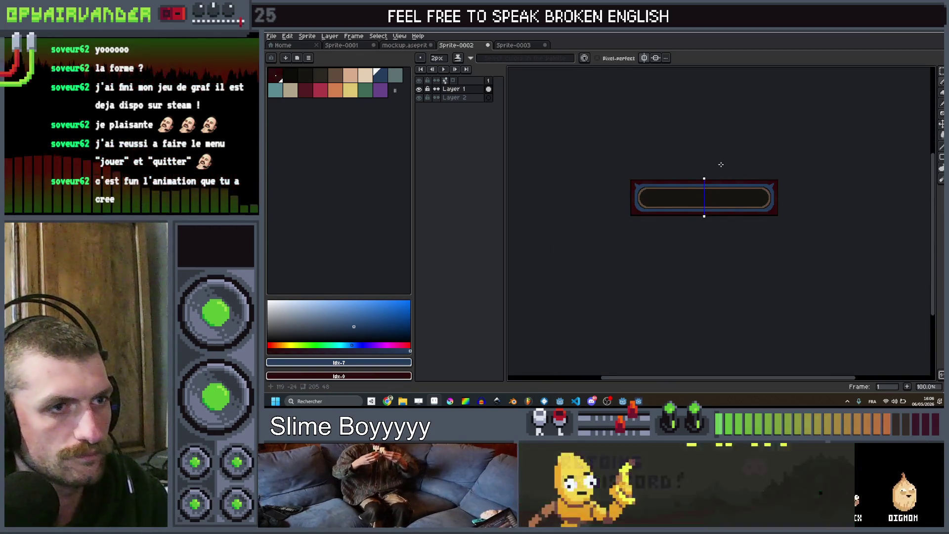
scroll(697, 171, "up", 3)
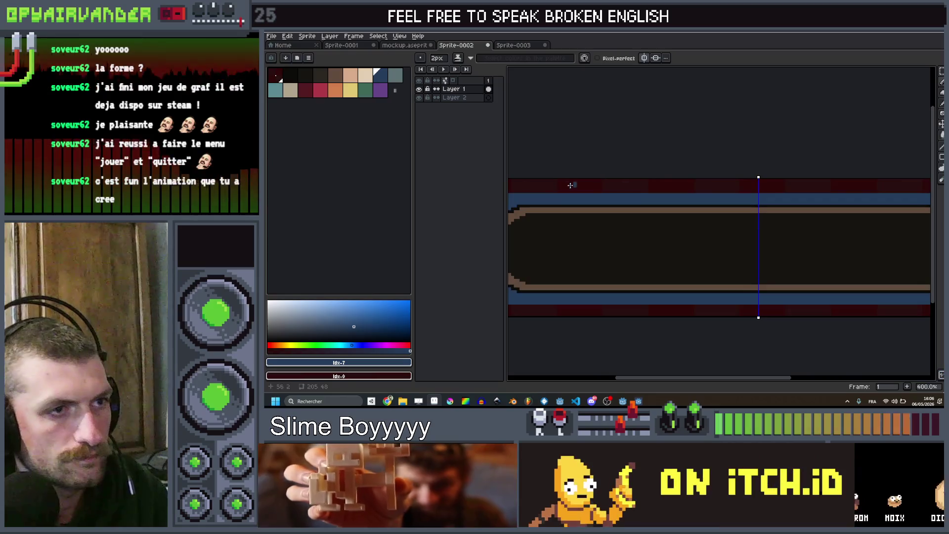
left_click(295, 84)
scroll(594, 223, "down", 1)
scroll(600, 195, "up", 1)
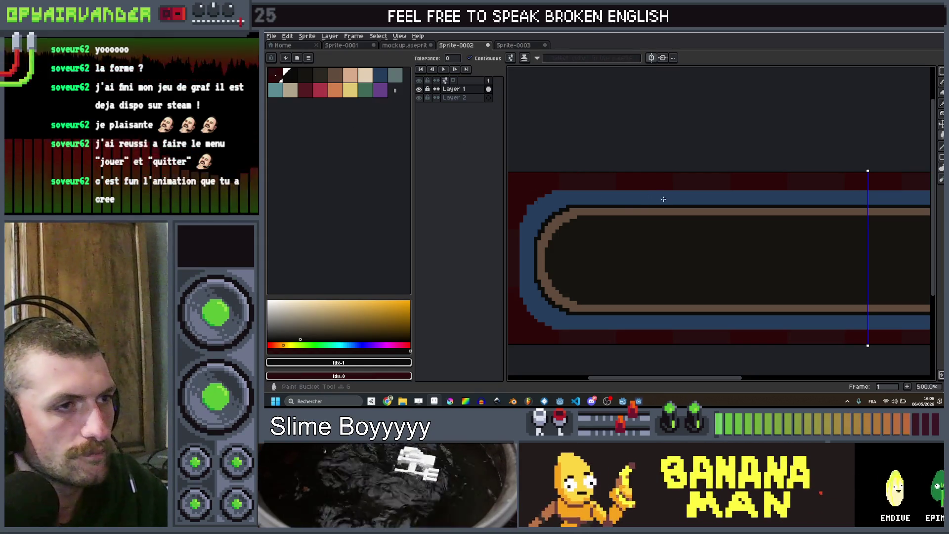
Cut the outlined bar onto Layer 2 and delete its interior, keeping only the blue ring.
key("ctrl+z")
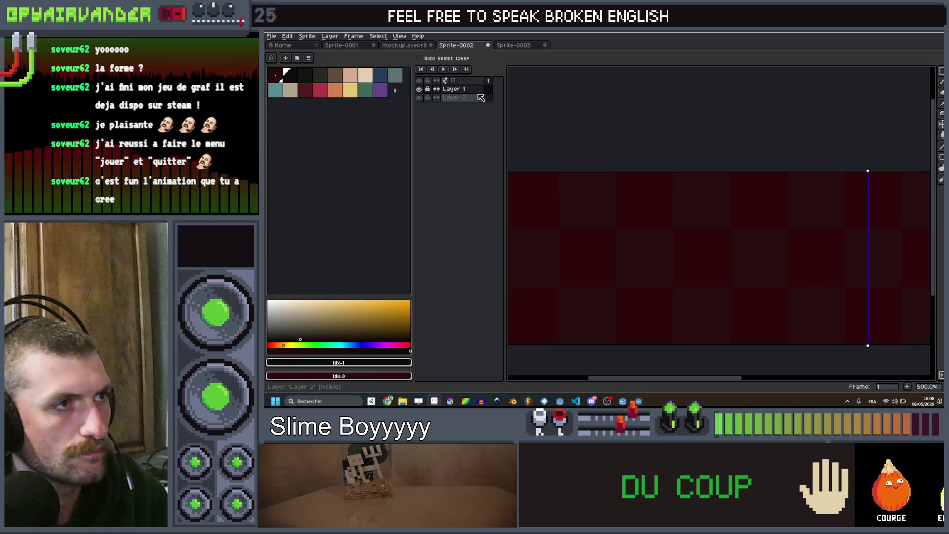
key("ctrl+y")
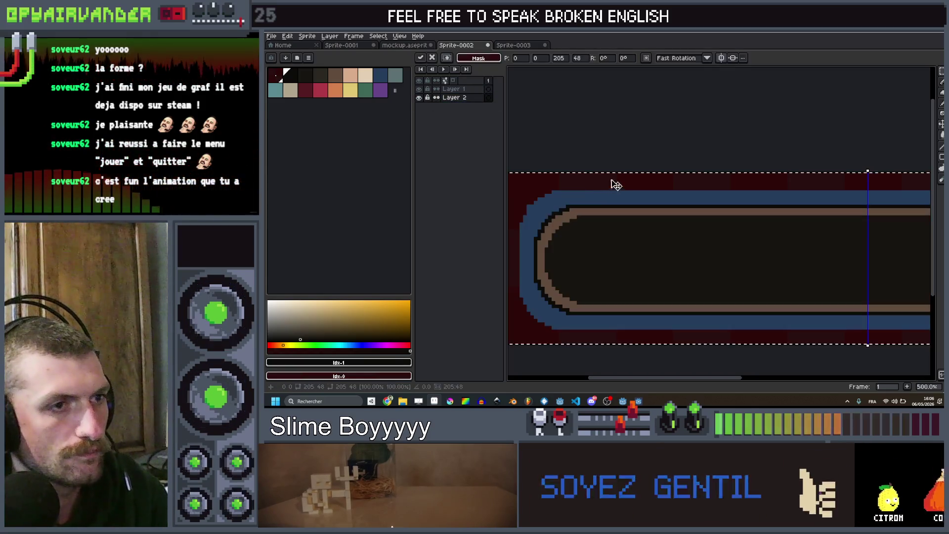
left_click(492, 90)
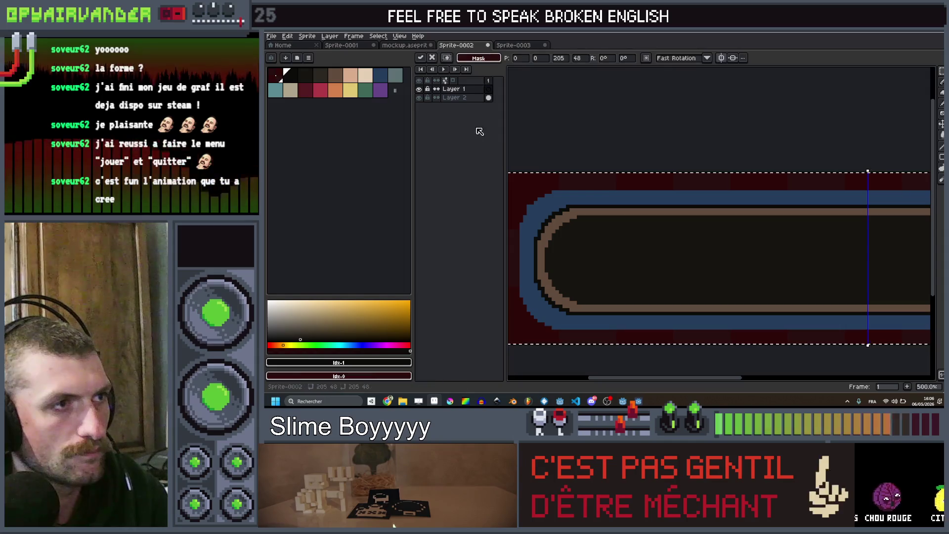
left_click(485, 99)
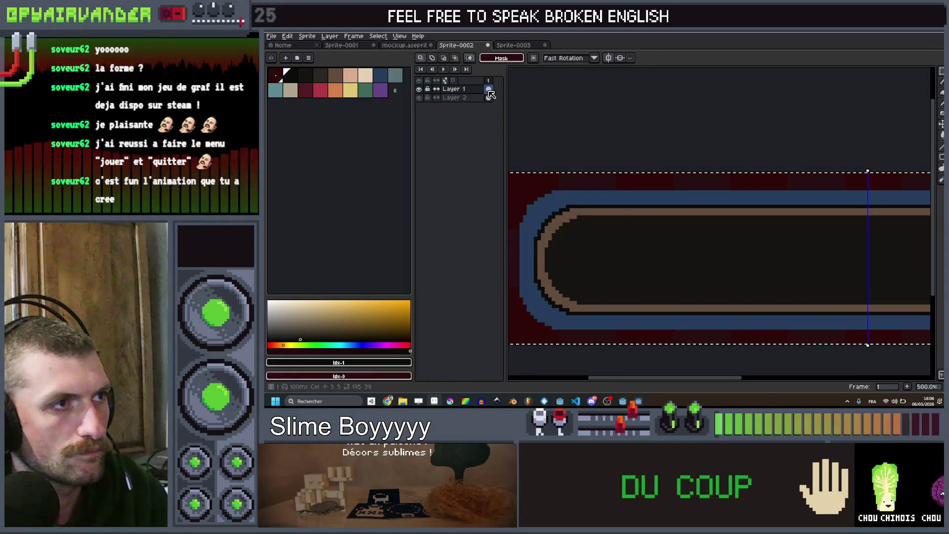
key("g")
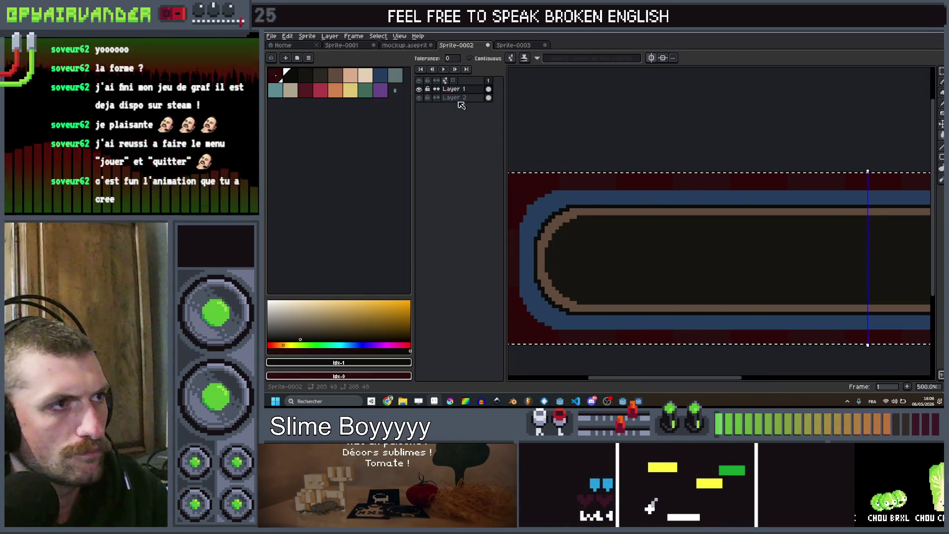
left_click(421, 95)
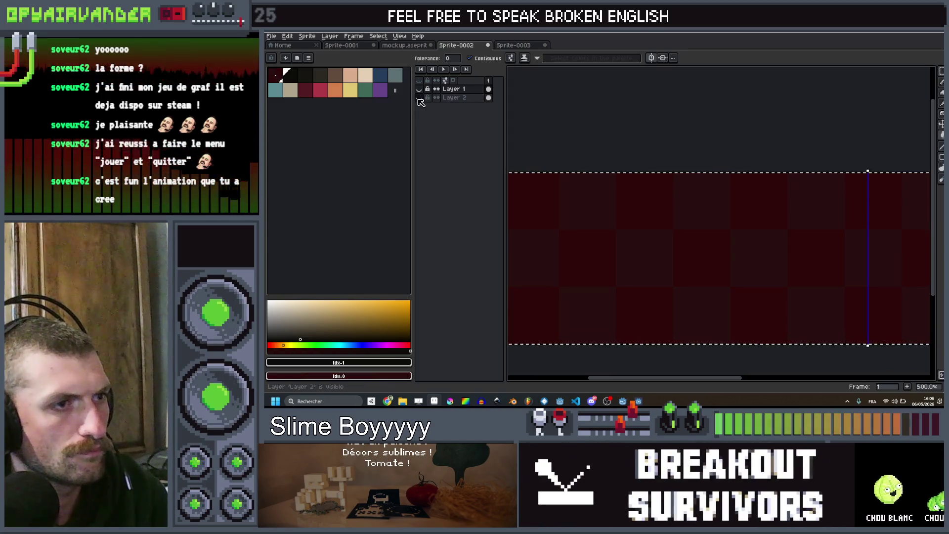
left_click(420, 95)
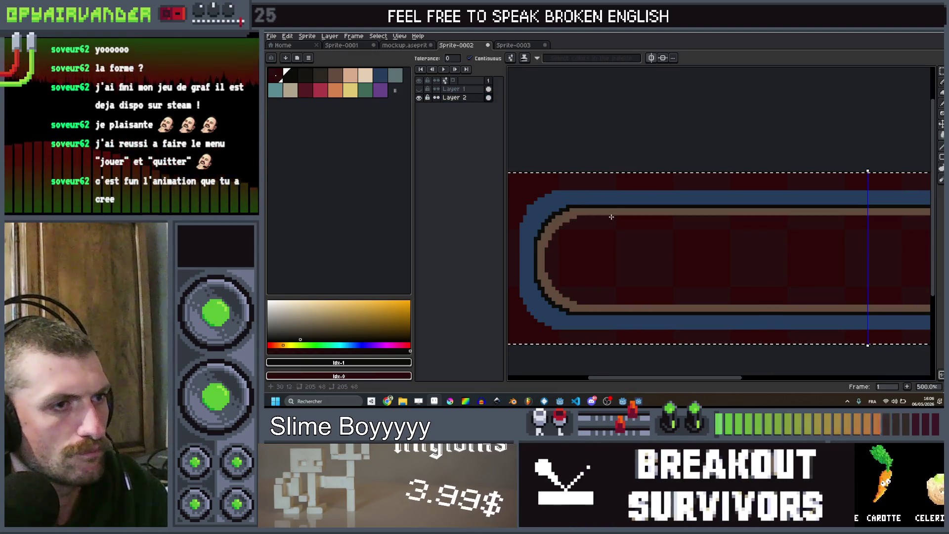
key("Delete")
scroll(613, 206, "down", 1)
scroll(613, 206, "down", 1)
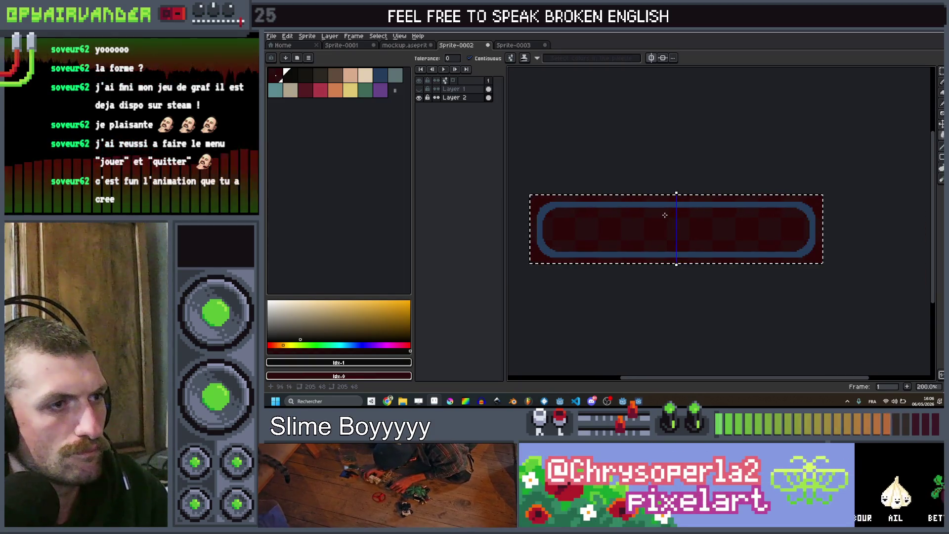
scroll(664, 215, "up", 3)
Recolour the blue ring on Layer 2 cream with the Paint Bucket.
key("b")
scroll(646, 190, "down", 2)
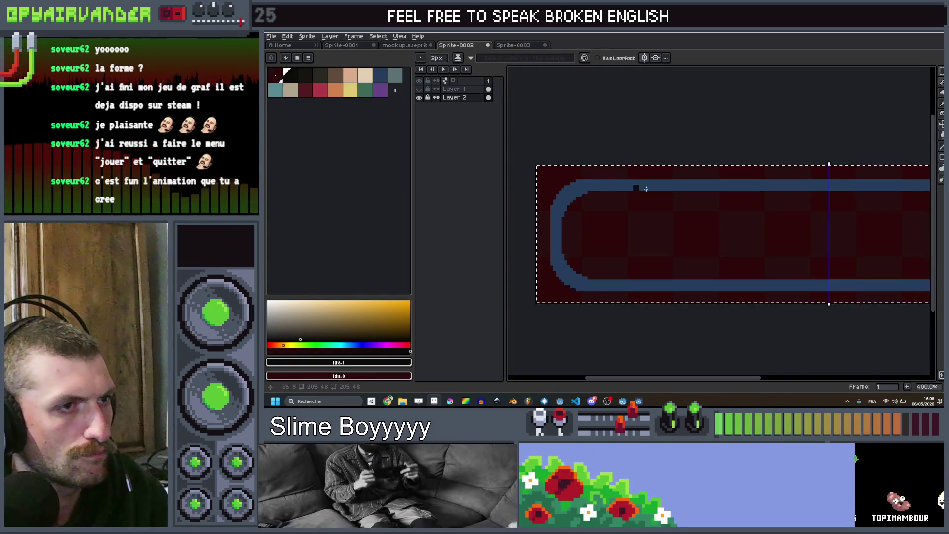
scroll(646, 190, "down", 1)
left_click_drag(682, 211, 541, 212)
left_click_drag(622, 208, 726, 206)
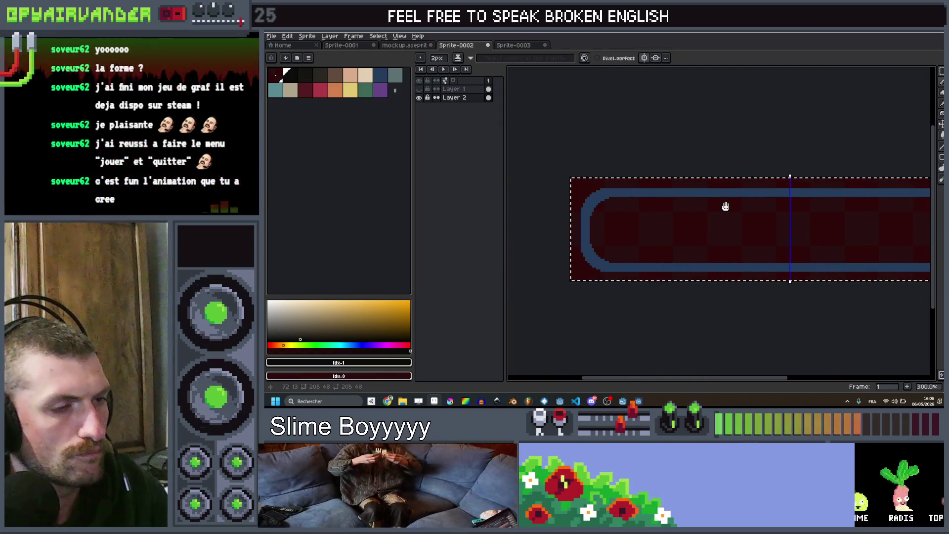
left_click(364, 75)
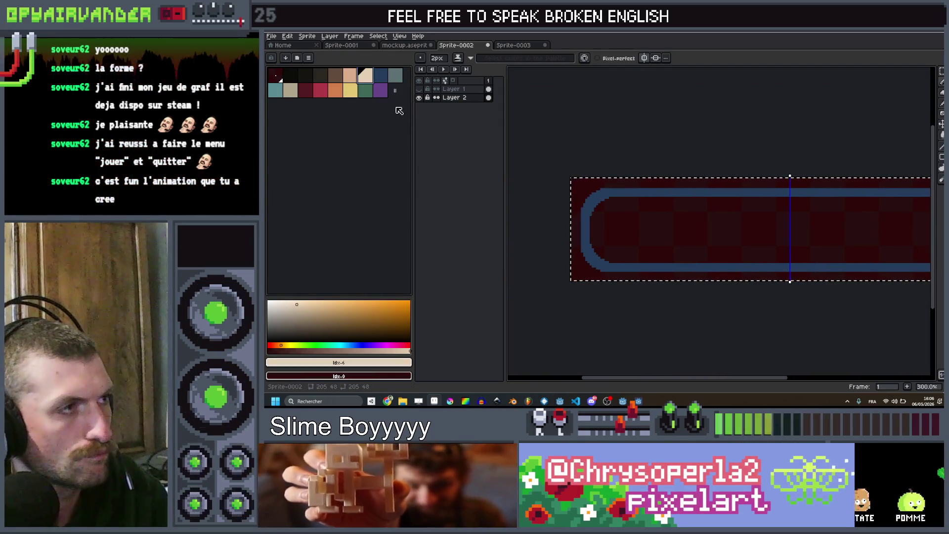
scroll(712, 222, "down", 1)
key("g")
left_click(735, 194)
scroll(735, 208, "down", 1)
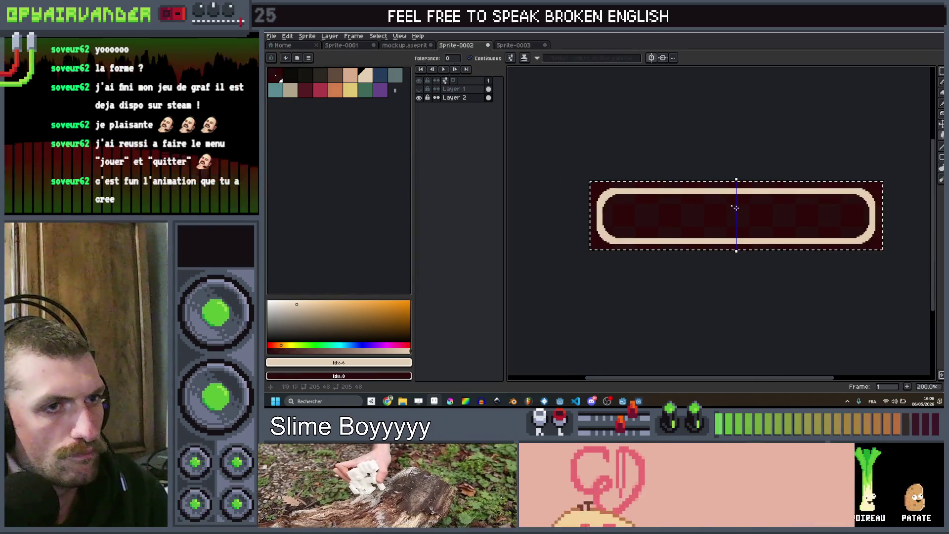
scroll(735, 208, "up", 1)
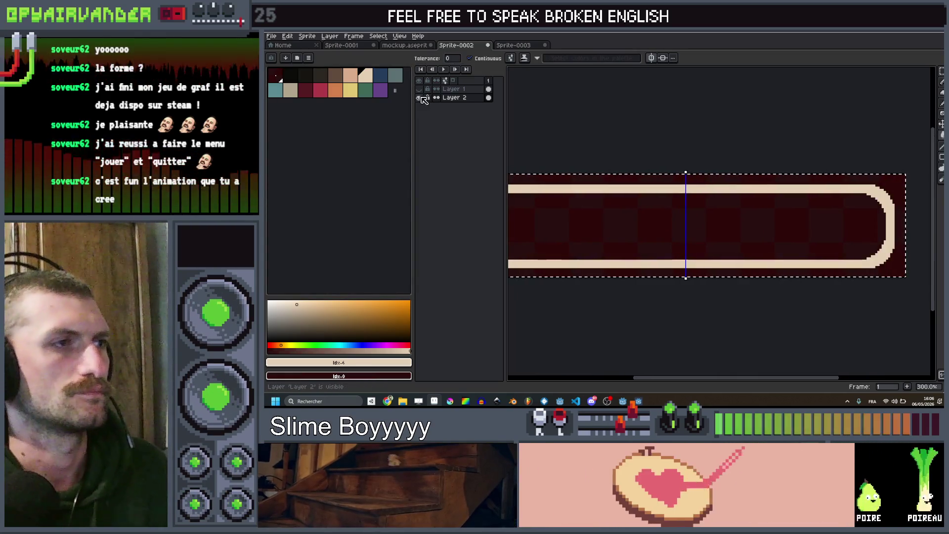
Hide the cream ring, show Layer 1 again and add an empty Layer 3 on top.
left_click(419, 98)
left_click(419, 98)
left_click(454, 89)
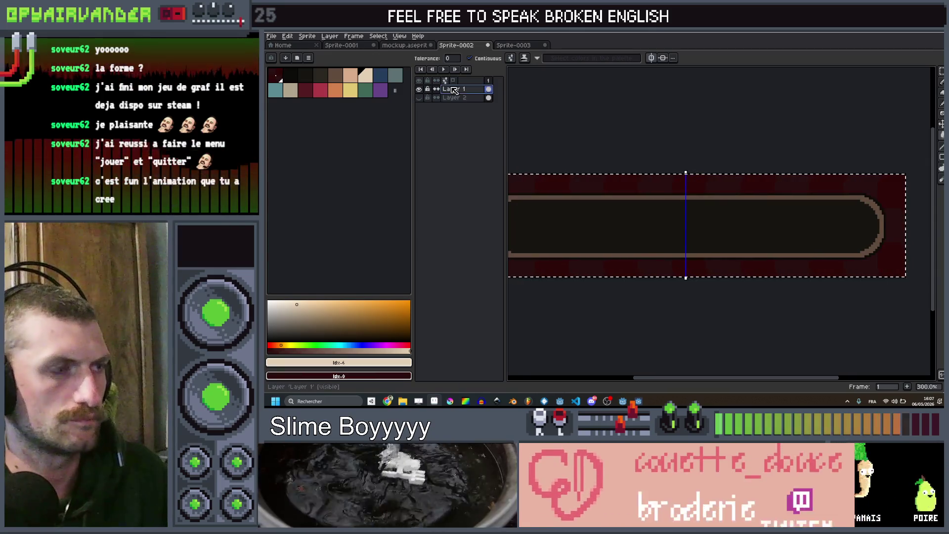
key("shift+n")
left_click_drag(686, 216, 758, 197)
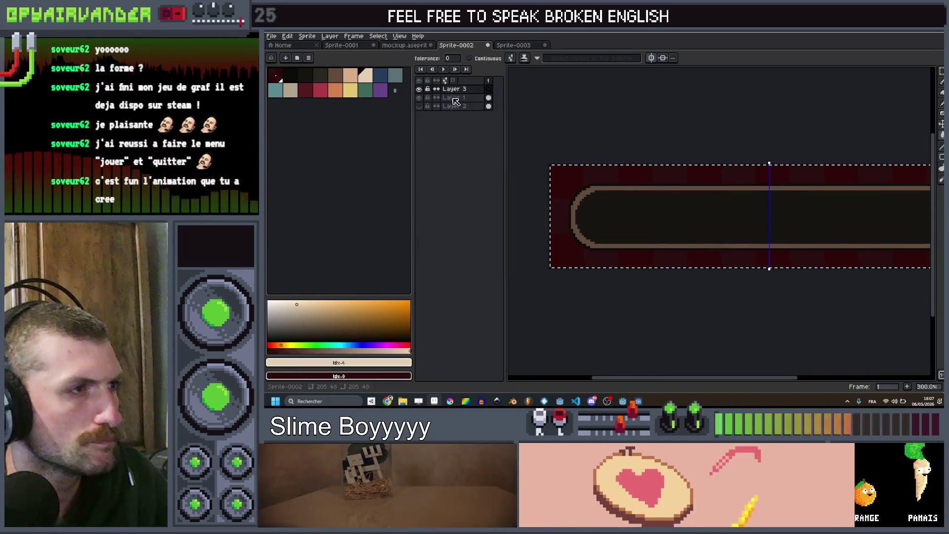
scroll(748, 215, "up", 1)
Pencil a light X icon symmetrically at the centre of the capsule on Layer 3.
key("b")
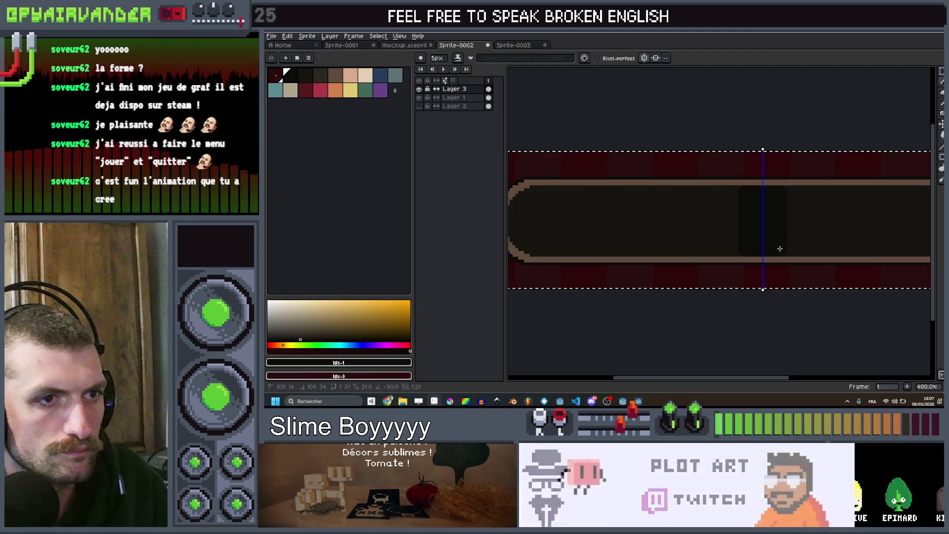
scroll(781, 242, "down", 4)
scroll(777, 218, "up", 5)
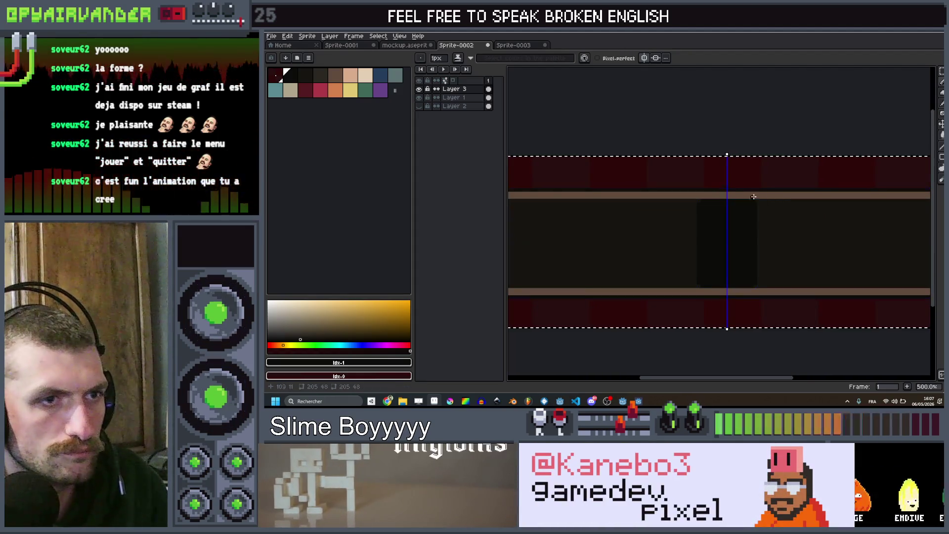
scroll(757, 197, "up", 3)
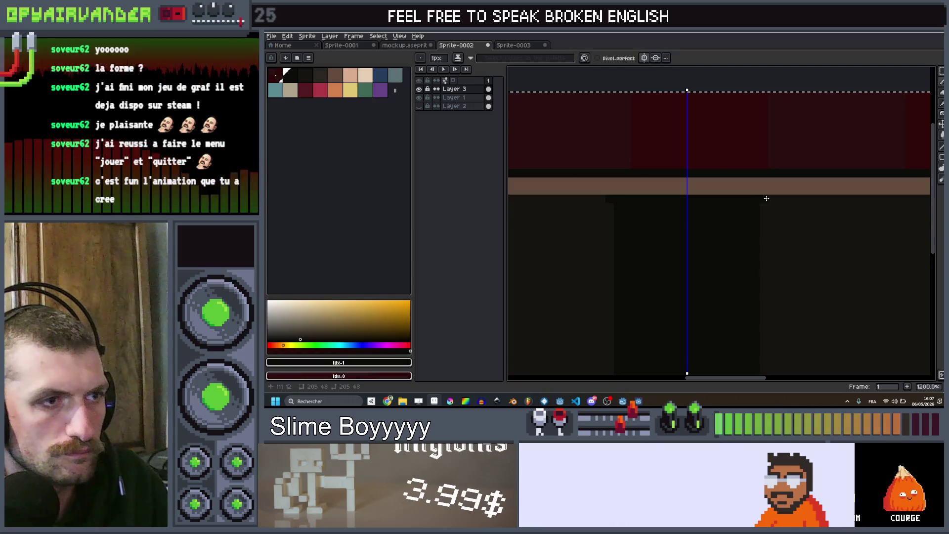
scroll(767, 198, "down", 2)
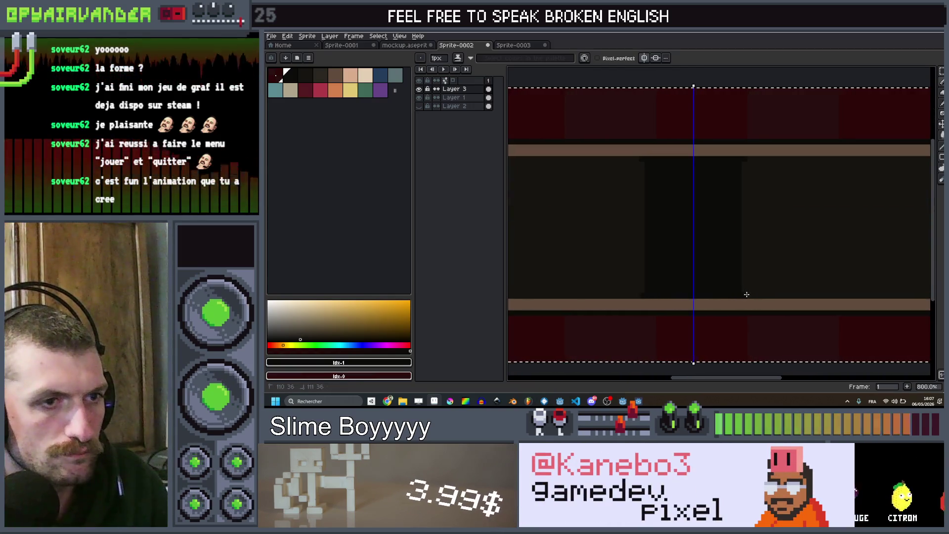
scroll(746, 295, "down", 3)
scroll(745, 237, "down", 2)
scroll(744, 229, "up", 1)
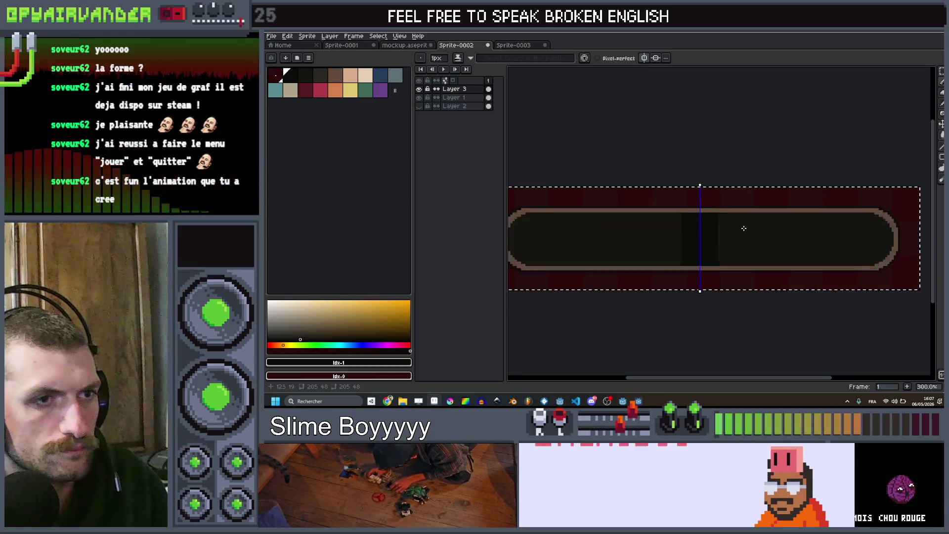
scroll(744, 228, "up", 2)
scroll(677, 231, "up", 1)
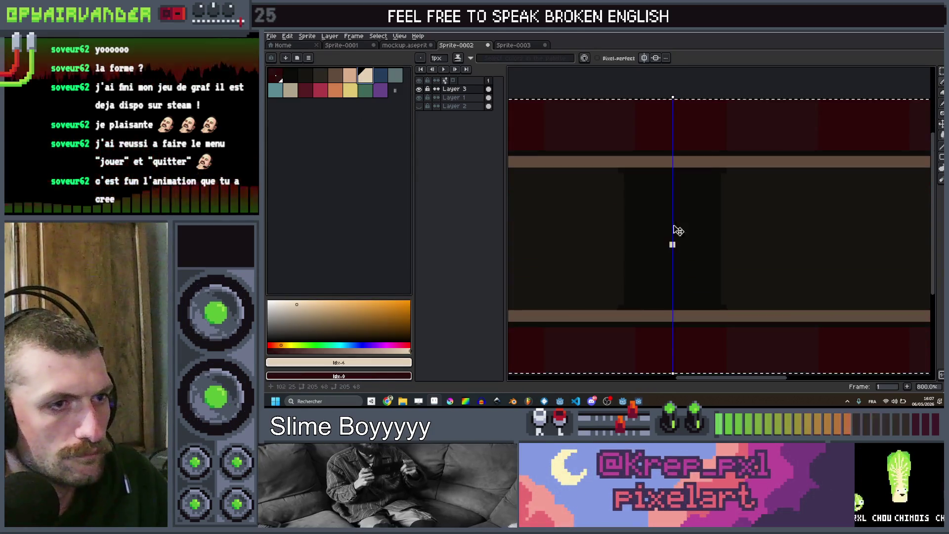
scroll(677, 231, "up", 1)
left_click(712, 216)
left_click(645, 209)
left_click_drag(645, 208, 724, 211)
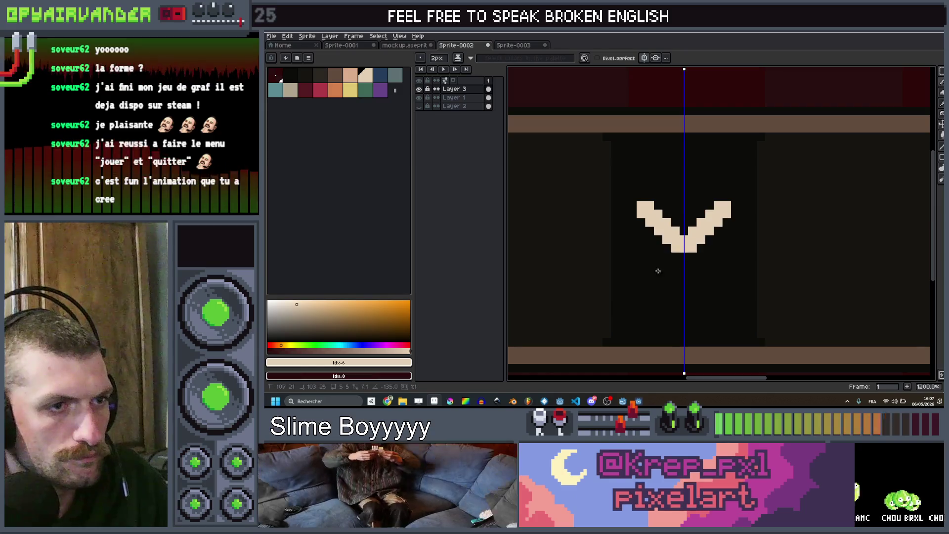
scroll(749, 238, "down", 2)
scroll(763, 241, "down", 2)
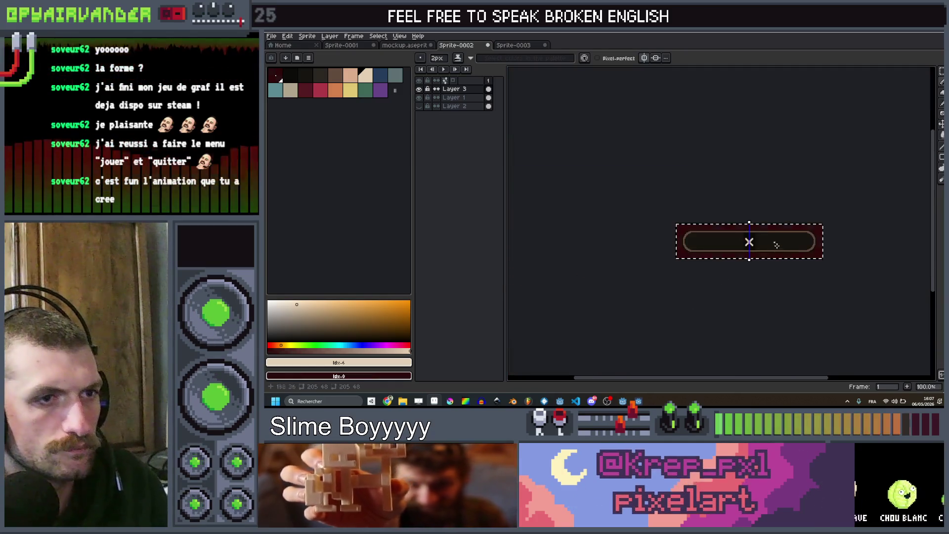
scroll(777, 242, "up", 1)
scroll(776, 242, "up", 1)
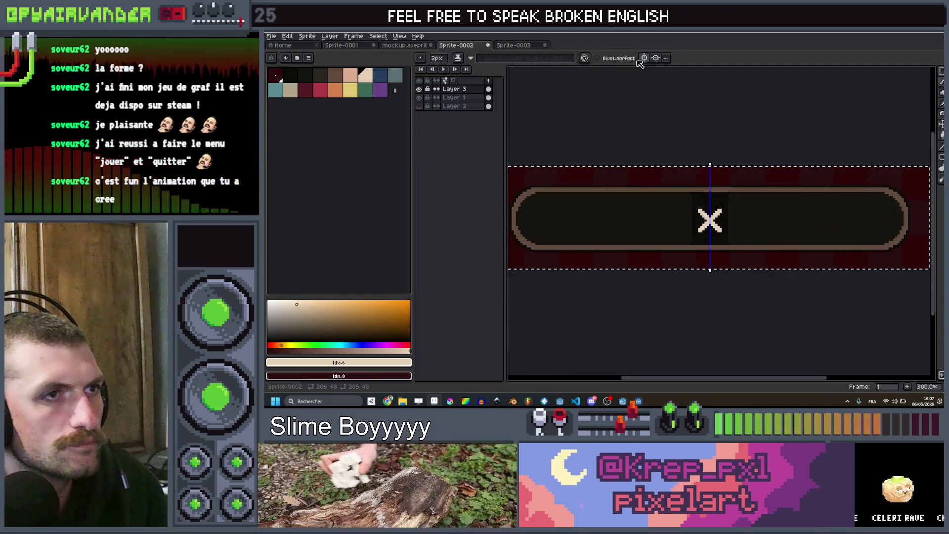
mouse_move(767, 213)
left_mouse_down()
mouse_move(739, 213)
mouse_move(830, 215)
left_mouse_up()
Merge the X icon layer down into the layer below it.
left_click(746, 216)
key("ctrl+z")
left_click(460, 96)
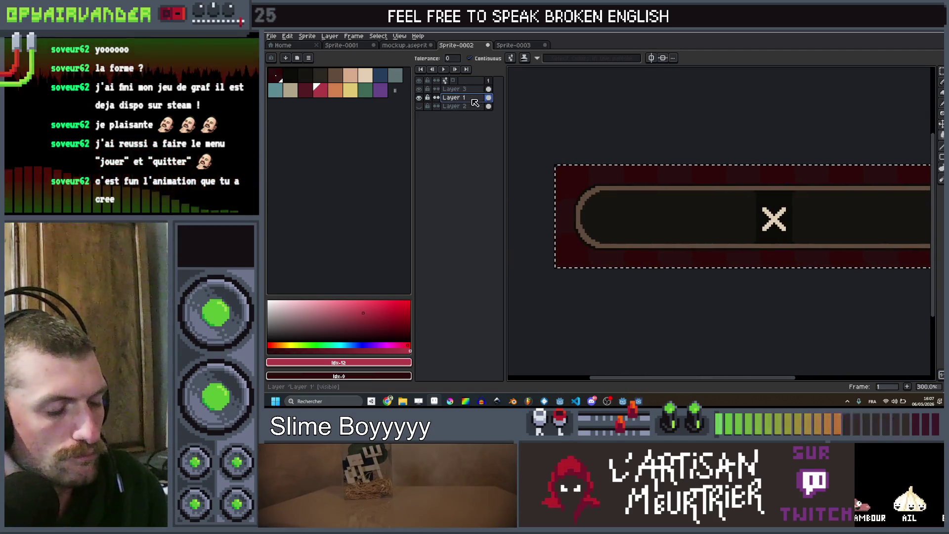
left_click(489, 99)
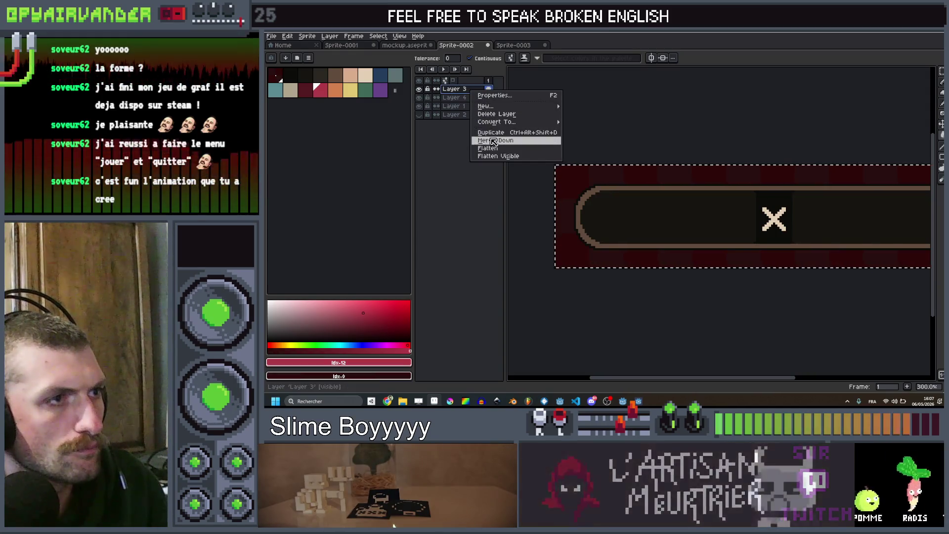
left_click(496, 141)
Bucket-fill the bar interior right of the X red, undoing a stray fill.
left_click_drag(642, 197, 541, 185)
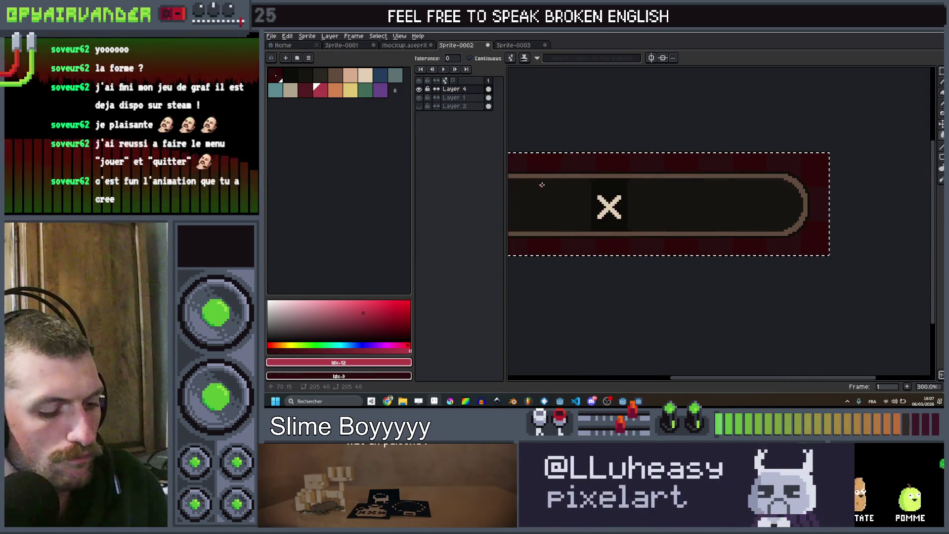
left_click(709, 197)
key("ctrl+z")
scroll(631, 177, "up", 1)
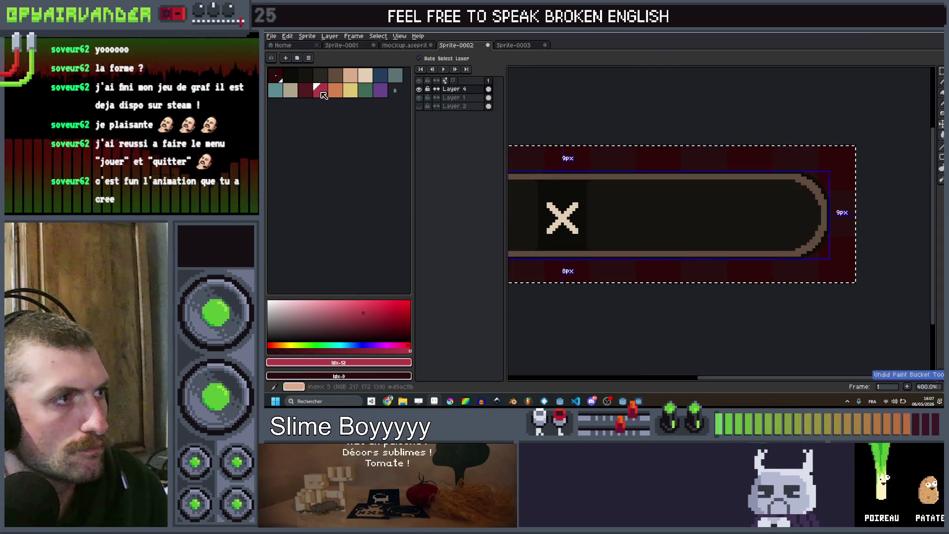
scroll(667, 207, "down", 3)
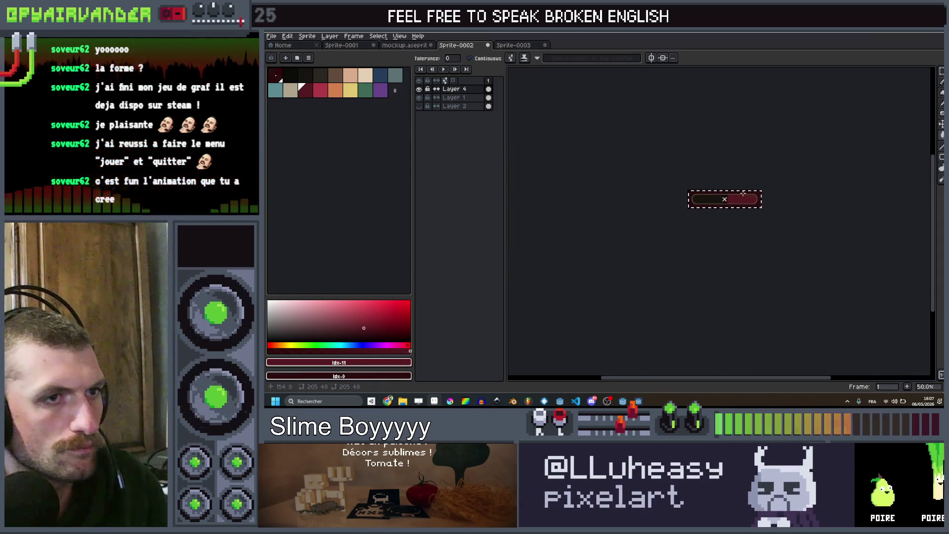
scroll(666, 208, "up", 4)
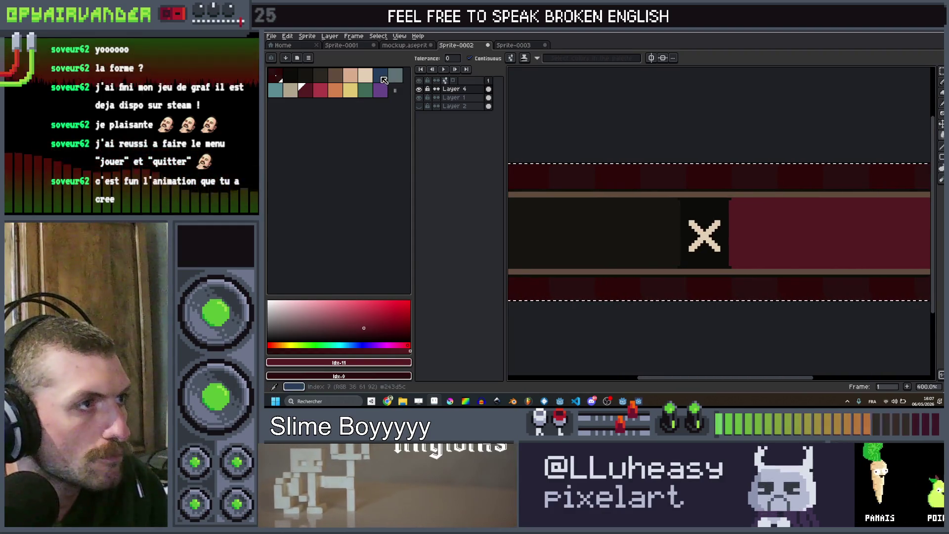
Bucket-fill the bar left of the X blue, settling on a darker blue shade.
left_click(383, 80)
left_click(594, 234)
scroll(666, 223, "down", 3)
scroll(666, 223, "up", 2)
left_click_drag(556, 219, 821, 263)
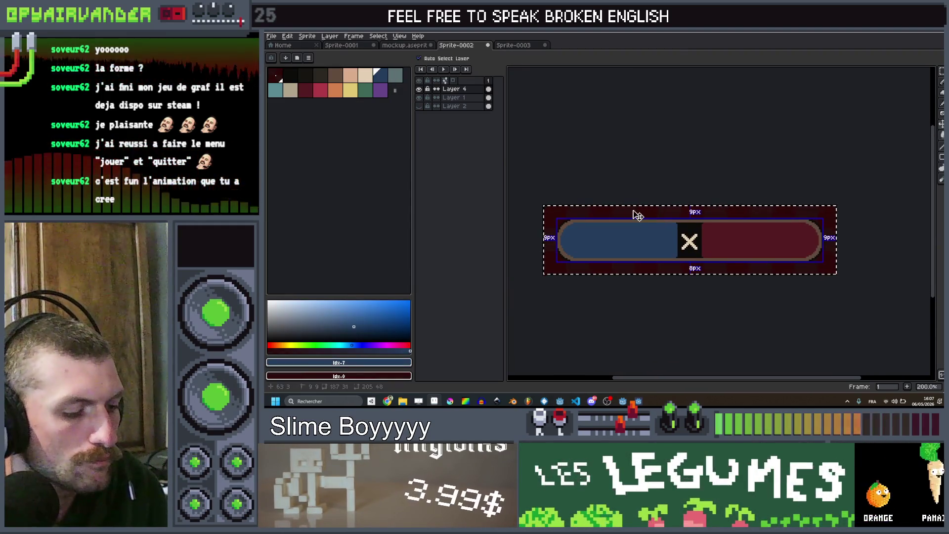
key("ctrl+z")
scroll(638, 216, "up", 1)
left_click(394, 75)
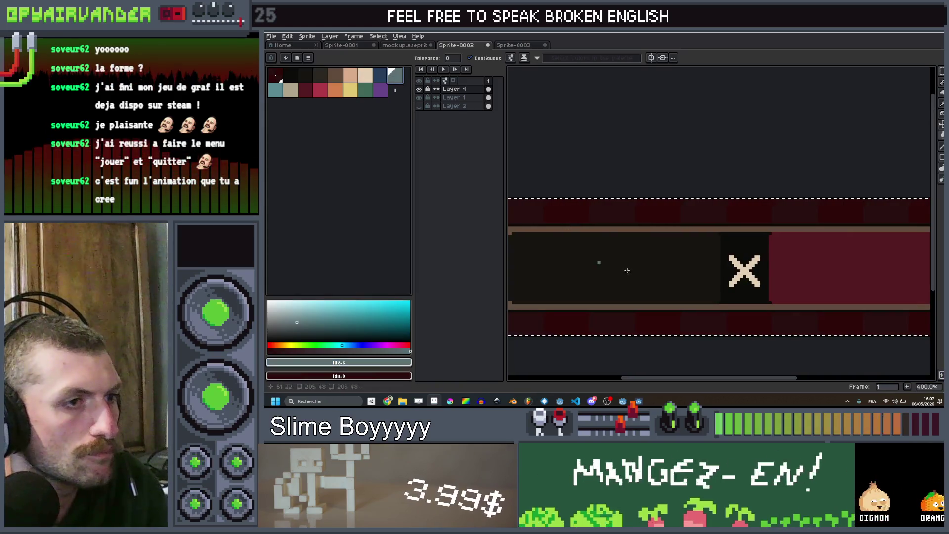
left_click(626, 271)
scroll(627, 271, "down", 2)
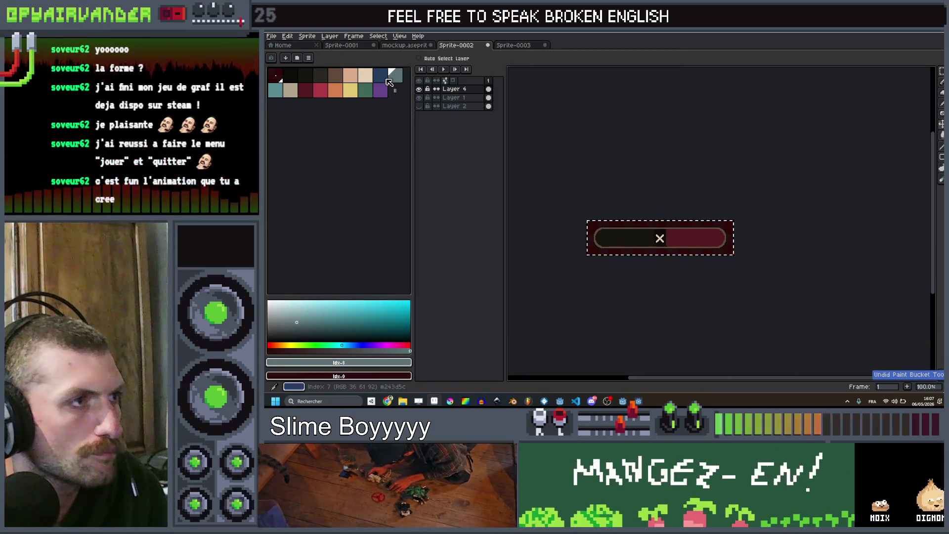
left_click(353, 327)
scroll(635, 199, "up", 3)
scroll(636, 200, "down", 5)
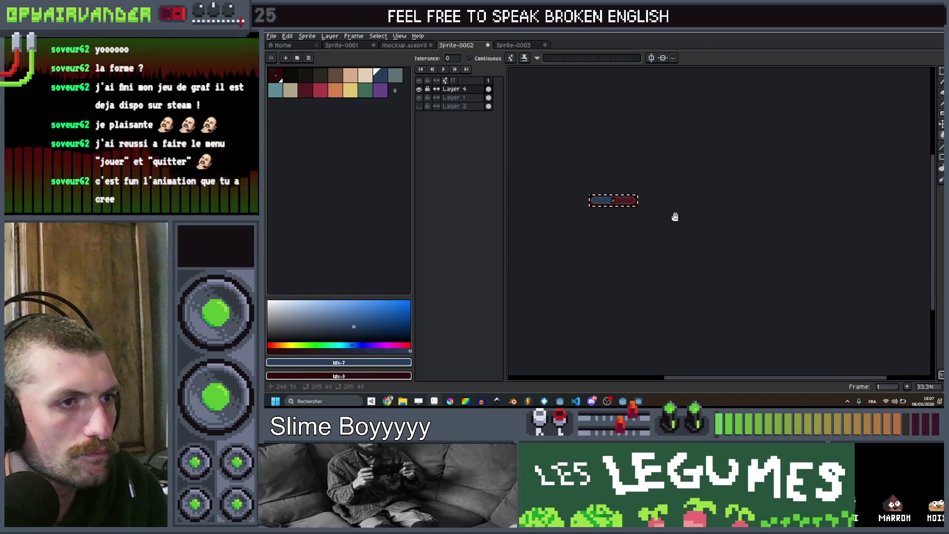
scroll(636, 199, "up", 2)
scroll(668, 223, "up", 3)
scroll(638, 245, "down", 1)
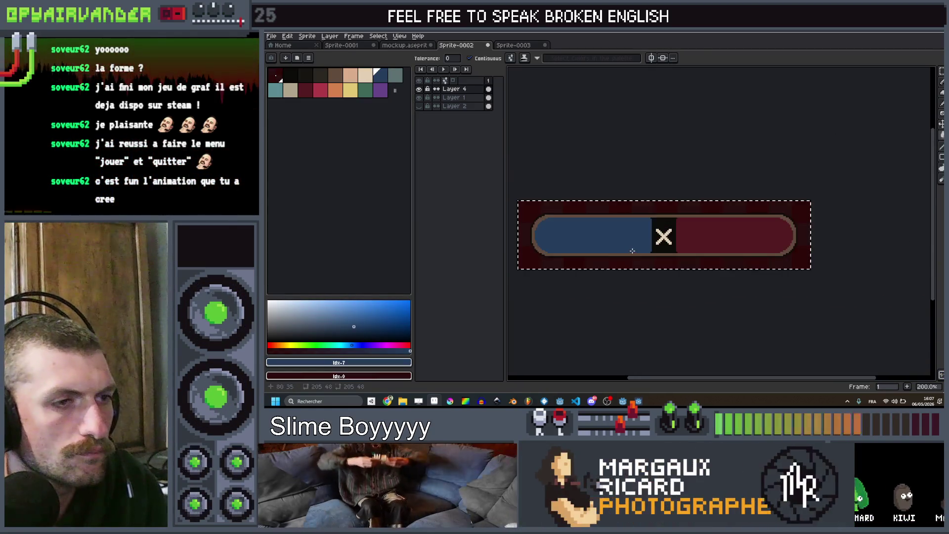
left_click_drag(631, 251, 662, 234)
Export the sprite as score_counter_bkg.png and hide the blue-red fill layer.
key("ctrl+alt+shift+s")
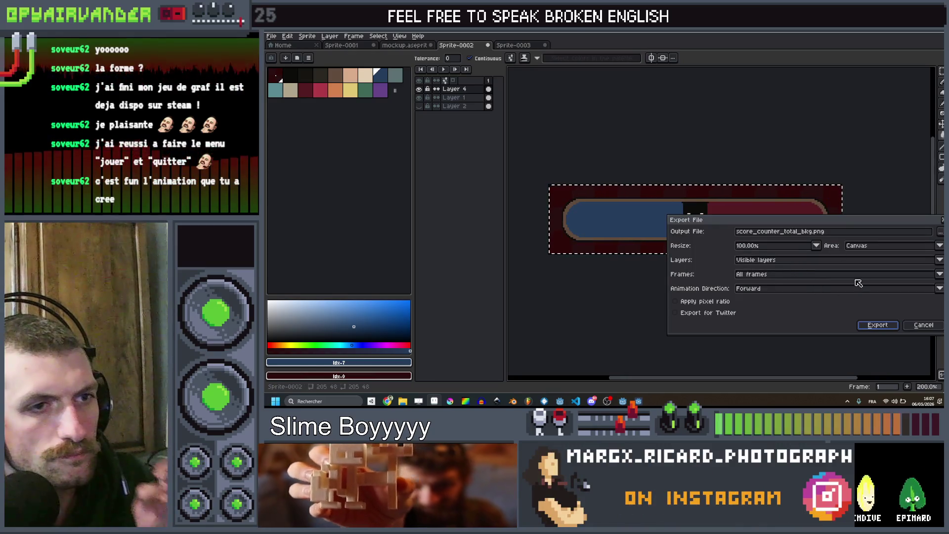
left_click(798, 231)
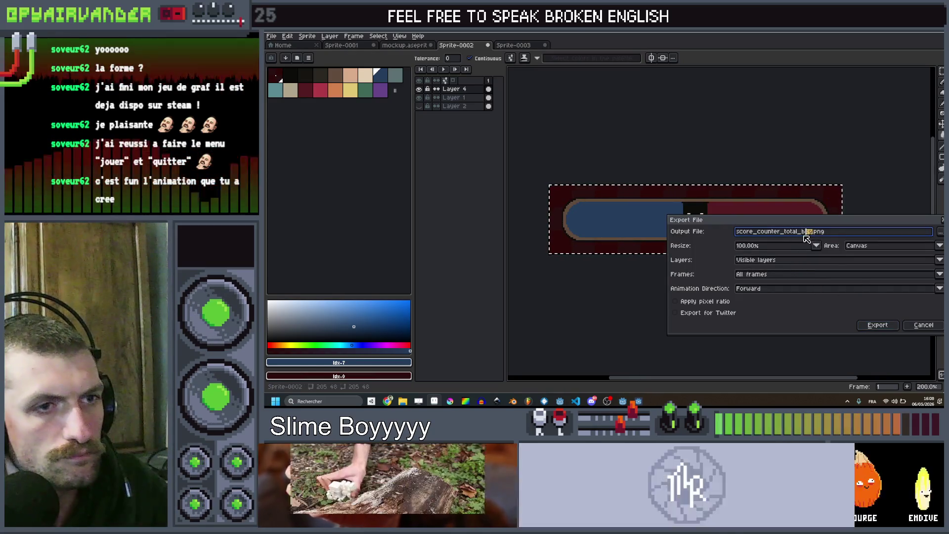
key("BackSpace")
key("BackSpace")
key("BackSpace")
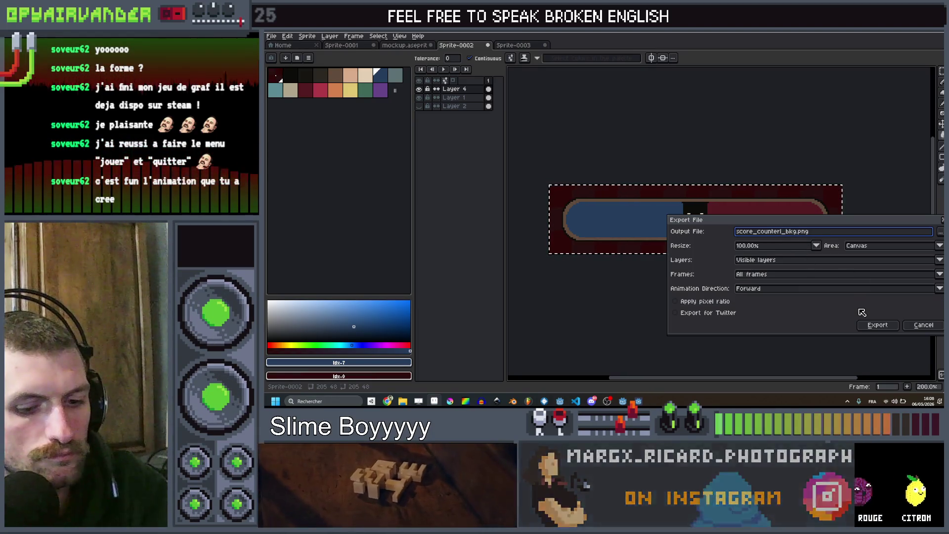
type("r")
left_click(878, 327)
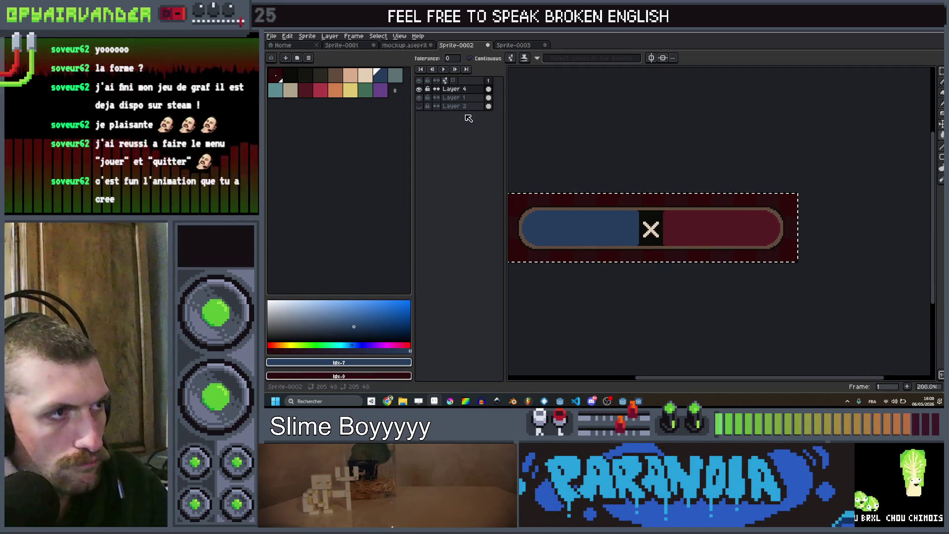
left_click(418, 89)
Export the sprite again with the fill layer hidden.
key("ctrl+alt+shift+s")
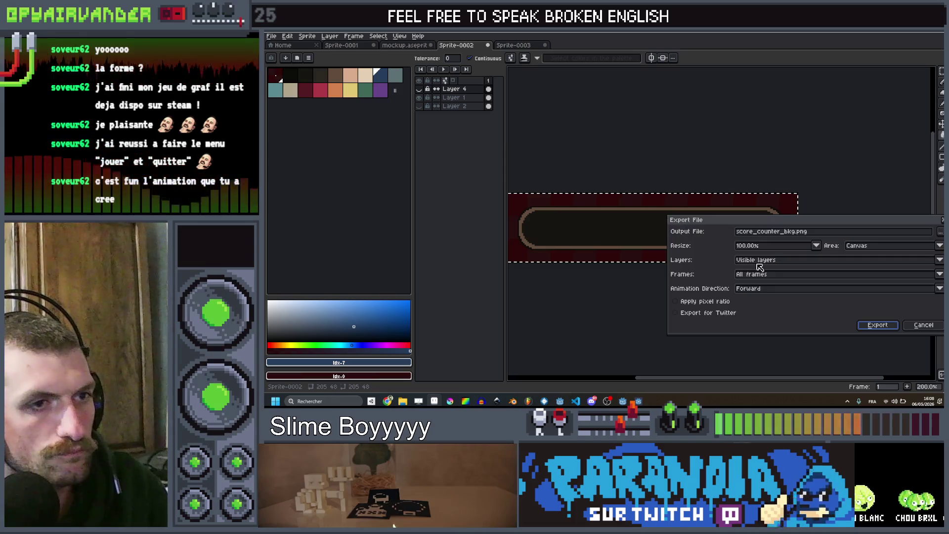
left_click(782, 232)
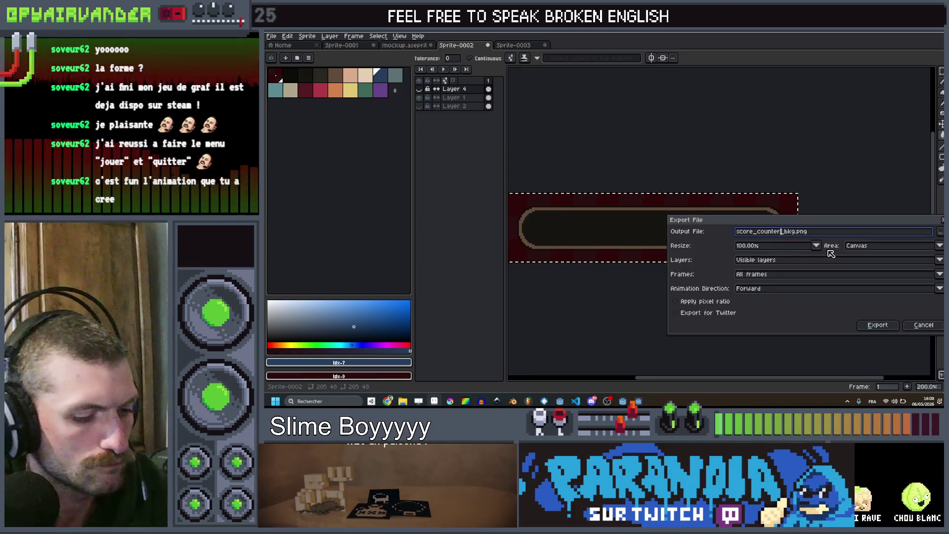
type("_total_")
key("Return")
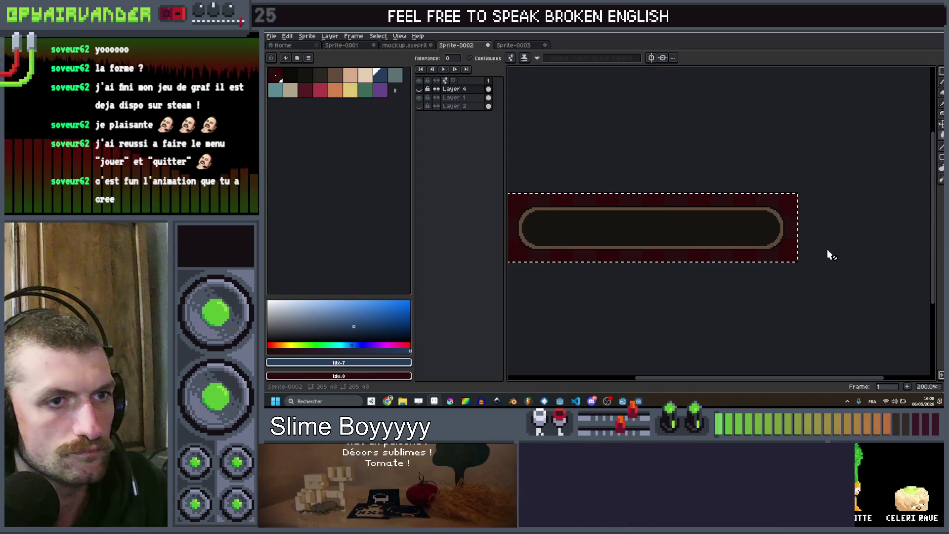
Show only the outline layer, export it as score_counter_progress.png, and return to Godot.
left_click(437, 106)
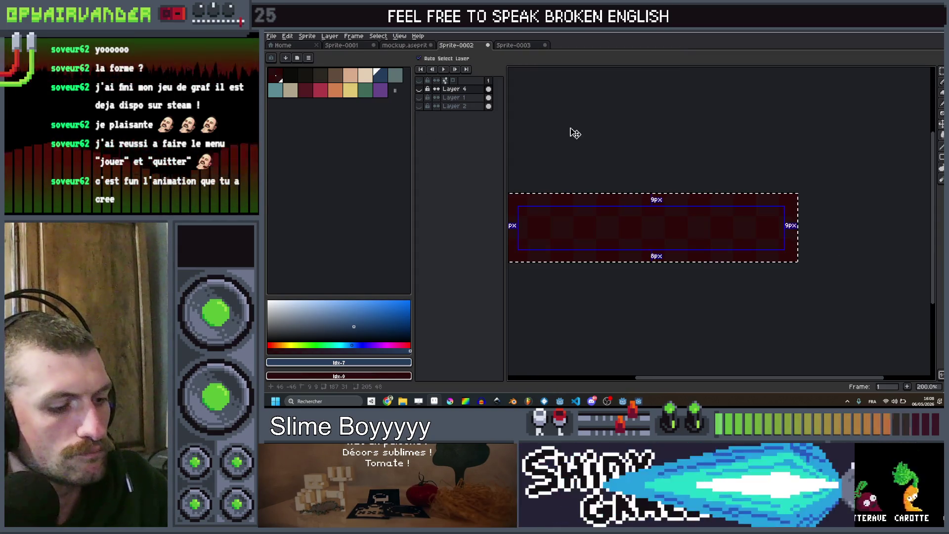
left_click(437, 105)
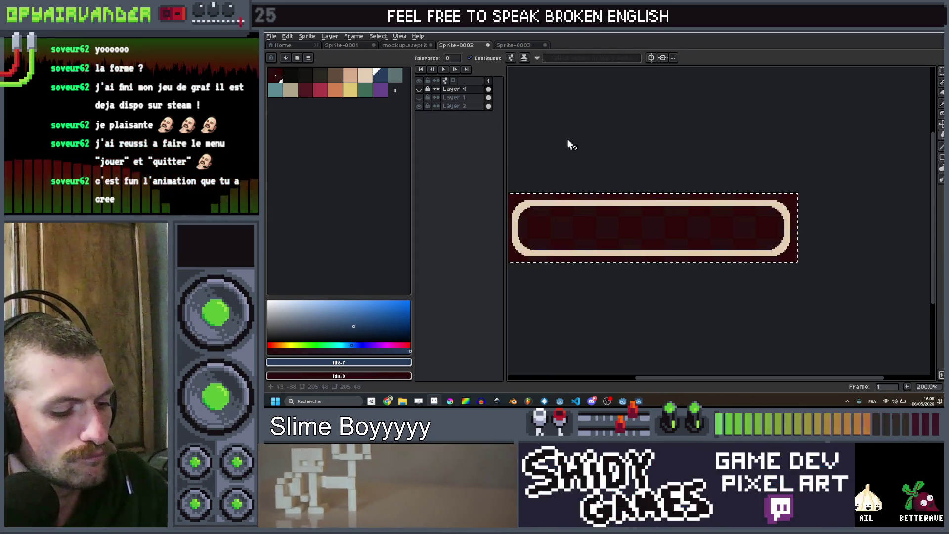
key("ctrl+alt+shift+s")
left_click_drag(803, 232, 786, 233)
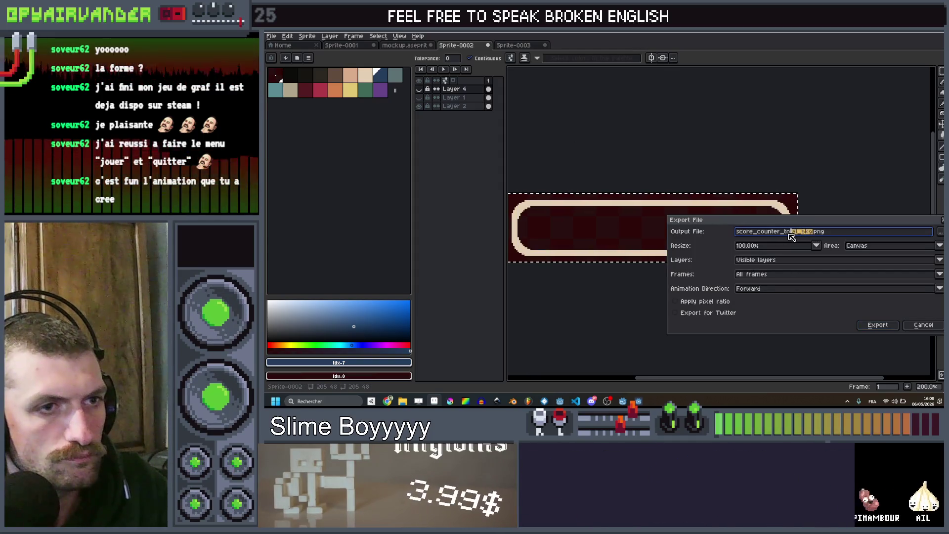
type("progress")
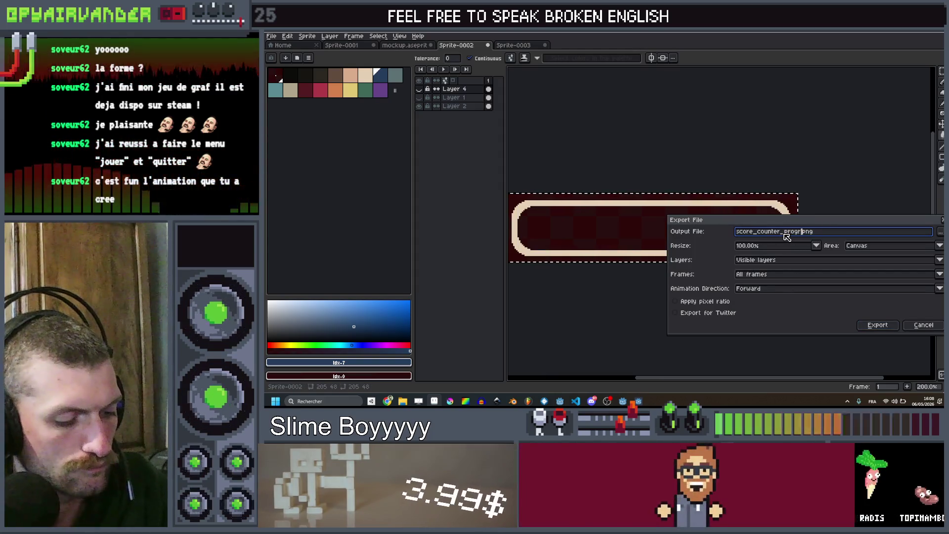
key("Return")
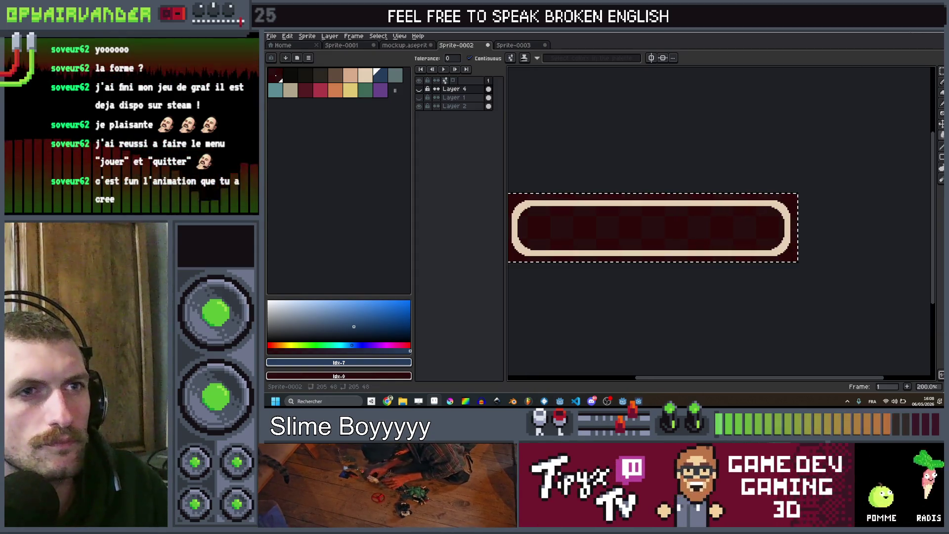
key("alt+Tab")
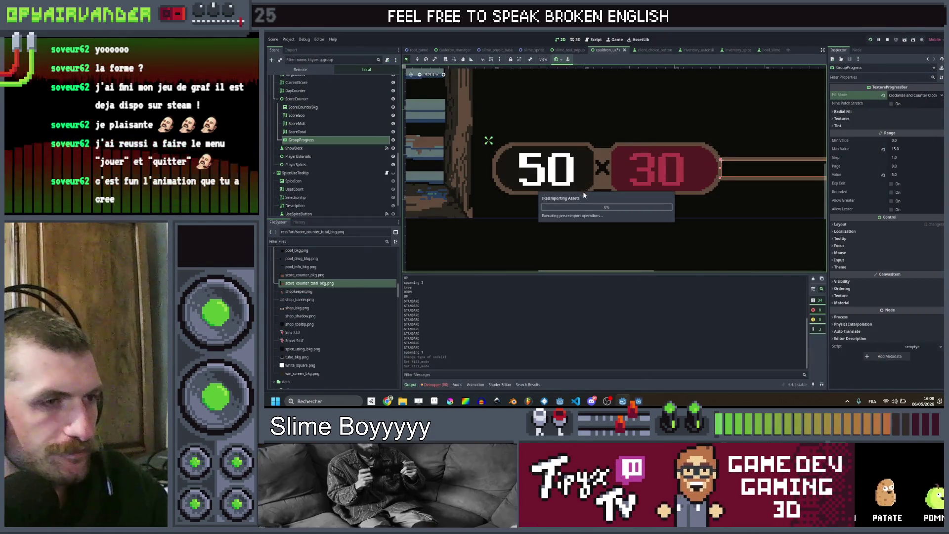
scroll(598, 164, "down", 2)
scroll(597, 163, "down", 1)
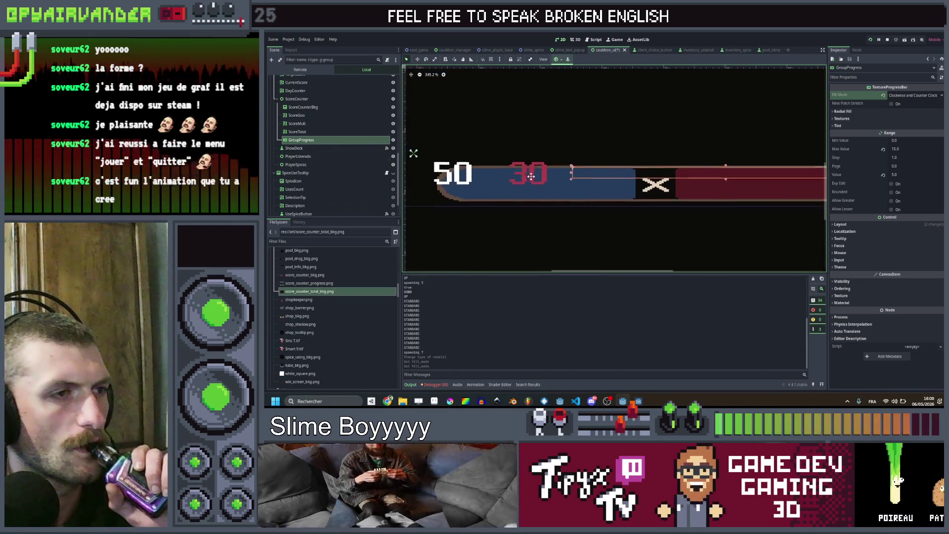
Narrow the ScoreCounterBkg capsule to about half its width.
left_click(297, 98)
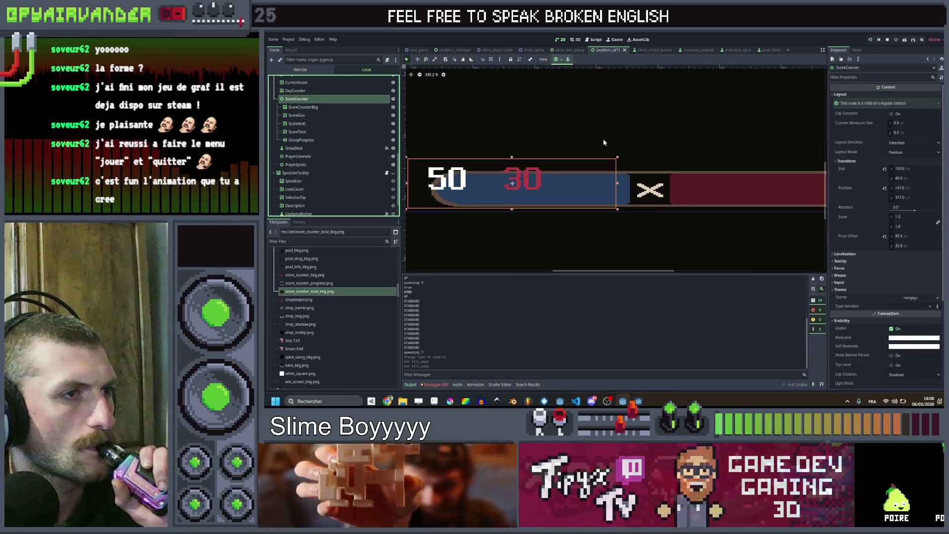
left_click(303, 107)
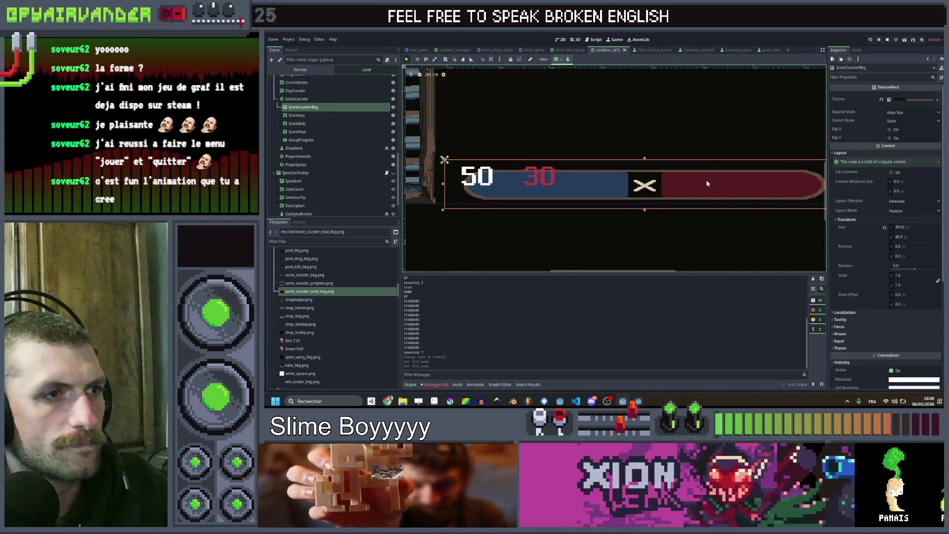
scroll(677, 194, "up", 2)
left_click_drag(799, 196, 620, 197)
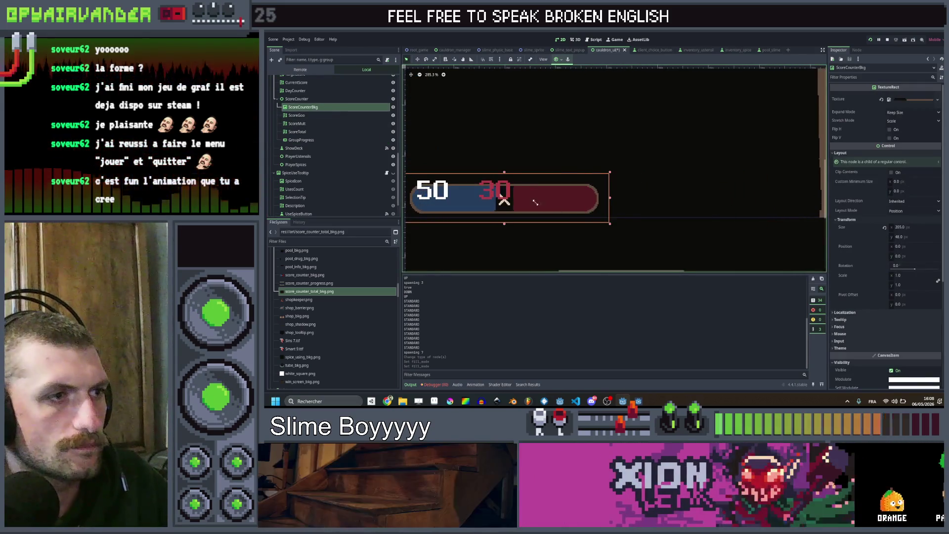
scroll(617, 196, "down", 1)
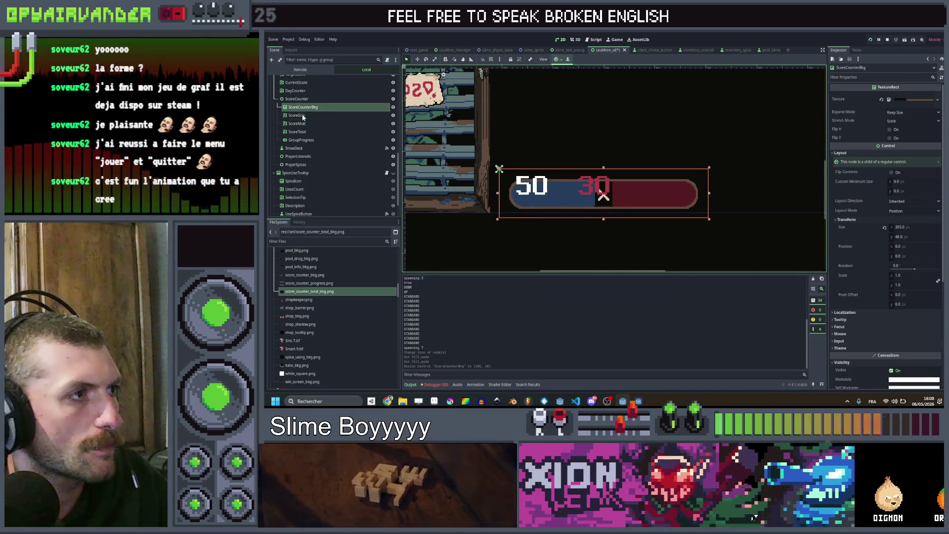
left_click(604, 194)
scroll(626, 199, "up", 1)
key("Down")
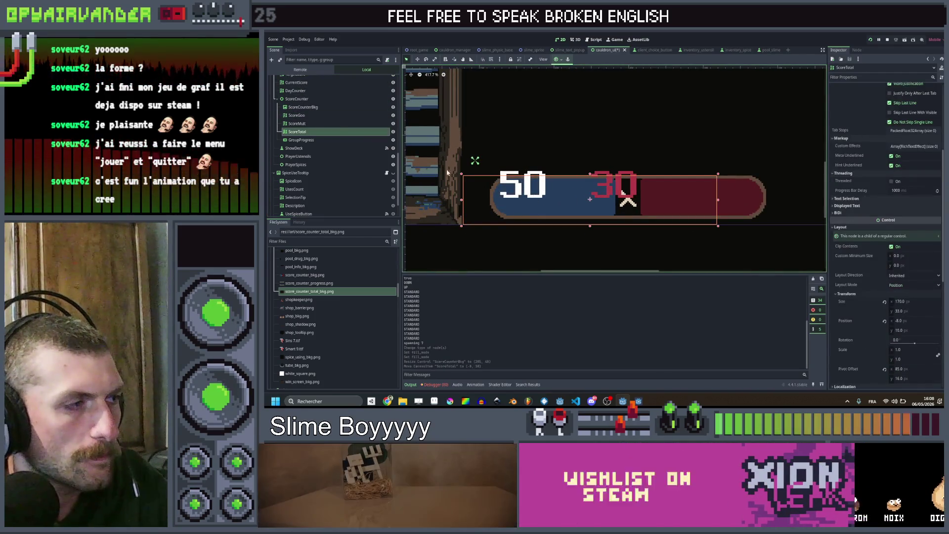
key("ctrl+z")
Move the GroupProgress bar above the capsule's right end and expand its Textures.
left_click(298, 116)
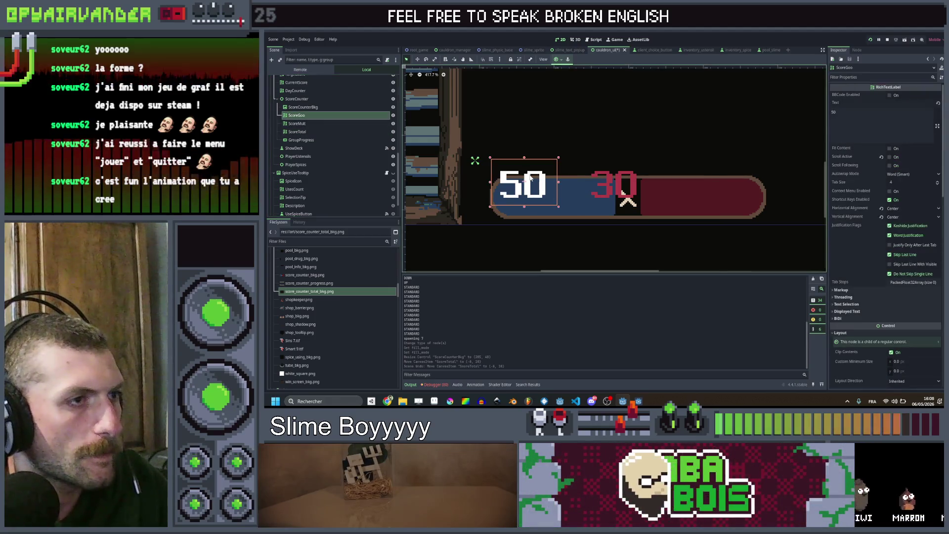
left_click(300, 140)
left_click_drag(579, 184, 682, 202)
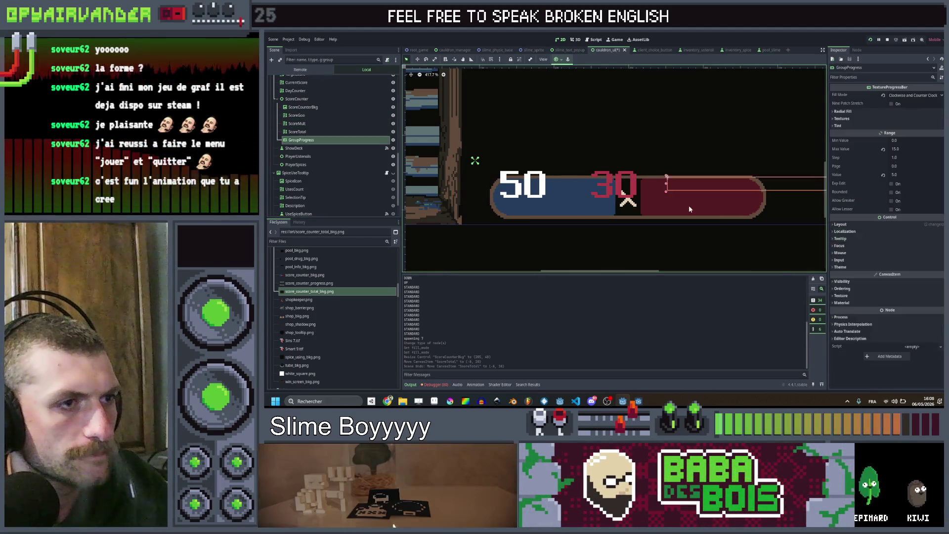
left_click_drag(763, 207, 809, 145)
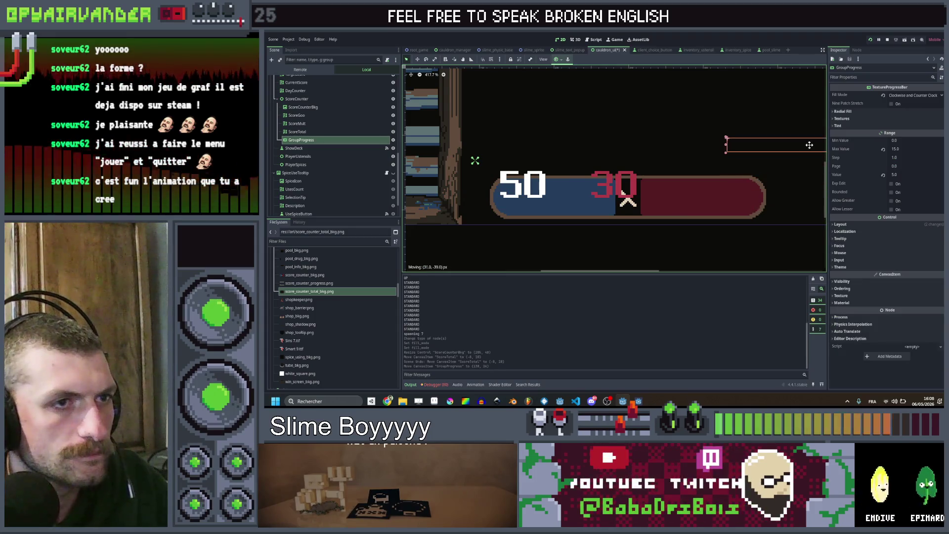
left_click(840, 119)
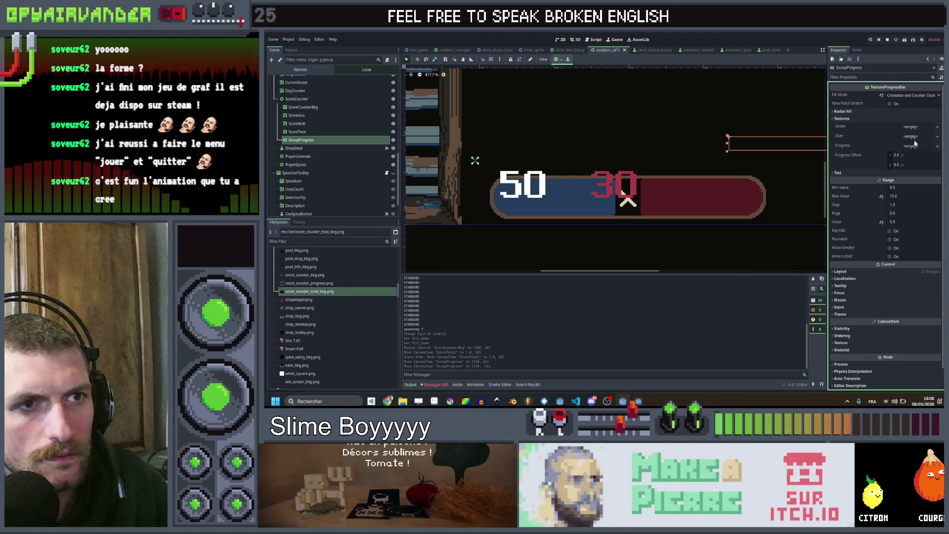
Quick-load score_counter_progress.png as GroupProgress's Progress texture and place it over the 50/30 bar.
left_click(916, 148)
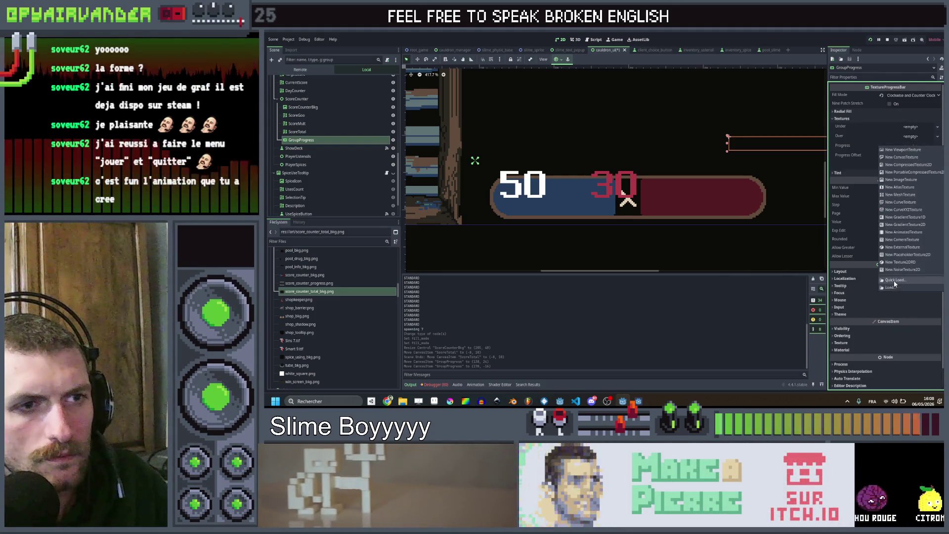
left_click(908, 171)
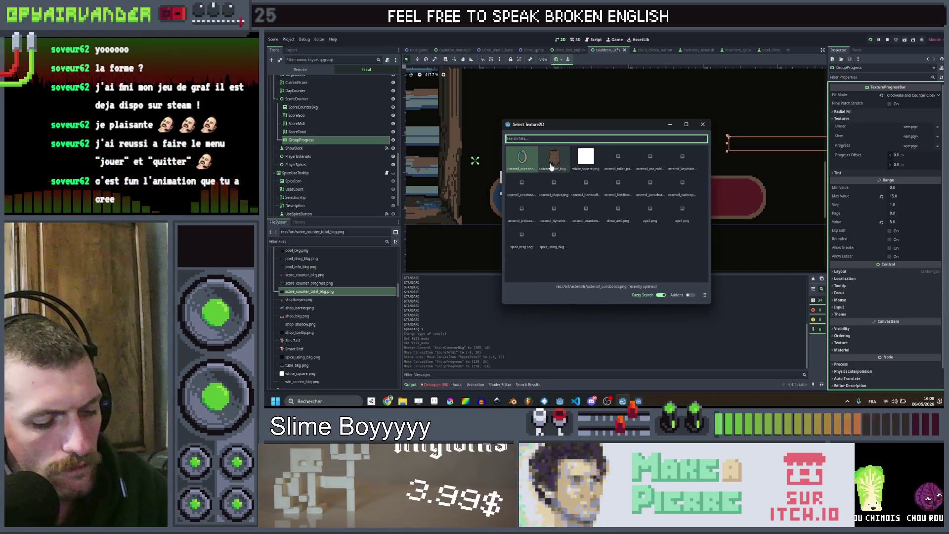
type("sc")
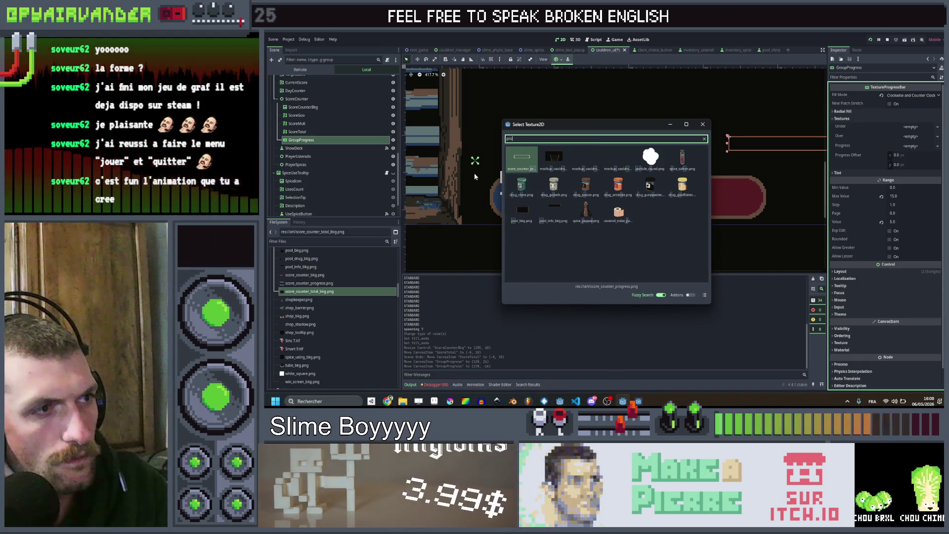
double_click(522, 158)
scroll(676, 150, "down", 2)
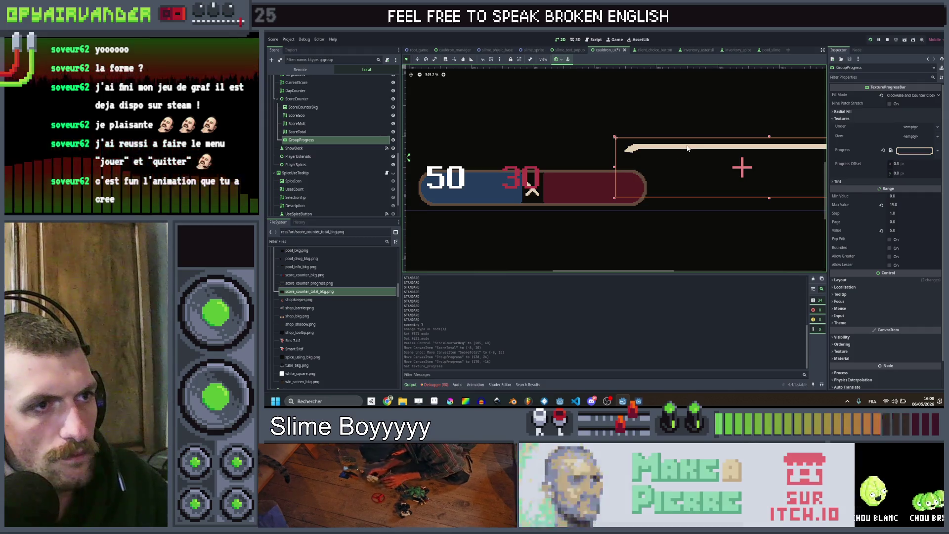
left_click_drag(688, 149, 576, 133)
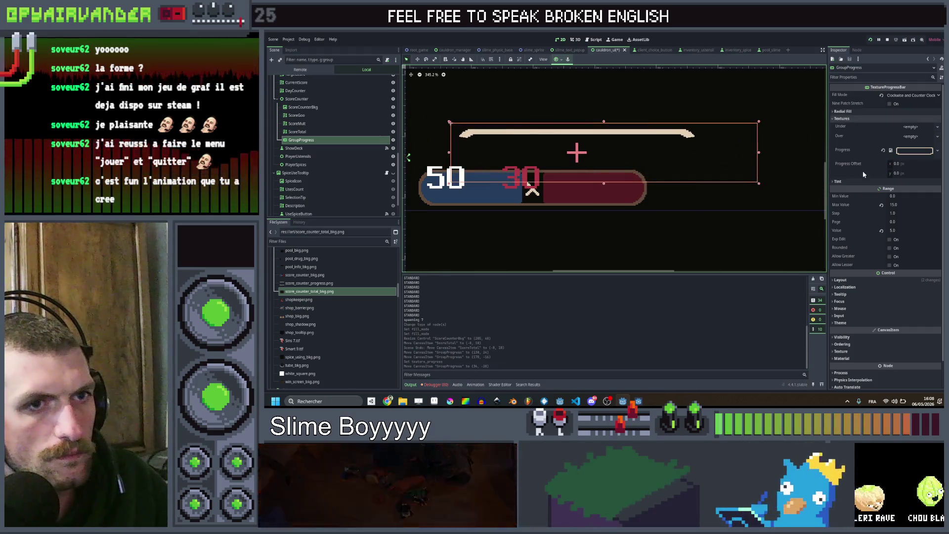
left_click_drag(638, 130, 591, 169)
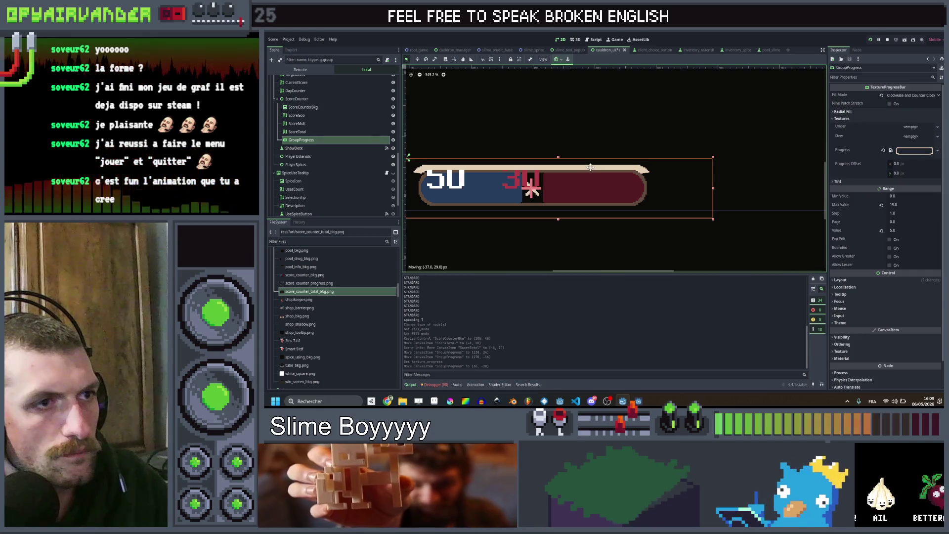
scroll(591, 167, "up", 2)
scroll(564, 167, "up", 2)
scroll(556, 166, "down", 2)
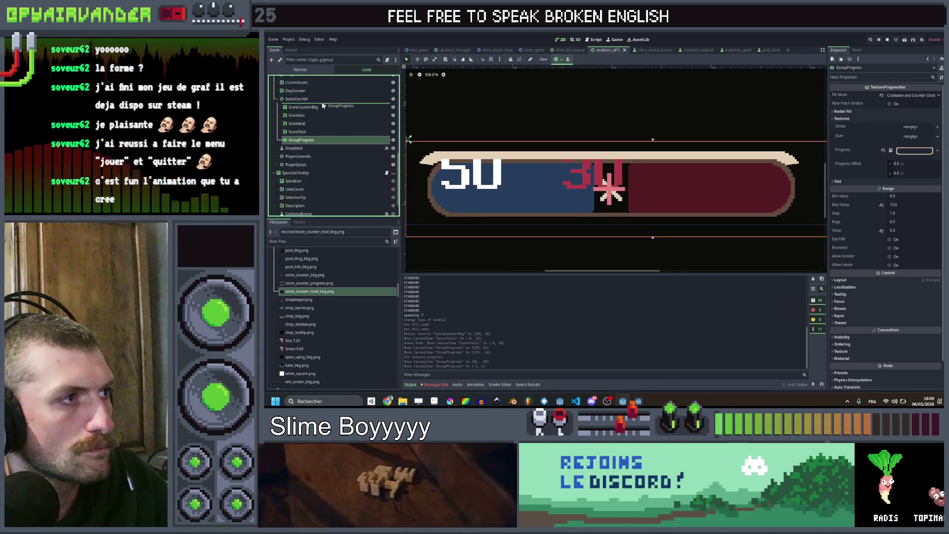
Make GroupProgress the first ScoreCounter child, set Value 15 and align the outline with the bar.
left_click_drag(322, 105, 312, 104)
scroll(510, 130, "up", 1)
scroll(510, 130, "up", 1)
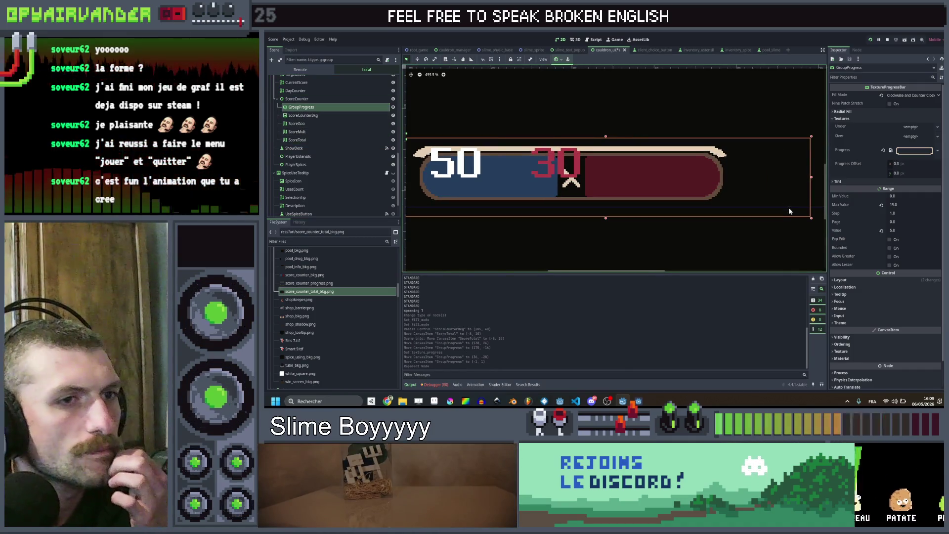
scroll(727, 192, "left", 3)
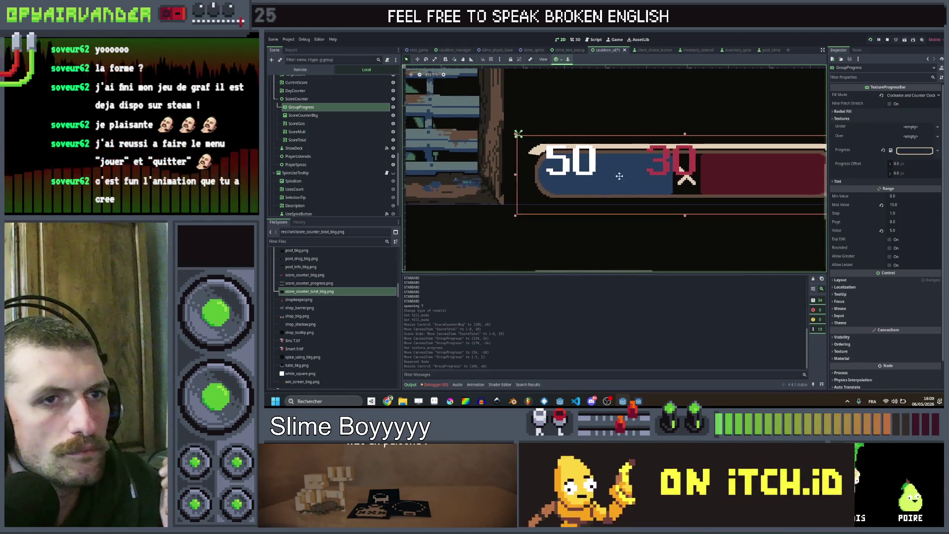
scroll(616, 178, "right", 3)
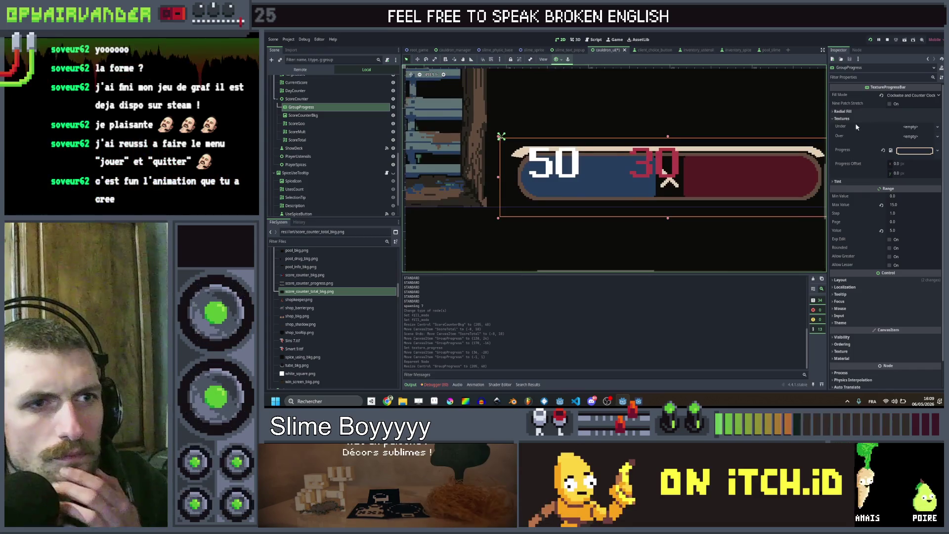
left_click(912, 229)
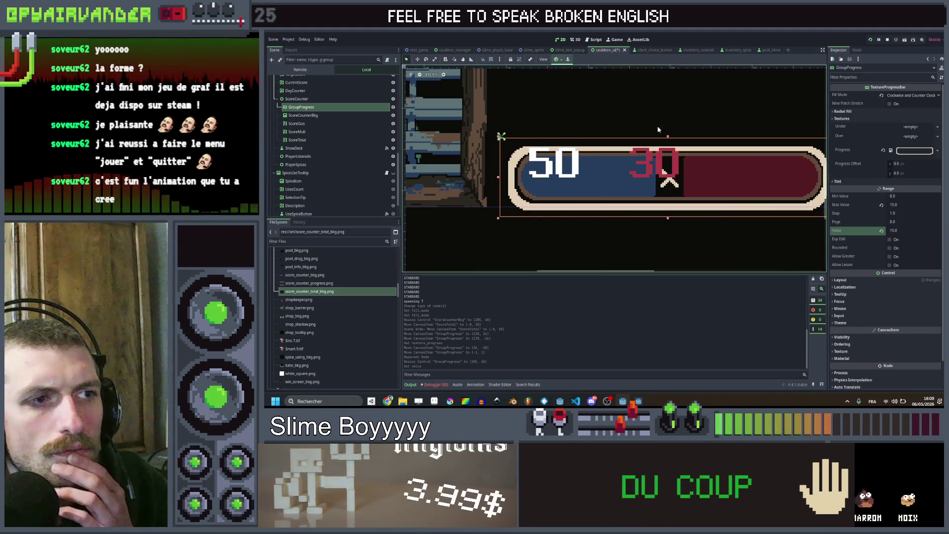
scroll(512, 134, "up", 1)
scroll(511, 134, "up", 2)
scroll(512, 135, "up", 2)
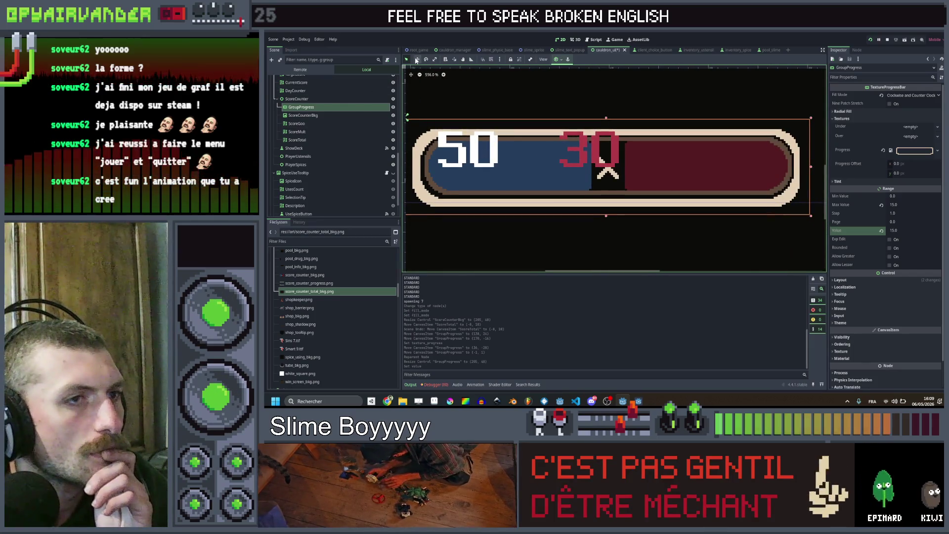
mouse_move(502, 159)
left_mouse_down()
mouse_move(462, 123)
mouse_move(453, 128)
left_mouse_up()
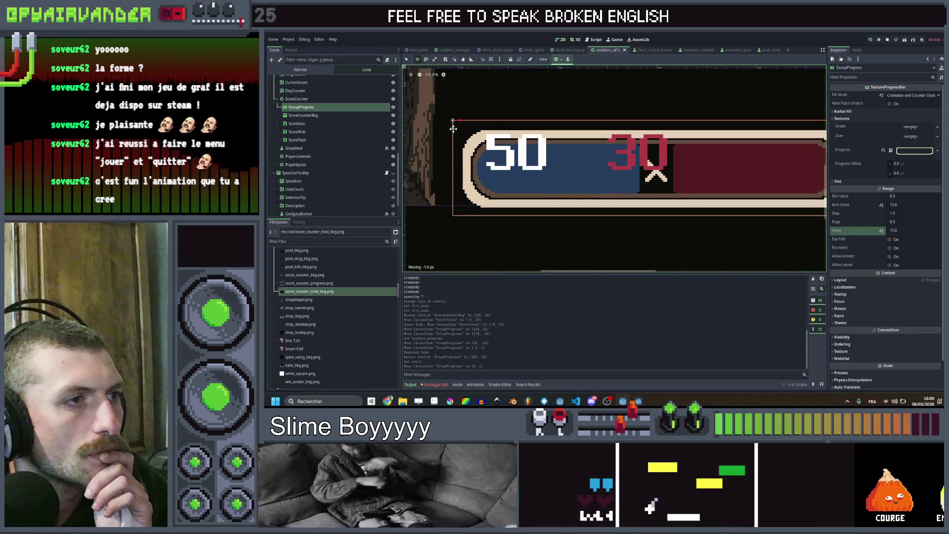
scroll(476, 130, "down", 2)
Move the ScoreGoo 50 label right and widen it toward the X mark.
left_click(308, 125)
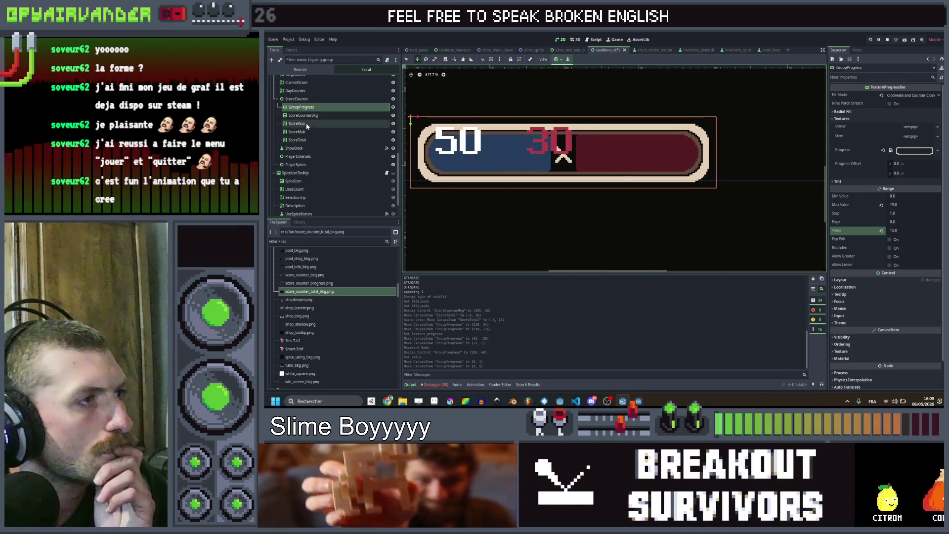
scroll(460, 142, "up", 2)
left_click_drag(460, 149, 508, 158)
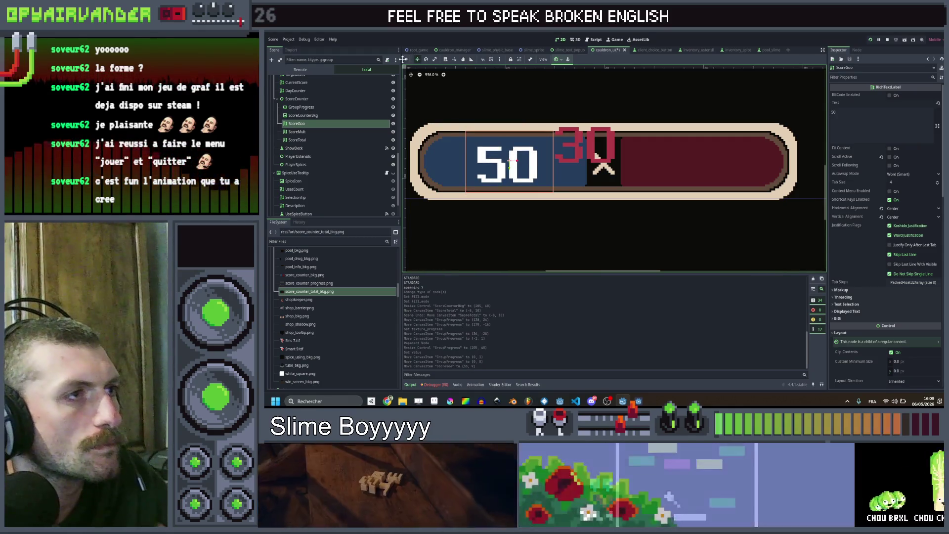
left_click_drag(555, 162, 586, 163)
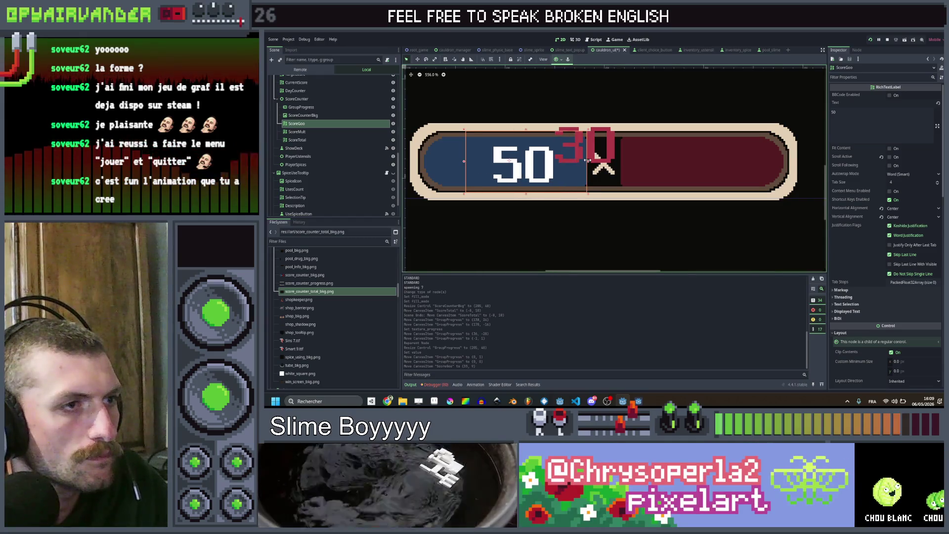
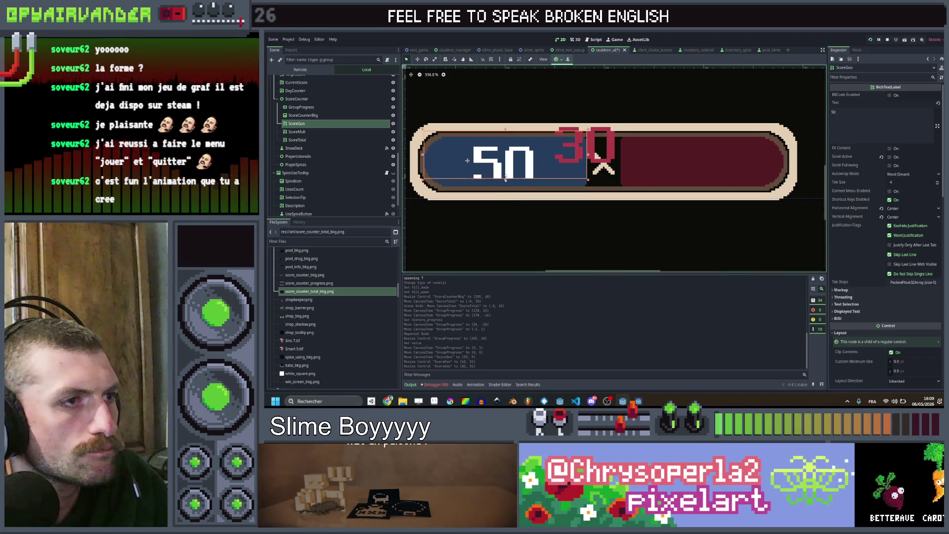
Shift the 50 label right in the blue section and enlarge the ScoreTotal label's box.
left_click_drag(499, 152, 518, 148)
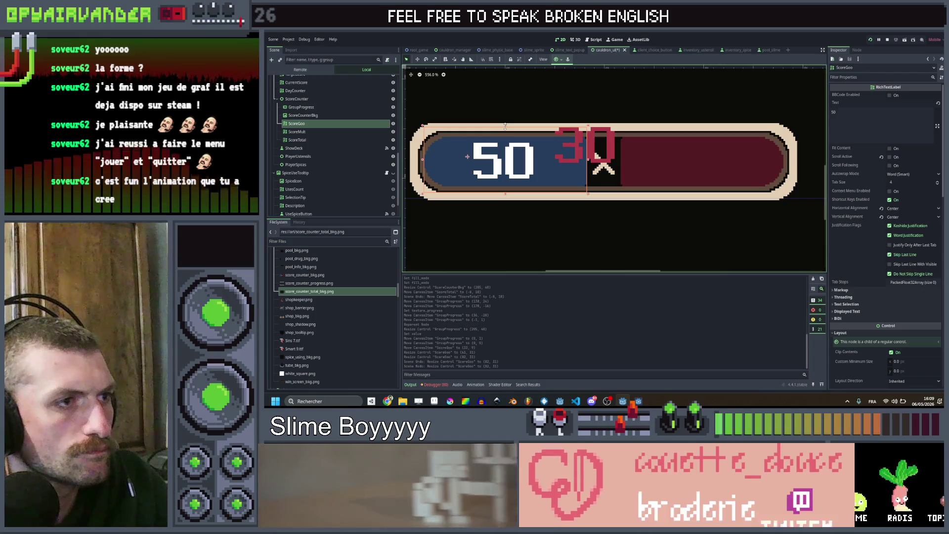
left_click(297, 139)
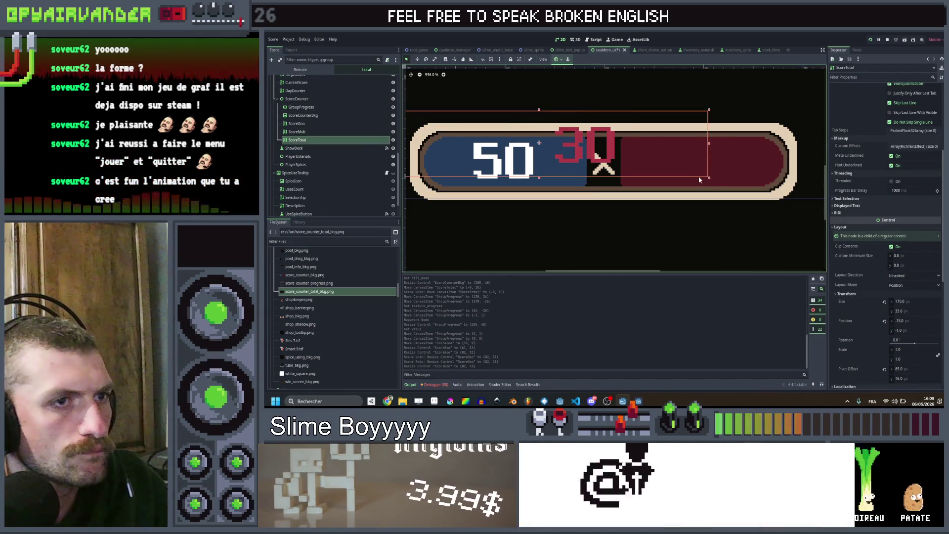
left_click_drag(746, 183, 792, 196)
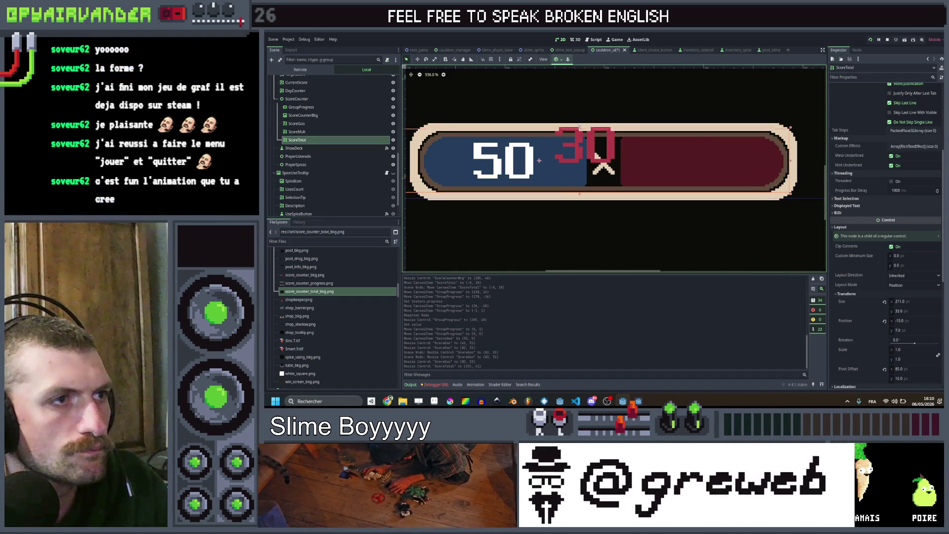
Compare the ScoreGoo and ScoreTotal labels, then narrow ScoreTotal's box from its left side.
left_click(300, 132)
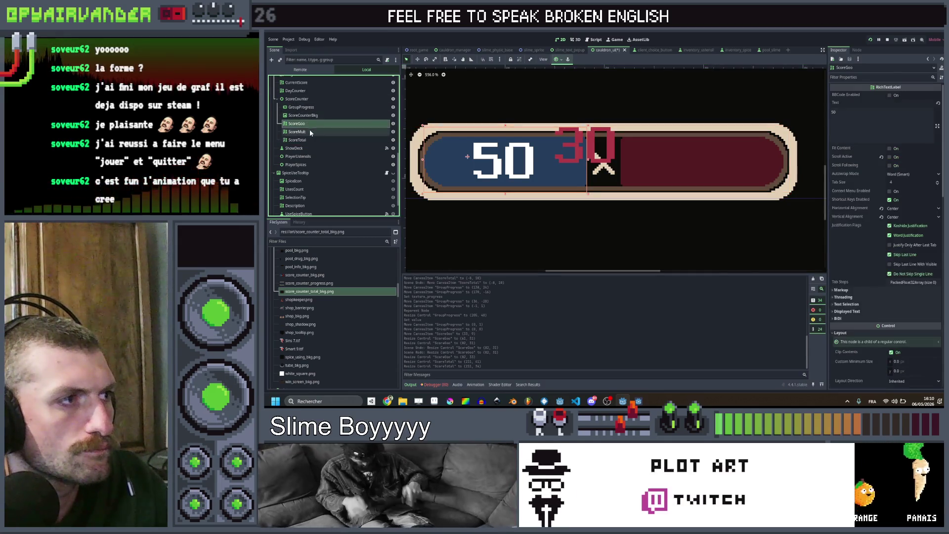
left_click(297, 139)
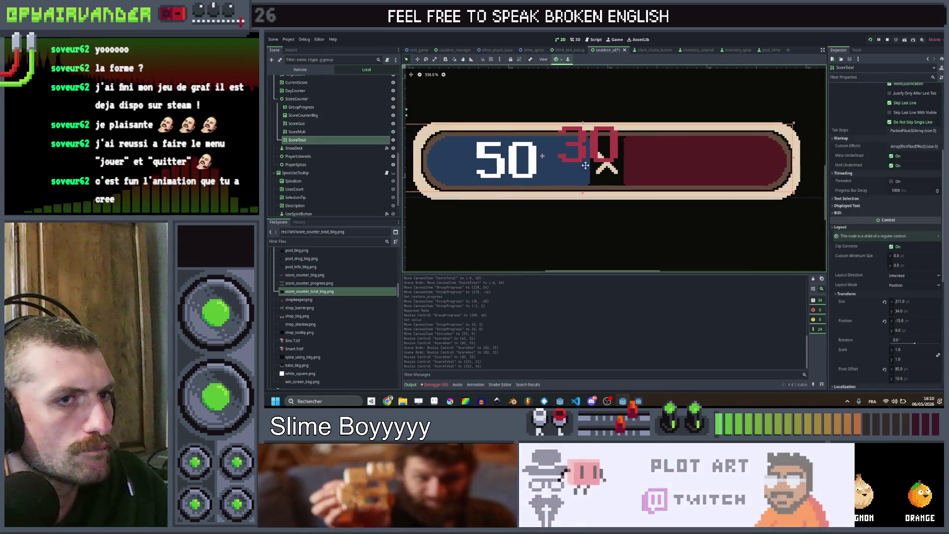
scroll(586, 166, "down", 1)
scroll(736, 124, "up", 1)
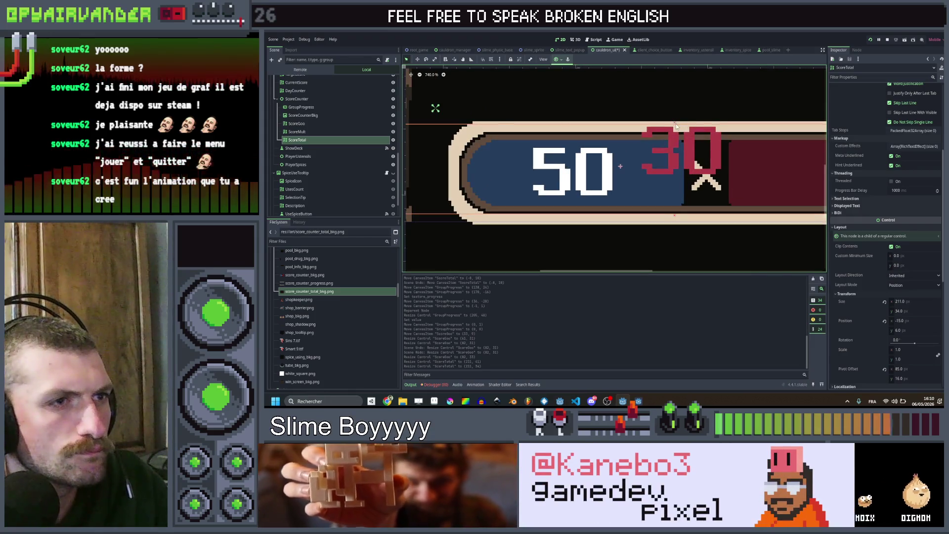
left_click(332, 123)
left_click(331, 139)
scroll(492, 159, "down", 2)
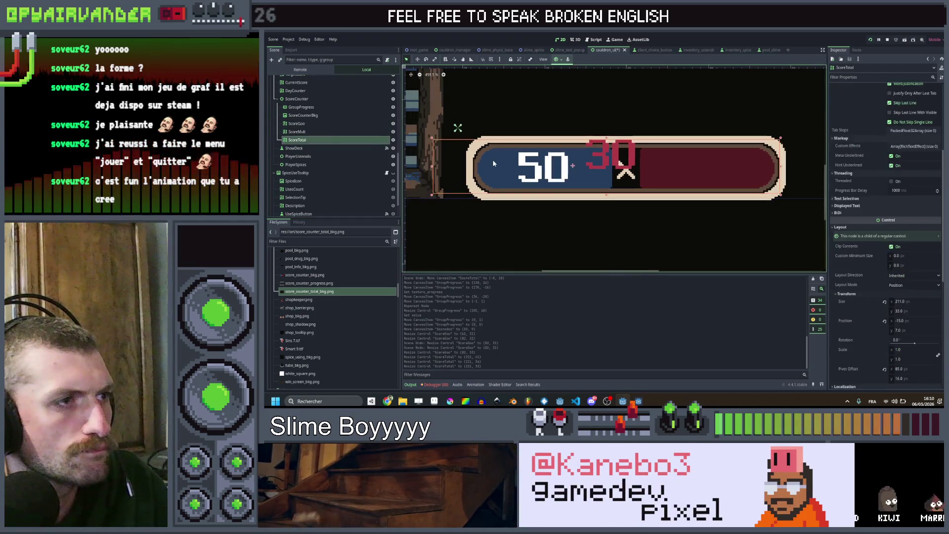
left_click_drag(433, 168, 458, 168)
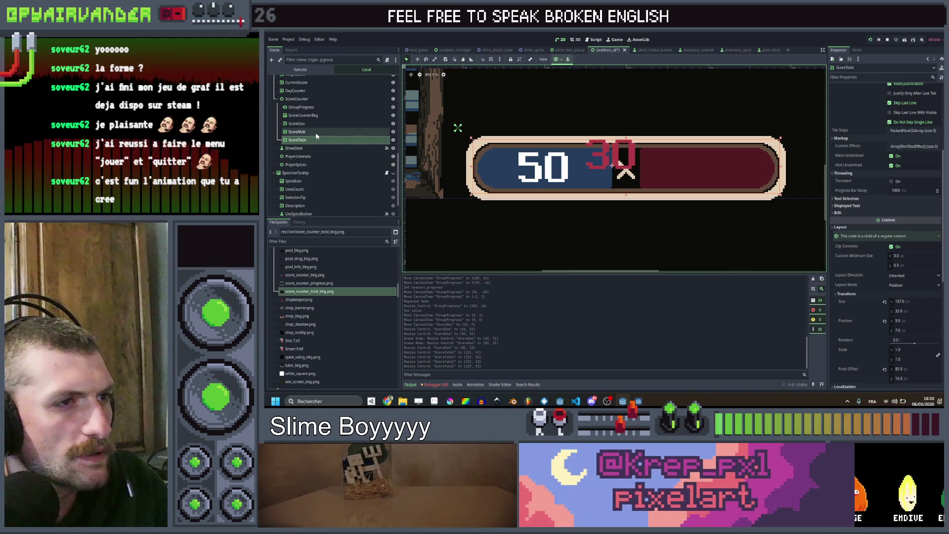
Widen the ScoreMult 30 label across the red section and push its left edge past the multiply sign.
left_click(608, 159)
scroll(609, 159, "up", 2)
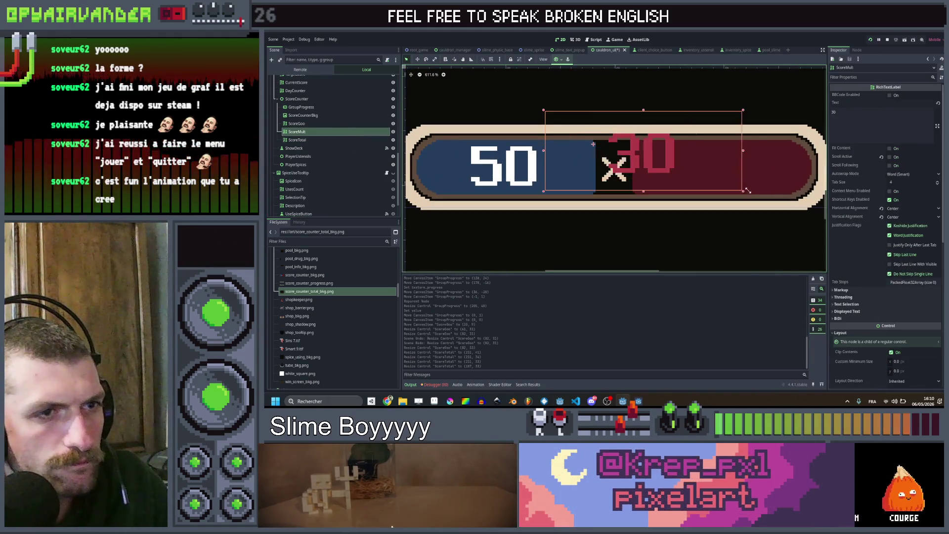
left_click_drag(651, 182, 814, 199)
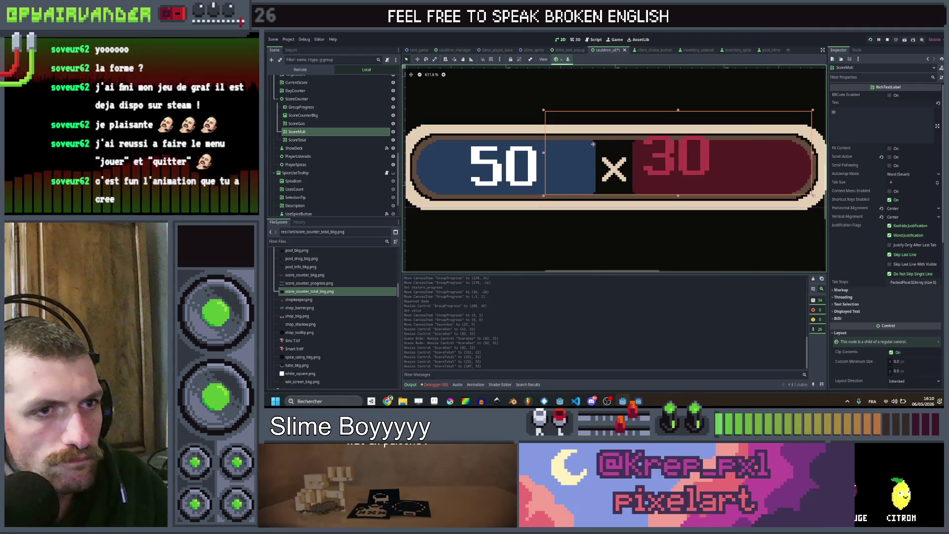
left_click_drag(544, 153, 609, 156)
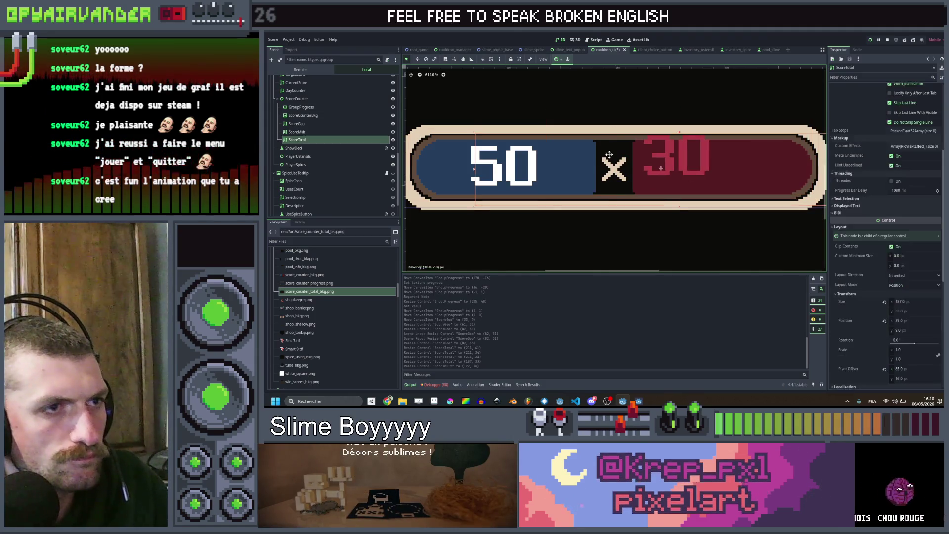
left_click(297, 132)
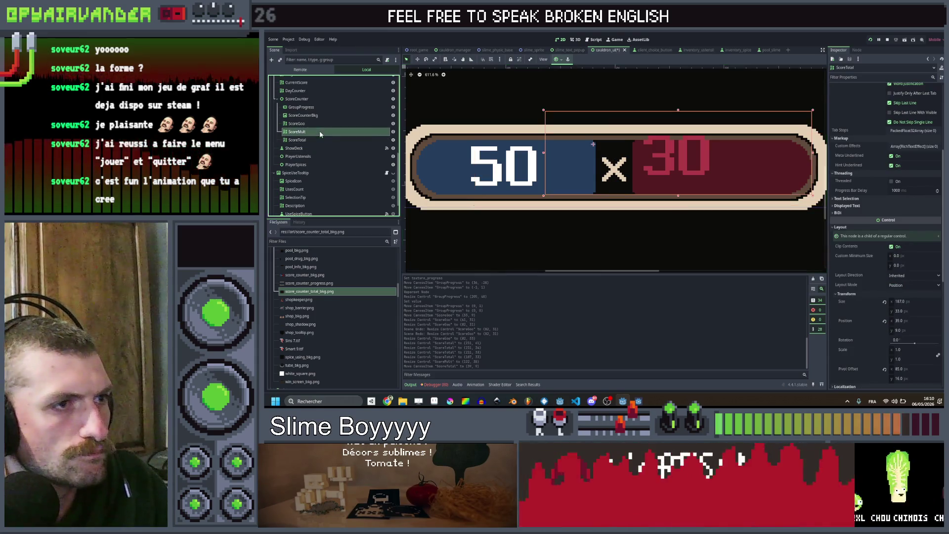
left_click_drag(545, 154, 633, 157)
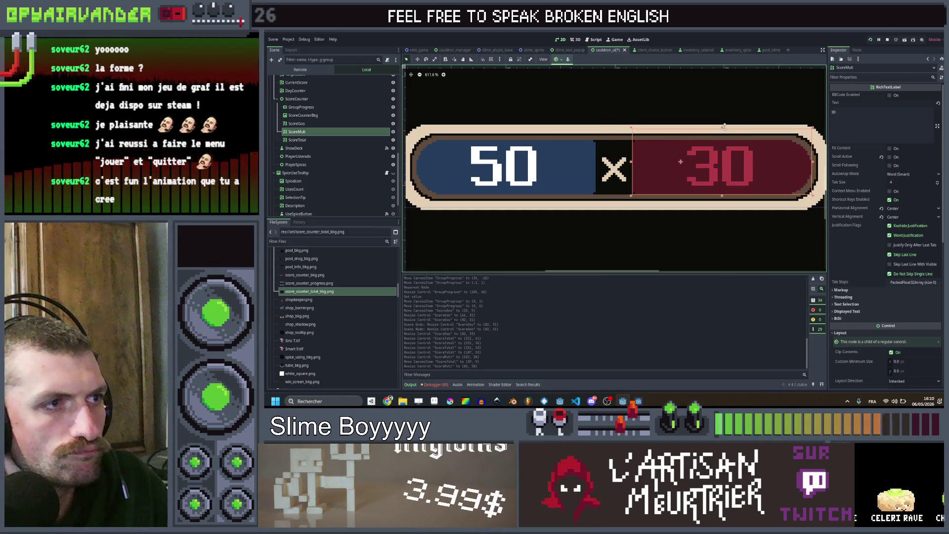
Multi-select the three score labels, then nudge ScoreTotal slightly left on its own.
left_click(322, 124, "ctrl")
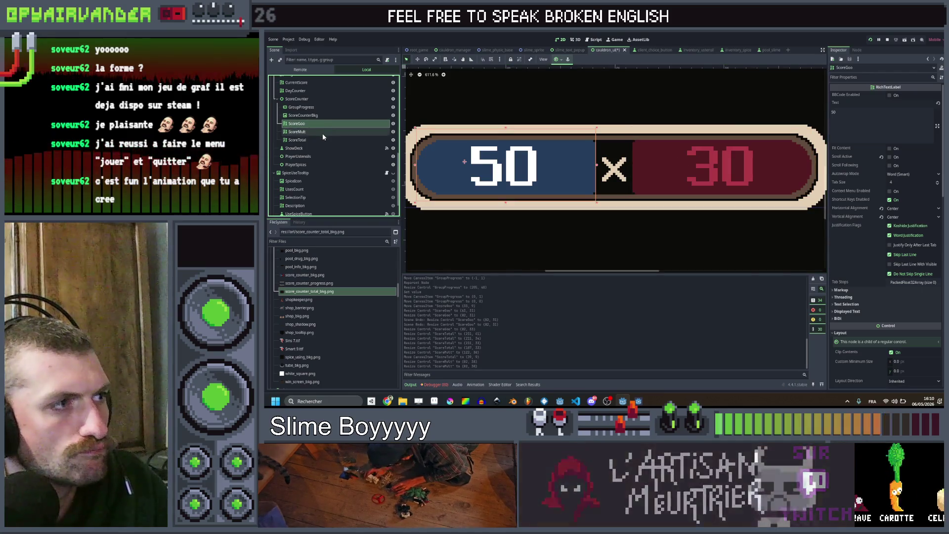
left_click(322, 140, "ctrl")
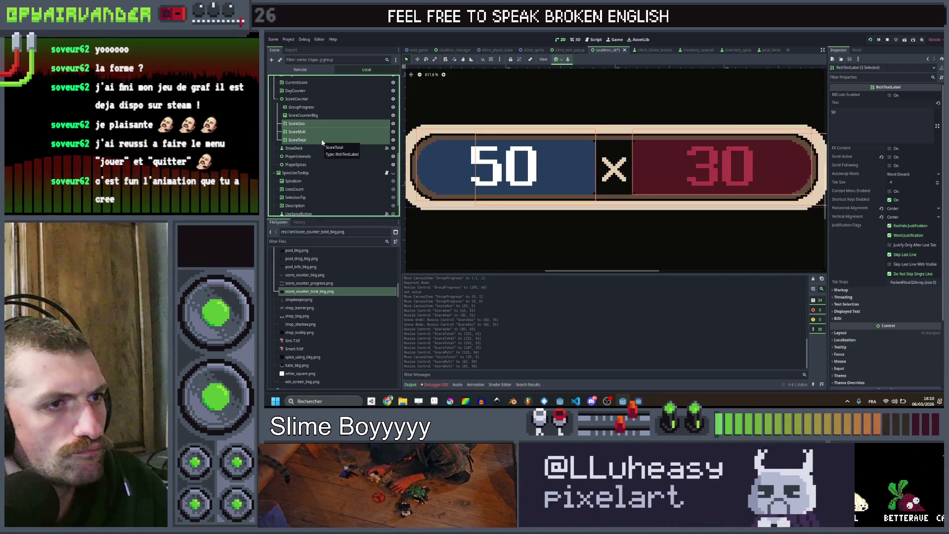
scroll(568, 181, "up", 2)
scroll(569, 181, "down", 2)
scroll(568, 181, "down", 1)
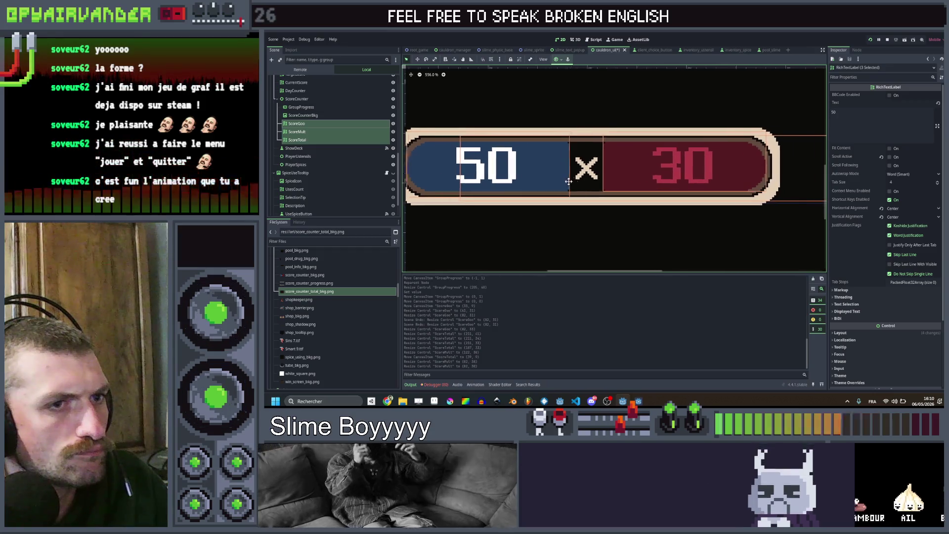
left_click(558, 167)
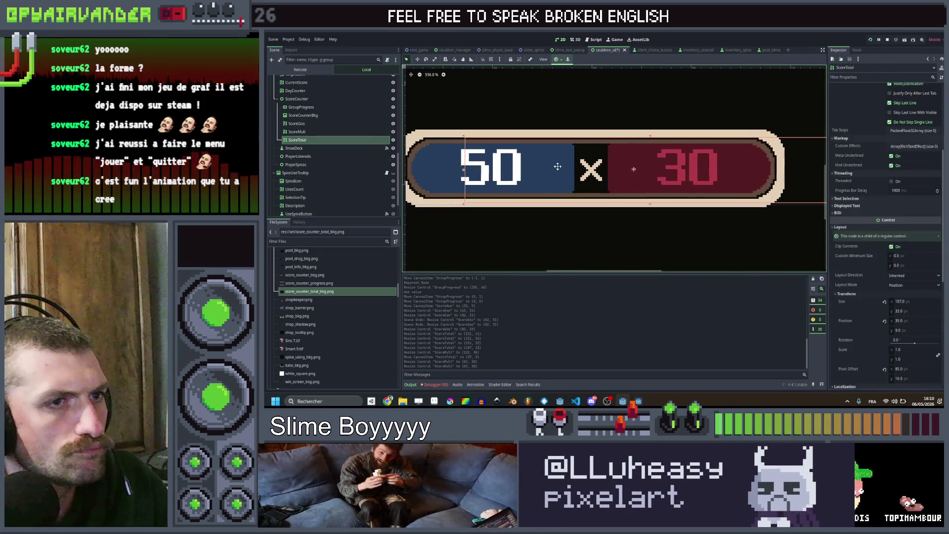
left_click_drag(772, 192, 753, 190)
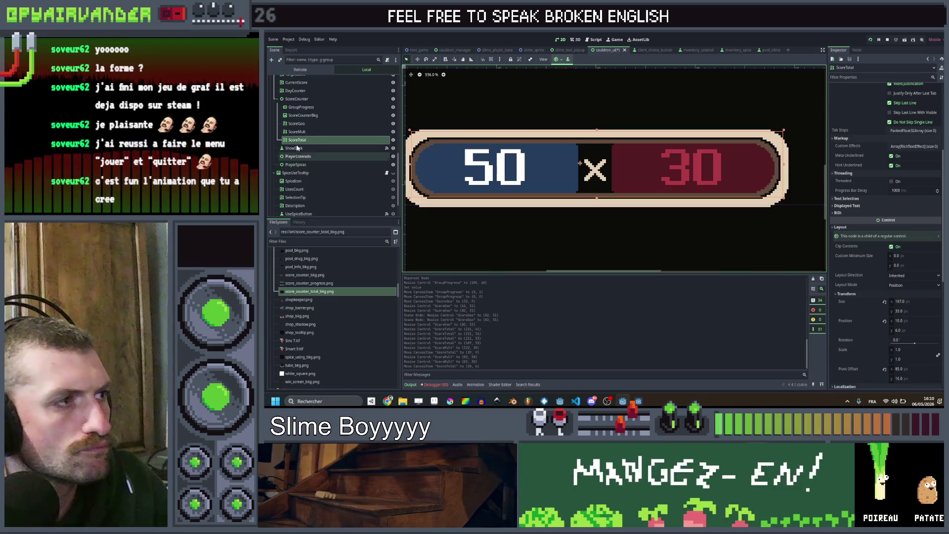
left_click(306, 123, "shift")
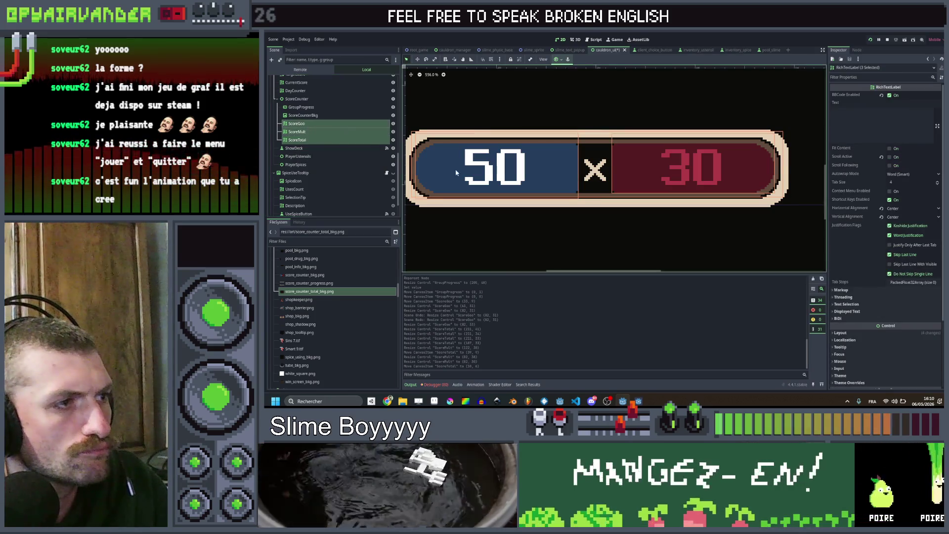
scroll(545, 184, "up", 1)
scroll(593, 189, "up", 1)
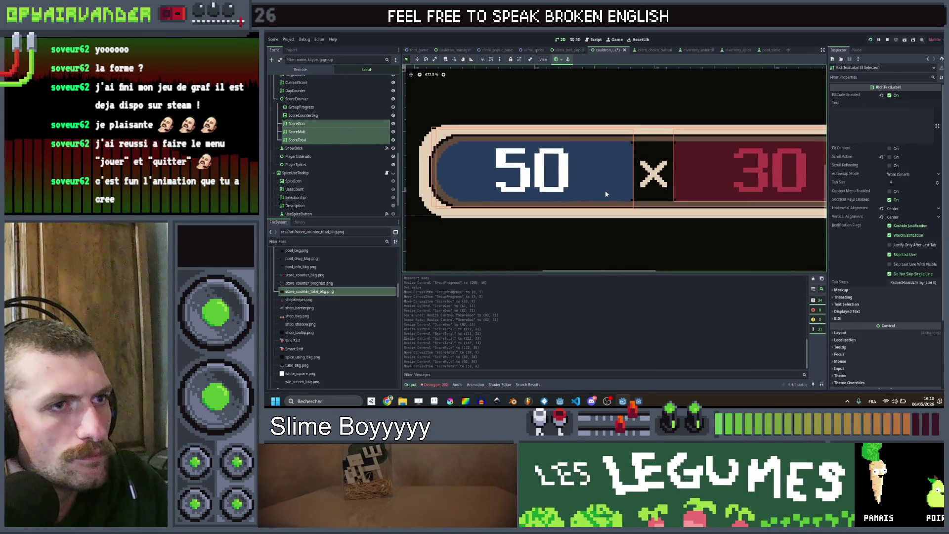
left_click_drag(605, 190, 589, 177)
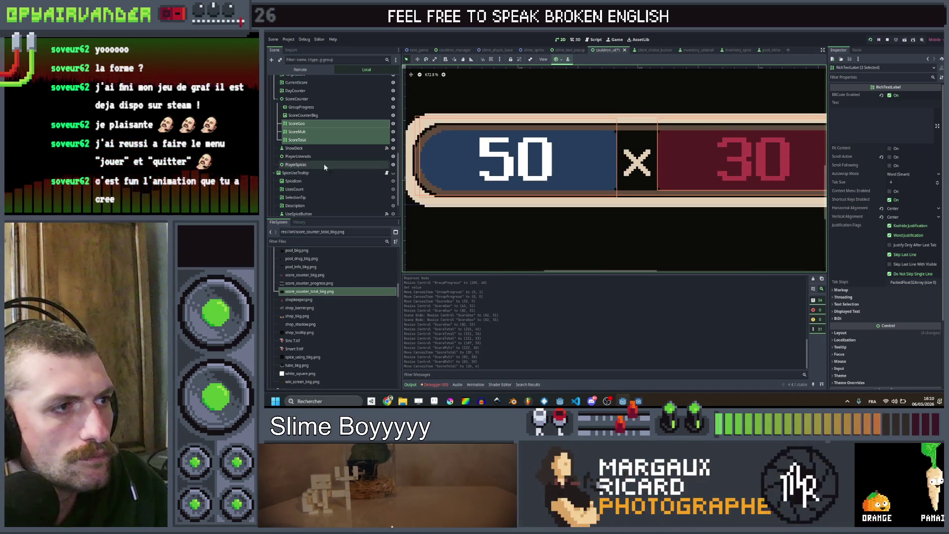
left_click(519, 159)
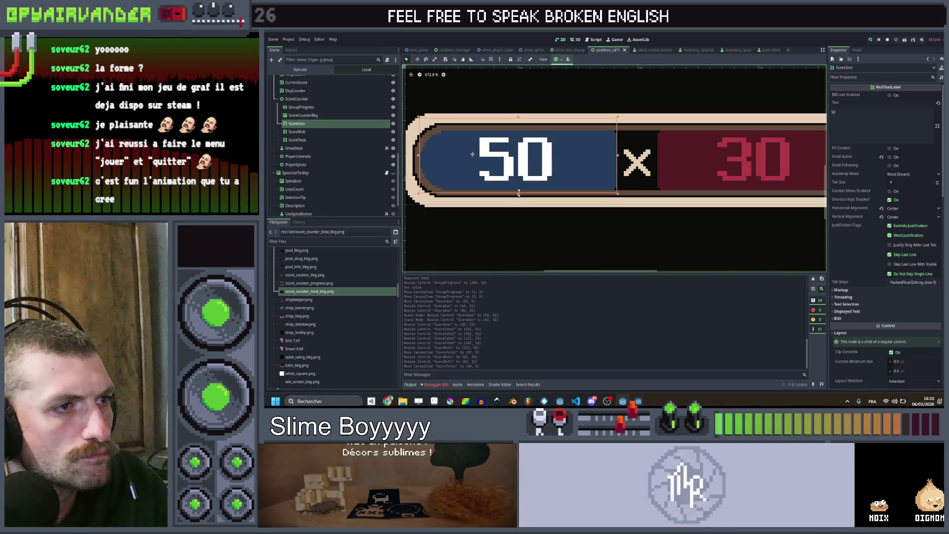
left_click(316, 131)
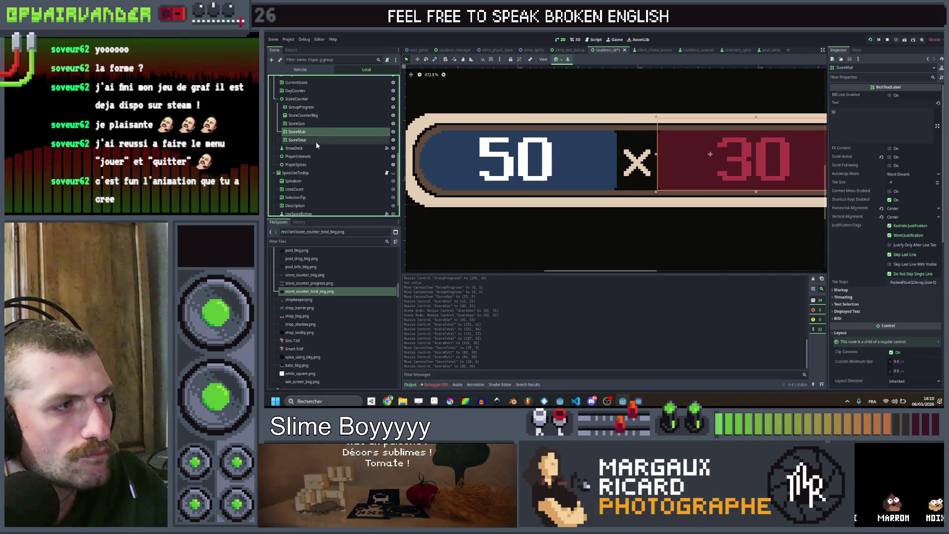
left_click(318, 122, "shift")
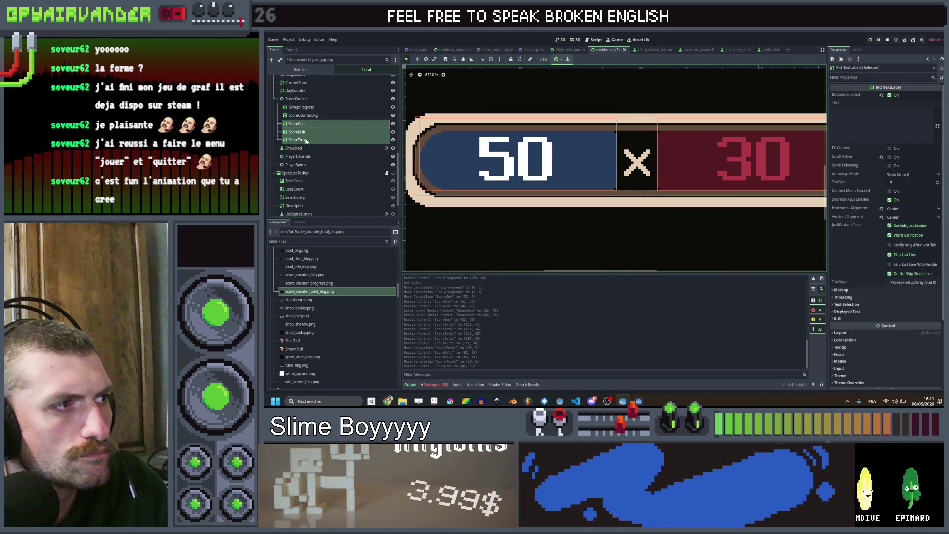
left_click(306, 141)
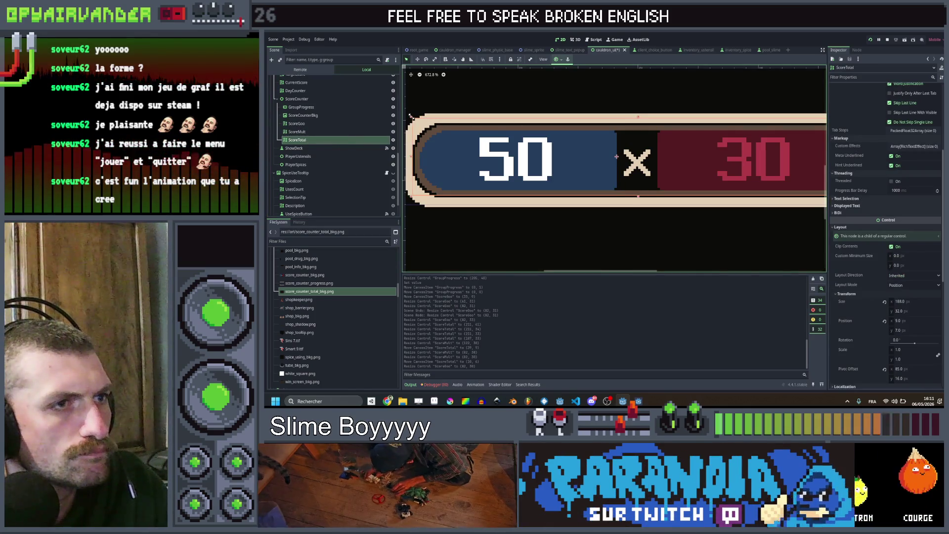
scroll(593, 147, "down", 3)
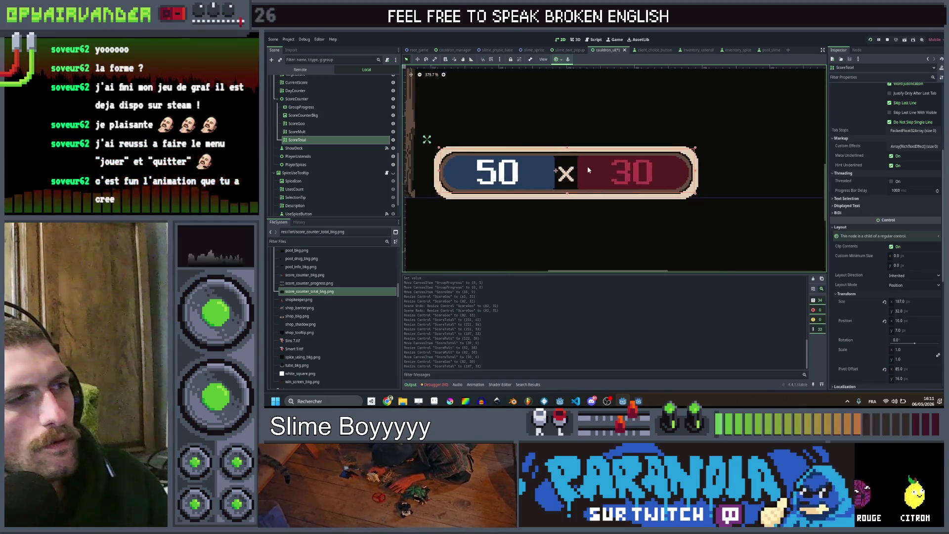
left_click(304, 107)
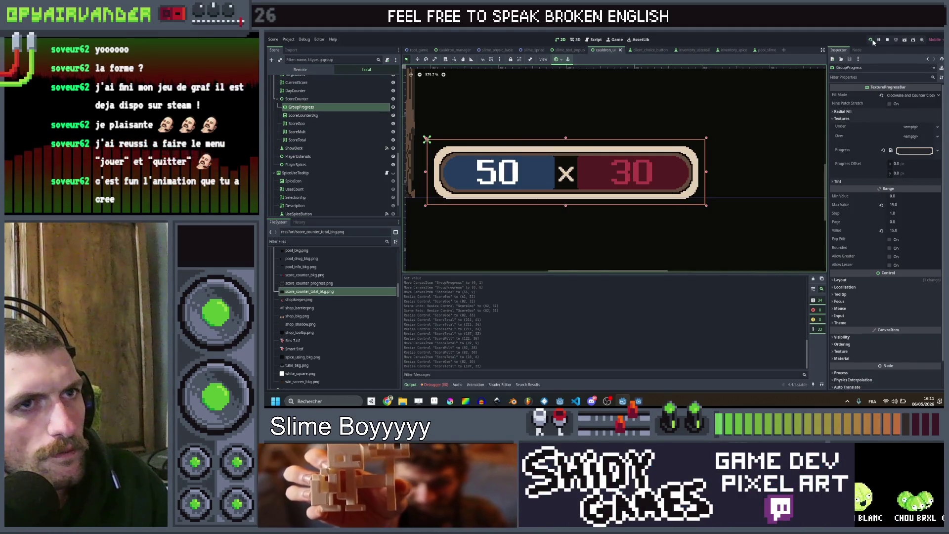
Hide the score panel and run the project, hitting the GroupProgress TextureProgressBar type error.
left_click(393, 107)
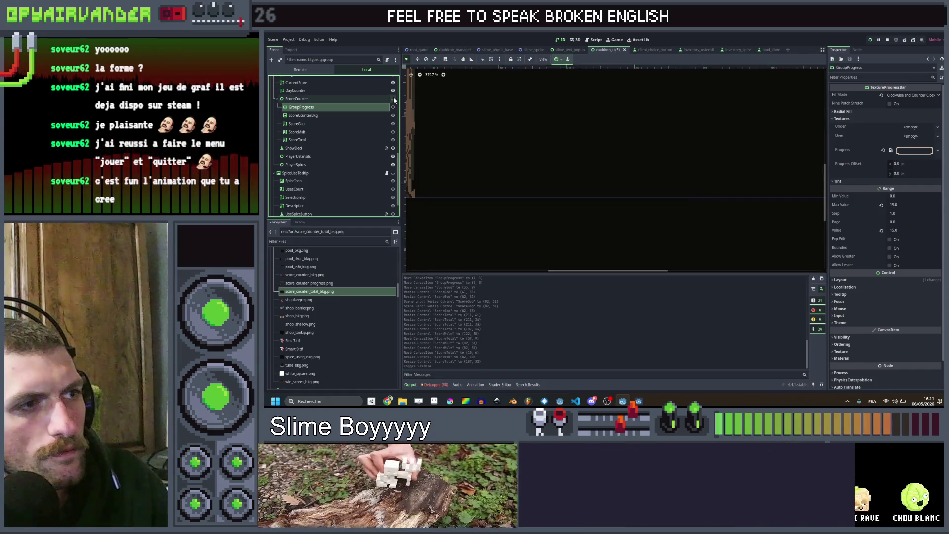
left_click(873, 41)
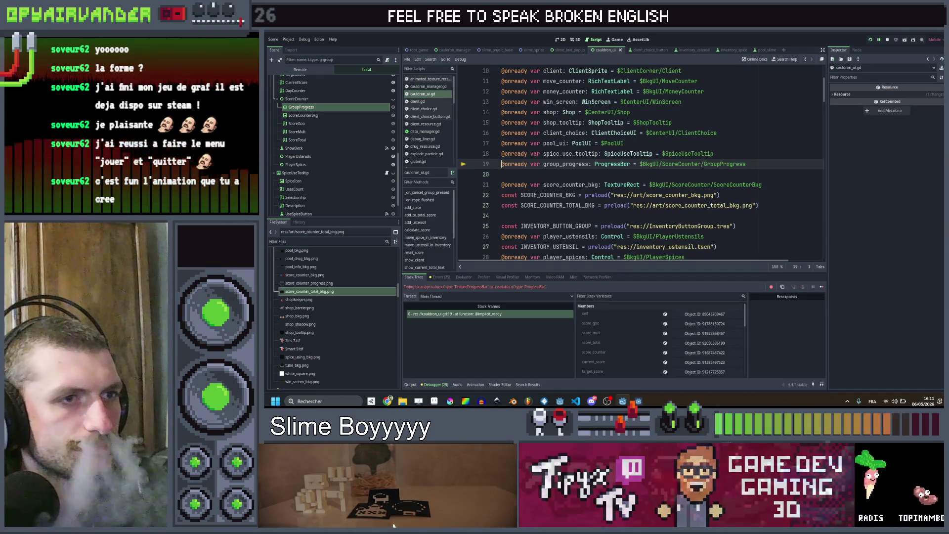
Retype group_progress on line 19 as TextureProgressBar, save cauldron_ui.gd and relaunch the game.
double_click(679, 164)
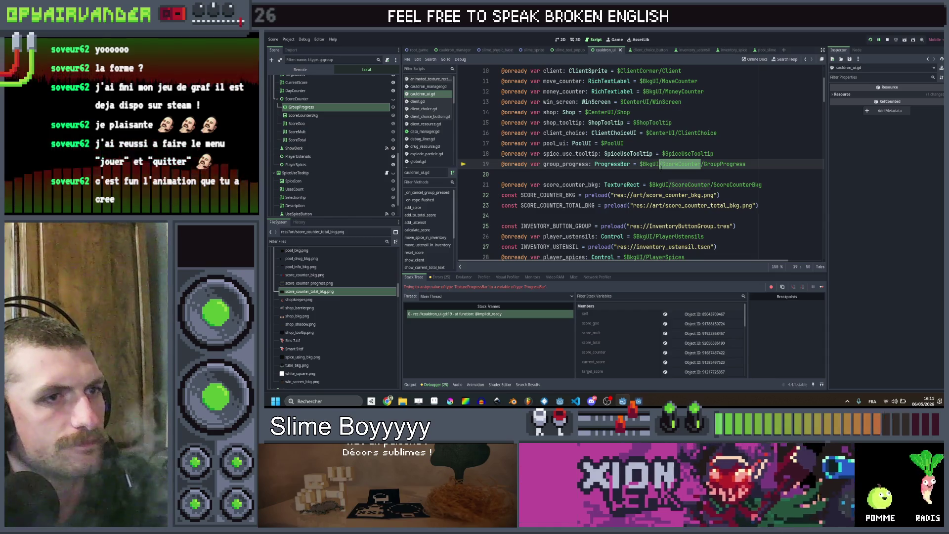
key("Left")
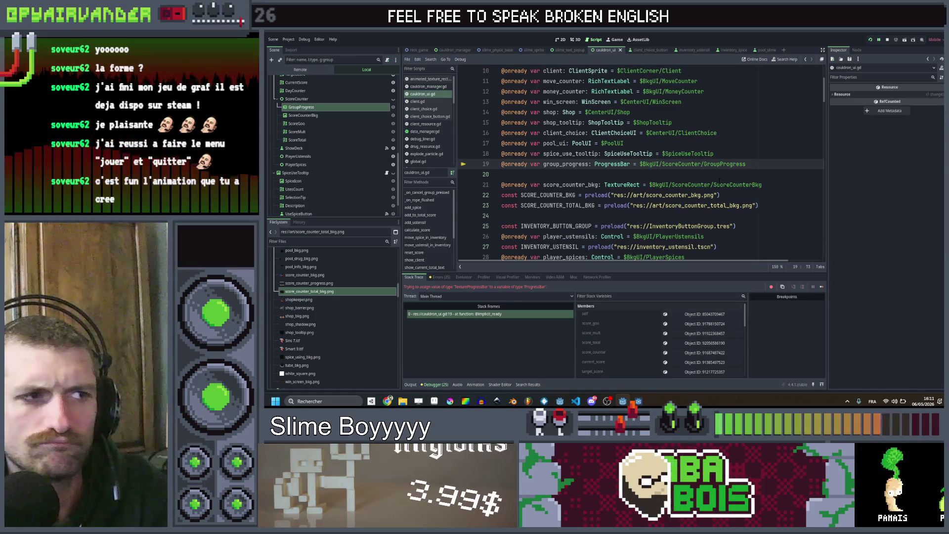
key("Down")
key("Up")
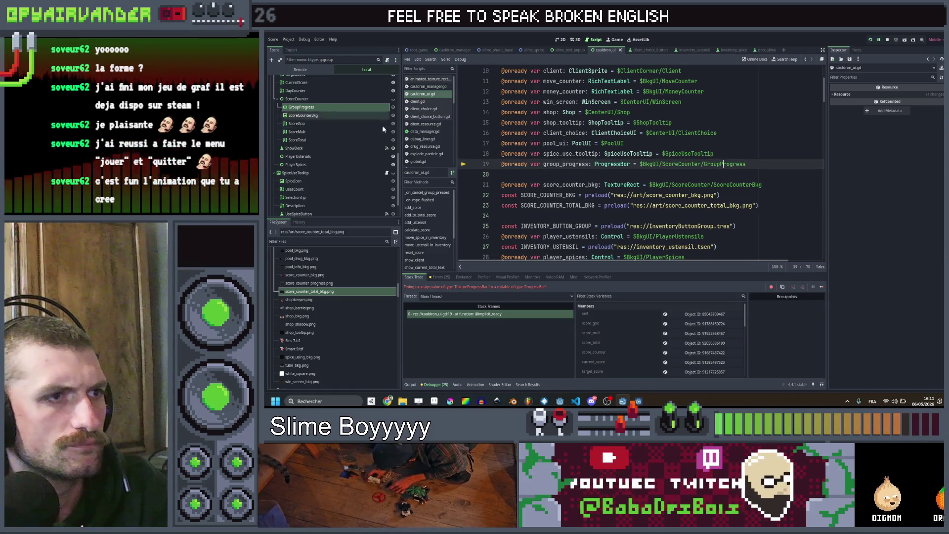
key("ctrl+BackSpace")
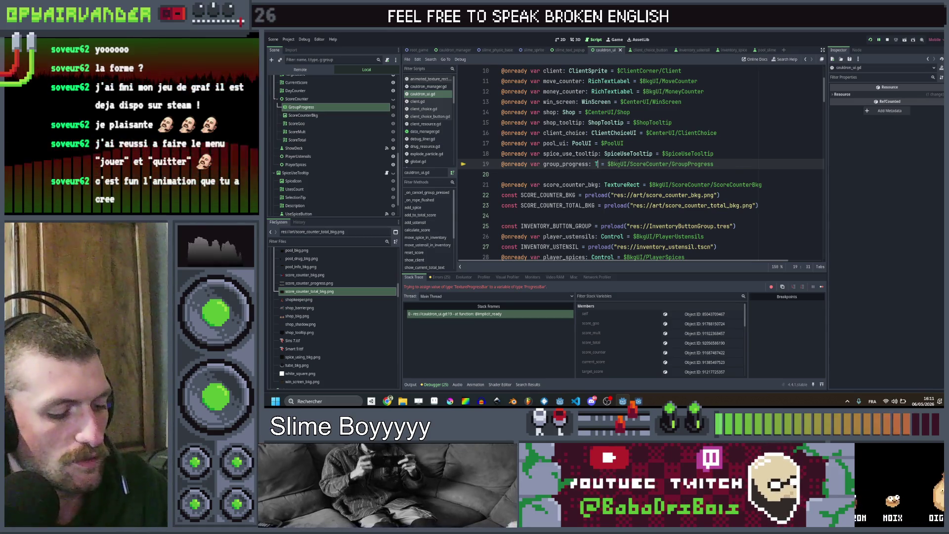
type("Text")
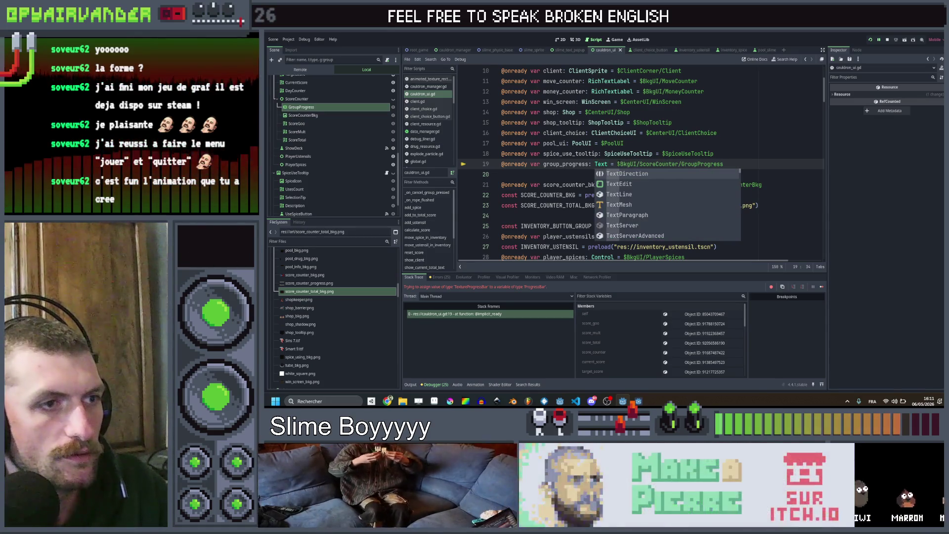
type("urepr")
key("Return")
key("ctrl+s")
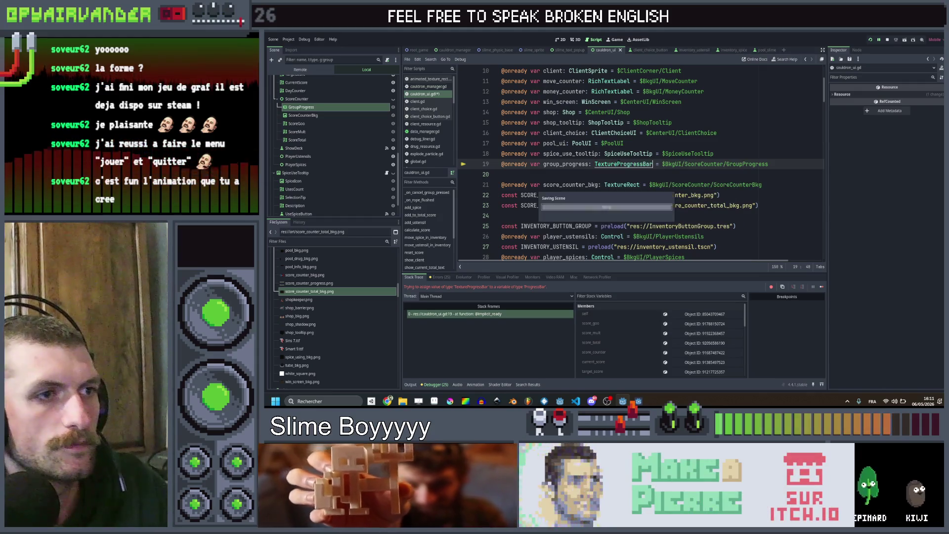
left_click(869, 41)
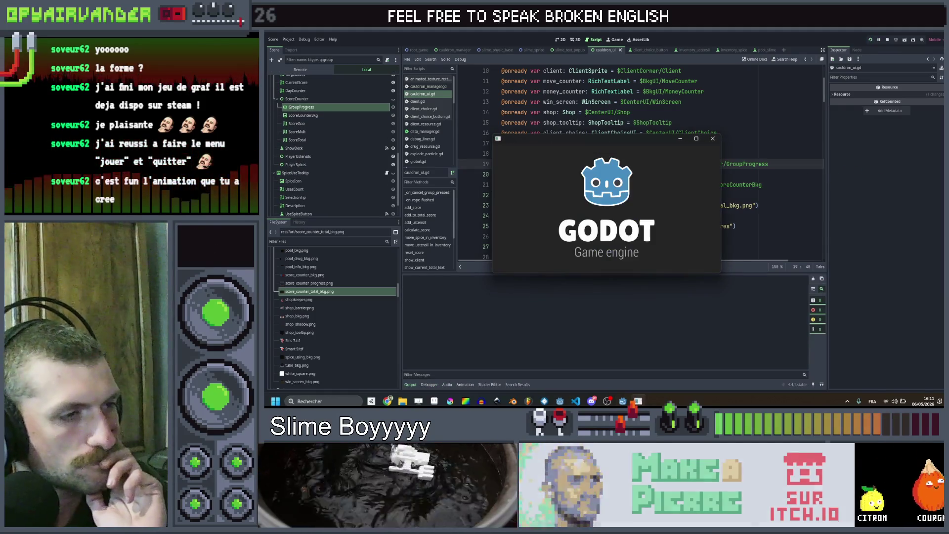
Maximize the game, pick and drop red dice to check the +N labels and 6 × 3 tally, then return to the editor.
left_click(699, 137)
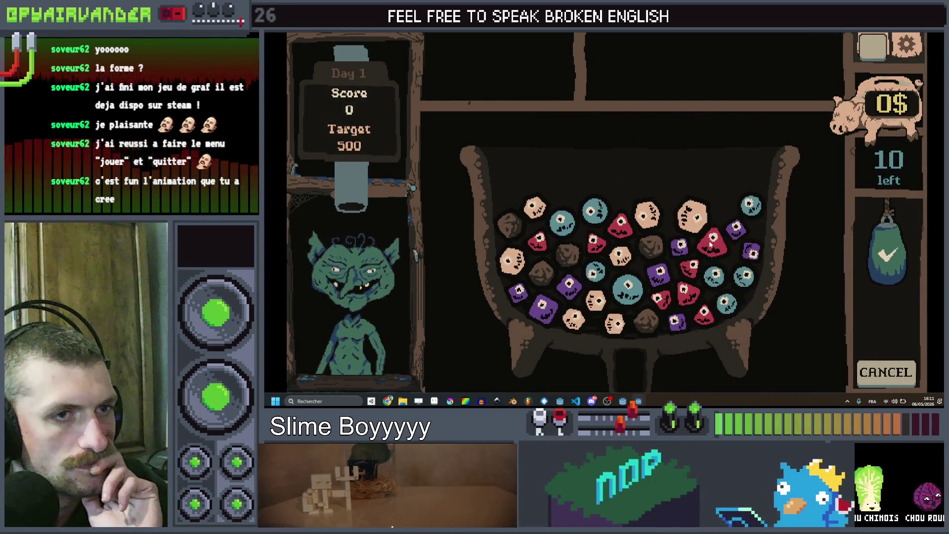
left_click(709, 244)
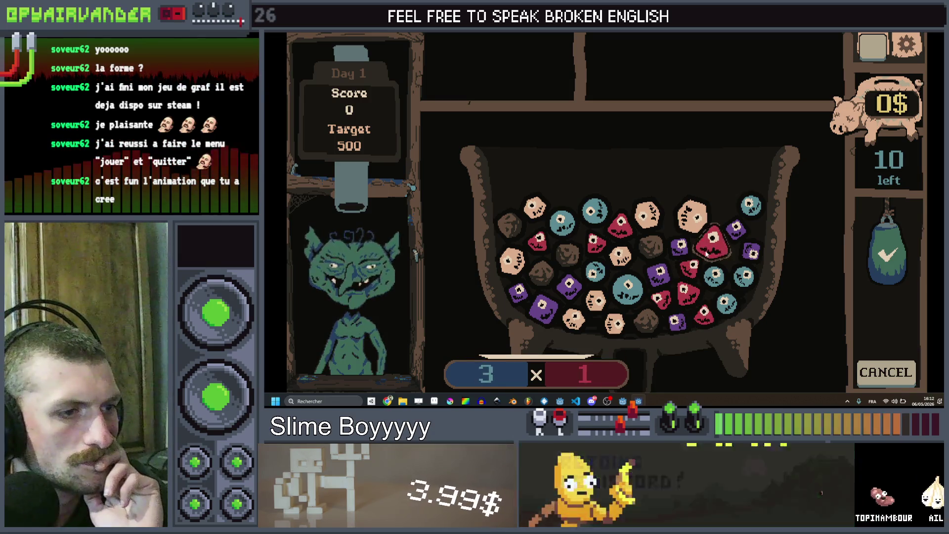
left_click(691, 288)
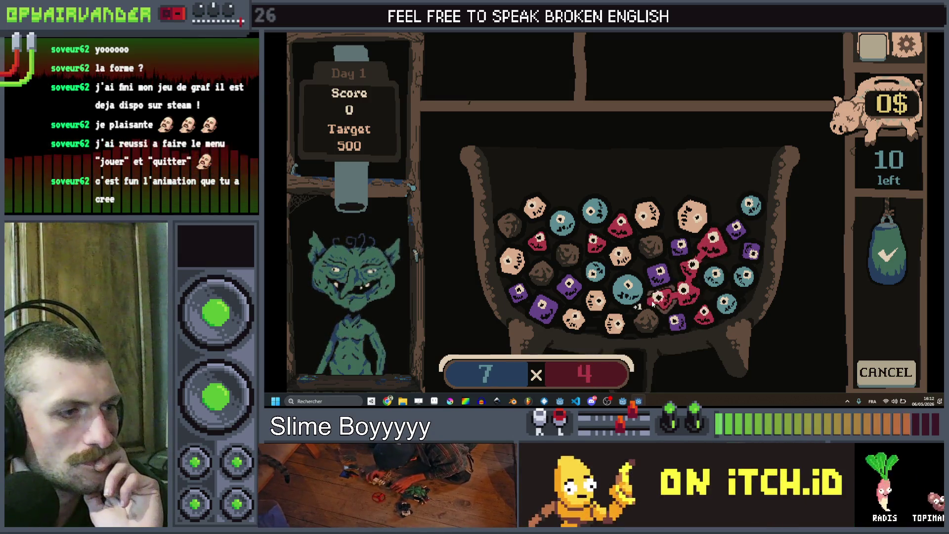
left_click(691, 288)
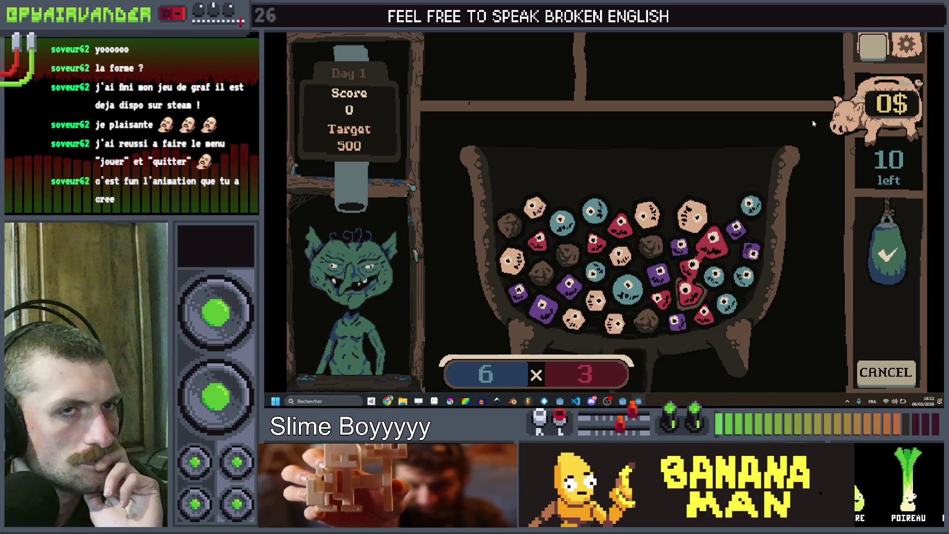
key("alt+Tab")
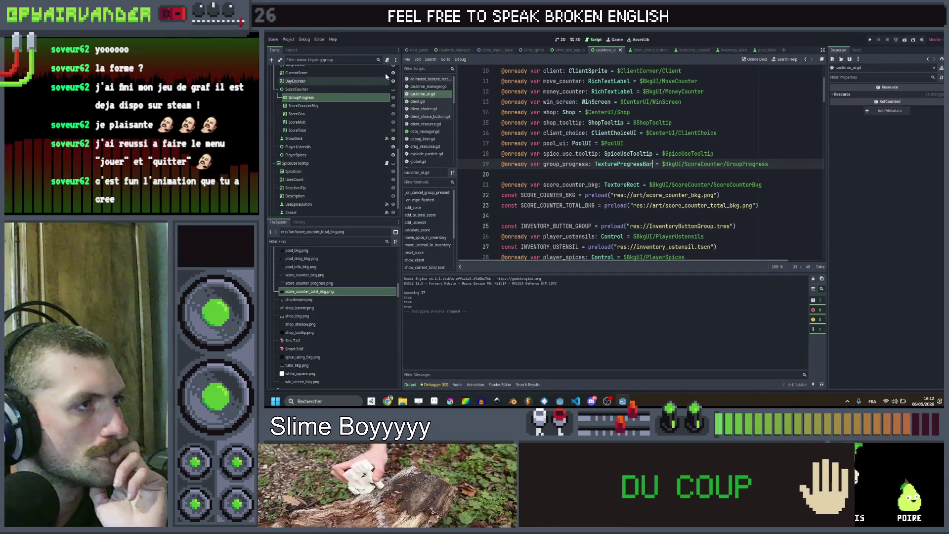
Switch to Aseprite and apply an Outline FX with a changed background colour.
key("alt+Tab")
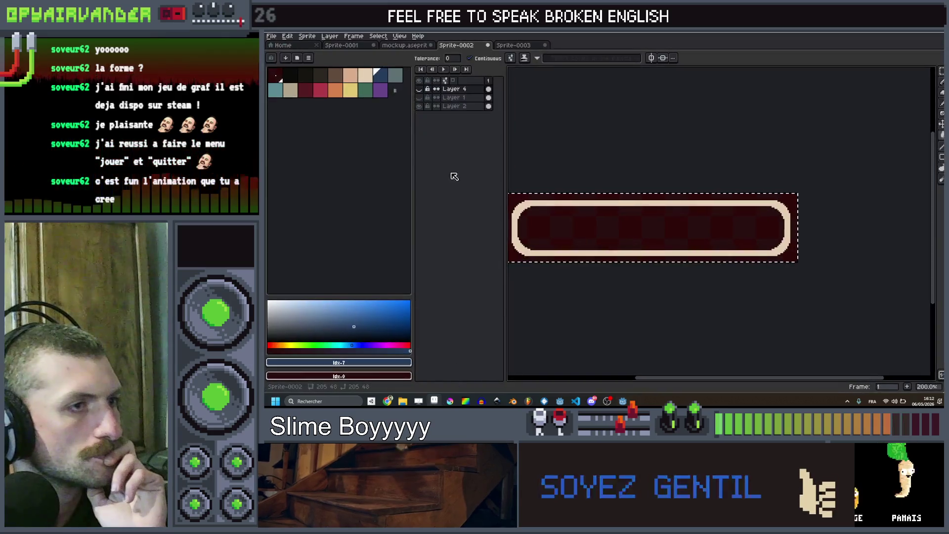
scroll(607, 199, "up", 1)
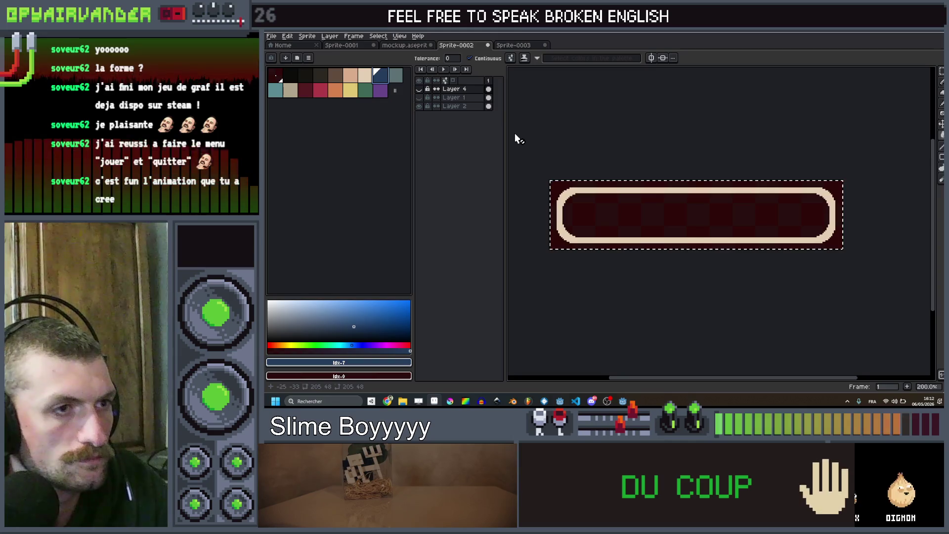
key("shift+o")
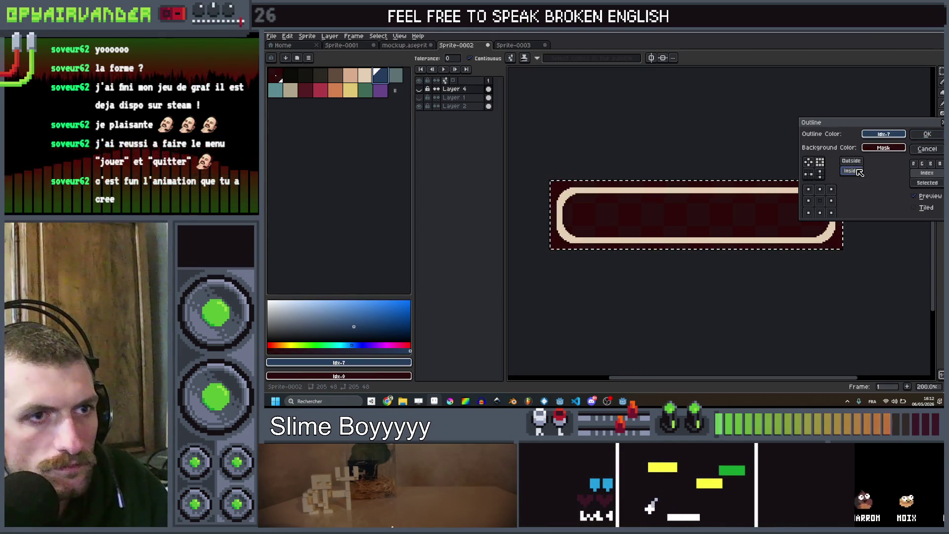
left_click(883, 147)
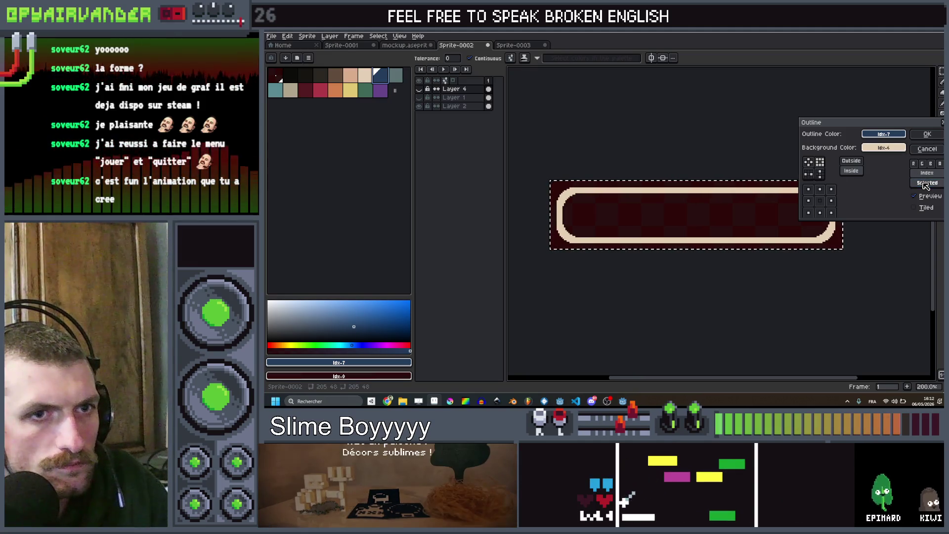
left_click(927, 134)
scroll(718, 183, "up", 2)
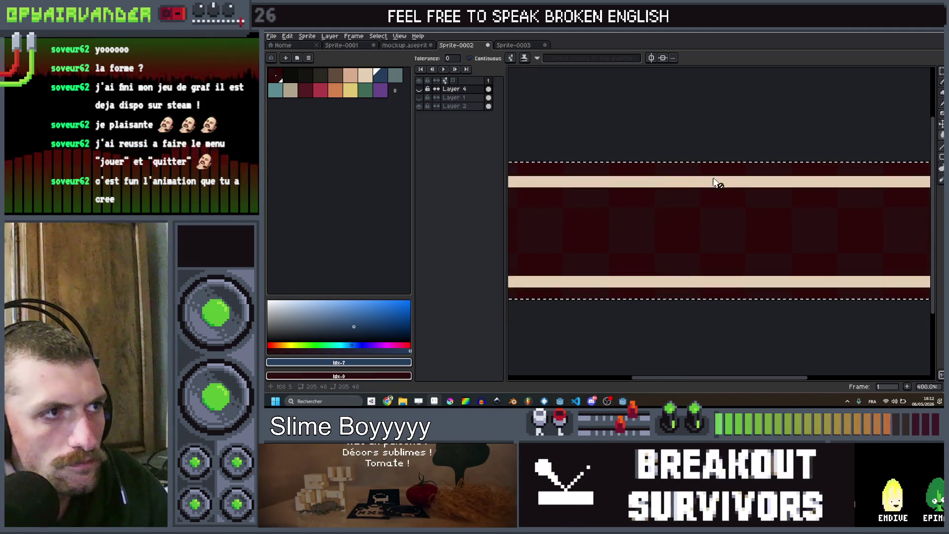
Try the outline on Layer 2, undo the dark blue result, and start exporting score_counter_progress.png.
left_click(444, 107)
key("shift+o")
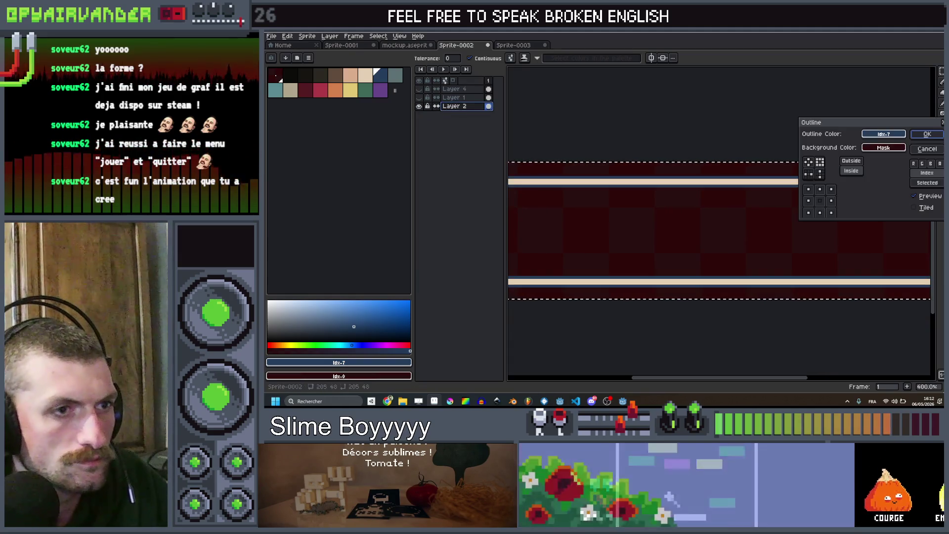
left_click(925, 136)
scroll(674, 184, "up", 2)
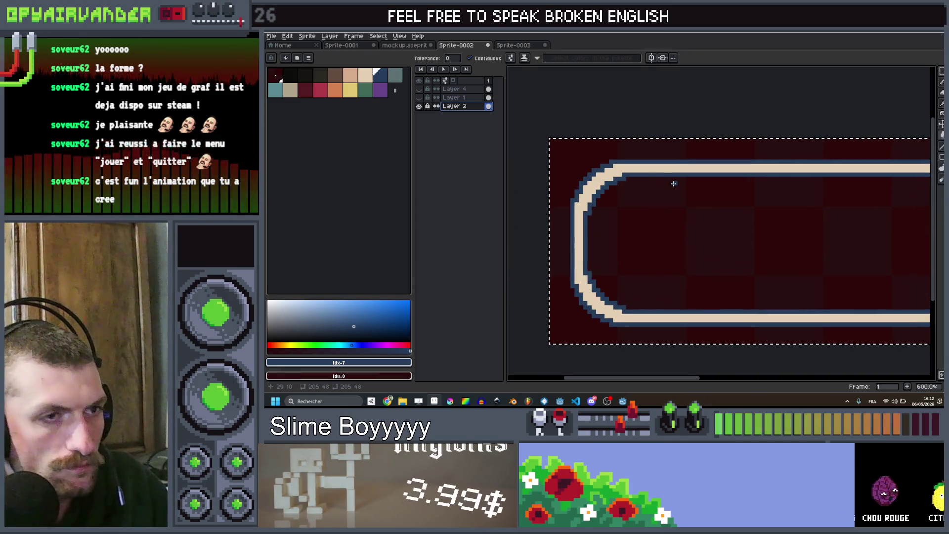
key("ctrl+z")
scroll(674, 183, "up", 1)
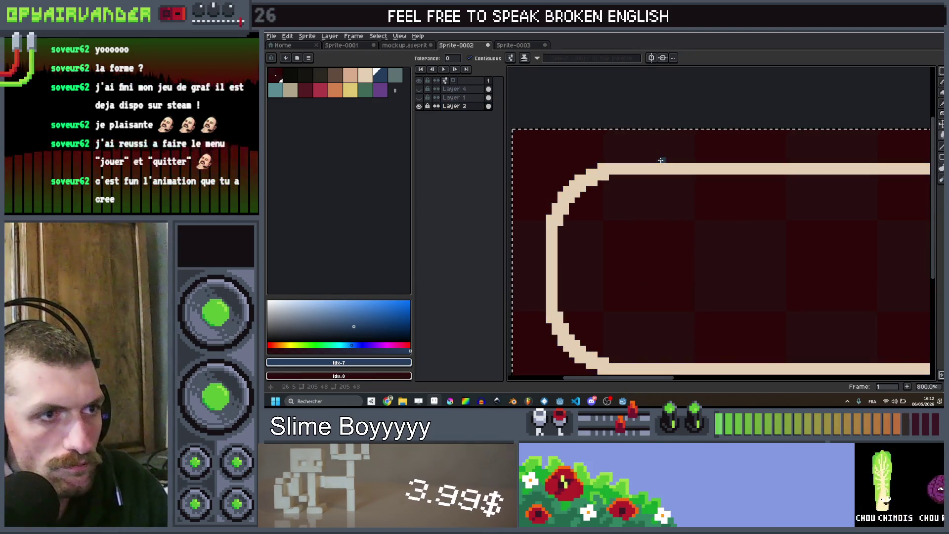
scroll(661, 161, "down", 2)
scroll(712, 178, "up", 1)
key("ctrl+alt+shift+s")
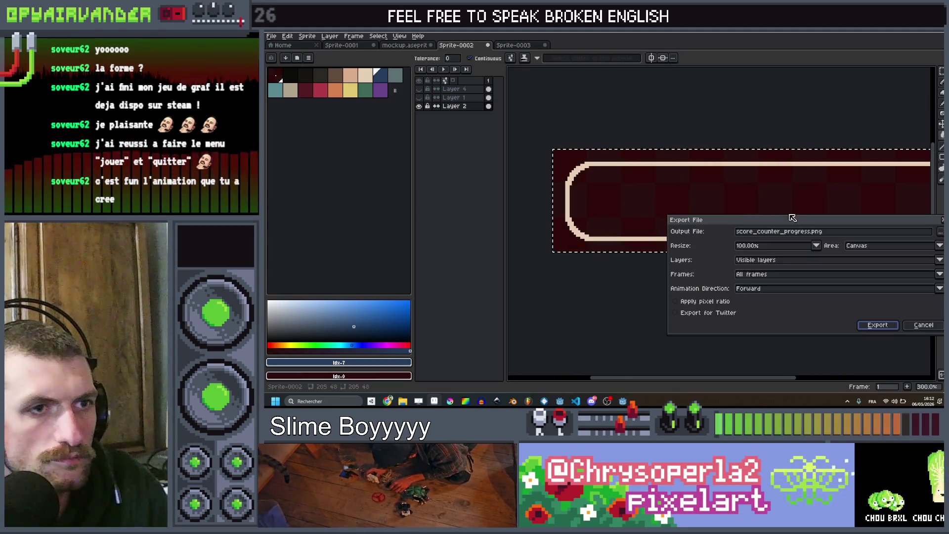
Export score_counter_progress.png, hide the cream frame layer and fill the blue and red bar areas dark.
left_click(877, 325)
left_click(419, 97)
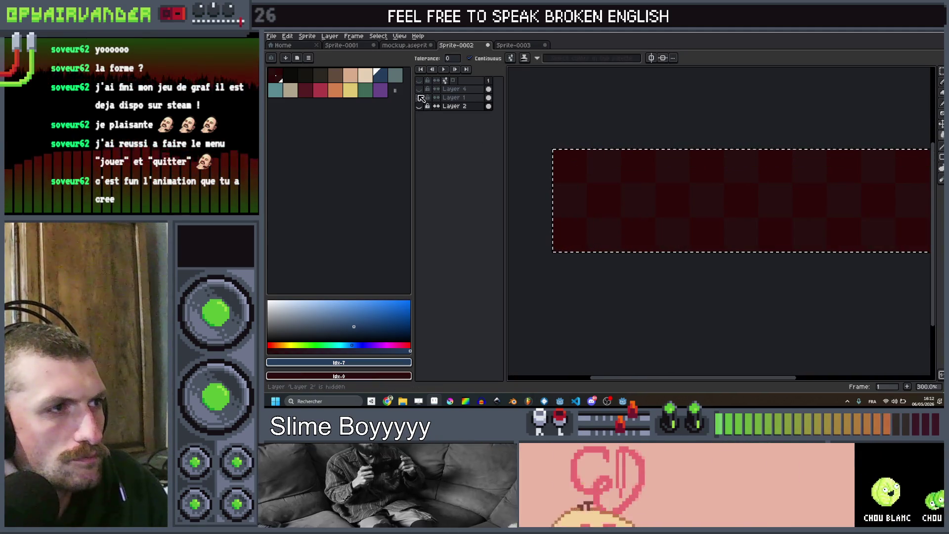
scroll(712, 201, "down", 2)
scroll(712, 200, "up", 3)
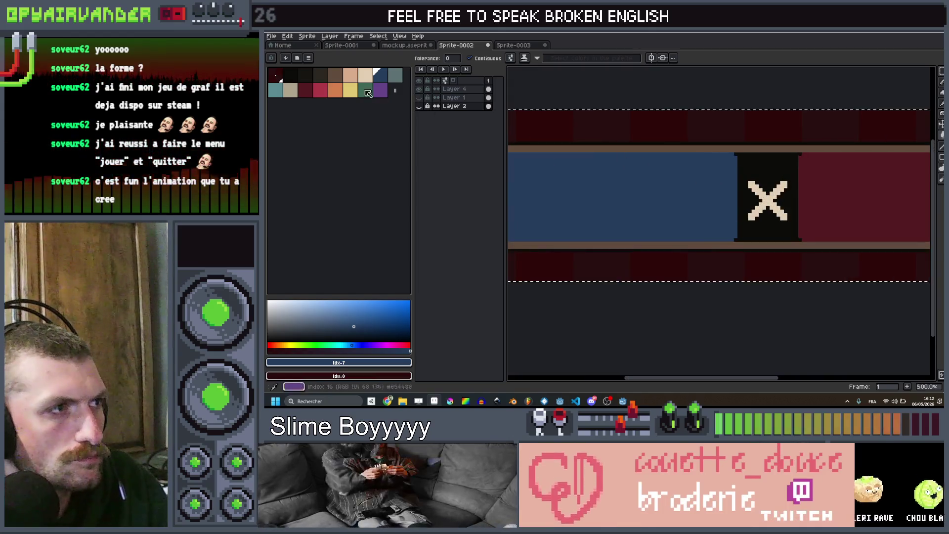
left_click(296, 79)
scroll(654, 215, "down", 1)
scroll(654, 215, "up", 1)
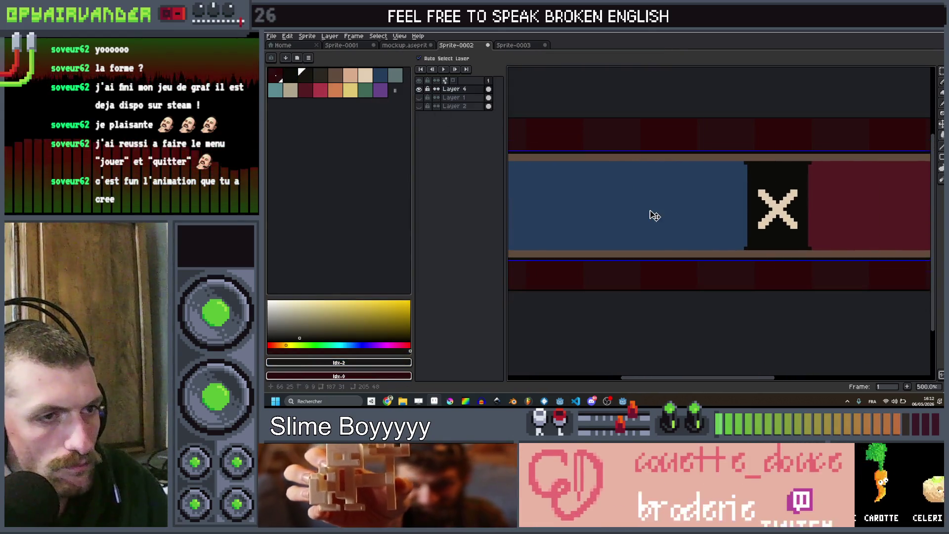
left_click(649, 211)
left_click(853, 208)
scroll(786, 207, "down", 2)
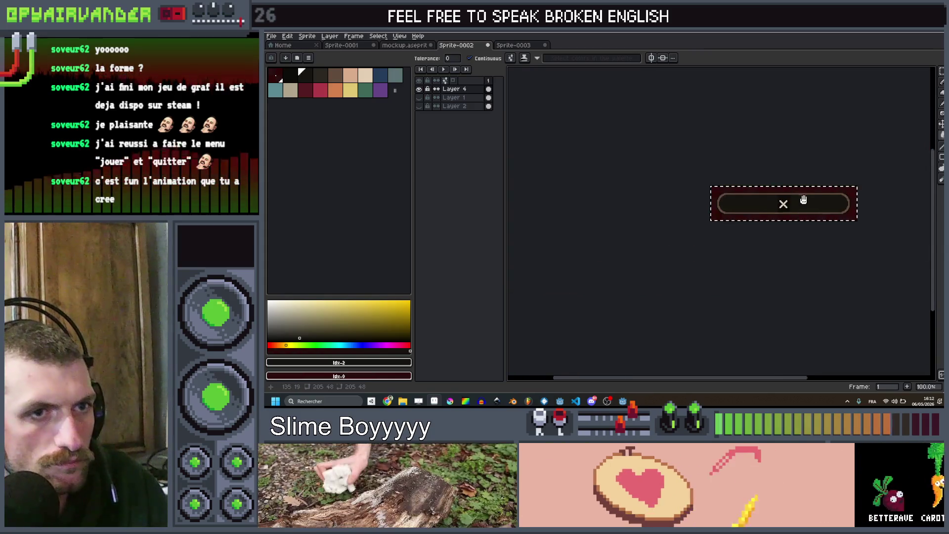
Export the darkened bar as score_counter_bkg.png and switch back to Godot.
key("ctrl+alt+shift+s")
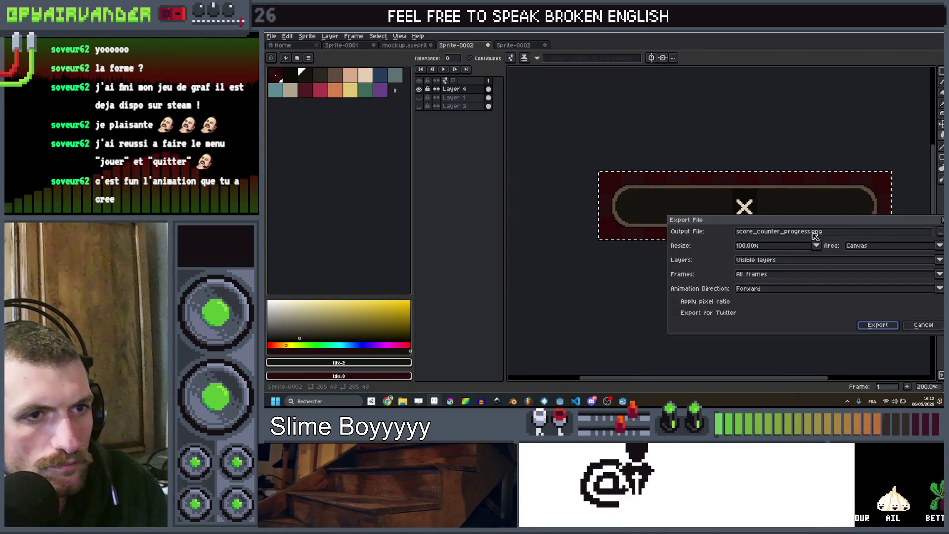
type("bk")
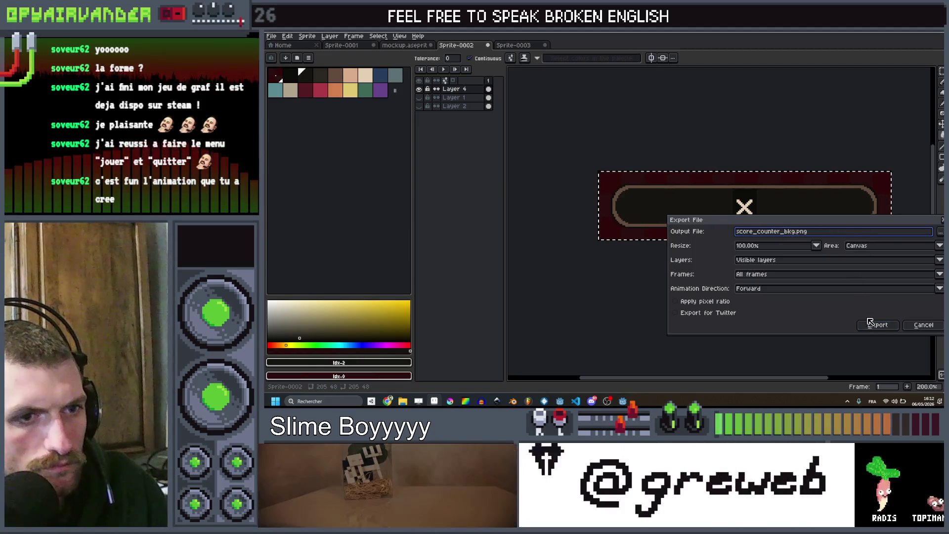
left_click(877, 325)
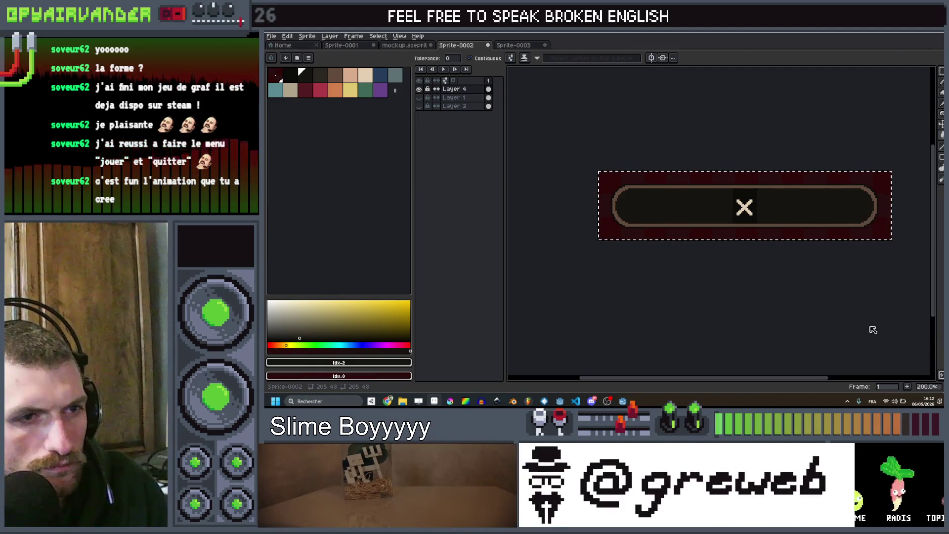
key("alt+Tab")
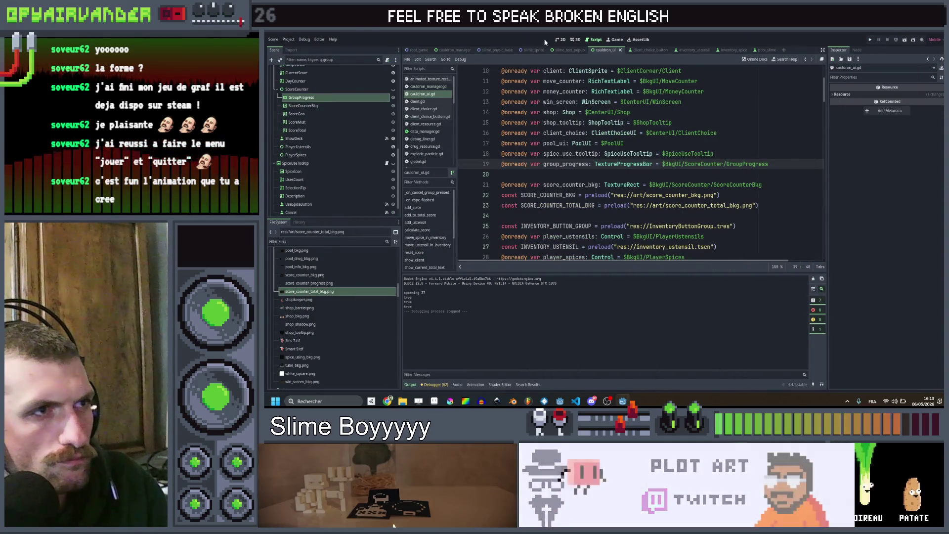
In the 2D view, undo an accidental progress-bar drag and select the ScoreCounter panel.
left_click(560, 40)
scroll(594, 185, "down", 5)
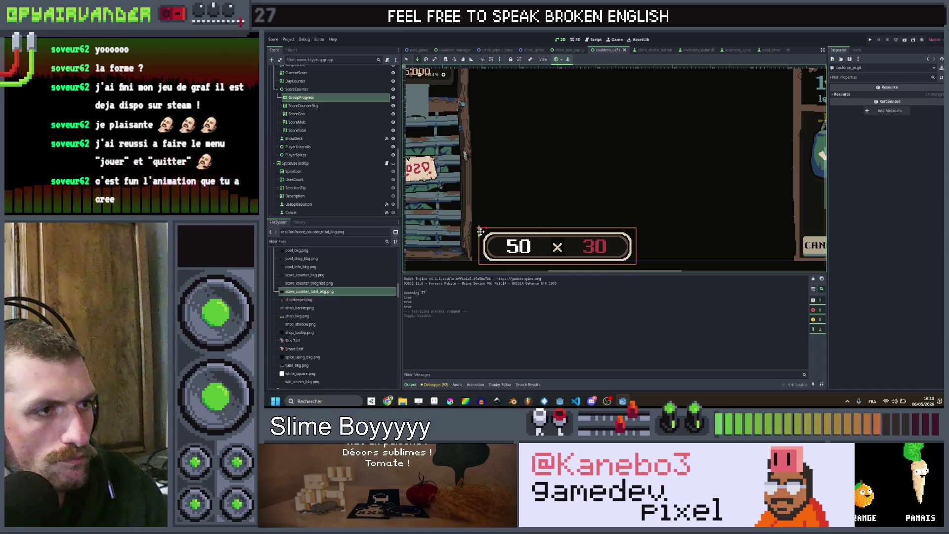
left_click_drag(480, 231, 519, 223)
key("ctrl+z")
left_click(297, 89)
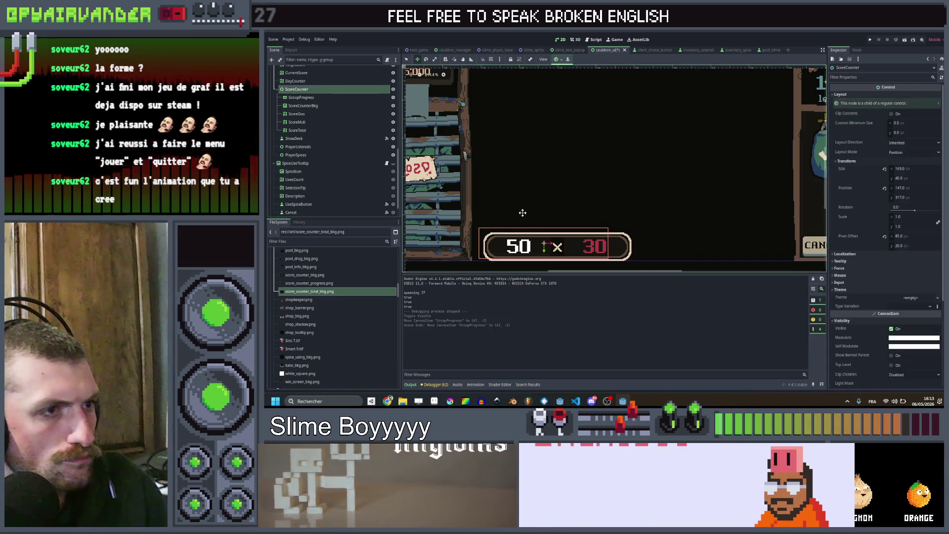
Move the 50 × 30 panel right and down, hide it again and launch the playtest.
left_click_drag(522, 213, 629, 241)
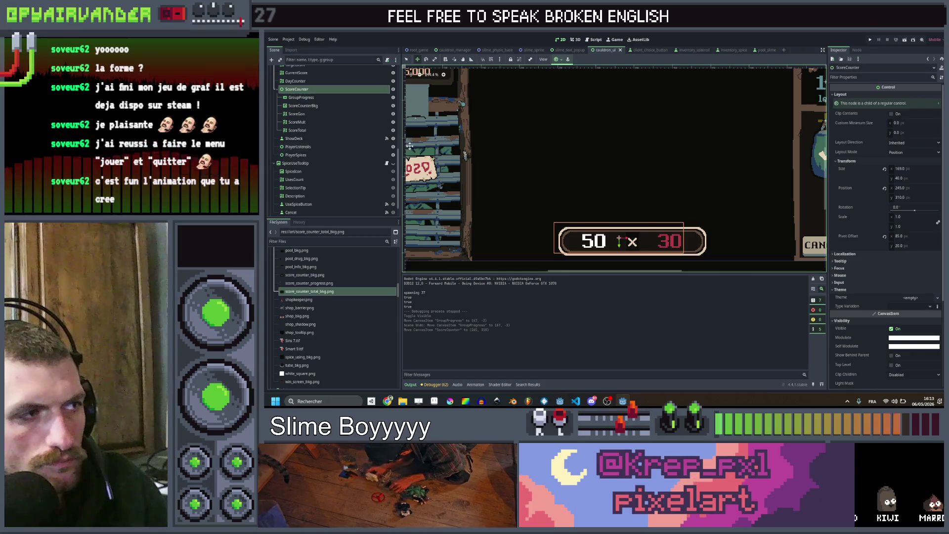
left_click(392, 89)
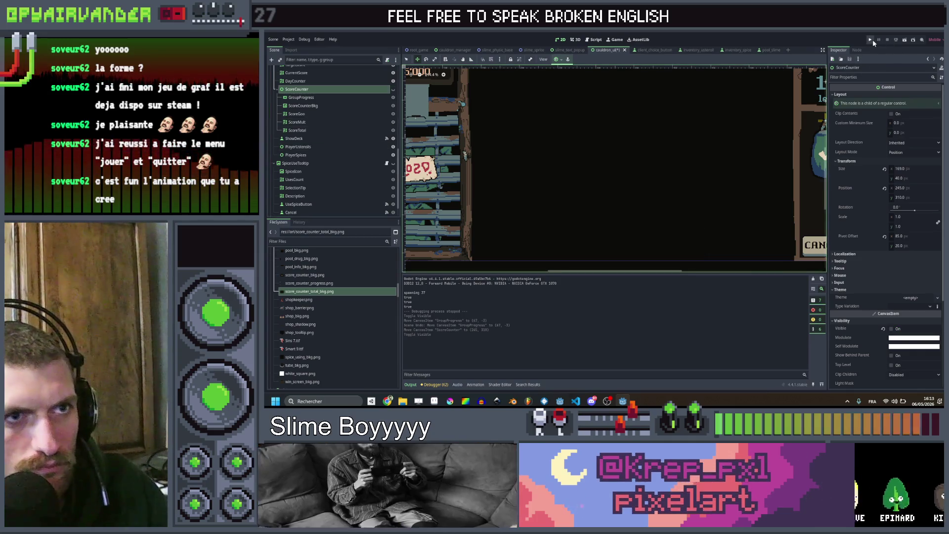
left_click(870, 42)
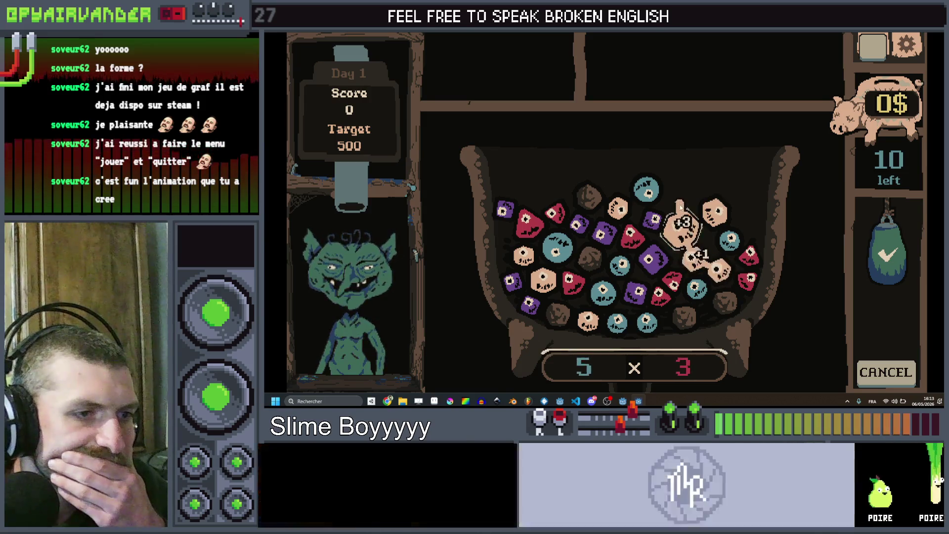
mouse_move(713, 214)
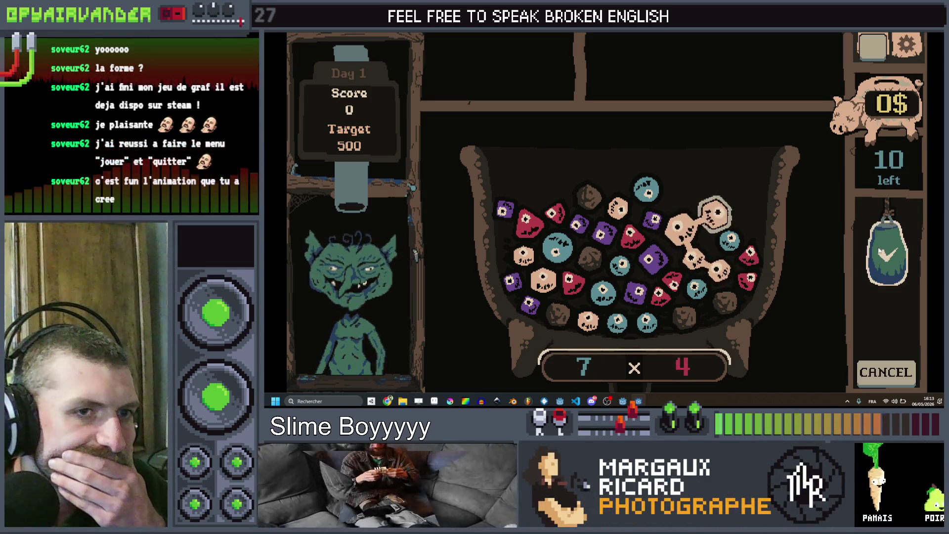
Chain and merge cream and teal slimes until the score reaches 501 against the 500 target.
left_click(718, 215)
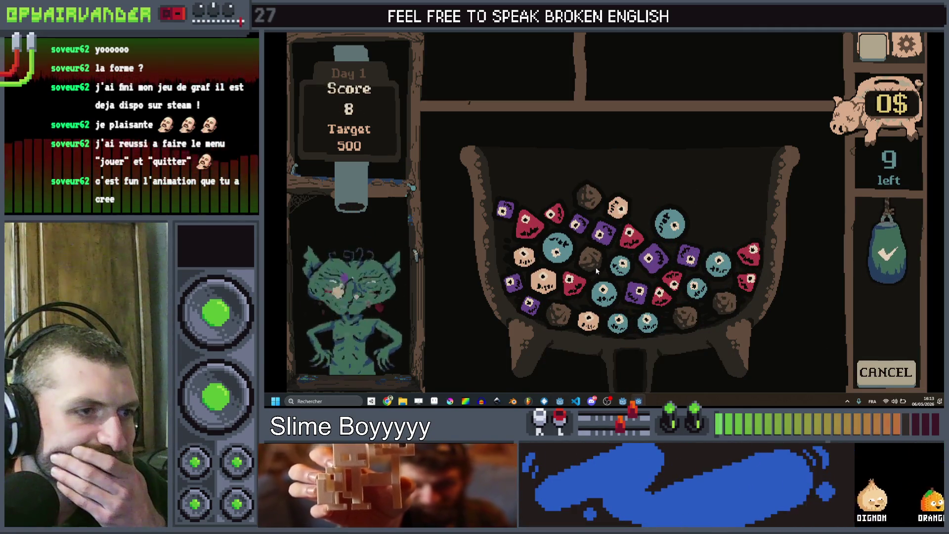
left_click(611, 271)
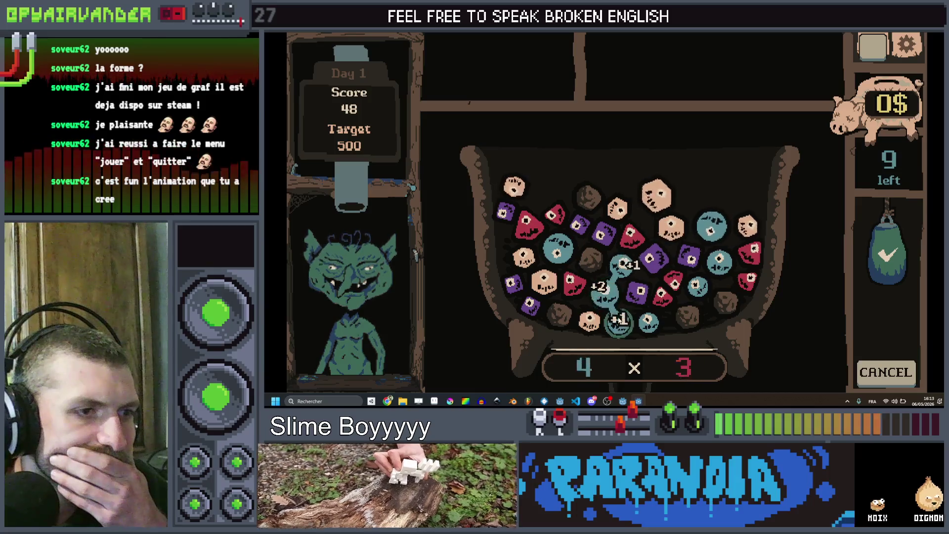
left_click(889, 256)
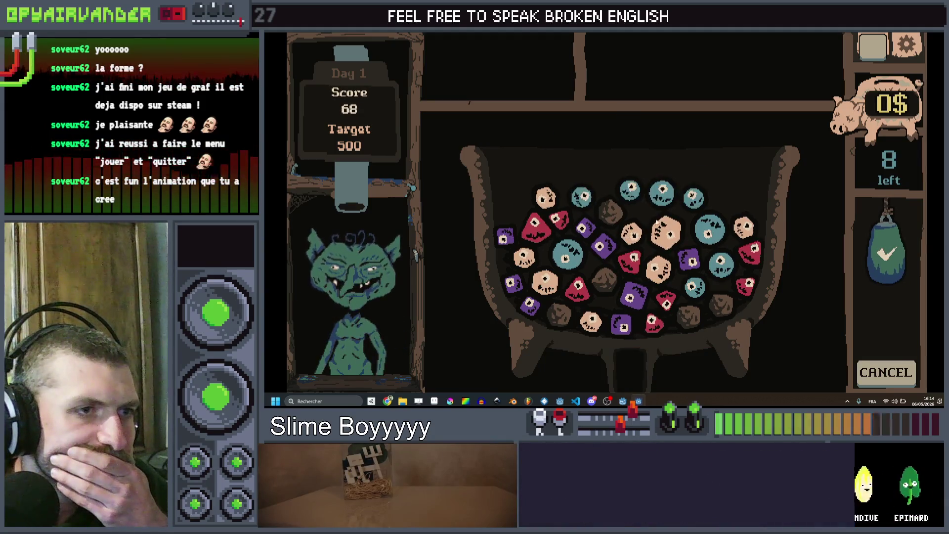
left_click(627, 236)
left_click_drag(711, 239, 697, 287)
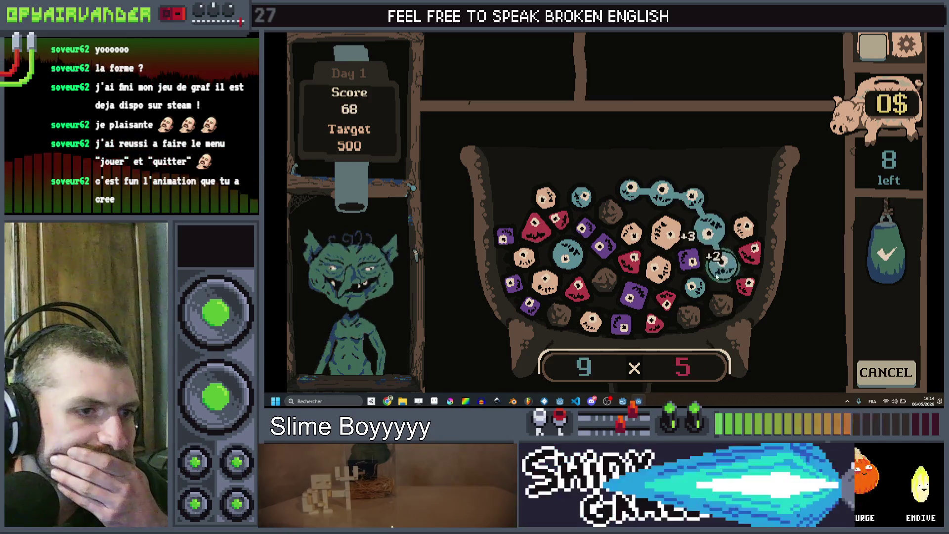
left_click(890, 252)
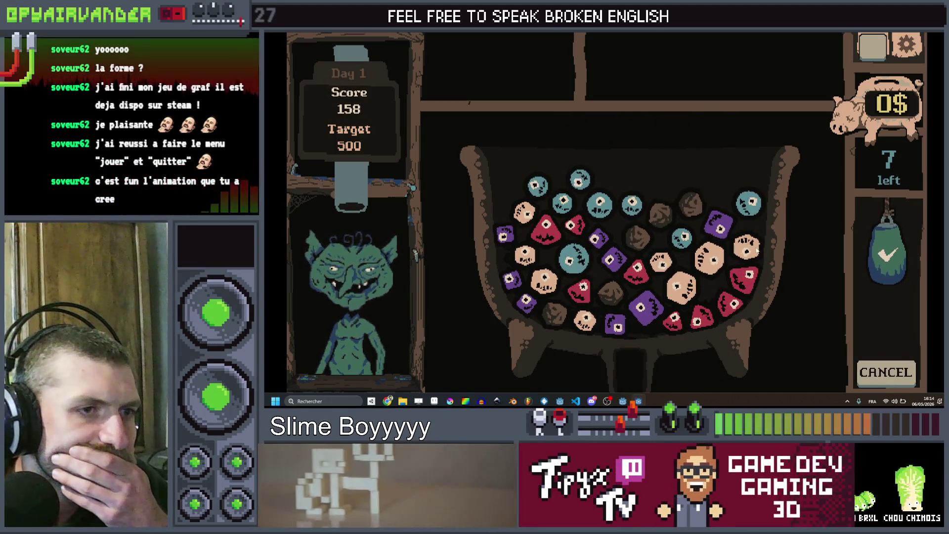
left_click(659, 260)
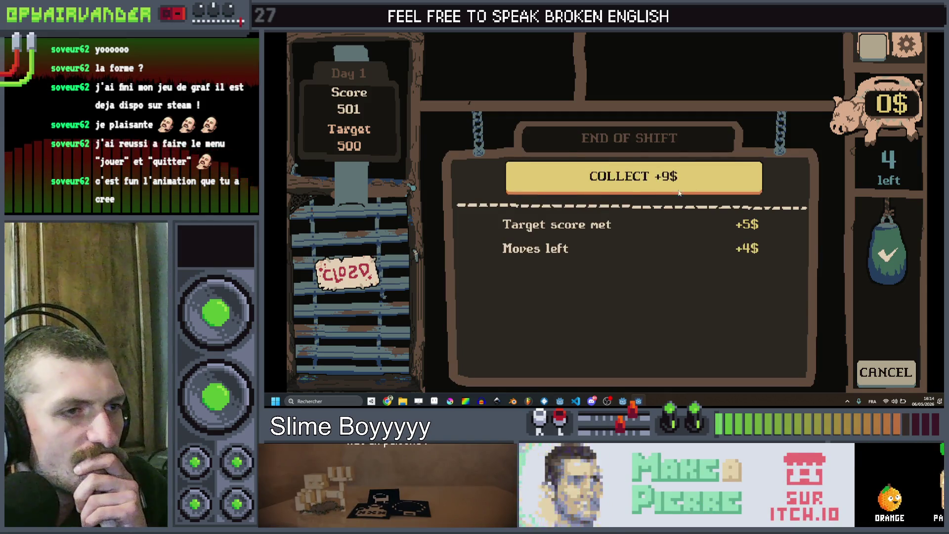
Collect the 9$ shift reward and buy the Ant Colony utensil.
left_click(667, 178)
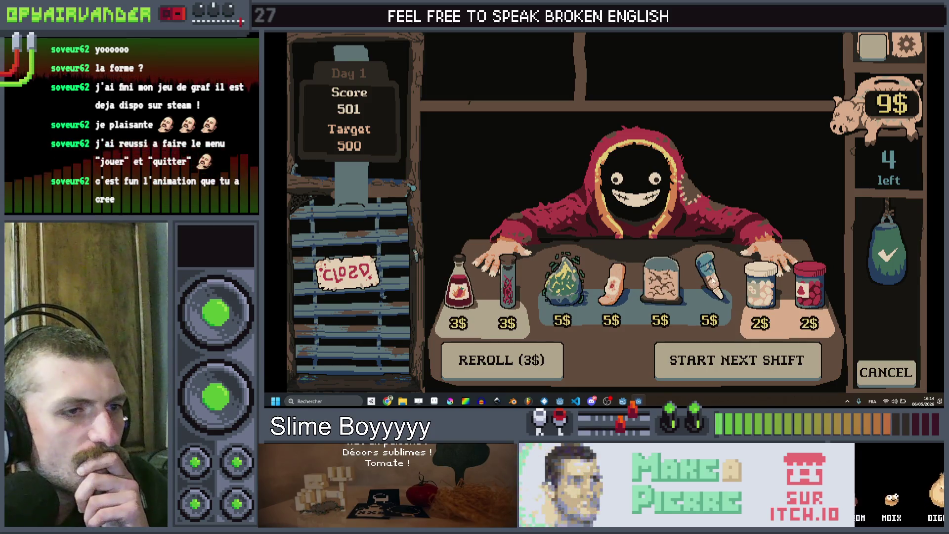
left_click(660, 280)
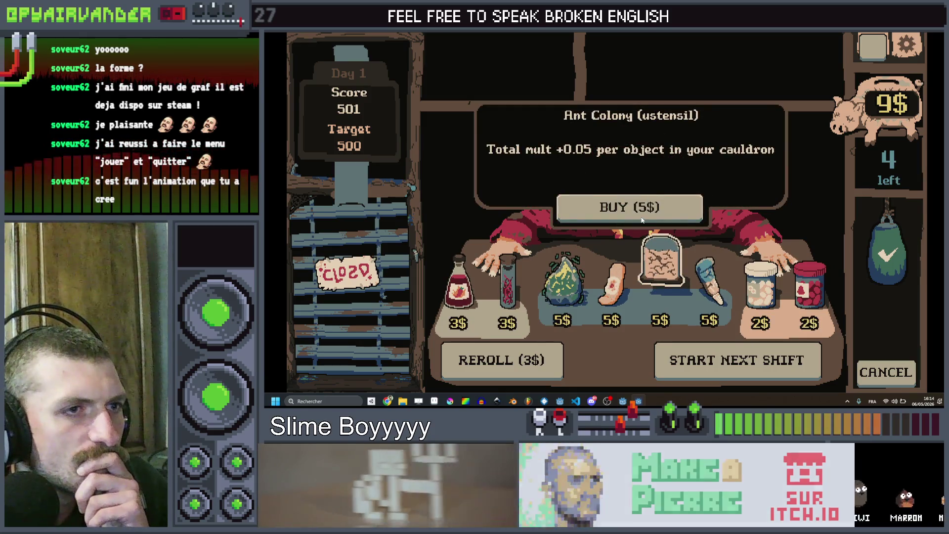
left_click(641, 216)
Buy the Band Aid and Acne Cream utensils, leaving 94$, and bring up a drug jar's use panel.
left_click(636, 274)
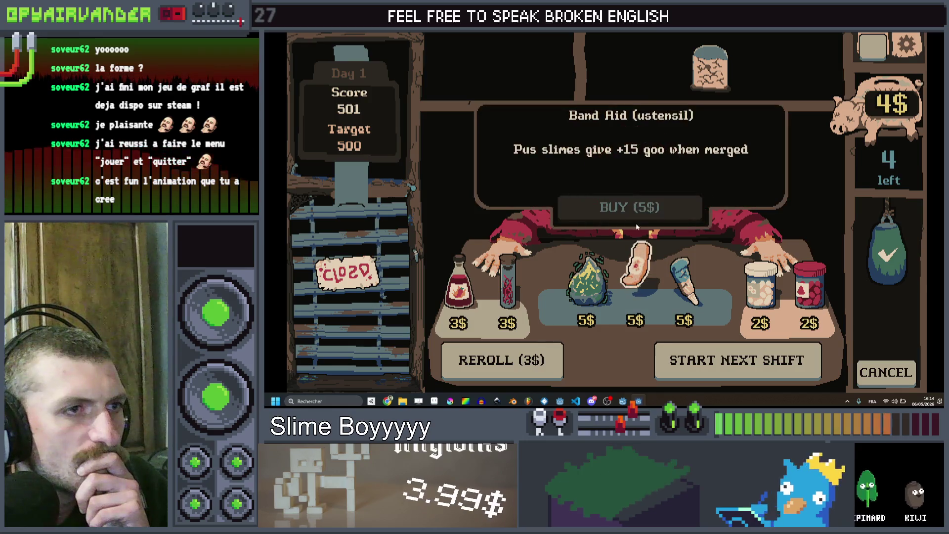
left_click(686, 285)
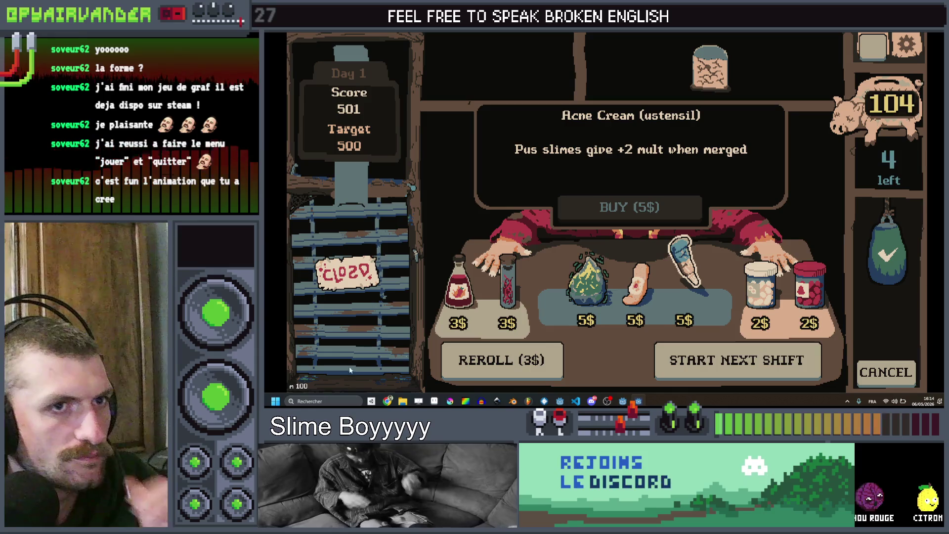
left_click(636, 285)
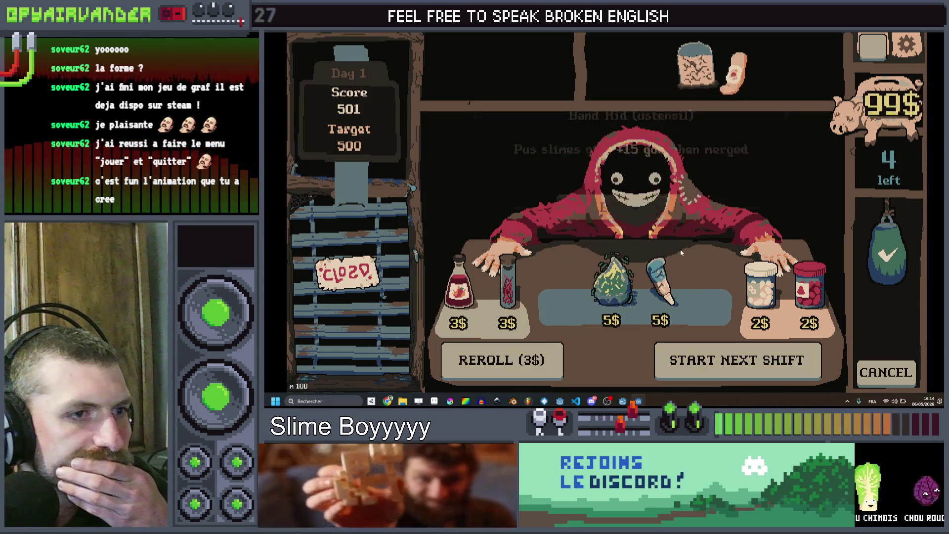
left_click(632, 211)
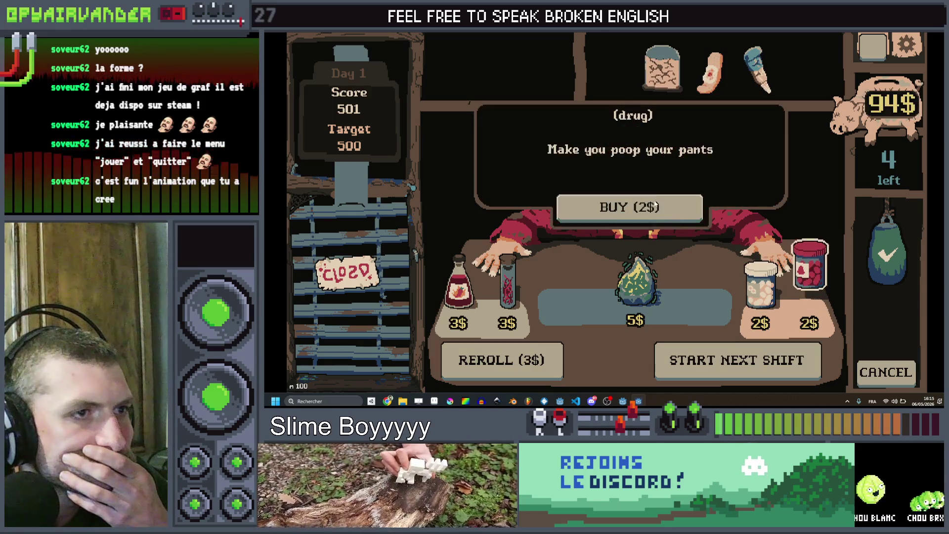
left_click(763, 285)
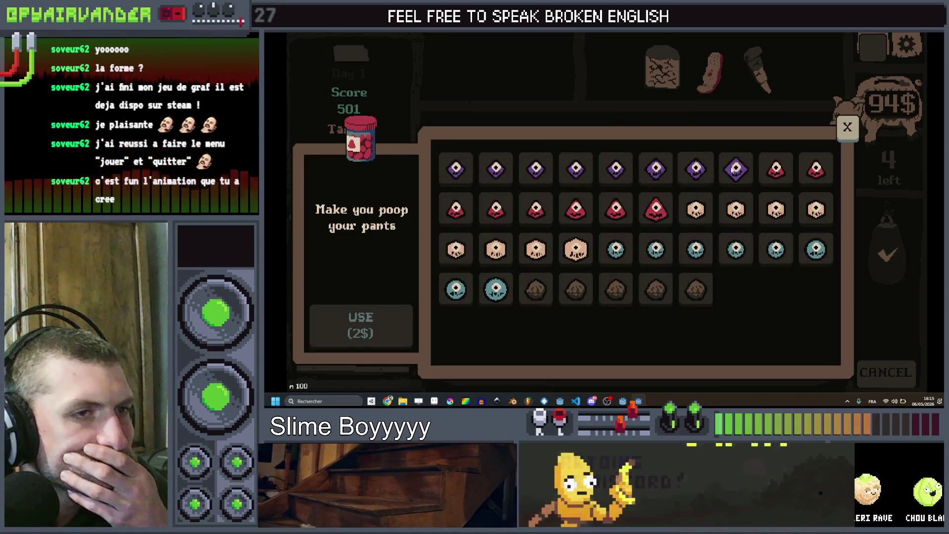
Use both drug jars on Bile Slime at 2$ each, leaving 90$.
left_click(695, 169)
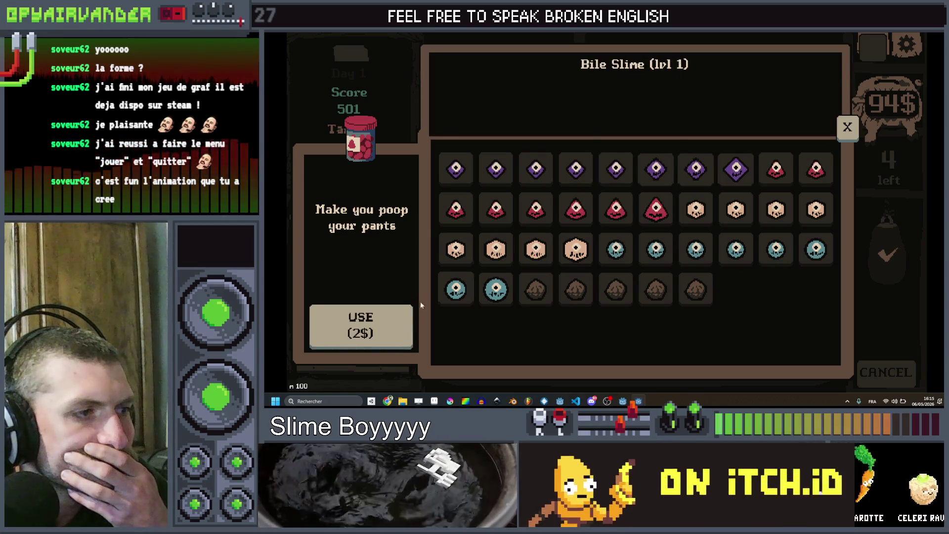
left_click(386, 320)
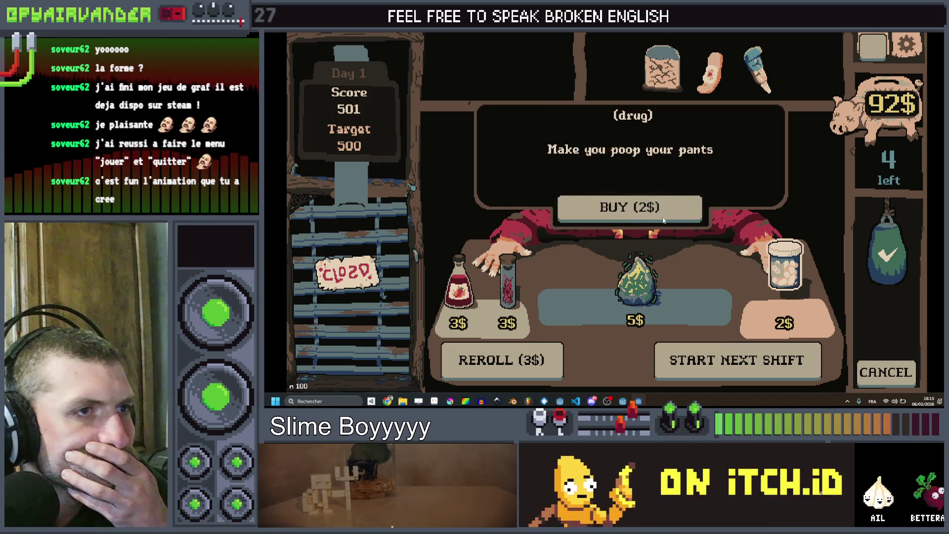
mouse_move(785, 265)
left_click(784, 282)
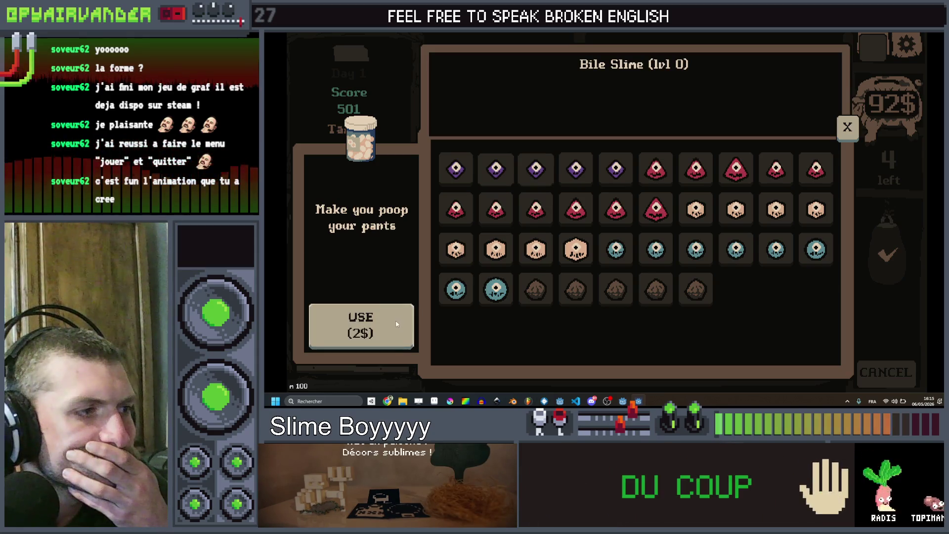
left_click(361, 324)
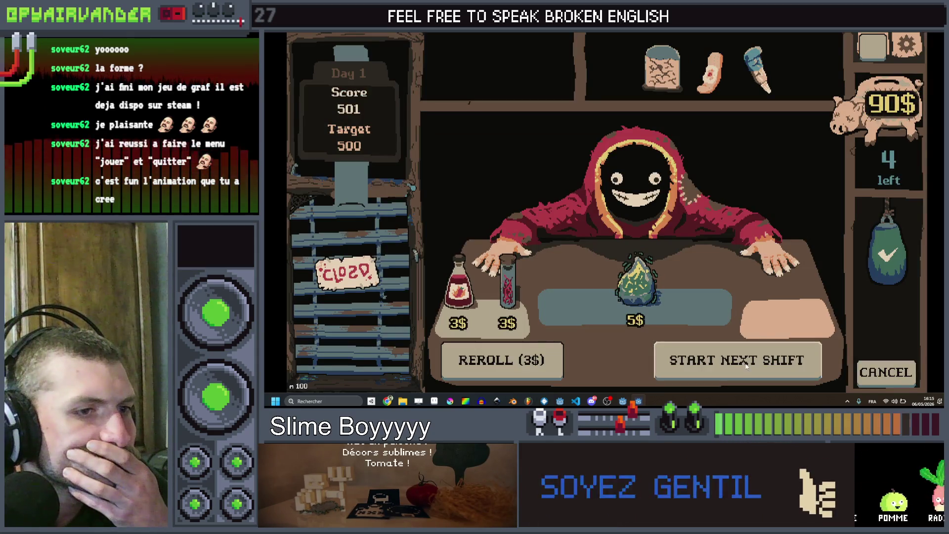
Start the next shift and choose a client for the 1000-target round.
left_click(737, 359)
left_click(633, 187)
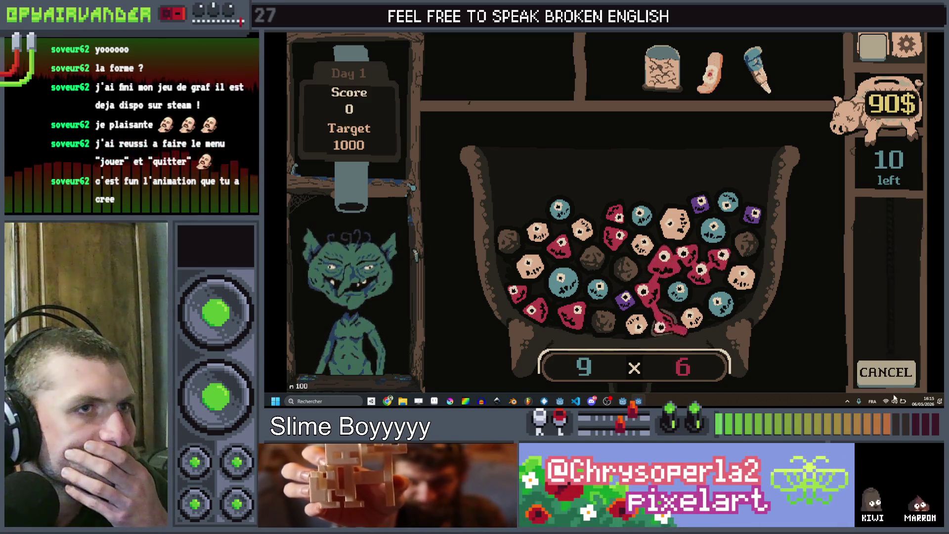
Build and merge several red slime chains in the cauldron to raise the score.
left_click(883, 244)
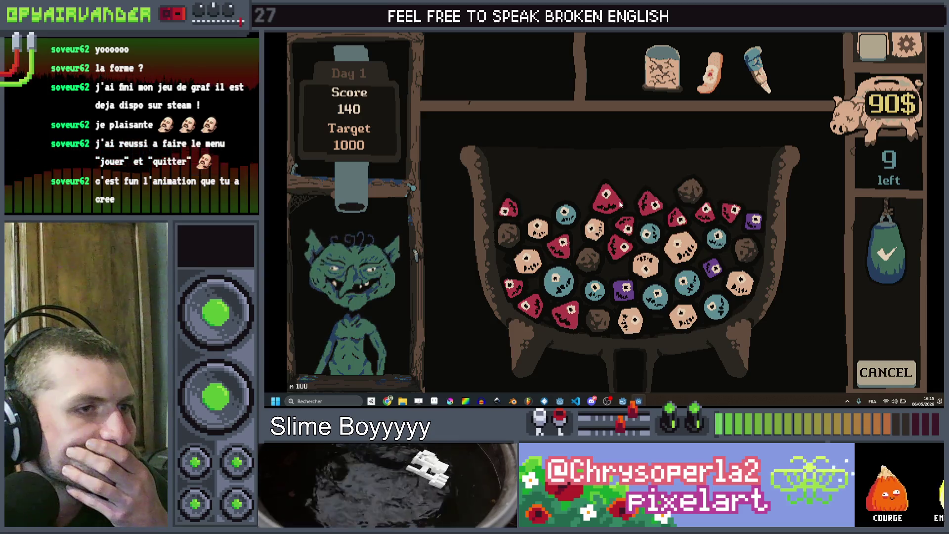
left_click(608, 199)
left_click_drag(627, 225, 754, 222)
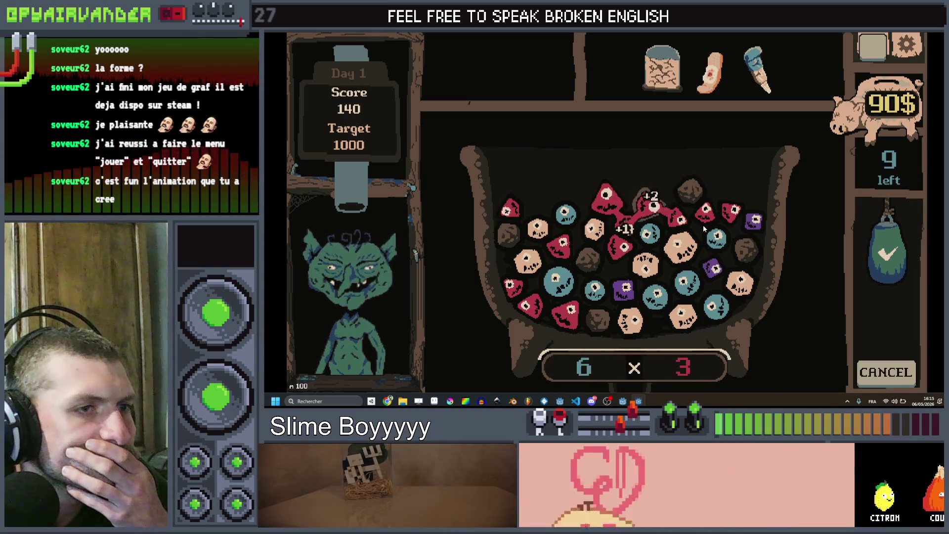
left_click(886, 252)
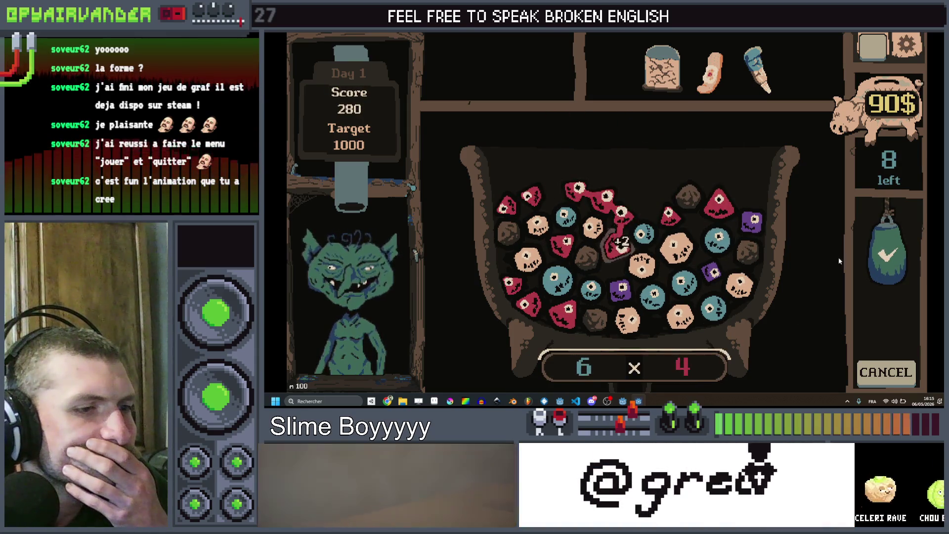
left_click(616, 245)
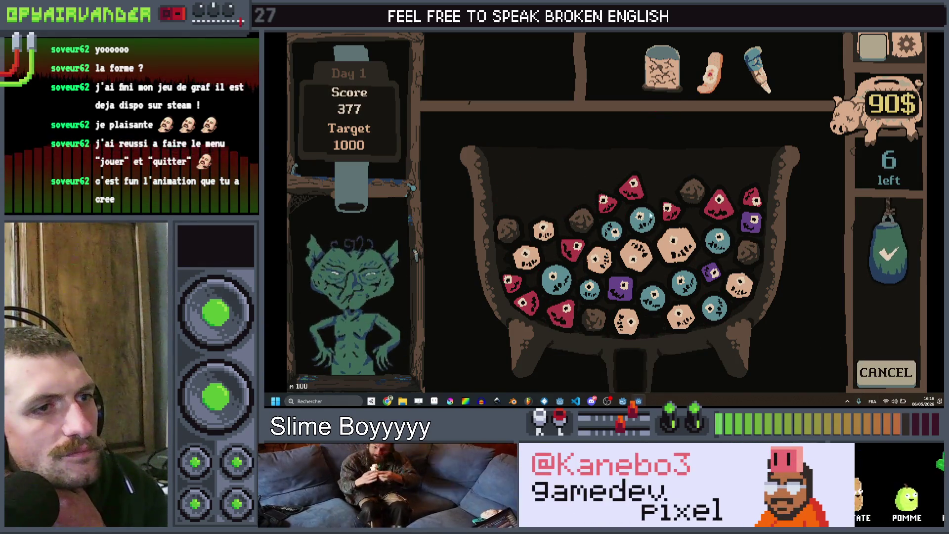
left_click(619, 189)
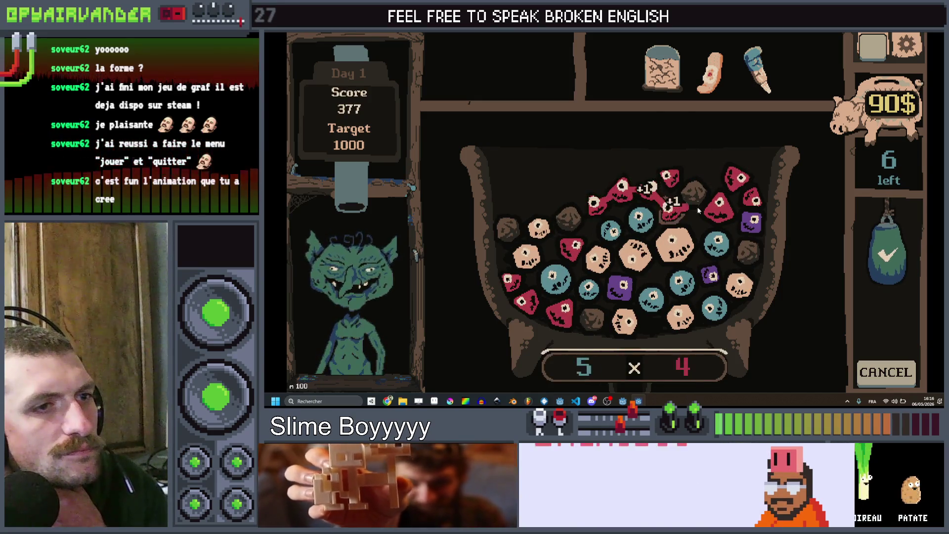
left_click(887, 255)
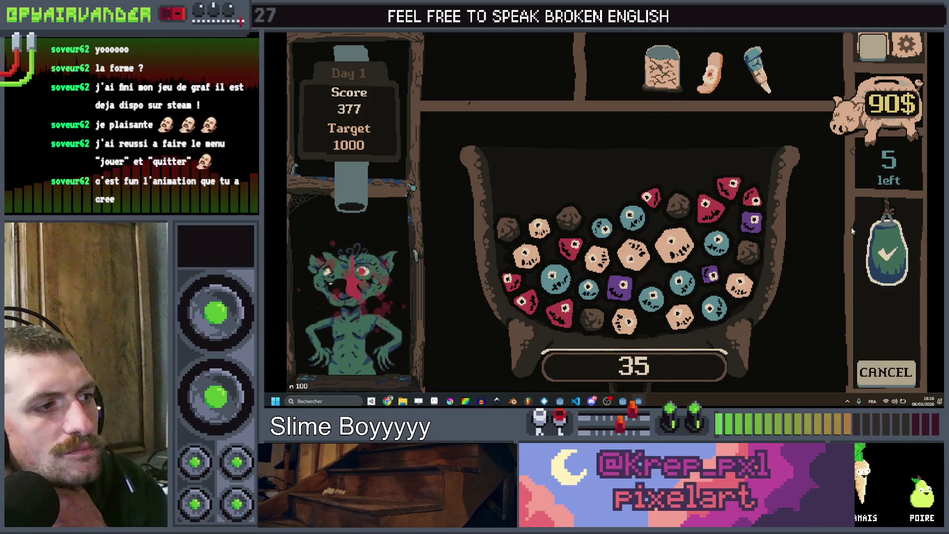
Score a four-die red combo to reach 424 of 1000, then return to the editor.
left_click(697, 197)
left_click(674, 178)
left_click(701, 202)
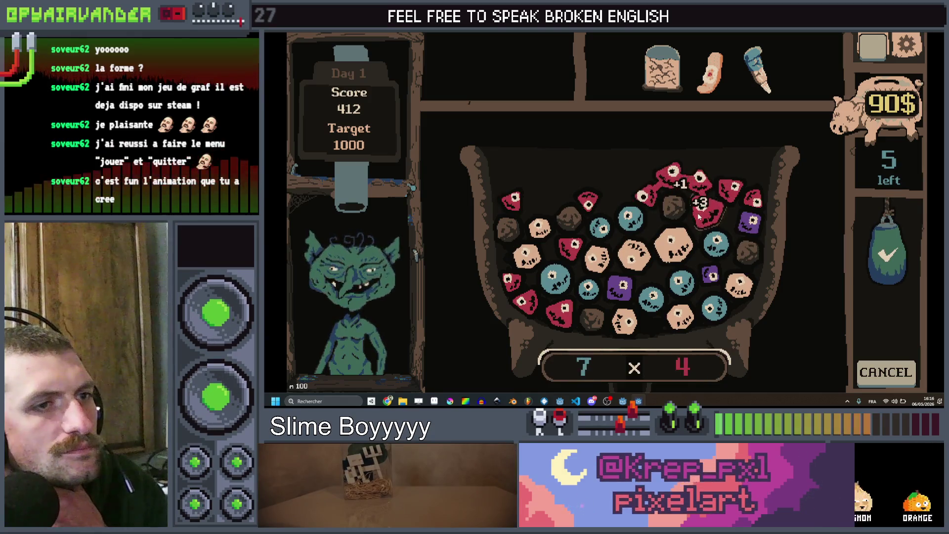
left_click(733, 189)
left_click(889, 252)
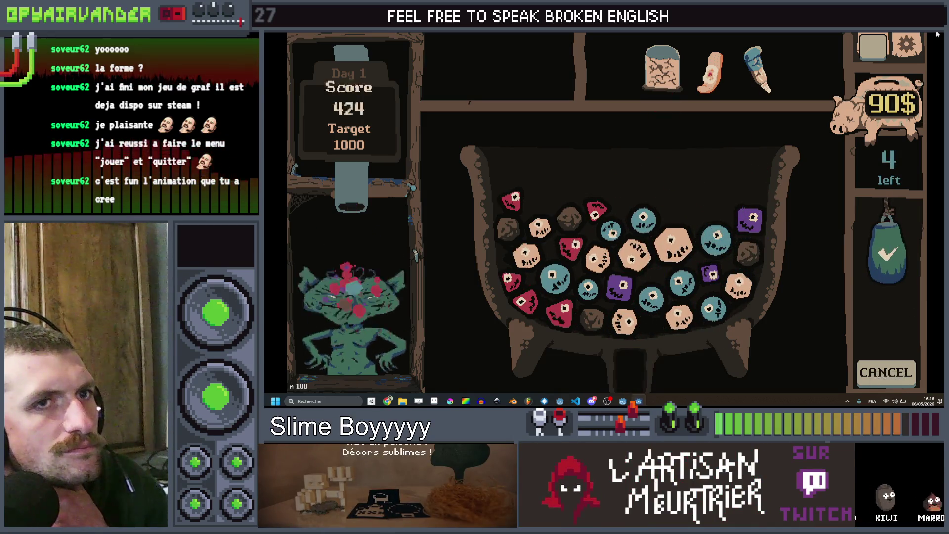
key("alt+Tab")
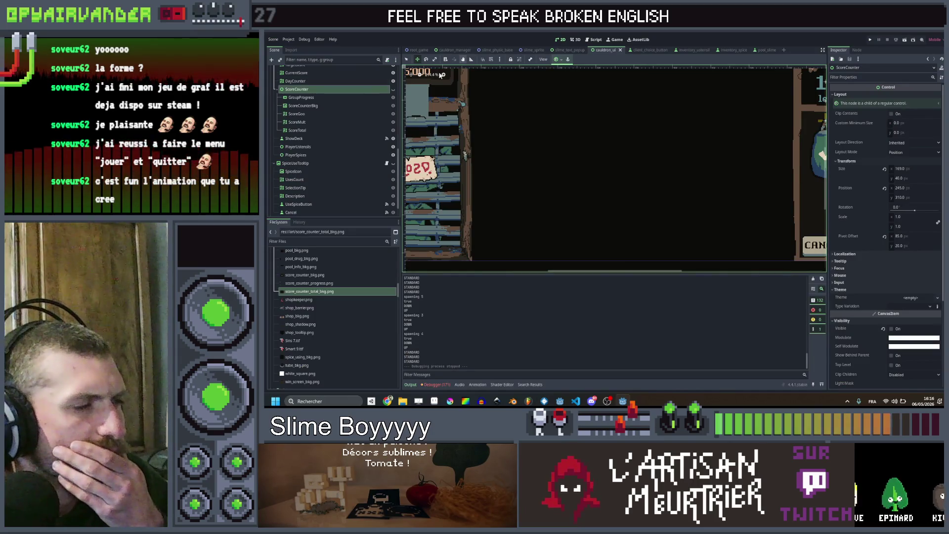
Make the BumpTxt +5 label visible in the inventory_ustensil scene and select it.
left_click(708, 52)
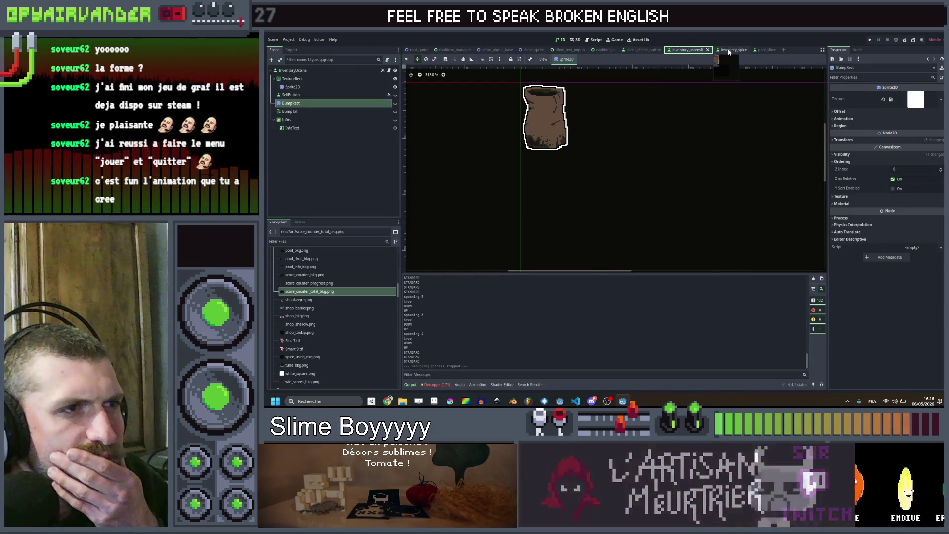
left_click(731, 51)
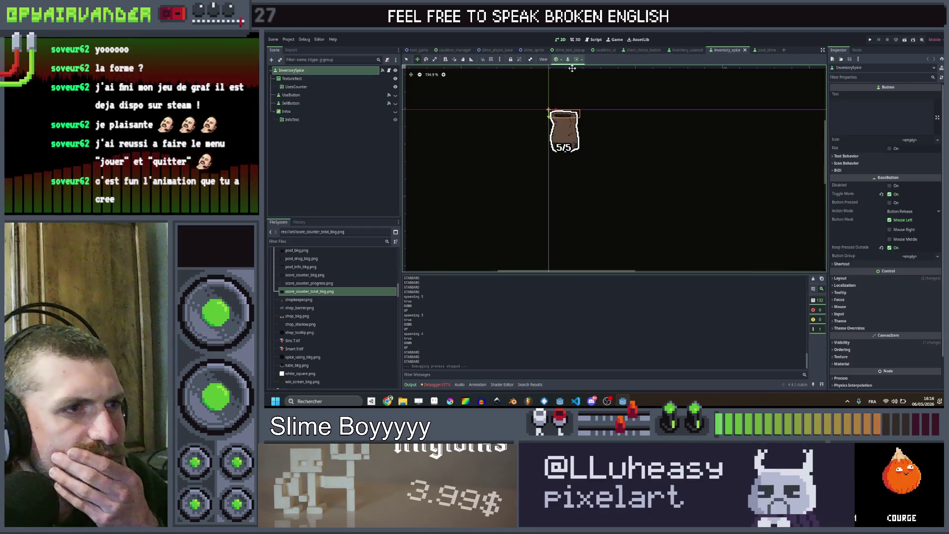
left_click(685, 51)
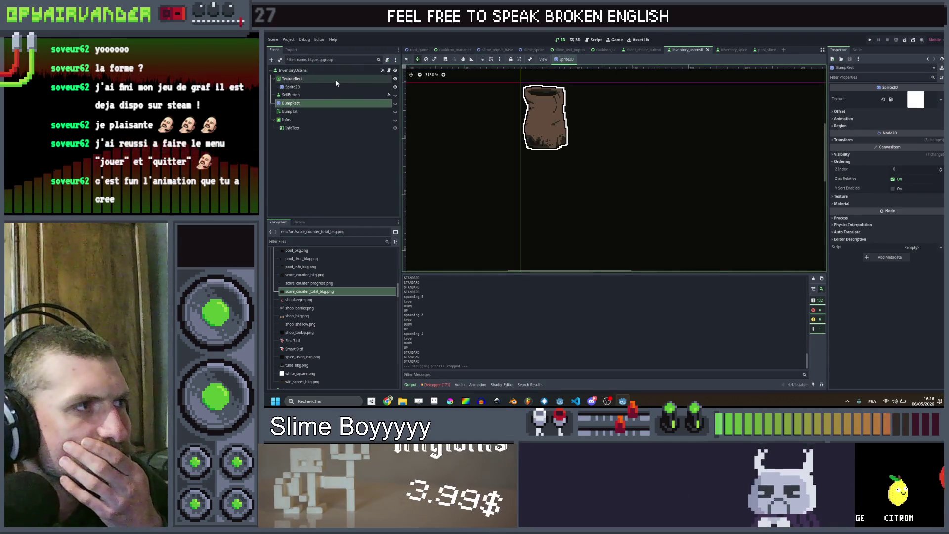
left_click(394, 111)
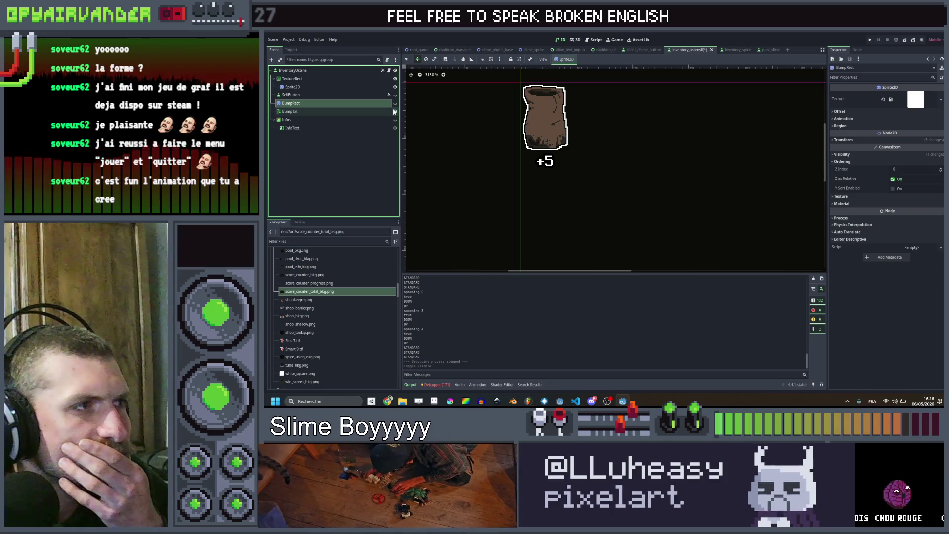
left_click(356, 112)
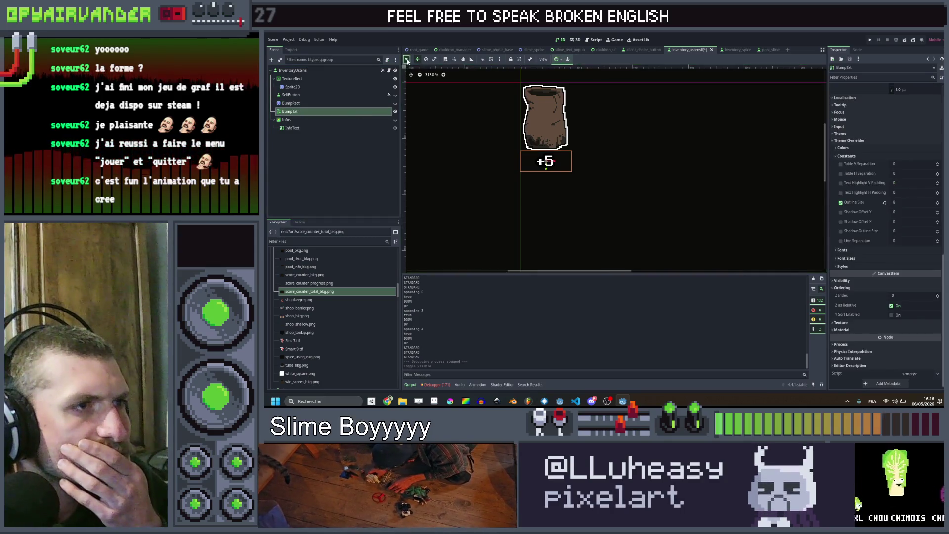
Widen the +5 label's box under the pot and adjust its Pivot Offset X.
left_click_drag(571, 164, 609, 161)
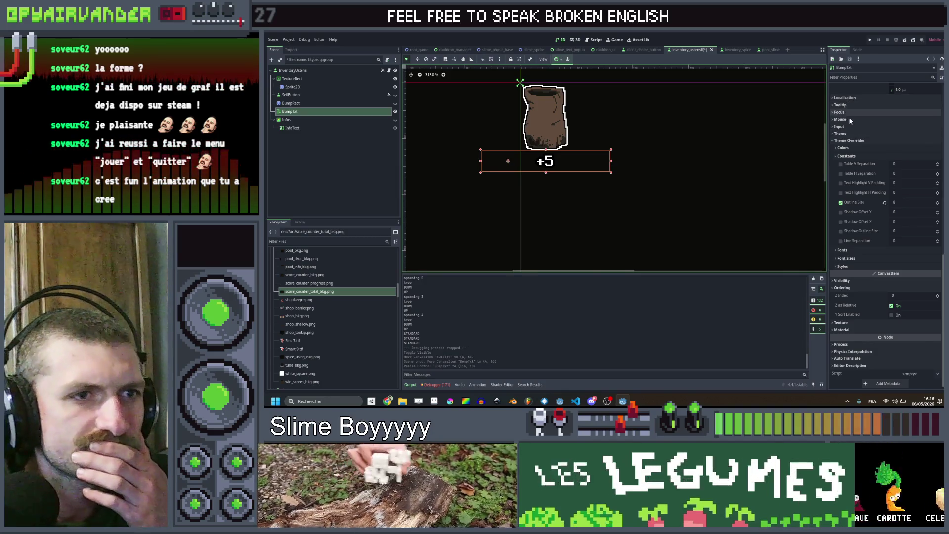
scroll(850, 148, "up", 5)
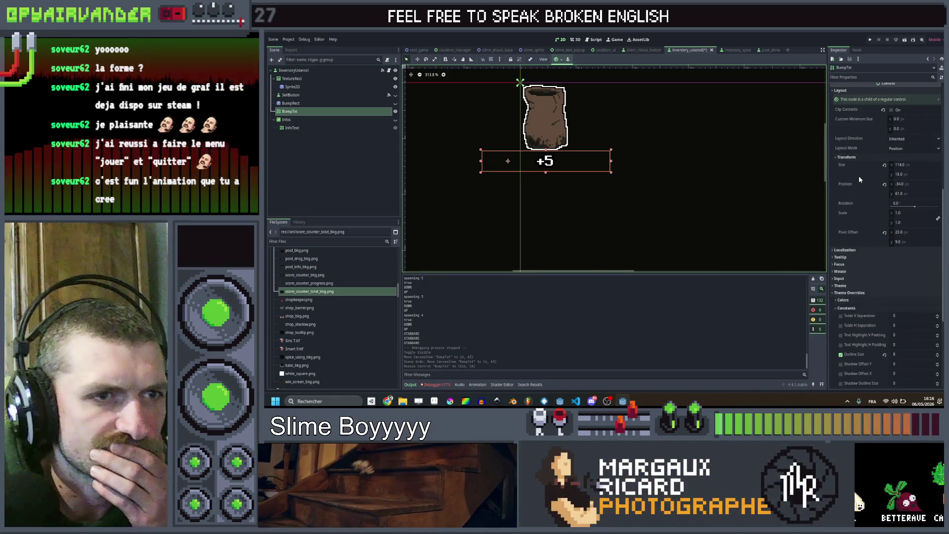
left_click(899, 231)
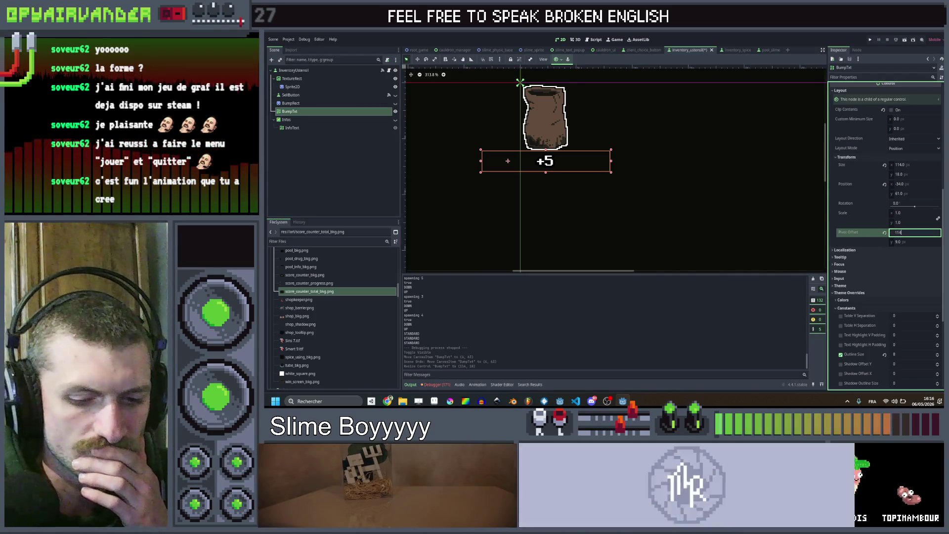
type("114")
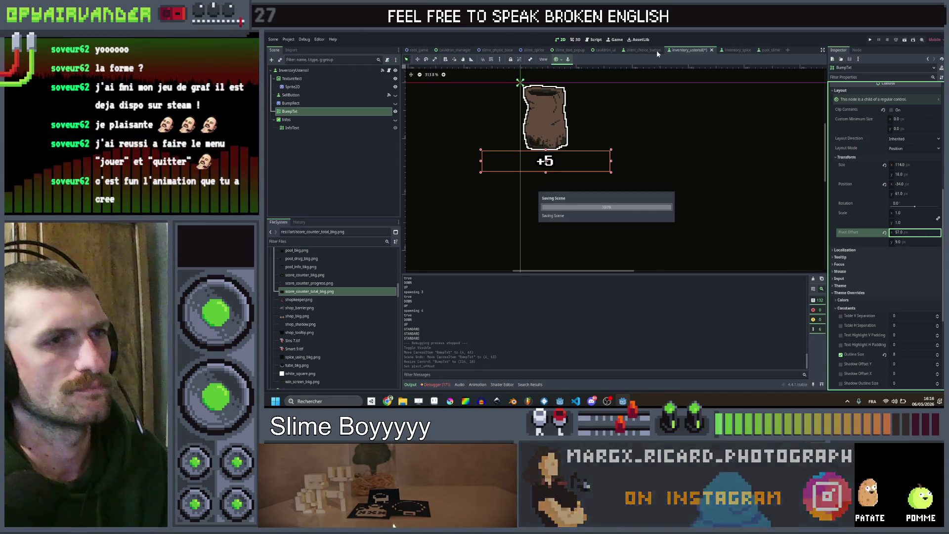
Inspect the bump lines in the script and jump to the factorTxt definition in global.gd.
left_click(596, 41)
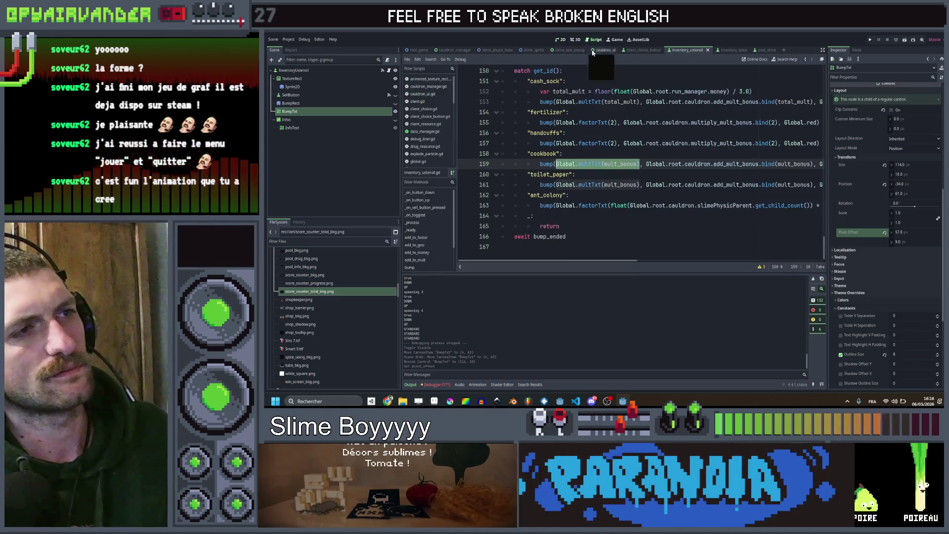
left_click(679, 143)
left_click(649, 195)
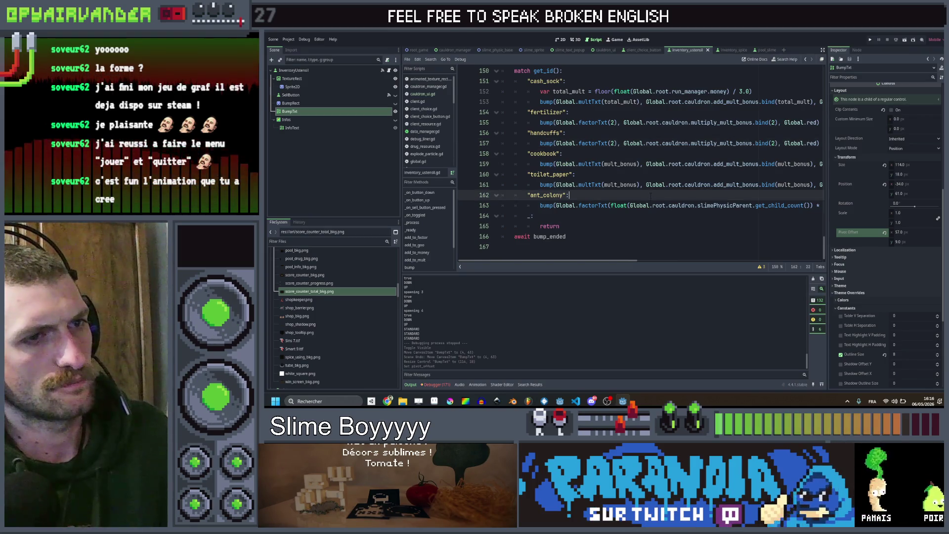
scroll(649, 195, "right", 3)
scroll(649, 195, "left", 3)
double_click(583, 206)
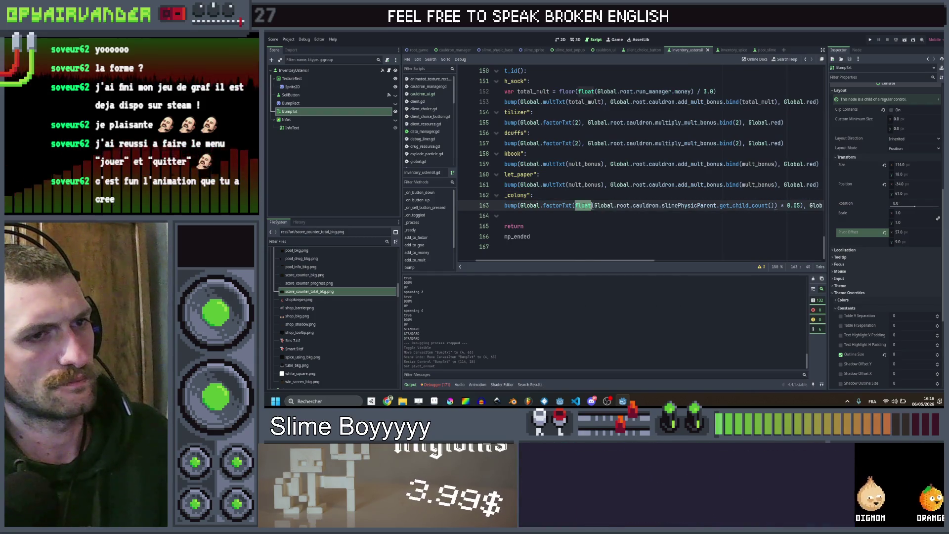
left_click(558, 205, "ctrl")
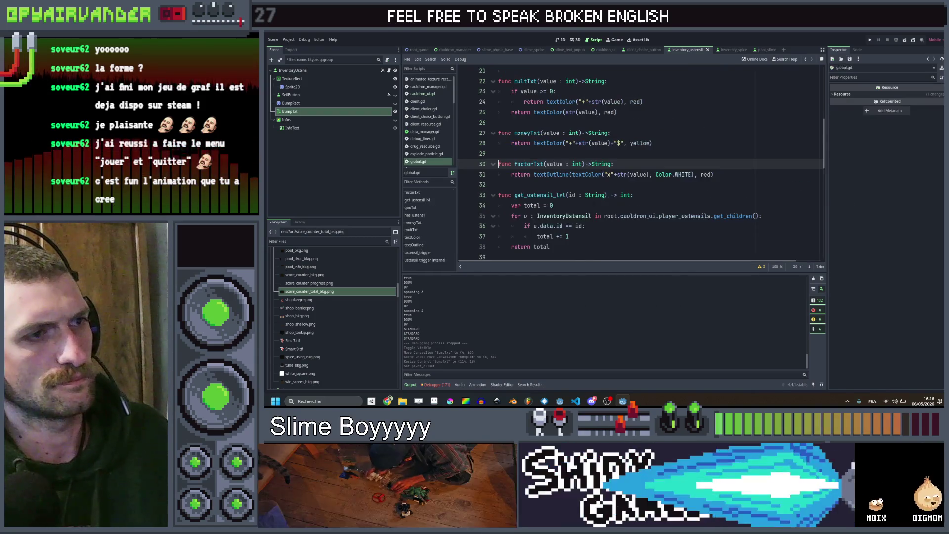
Change factorTxt's value parameter type from int to float.
double_click(577, 164)
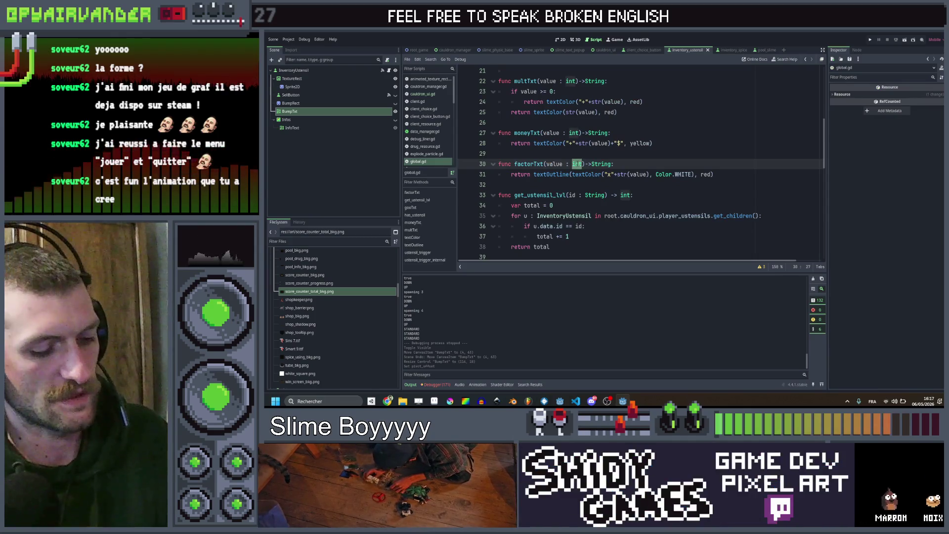
type("Float")
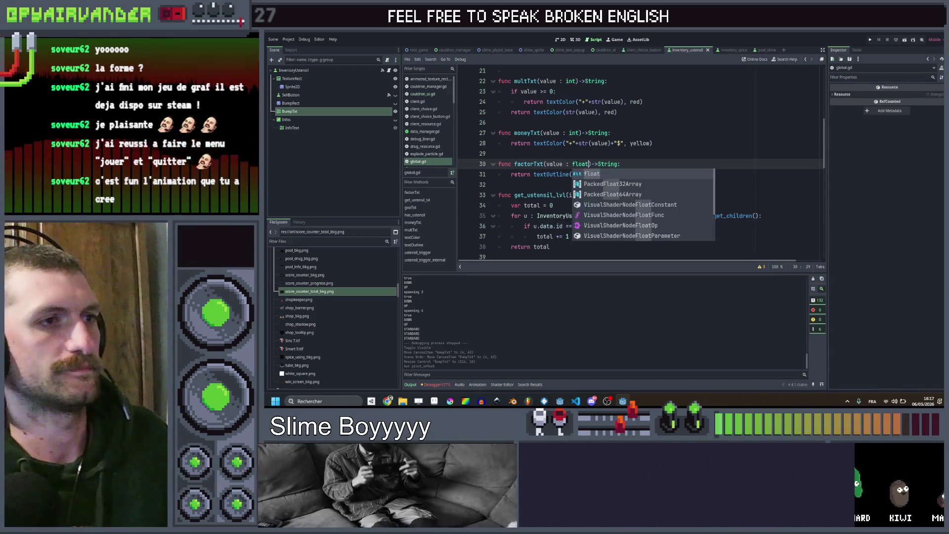
key("Escape")
left_click(612, 133)
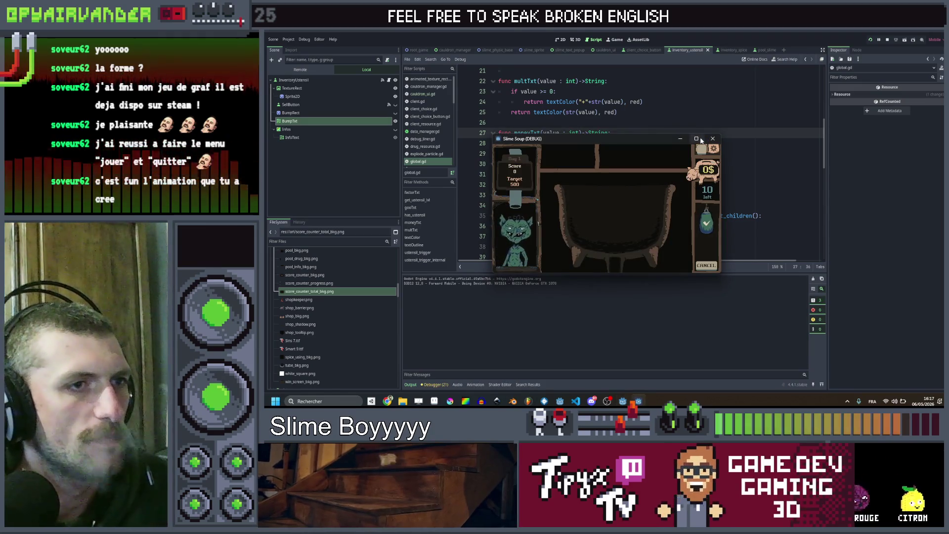
Maximize the game and cash in dice combos to reach 96 of 500 with 8 left.
left_click(698, 140)
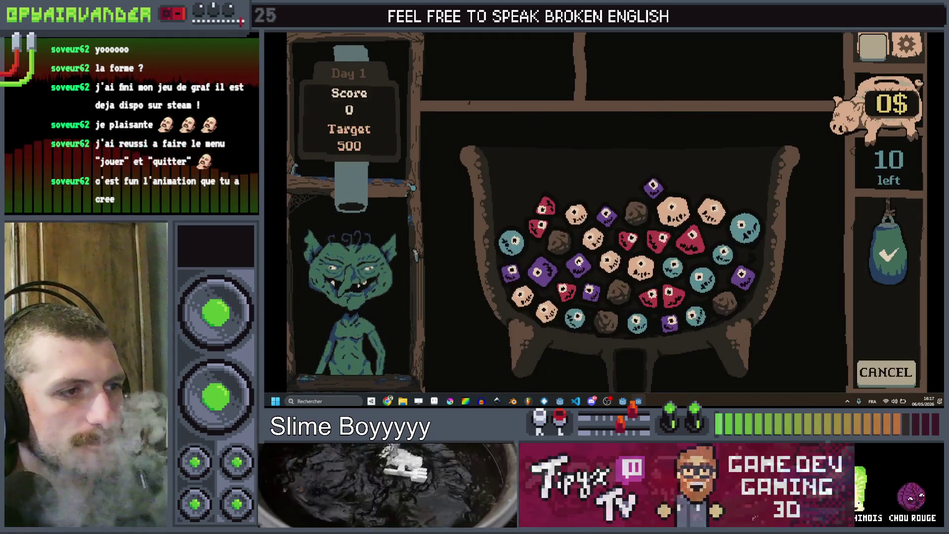
left_click(538, 267)
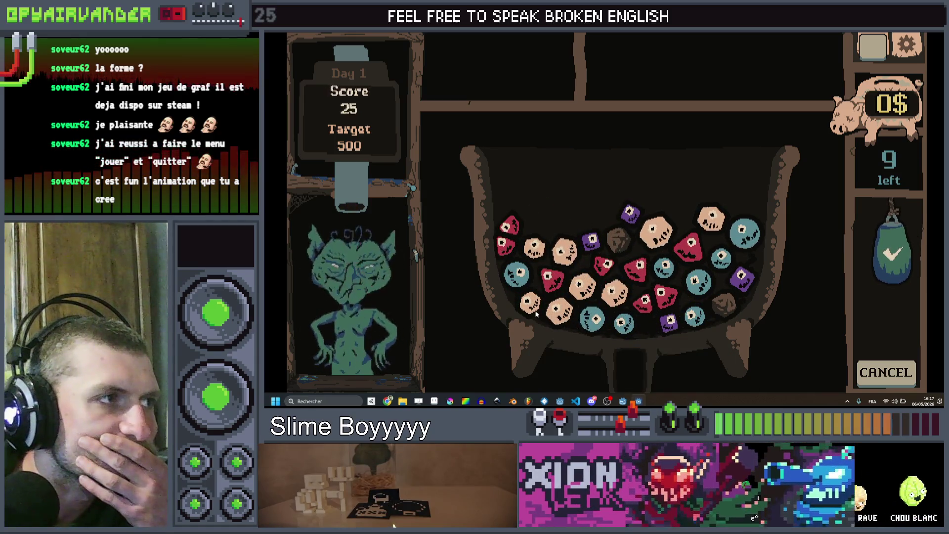
left_click(578, 285)
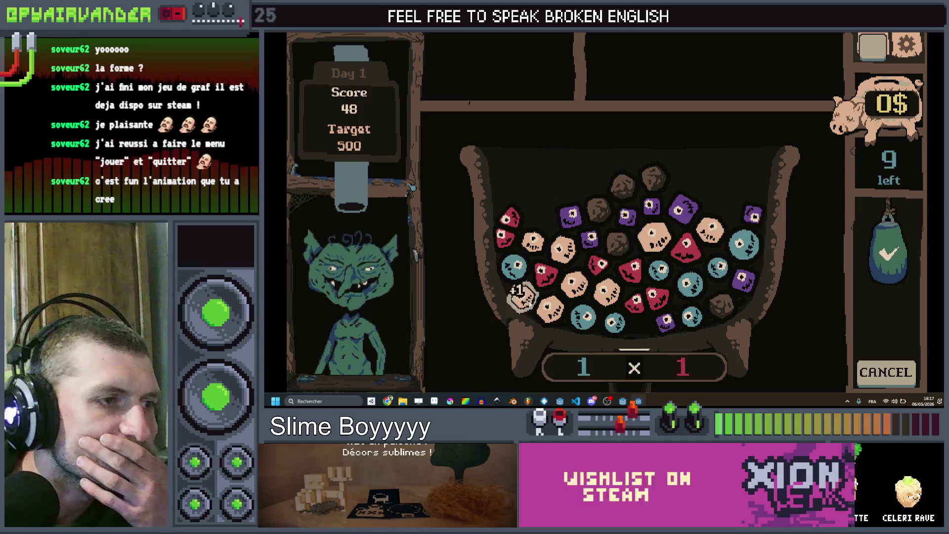
left_click(609, 284)
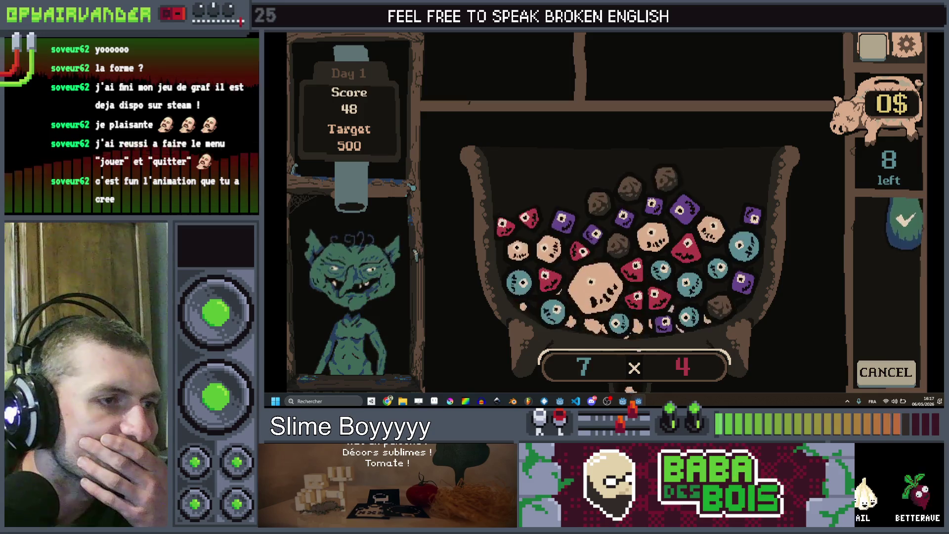
left_click(627, 311)
left_click(627, 334)
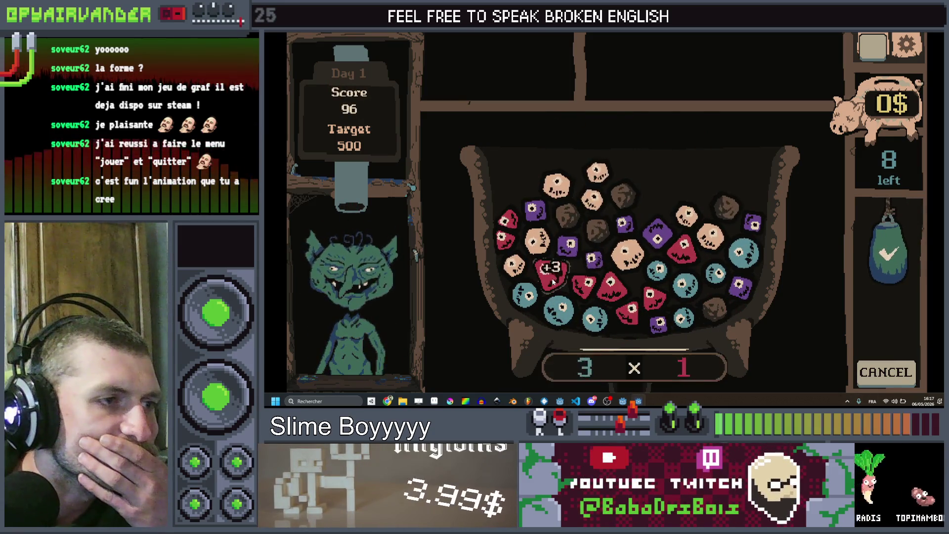
left_click(627, 312)
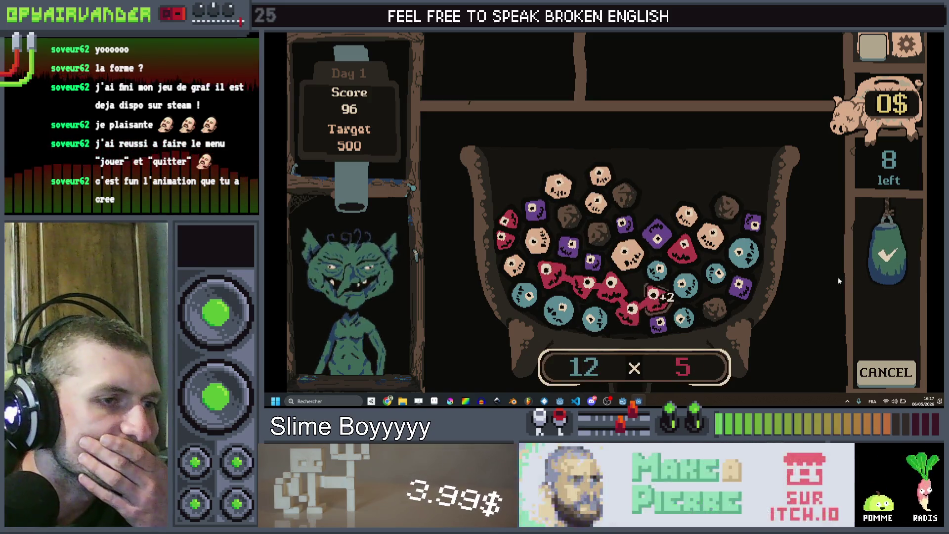